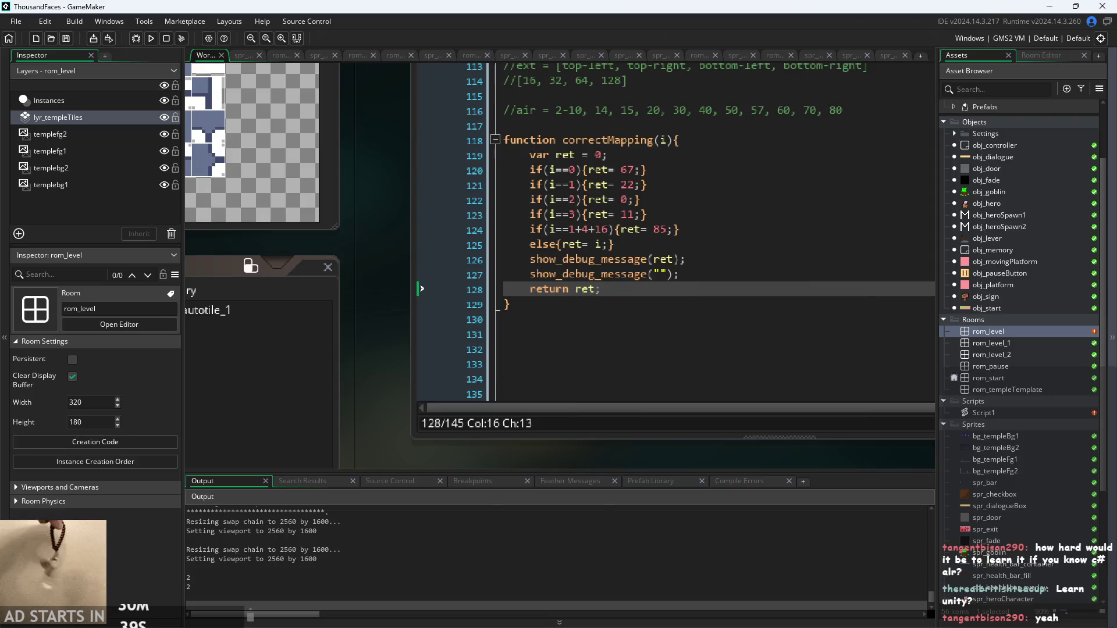
Run the game with F5 so the debug values 2, 2, 3, 3, 1, 1 print to the output log
{"action": "key", "text": "F5"}
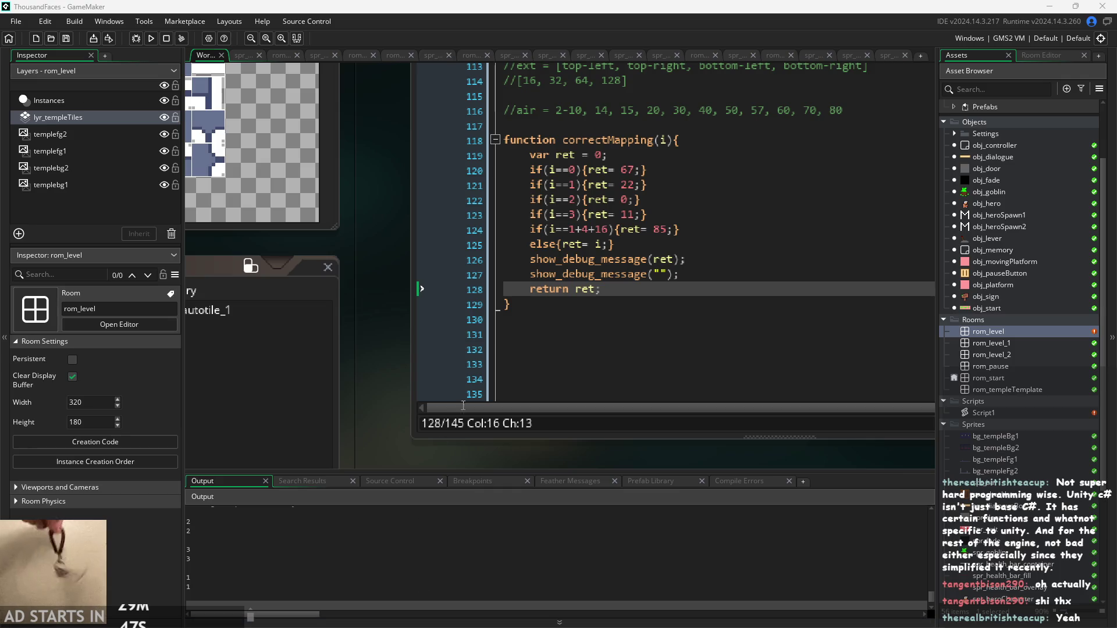
{"action": "left_click_drag", "start_coordinate": [407, 402], "coordinate": [341, 400]}
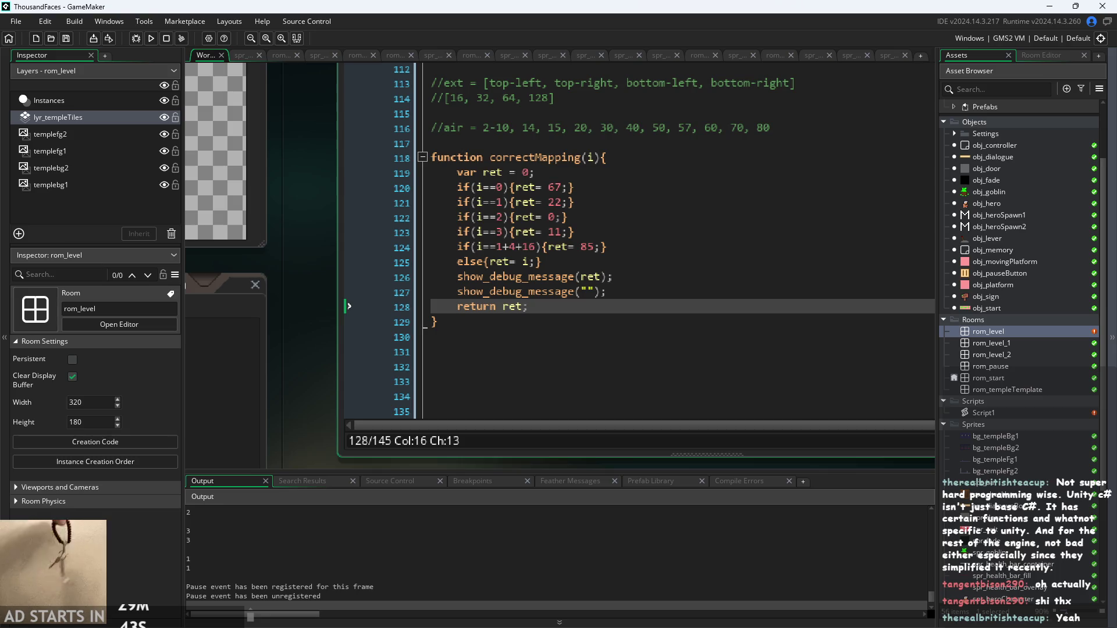
{"action": "left_click_drag", "start_coordinate": [309, 407], "coordinate": [321, 412]}
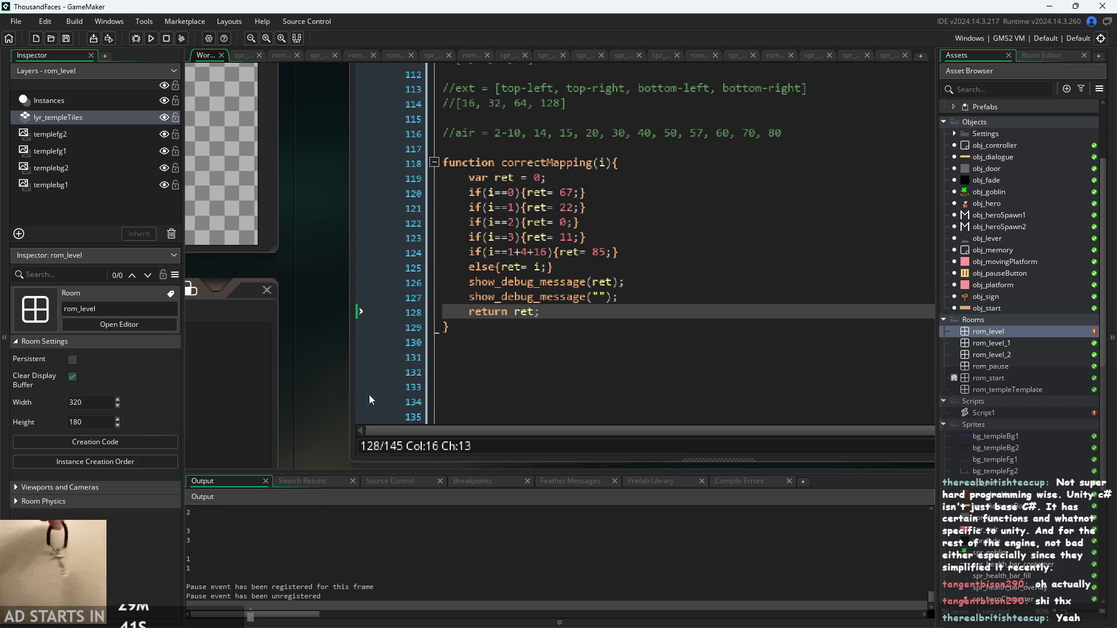
{"action": "scroll", "coordinate": [409, 549], "scroll_direction": "up", "scroll_amount": 1}
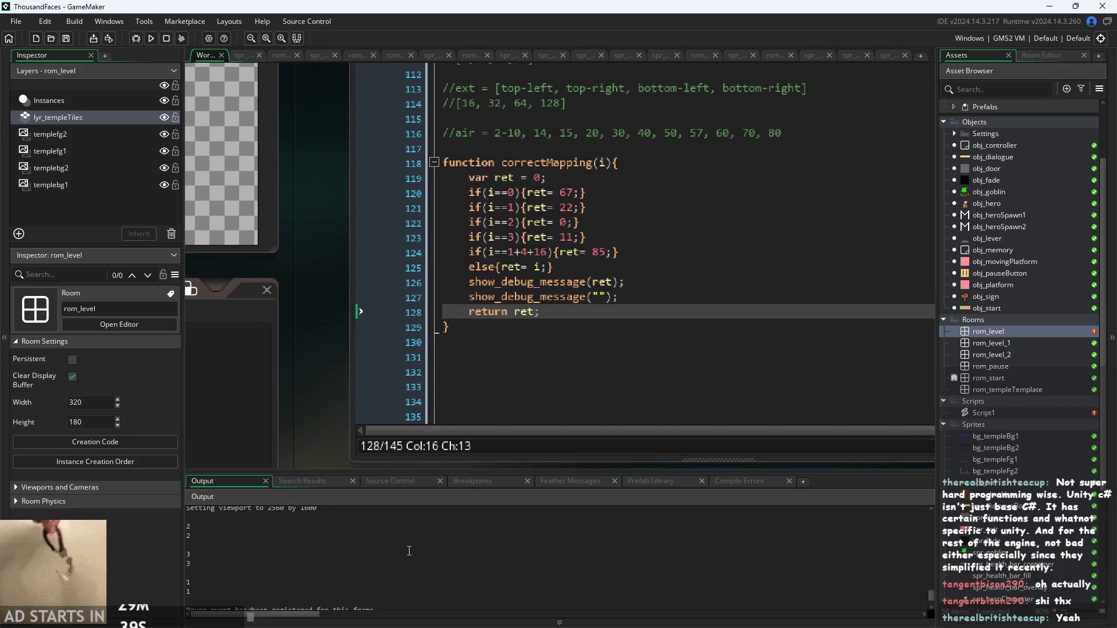
{"action": "left_click", "coordinate": [211, 528]}
{"action": "left_click", "coordinate": [211, 536]}
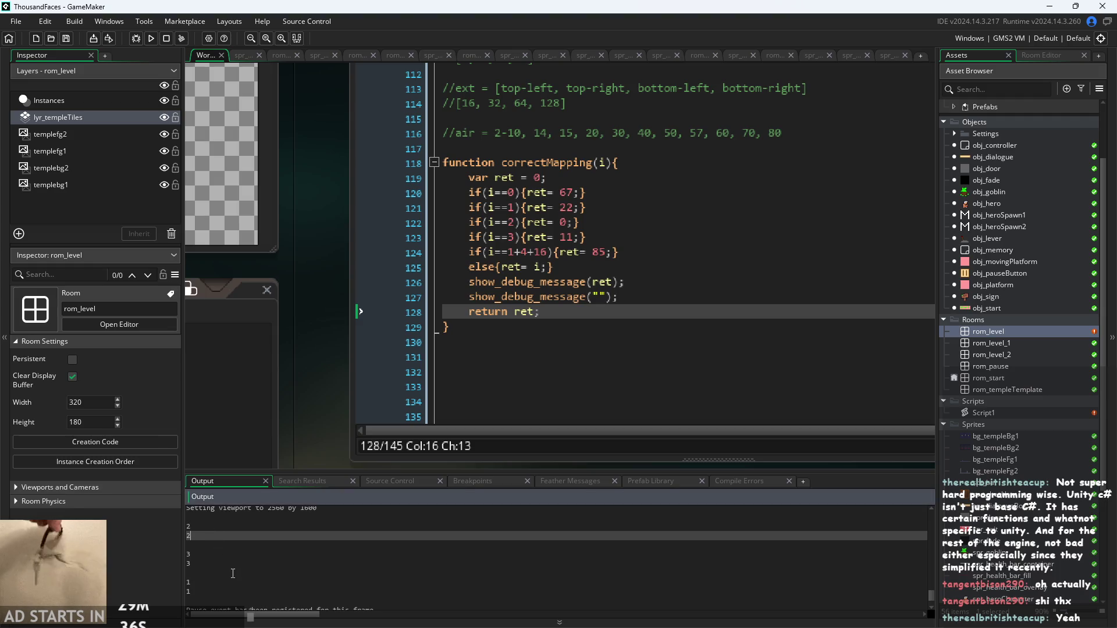
{"action": "left_click", "coordinate": [222, 555]}
{"action": "left_click", "coordinate": [222, 564]}
{"action": "left_click", "coordinate": [220, 582]}
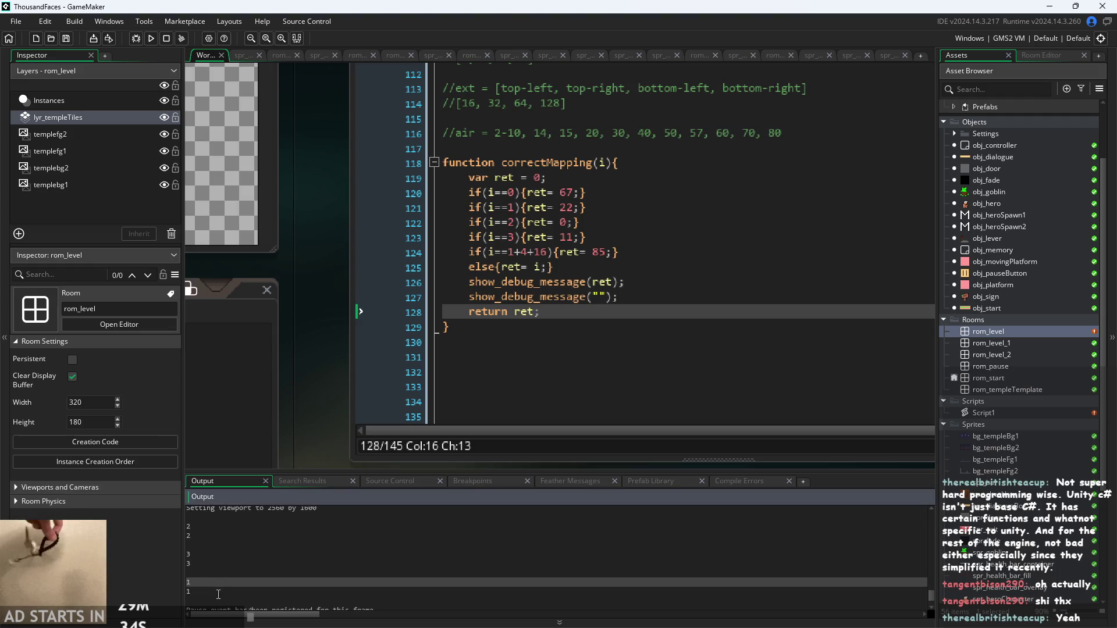
{"action": "left_click", "coordinate": [220, 592]}
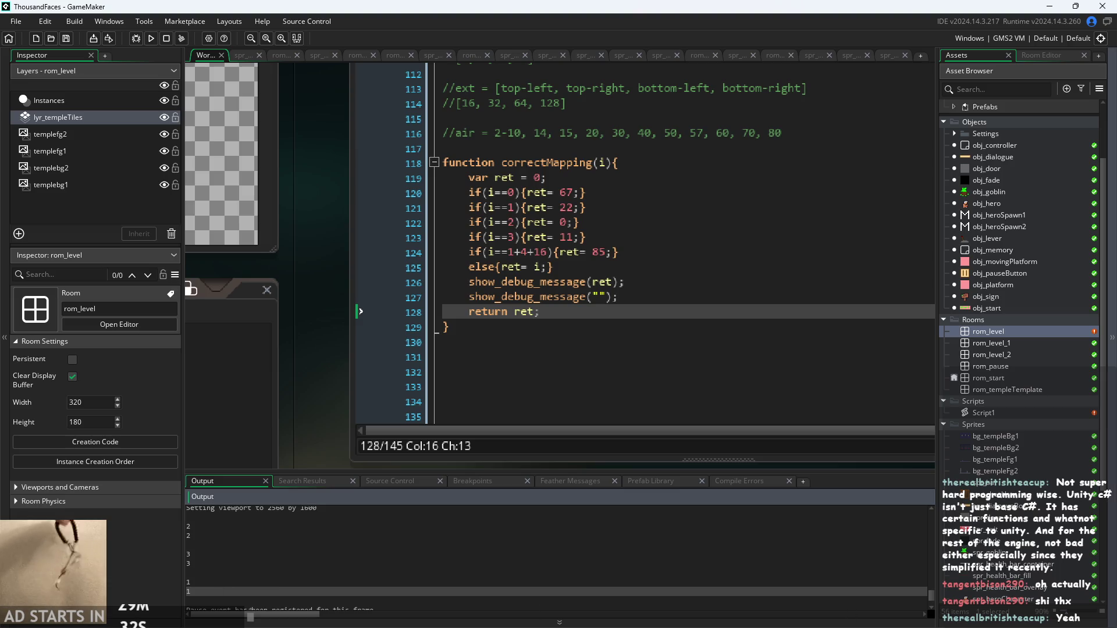
{"action": "left_click", "coordinate": [565, 208]}
{"action": "left_click", "coordinate": [566, 222]}
{"action": "left_click", "coordinate": [574, 297]}
{"action": "left_click", "coordinate": [606, 281]}
{"action": "left_click", "coordinate": [535, 237]}
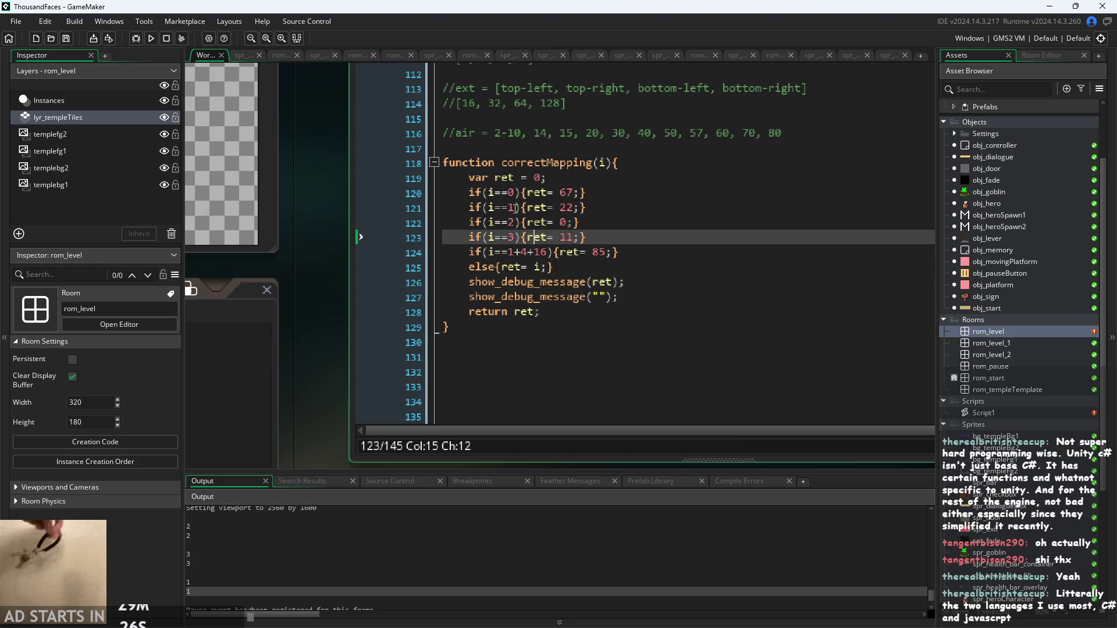
{"action": "scroll", "coordinate": [563, 240], "scroll_direction": "up", "scroll_amount": 5}
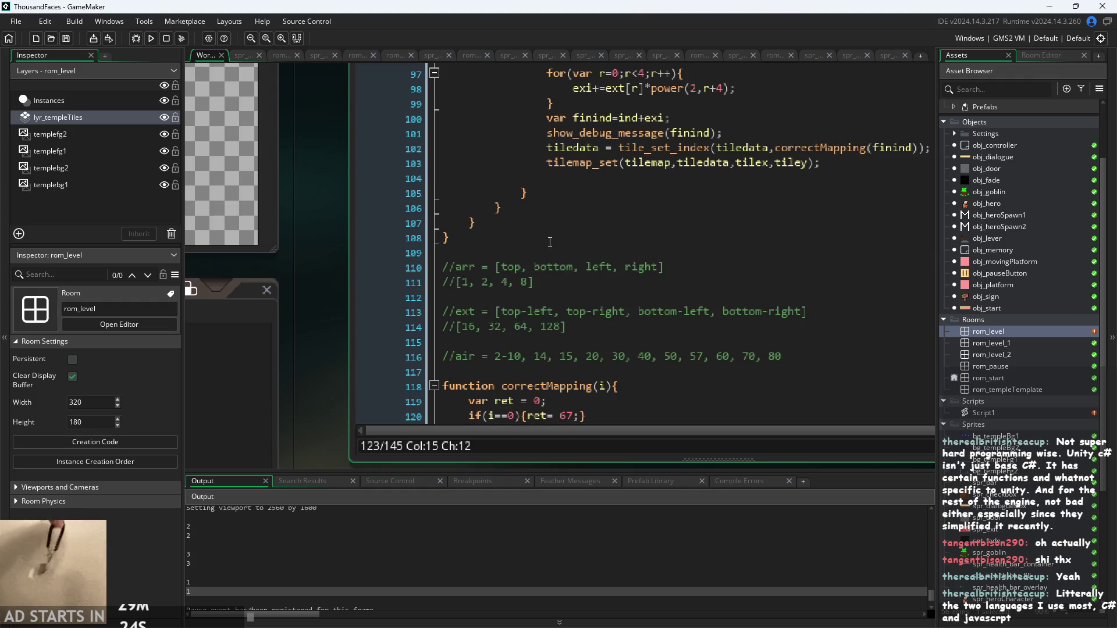
{"action": "scroll", "coordinate": [549, 207], "scroll_direction": "down", "scroll_amount": 5}
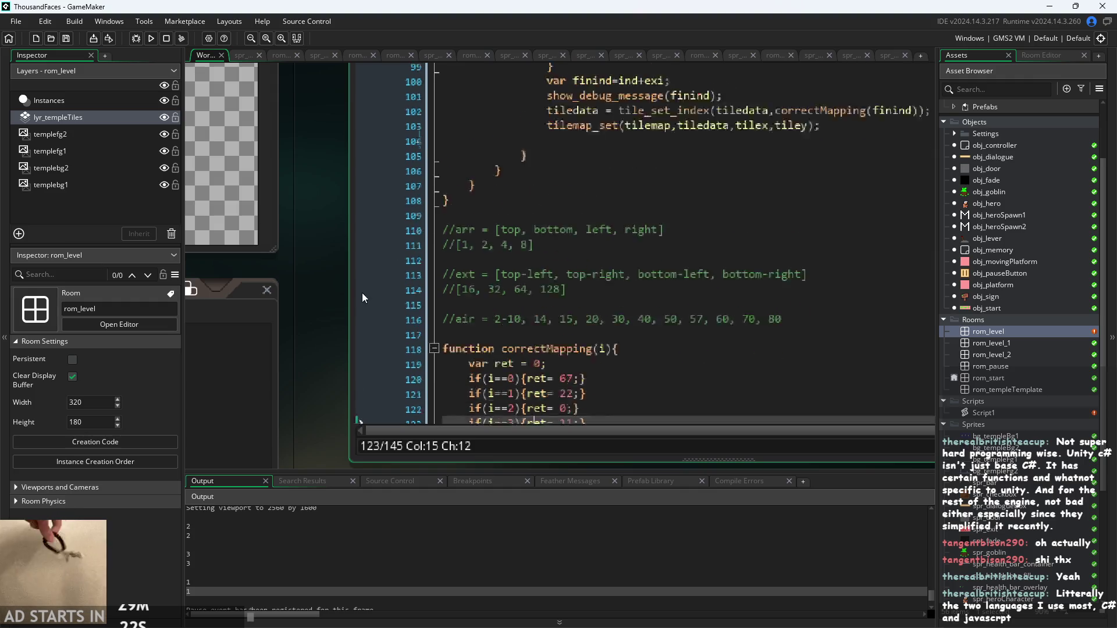
{"action": "scroll", "coordinate": [326, 273], "scroll_direction": "down", "scroll_amount": 1}
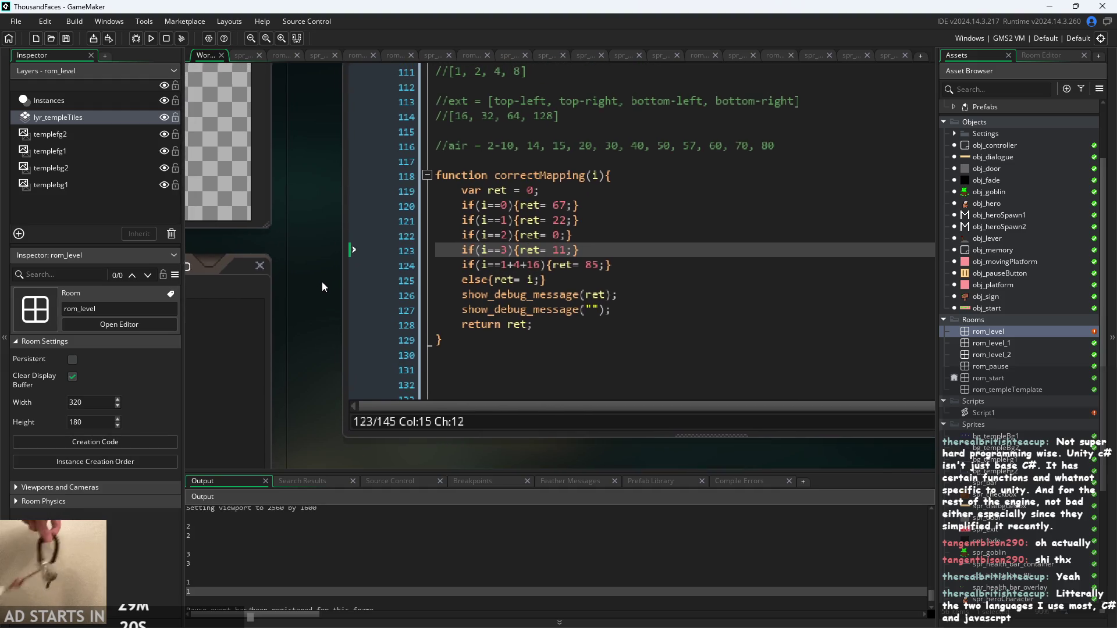
{"action": "scroll", "coordinate": [322, 281], "scroll_direction": "up", "scroll_amount": 1}
{"action": "left_click", "coordinate": [616, 303]}
{"action": "left_click", "coordinate": [617, 316]}
{"action": "key", "text": "Left"}
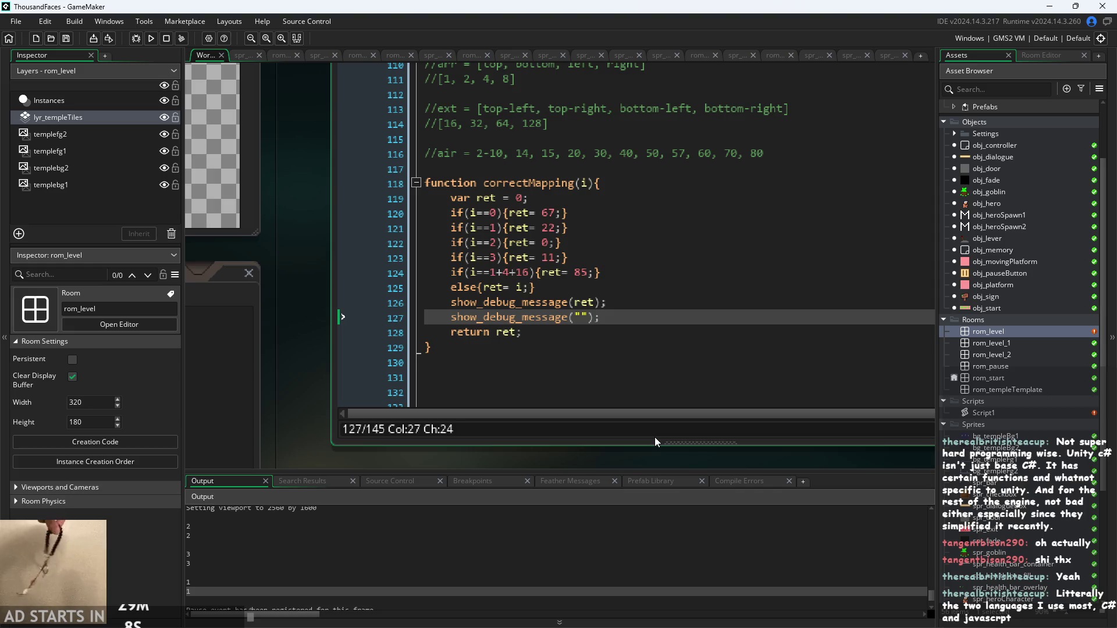
{"action": "left_click", "coordinate": [641, 310]}
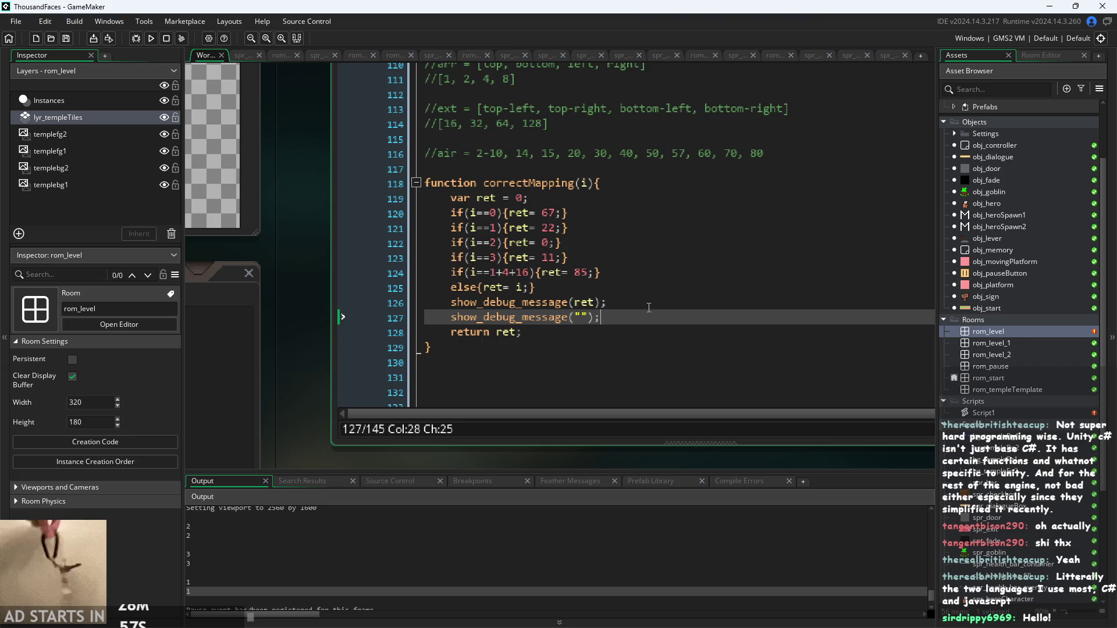
{"action": "left_click", "coordinate": [635, 330]}
{"action": "left_click", "coordinate": [633, 316]}
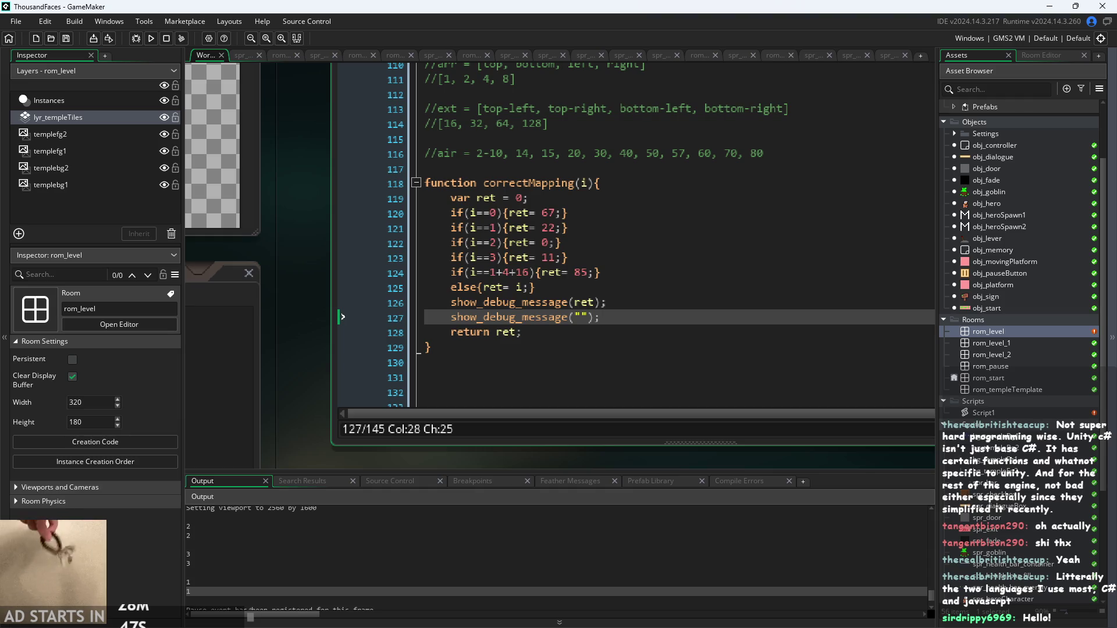
Compare the printed output values with the code, then insert a blank line below the else line
{"action": "key", "text": "Down"}
{"action": "key", "text": "Up"}
{"action": "key", "text": "Down"}
{"action": "key", "text": "Up"}
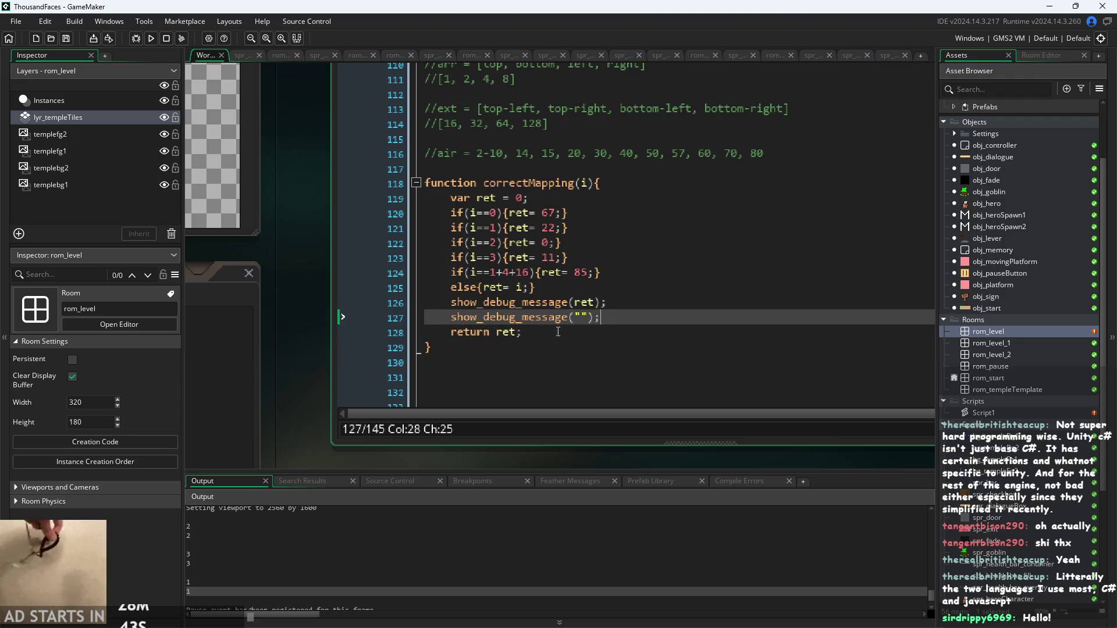
{"action": "left_click", "coordinate": [235, 534]}
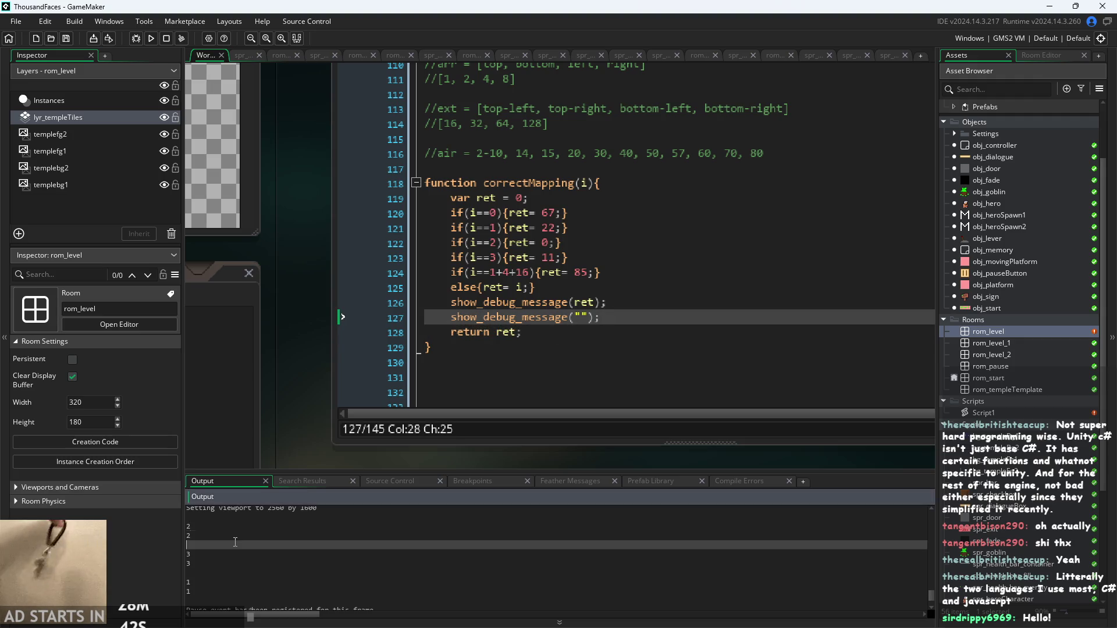
{"action": "left_click", "coordinate": [605, 318]}
{"action": "key", "text": "Up"}
{"action": "key", "text": "Up"}
{"action": "key", "text": "Return"}
Review the debug message lines and the 1+4+16 and i==3 mappings against the output log
{"action": "left_click", "coordinate": [582, 347]}
{"action": "left_click", "coordinate": [626, 318]}
{"action": "left_click", "coordinate": [625, 327]}
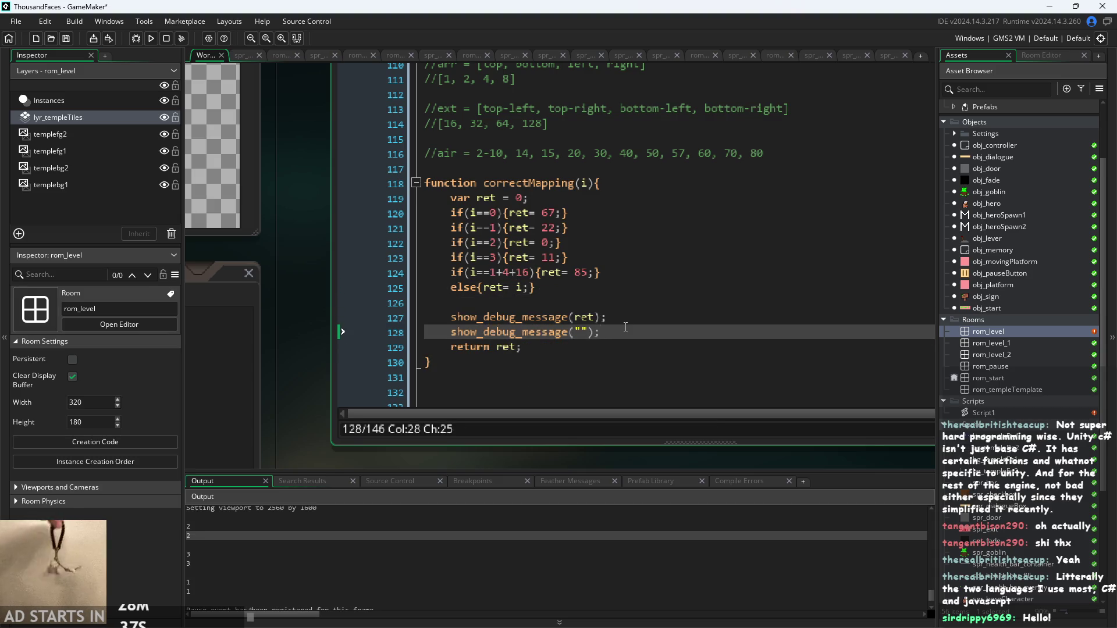
{"action": "left_click", "coordinate": [625, 319]}
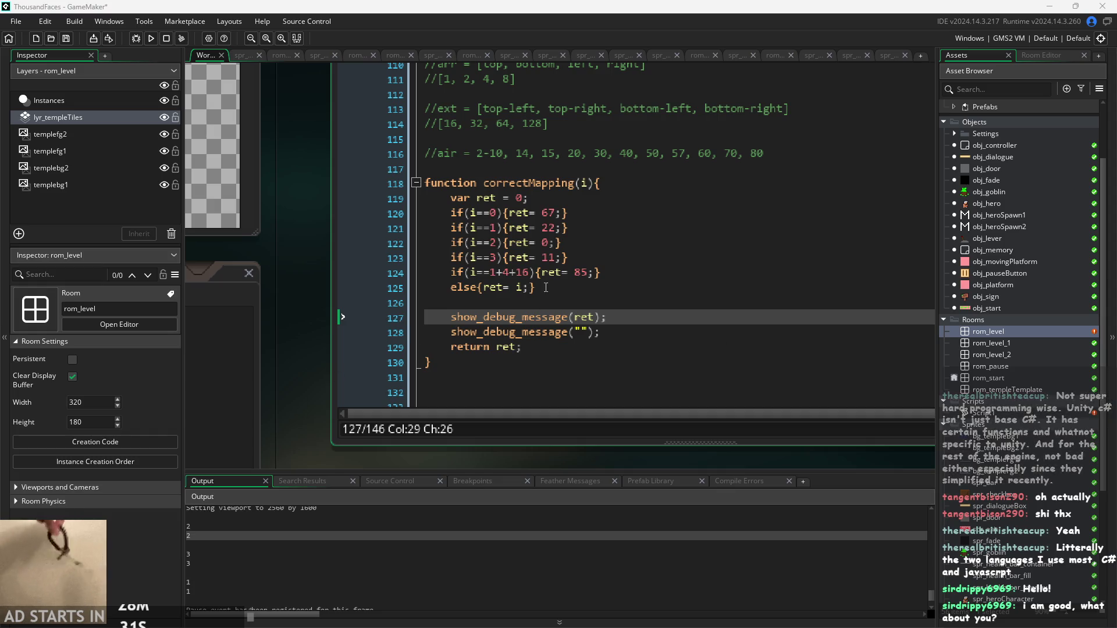
{"action": "left_click", "coordinate": [569, 291]}
{"action": "left_click", "coordinate": [567, 273]}
{"action": "left_click", "coordinate": [504, 258]}
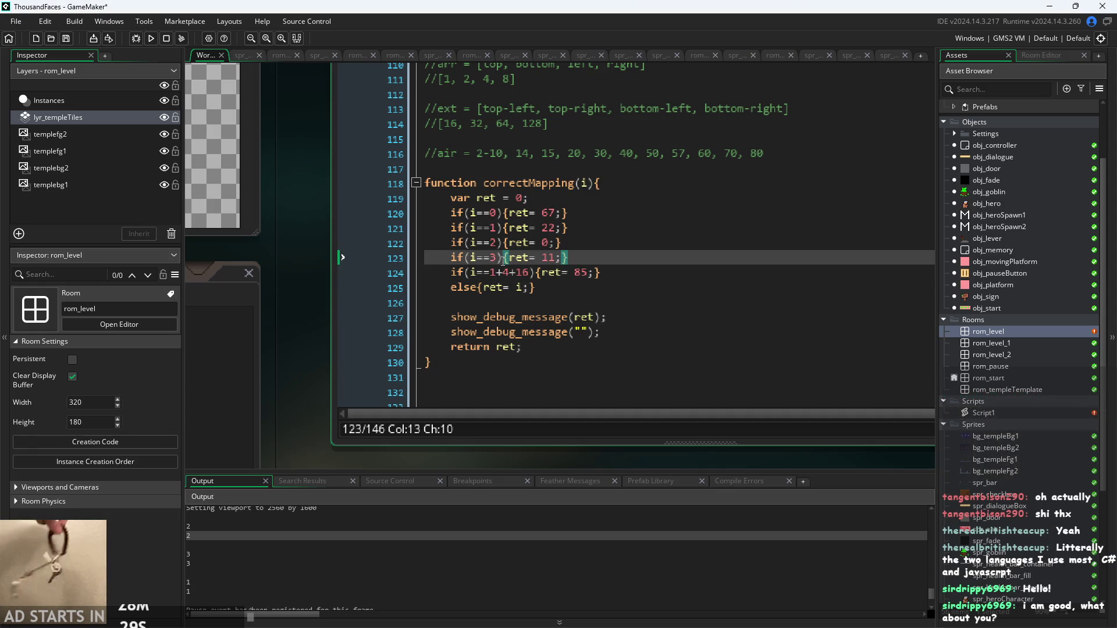
{"action": "left_click", "coordinate": [197, 531]}
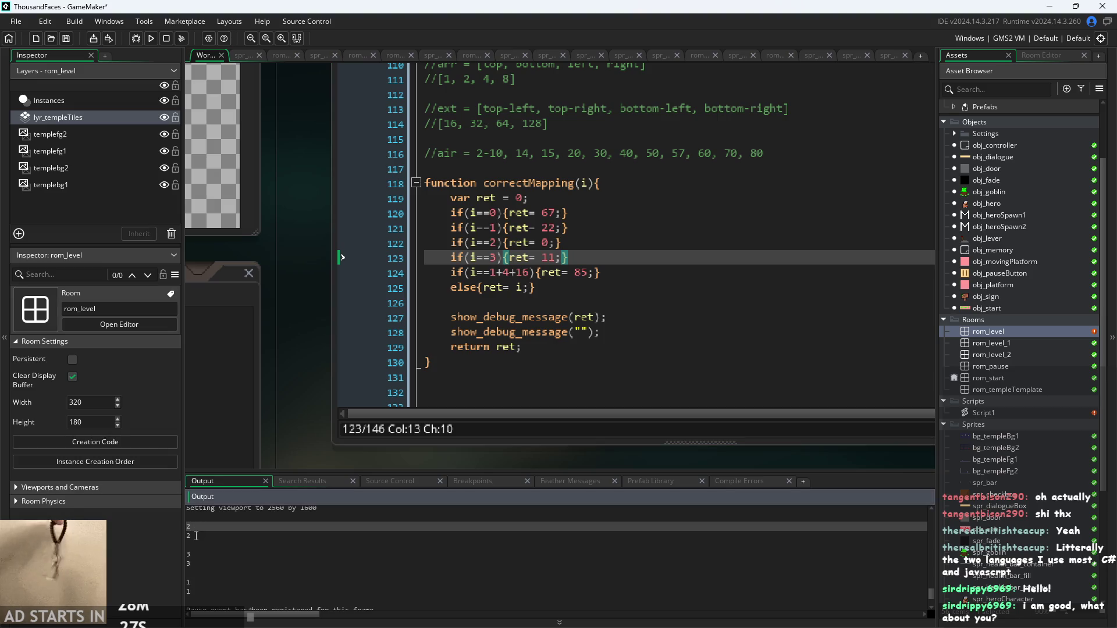
Check the mapping lines for indices 1, 2 and 3 (22, 0 and 11)
{"action": "left_click", "coordinate": [493, 240]}
{"action": "key", "text": "Right"}
{"action": "key", "text": "Right"}
{"action": "key", "text": "Right"}
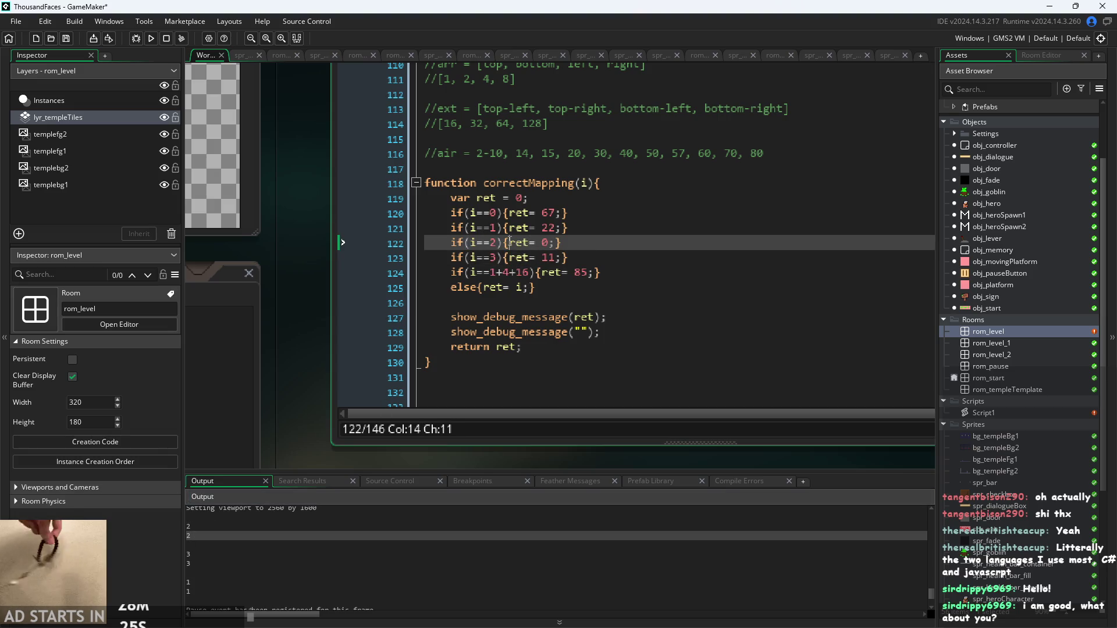
{"action": "key", "text": "Right"}
{"action": "key", "text": "Right"}
{"action": "key", "text": "Right"}
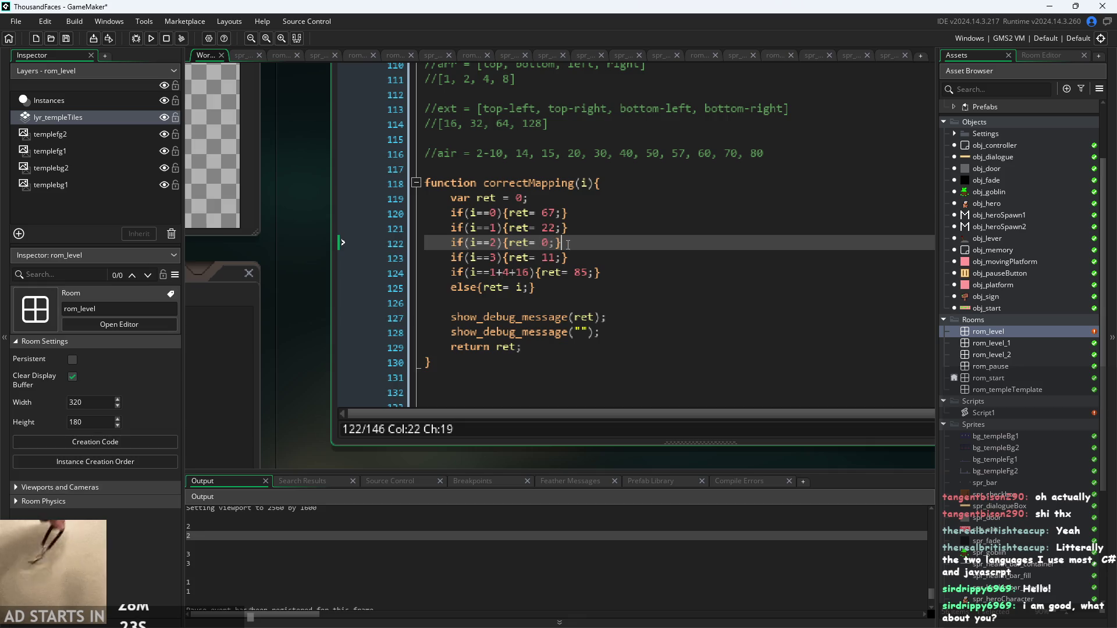
{"action": "key", "text": "Left"}
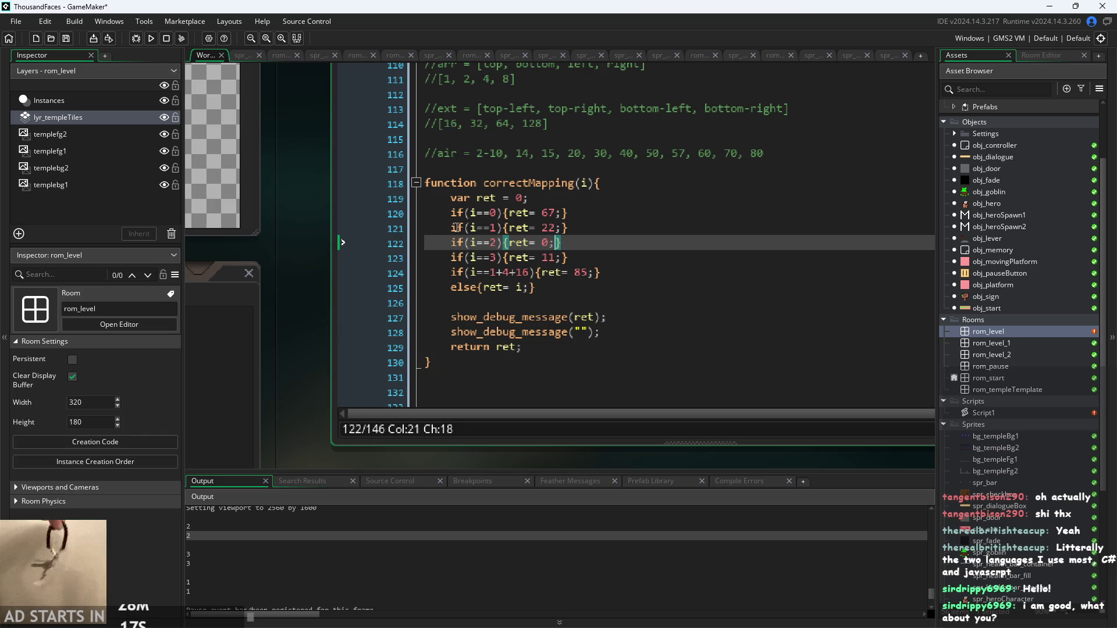
{"action": "left_click", "coordinate": [675, 228]}
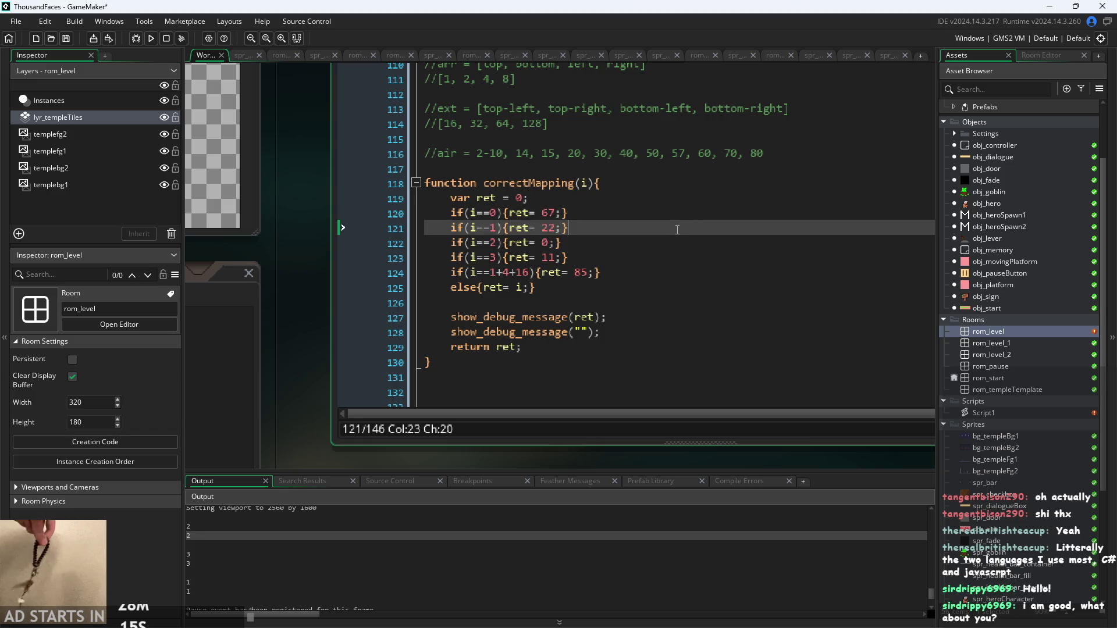
{"action": "left_click", "coordinate": [669, 242]}
{"action": "left_click", "coordinate": [664, 257]}
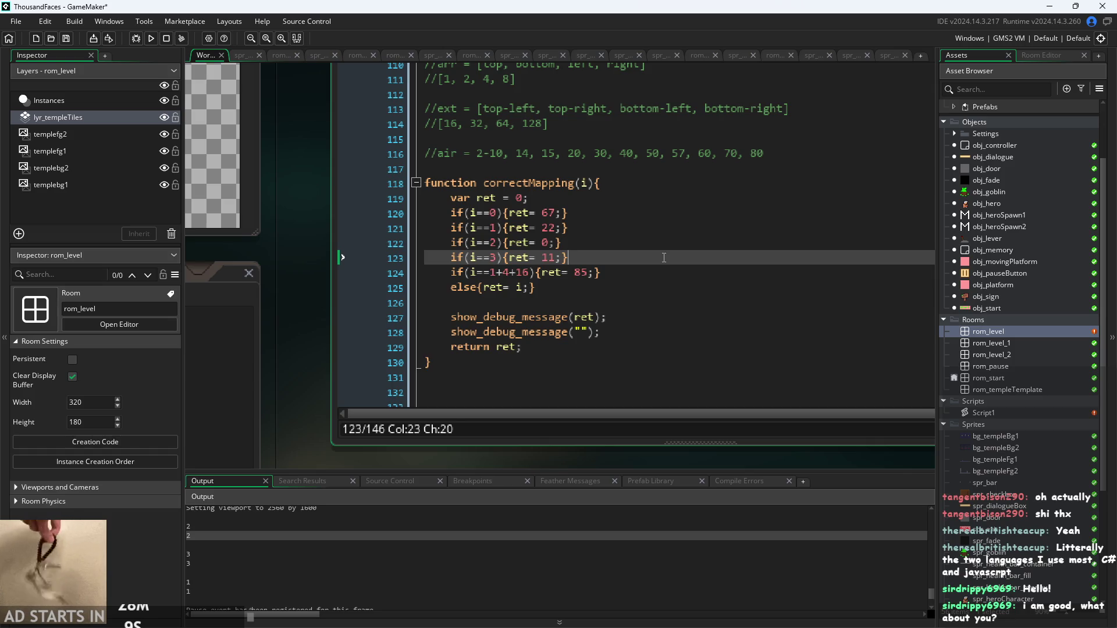
Revisit the empty-string debug line and select the printed debug values in the output log
{"action": "left_click", "coordinate": [588, 347]}
{"action": "left_click", "coordinate": [609, 317]}
{"action": "left_click", "coordinate": [625, 330]}
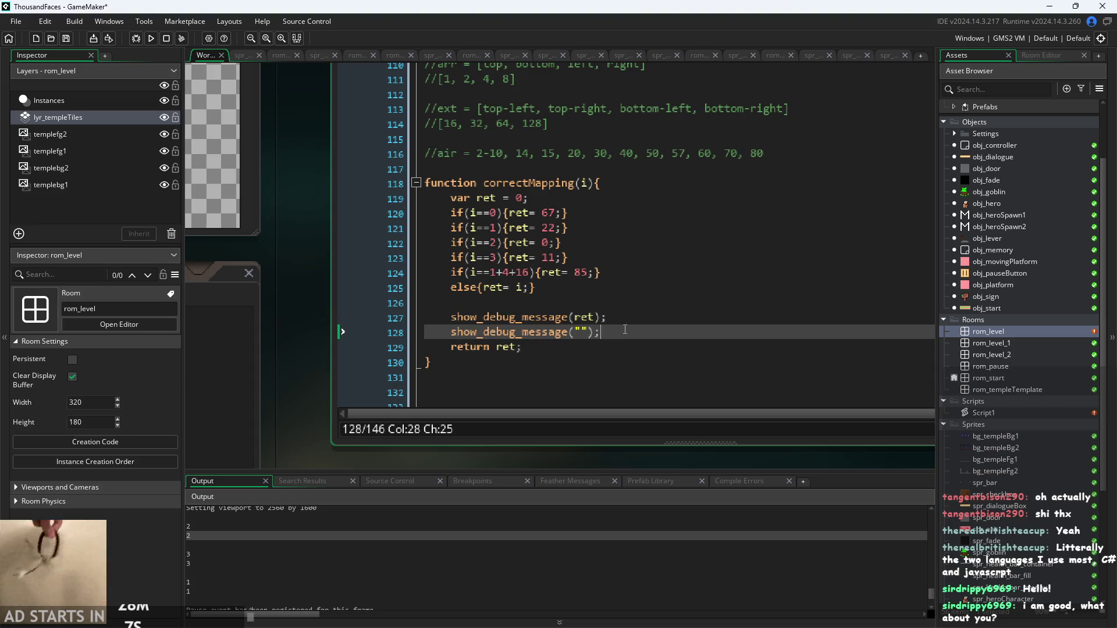
{"action": "mouse_move", "coordinate": [489, 336]}
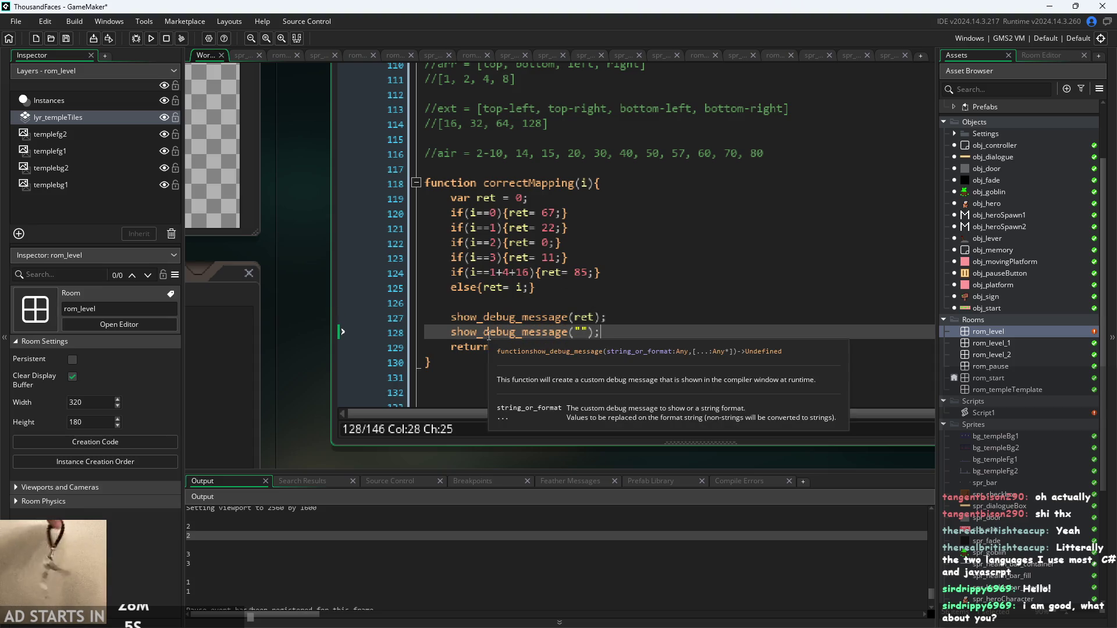
{"action": "left_click", "coordinate": [643, 317]}
{"action": "left_click", "coordinate": [645, 331]}
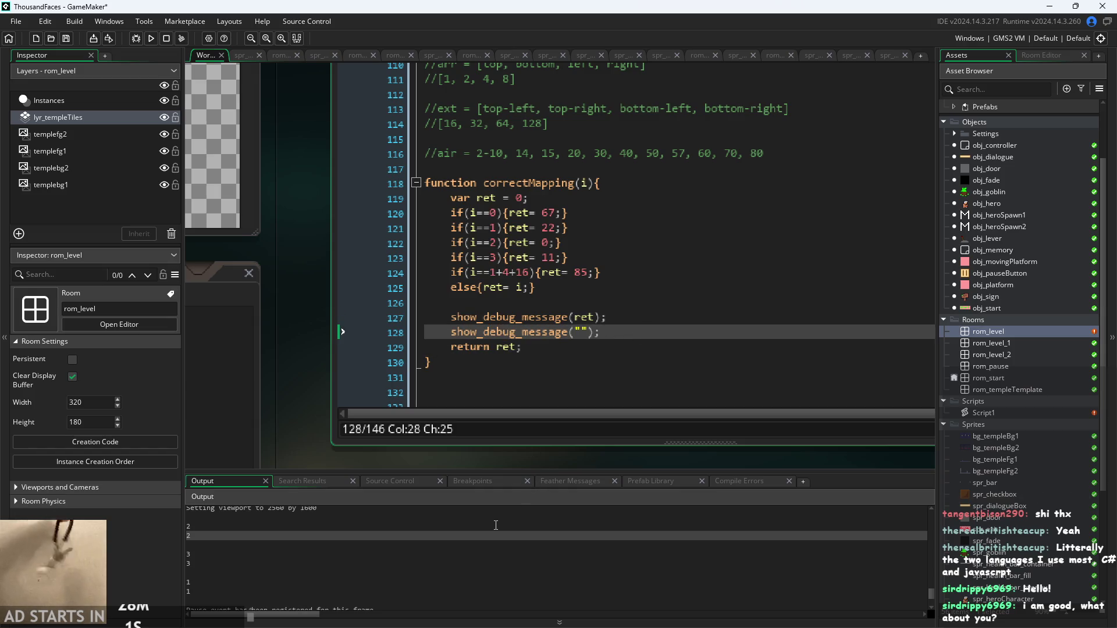
{"action": "left_click_drag", "start_coordinate": [186, 525], "coordinate": [202, 596]}
{"action": "left_click", "coordinate": [292, 582]}
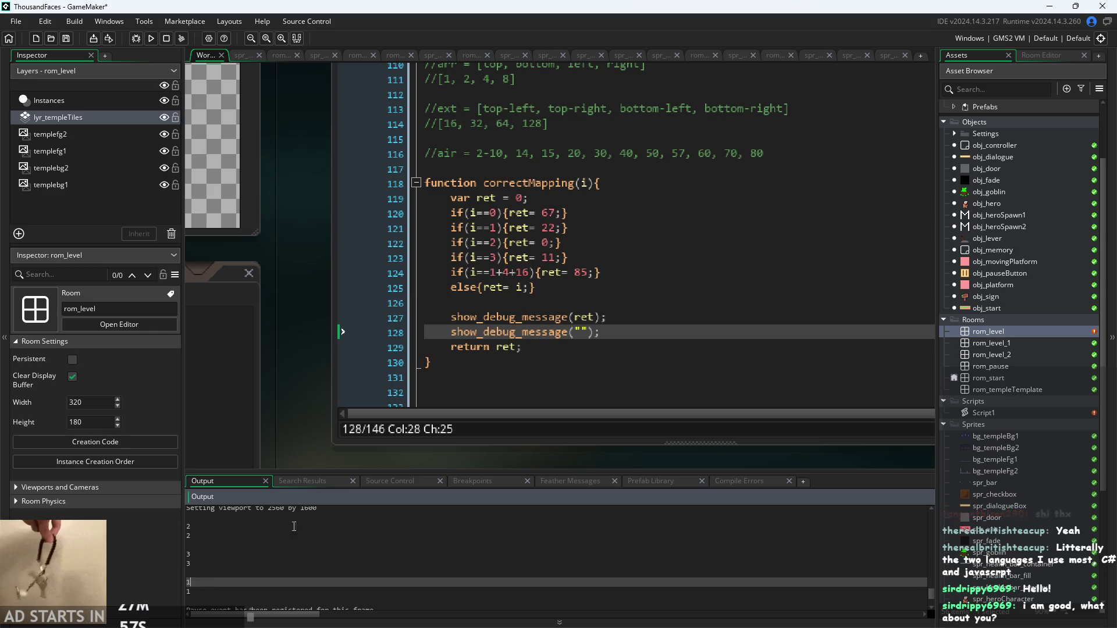
Review the index 1–3 mappings, the else line and the 1+4+16 condition
{"action": "left_click", "coordinate": [574, 273]}
{"action": "left_click", "coordinate": [490, 242]}
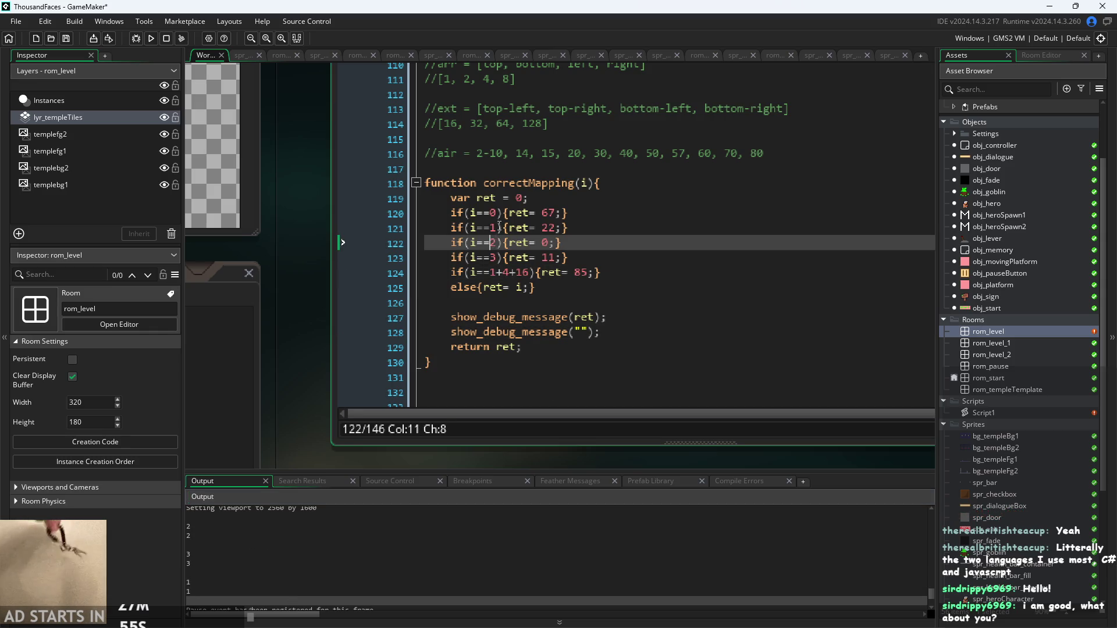
{"action": "left_click", "coordinate": [497, 227]}
{"action": "left_click", "coordinate": [596, 230]}
{"action": "left_click", "coordinate": [584, 245]}
{"action": "left_click", "coordinate": [569, 287]}
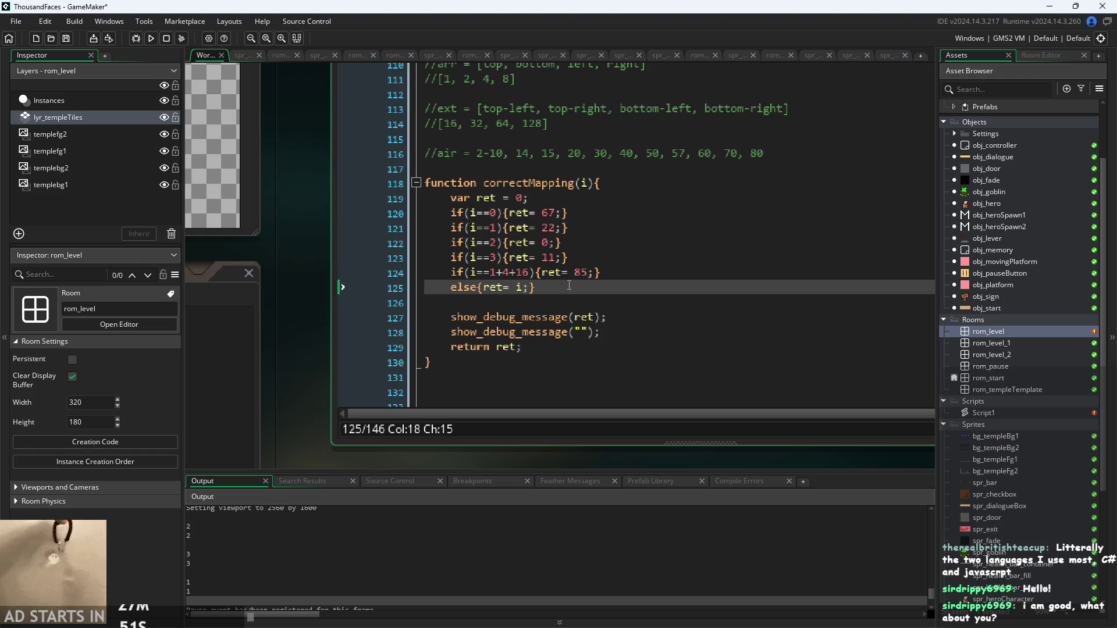
{"action": "left_click", "coordinate": [452, 272]}
{"action": "left_click", "coordinate": [464, 272]}
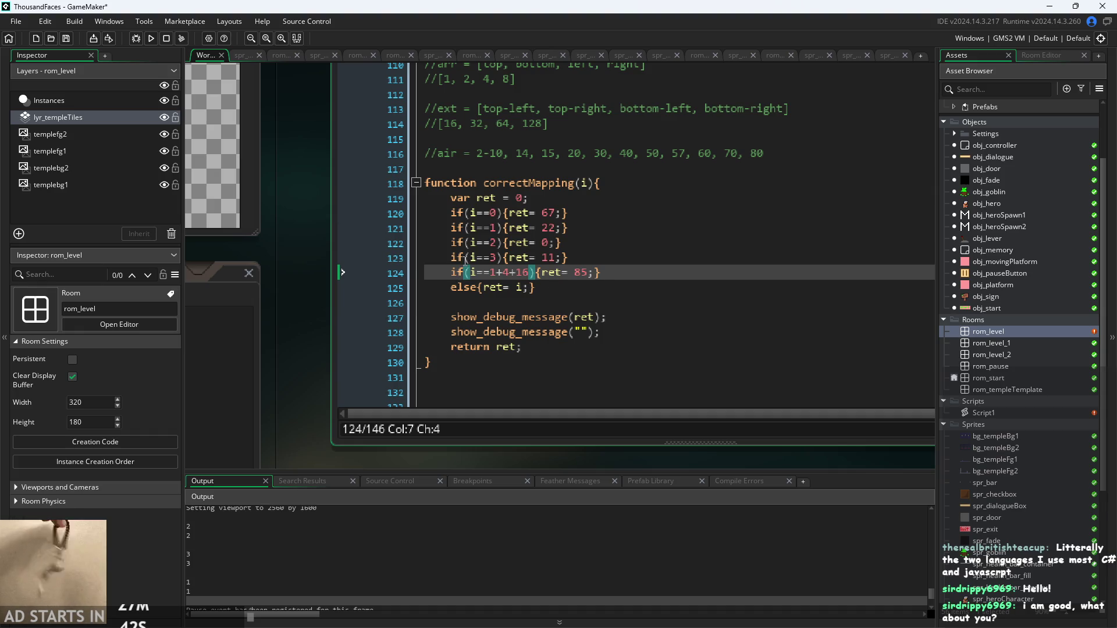
Try adding 'else' before the i==1 condition, then remove it again
{"action": "left_click", "coordinate": [465, 258]}
{"action": "left_click", "coordinate": [460, 227]}
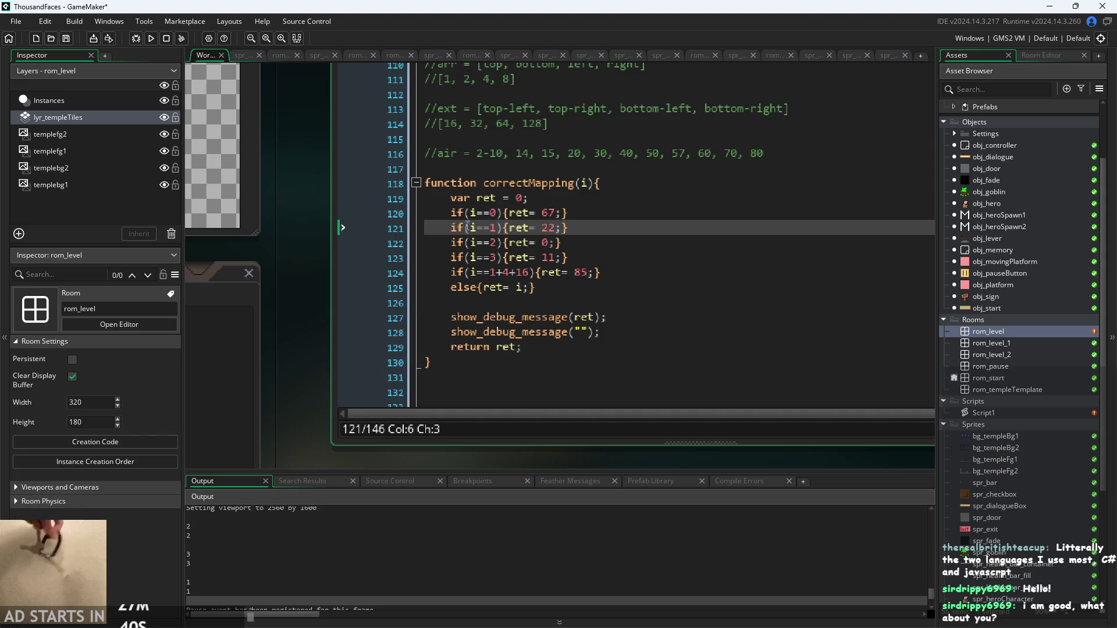
{"action": "left_click", "coordinate": [466, 227]}
{"action": "key", "text": "Left"}
{"action": "key", "text": "Left"}
{"action": "type", "text": "else"}
{"action": "key", "text": "BackSpace"}
{"action": "key", "text": "BackSpace"}
{"action": "key", "text": "BackSpace"}
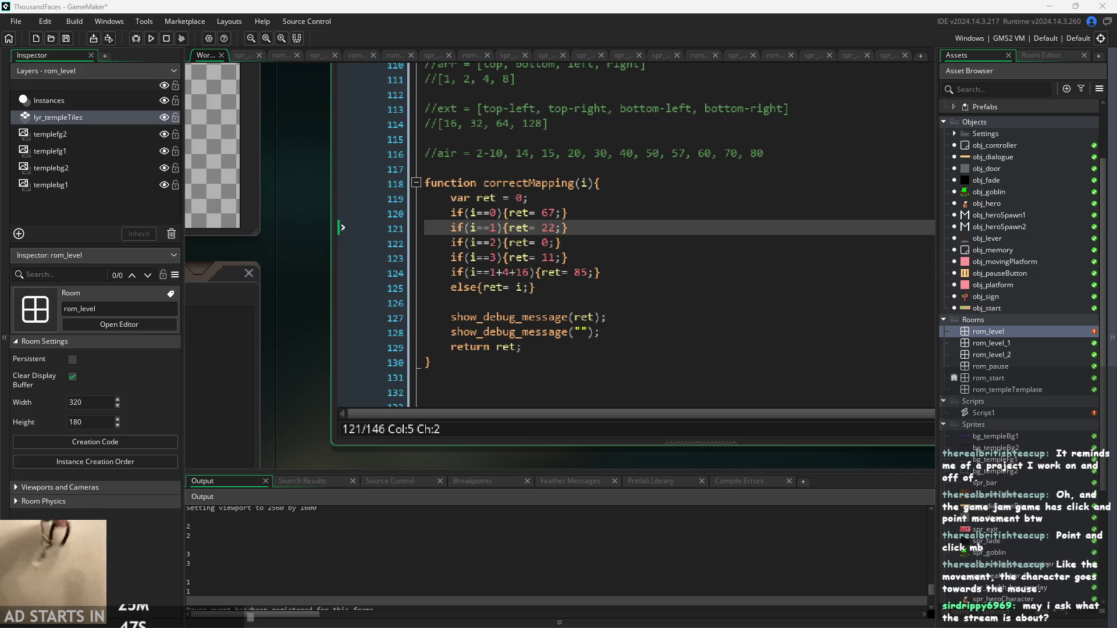
{"action": "scroll", "coordinate": [326, 344], "scroll_direction": "down", "scroll_amount": 2}
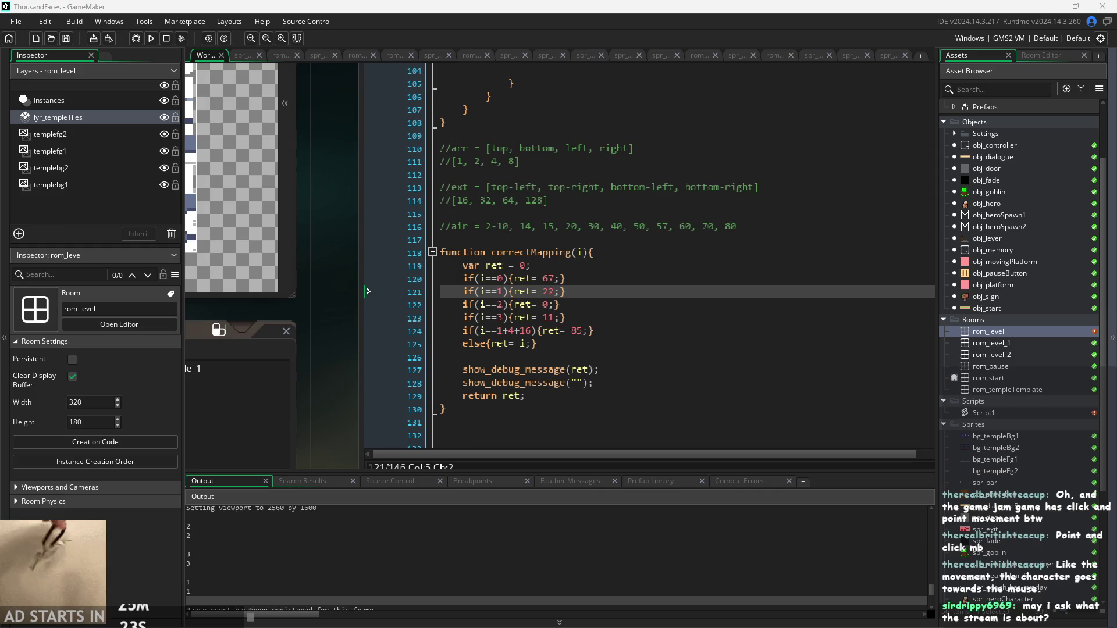
{"action": "key", "text": "Down"}
Run the game, start the temple level, then close it with Escape
{"action": "mouse_move", "coordinate": [324, 303]}
{"action": "left_mouse_down"}
{"action": "mouse_move", "coordinate": [455, 381]}
{"action": "mouse_move", "coordinate": [438, 391]}
{"action": "left_mouse_up"}
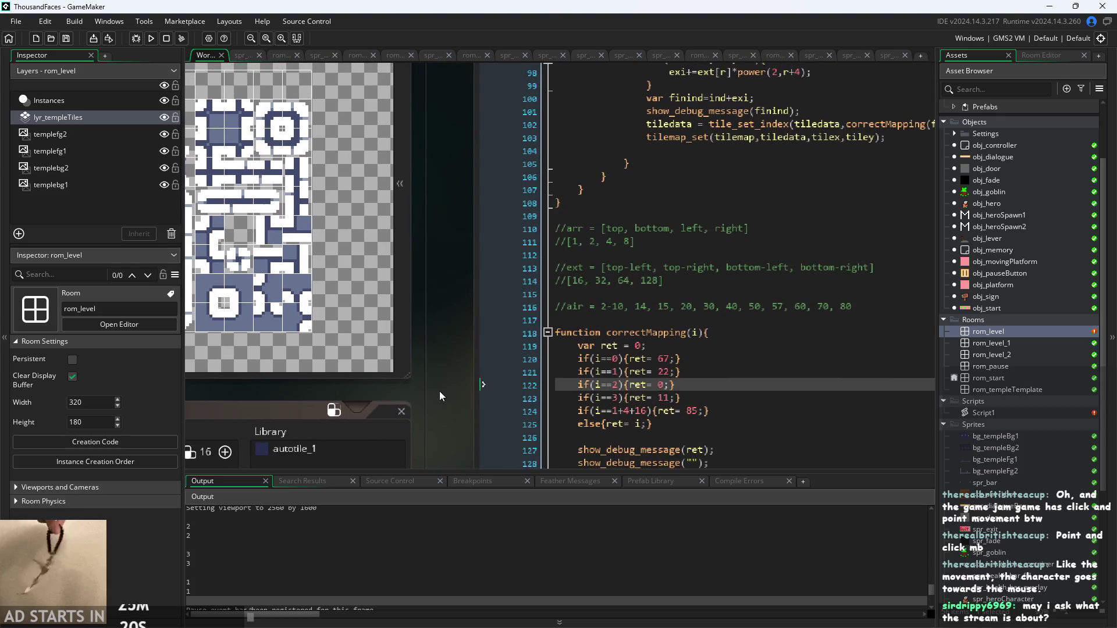
{"action": "left_click", "coordinate": [151, 38]}
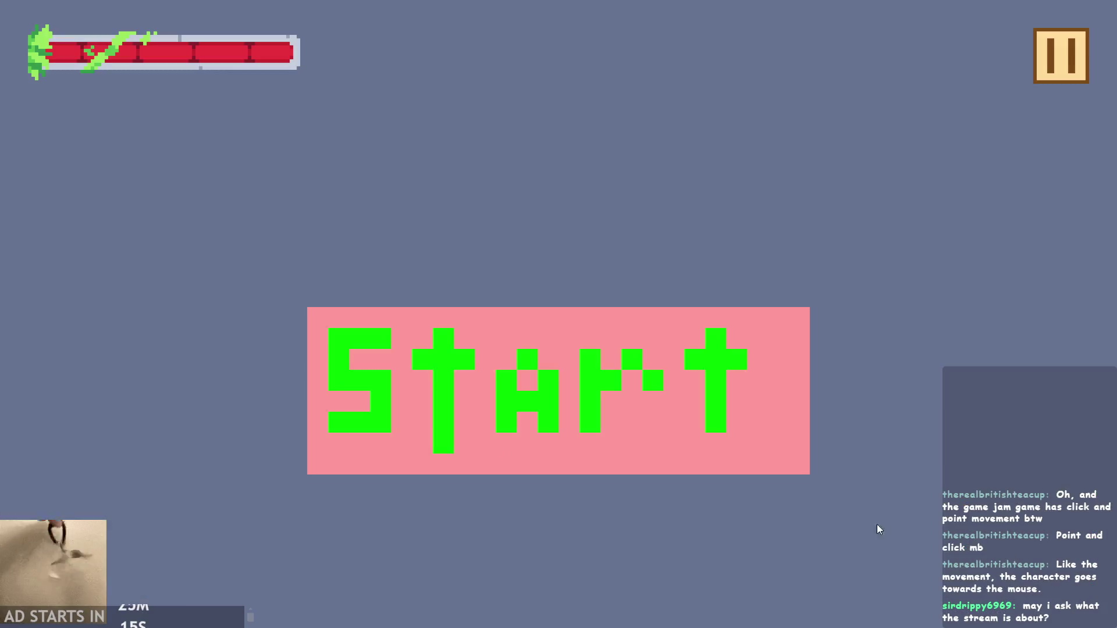
{"action": "left_click", "coordinate": [387, 334]}
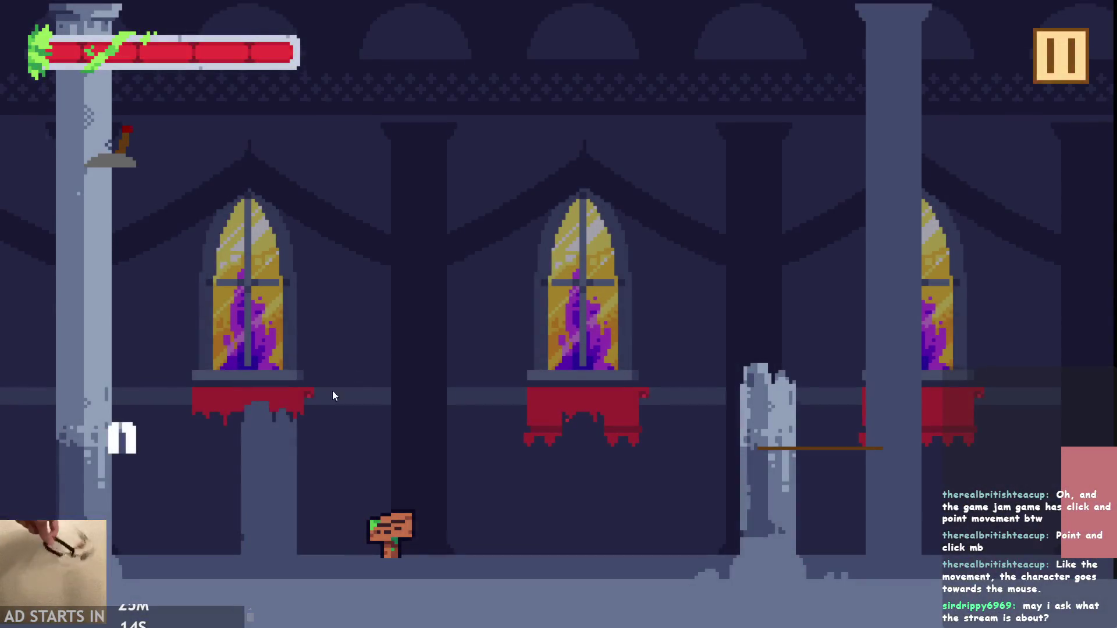
{"action": "key", "text": "Escape"}
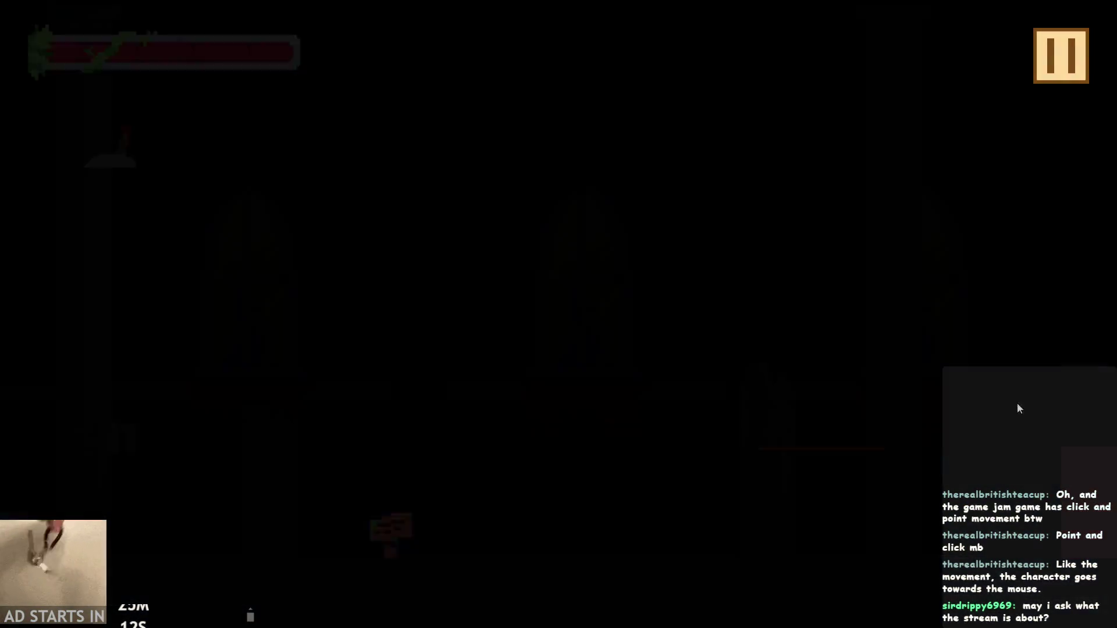
{"action": "scroll", "coordinate": [397, 322], "scroll_direction": "up", "scroll_amount": 3}
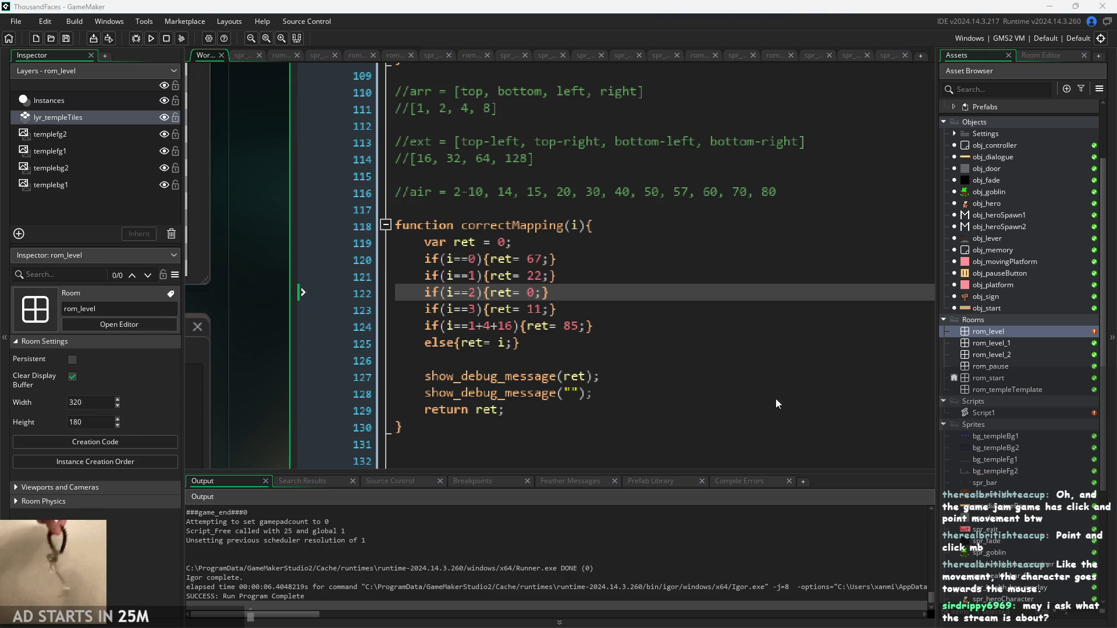
Open rom_level in the room editor and select the autotile_1 brush from Libraries
{"action": "scroll", "coordinate": [284, 354], "scroll_direction": "down", "scroll_amount": 3}
{"action": "mouse_move", "coordinate": [246, 334]}
{"action": "left_mouse_down"}
{"action": "mouse_move", "coordinate": [279, 397]}
{"action": "mouse_move", "coordinate": [295, 295]}
{"action": "mouse_move", "coordinate": [315, 314]}
{"action": "left_mouse_up"}
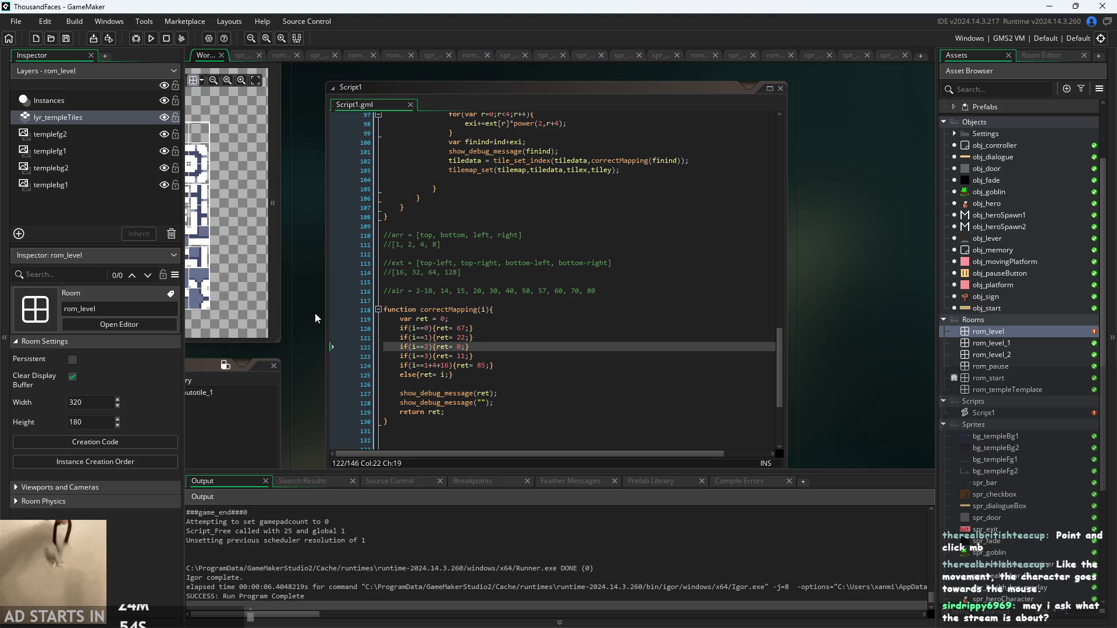
{"action": "double_click", "coordinate": [986, 331]}
{"action": "scroll", "coordinate": [462, 269], "scroll_direction": "down", "scroll_amount": 3}
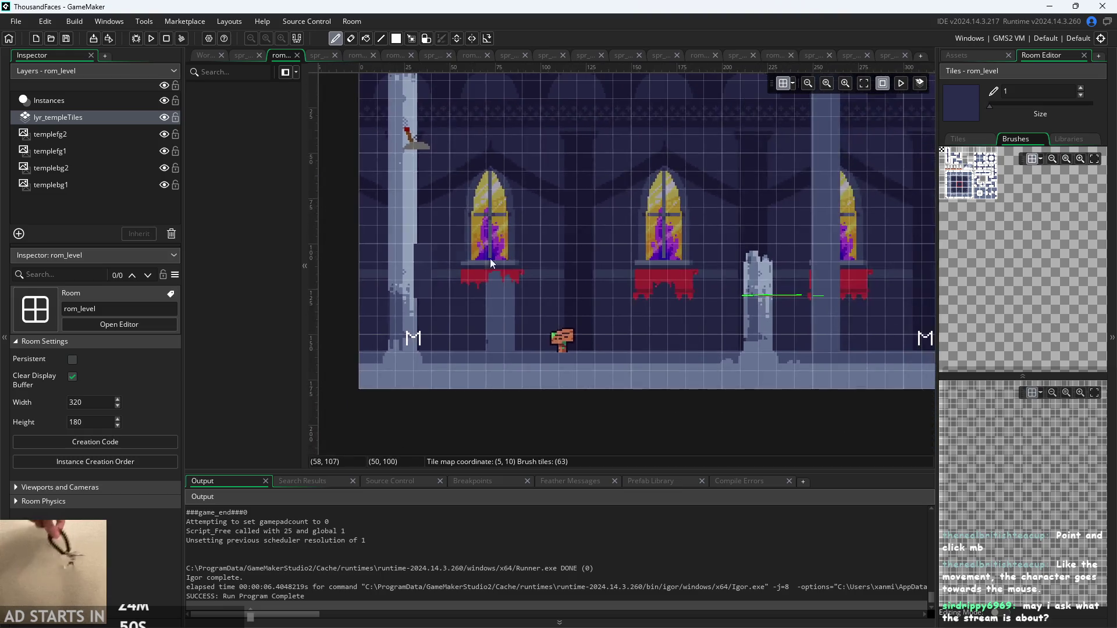
{"action": "left_click", "coordinate": [1069, 138]}
{"action": "left_click", "coordinate": [971, 169]}
Paint a tile below the white column and a white-bordered floor platform, then return to the workspace
{"action": "scroll", "coordinate": [529, 282], "scroll_direction": "up", "scroll_amount": 2}
{"action": "scroll", "coordinate": [528, 310], "scroll_direction": "up", "scroll_amount": 2}
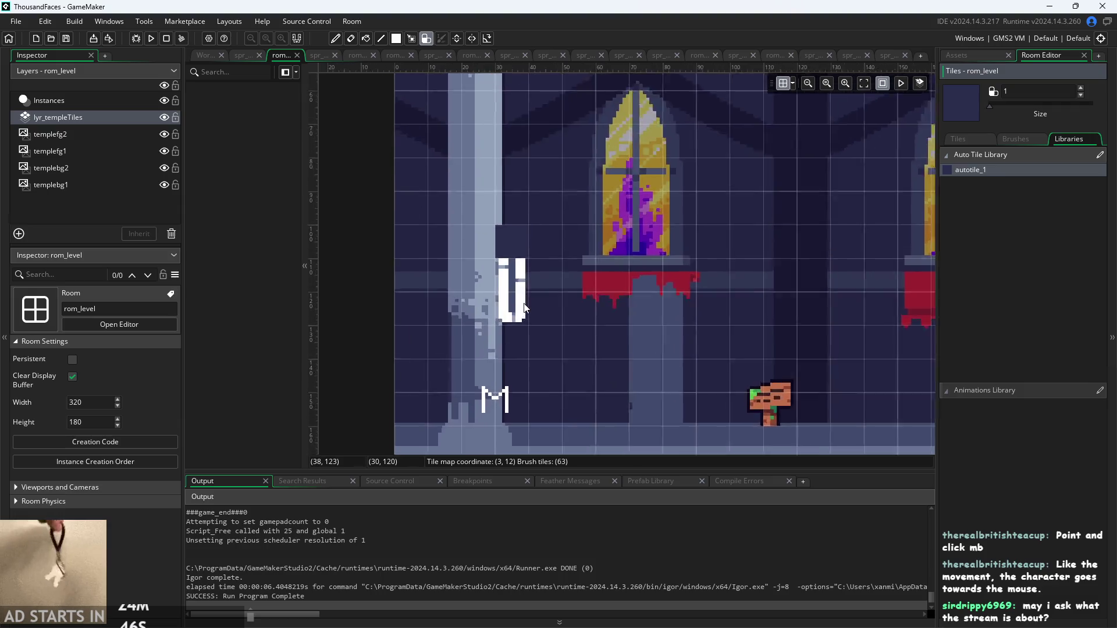
{"action": "left_click", "coordinate": [509, 311]}
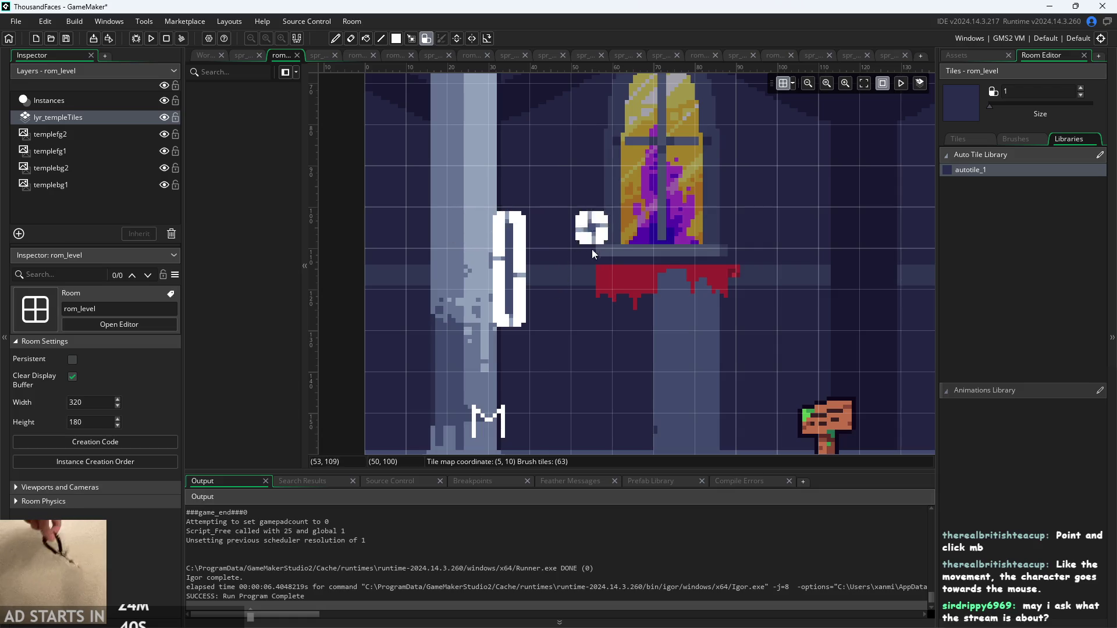
{"action": "scroll", "coordinate": [594, 278], "scroll_direction": "down", "scroll_amount": 3}
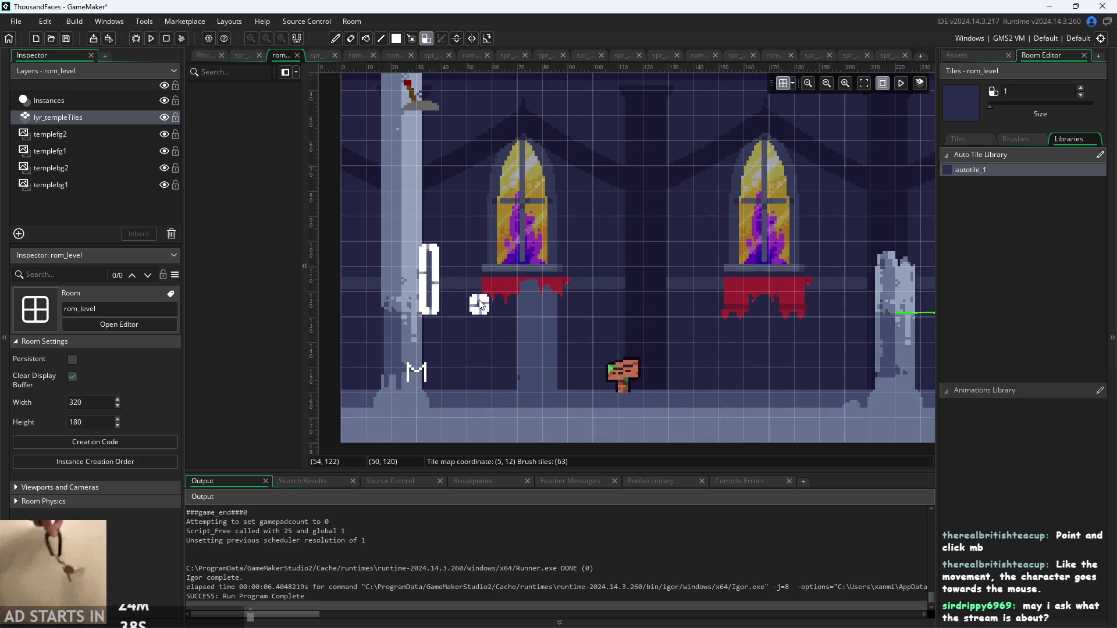
{"action": "scroll", "coordinate": [568, 311], "scroll_direction": "down", "scroll_amount": 1}
{"action": "scroll", "coordinate": [568, 311], "scroll_direction": "up", "scroll_amount": 3}
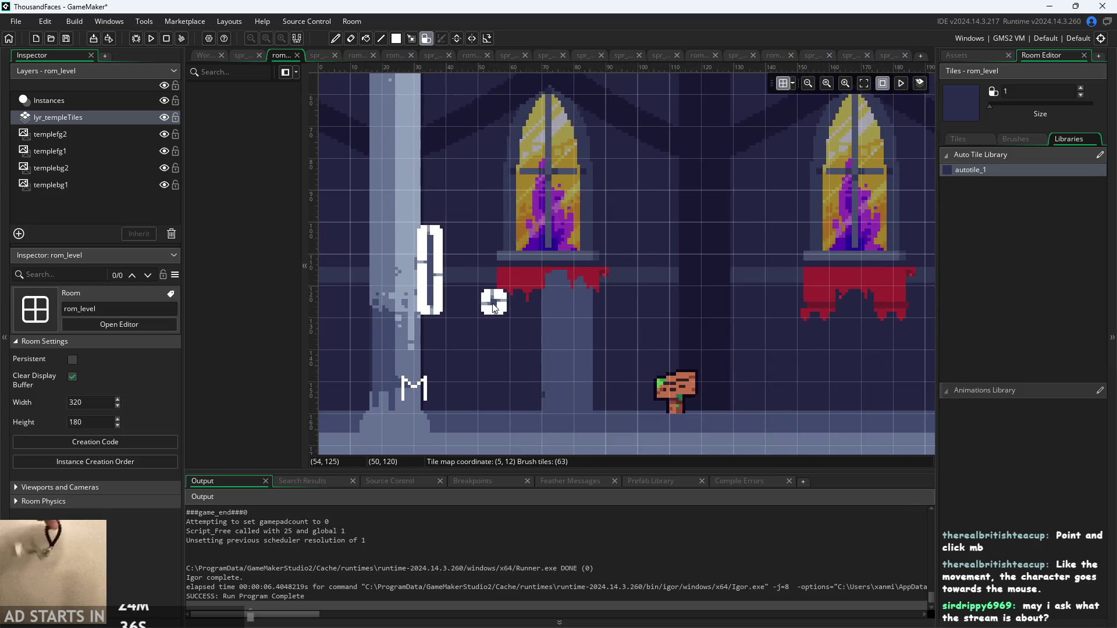
{"action": "scroll", "coordinate": [522, 271], "scroll_direction": "down", "scroll_amount": 2}
{"action": "mouse_move", "coordinate": [532, 407]}
{"action": "left_mouse_down"}
{"action": "mouse_move", "coordinate": [588, 401]}
{"action": "mouse_move", "coordinate": [560, 437]}
{"action": "mouse_move", "coordinate": [576, 412]}
{"action": "mouse_move", "coordinate": [723, 393]}
{"action": "mouse_move", "coordinate": [785, 402]}
{"action": "mouse_move", "coordinate": [756, 373]}
{"action": "mouse_move", "coordinate": [797, 372]}
{"action": "left_mouse_up"}
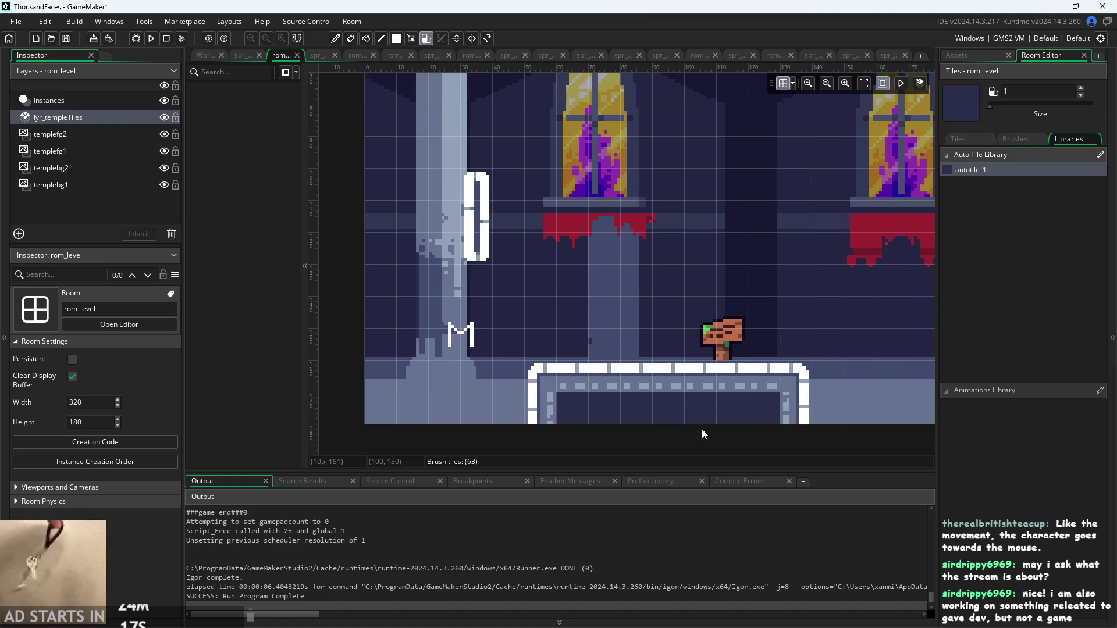
{"action": "mouse_move", "coordinate": [512, 407]}
{"action": "left_mouse_down"}
{"action": "mouse_move", "coordinate": [421, 406]}
{"action": "mouse_move", "coordinate": [415, 381]}
{"action": "left_mouse_up"}
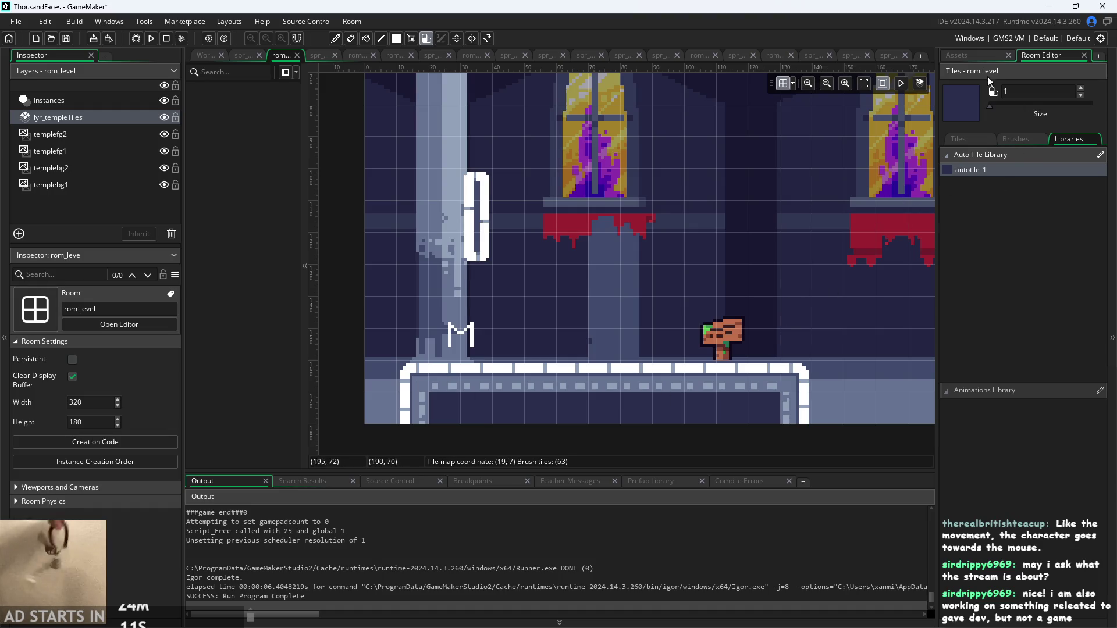
{"action": "left_click", "coordinate": [986, 57]}
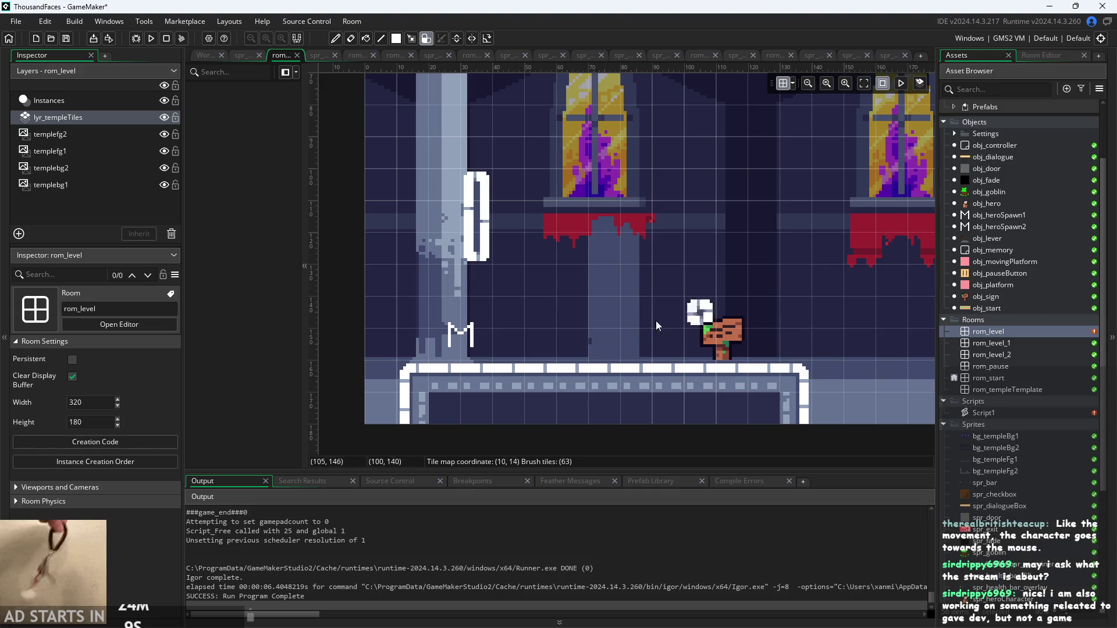
{"action": "left_click", "coordinate": [205, 55]}
Launch the game from the workspace Run button to test the newly painted tiles
{"action": "scroll", "coordinate": [303, 198], "scroll_direction": "left", "scroll_amount": 1}
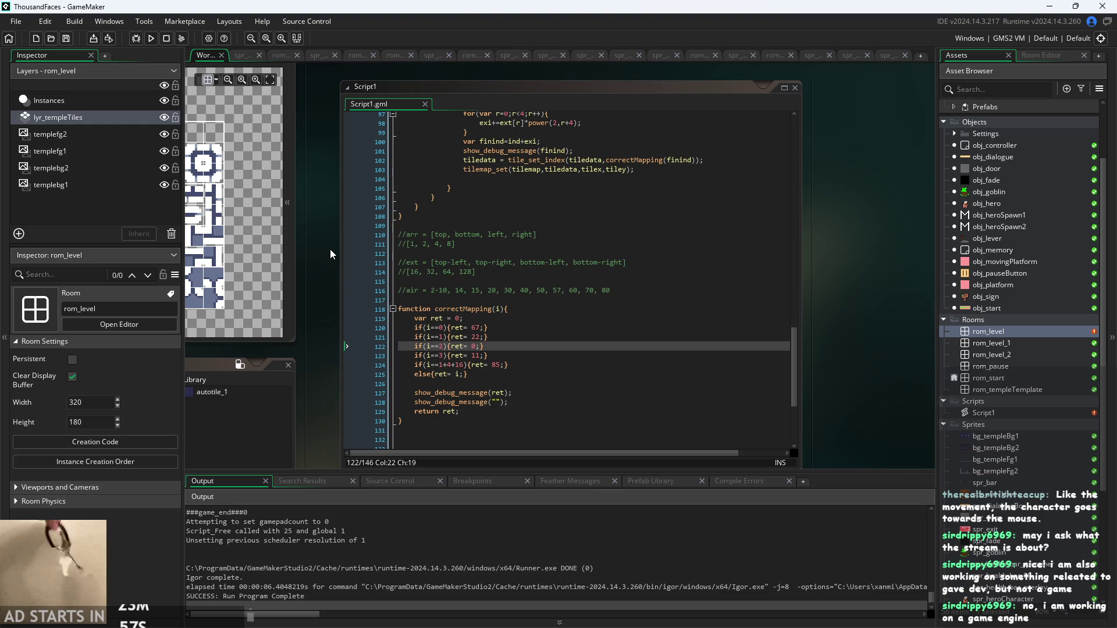
{"action": "left_click_drag", "start_coordinate": [330, 250], "coordinate": [340, 266]}
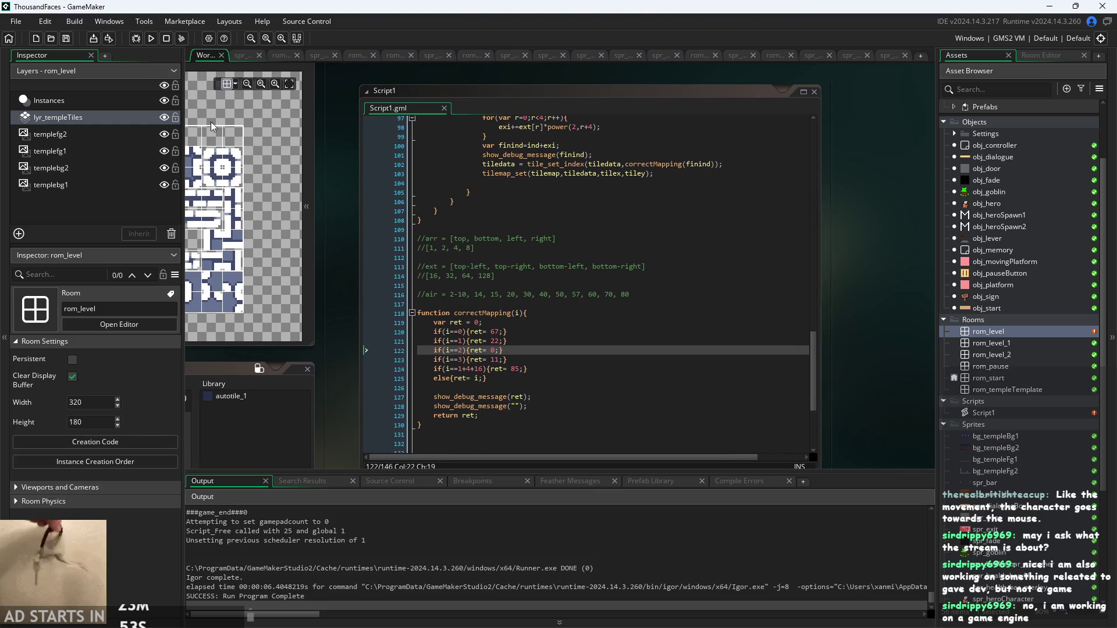
{"action": "left_click", "coordinate": [150, 38]}
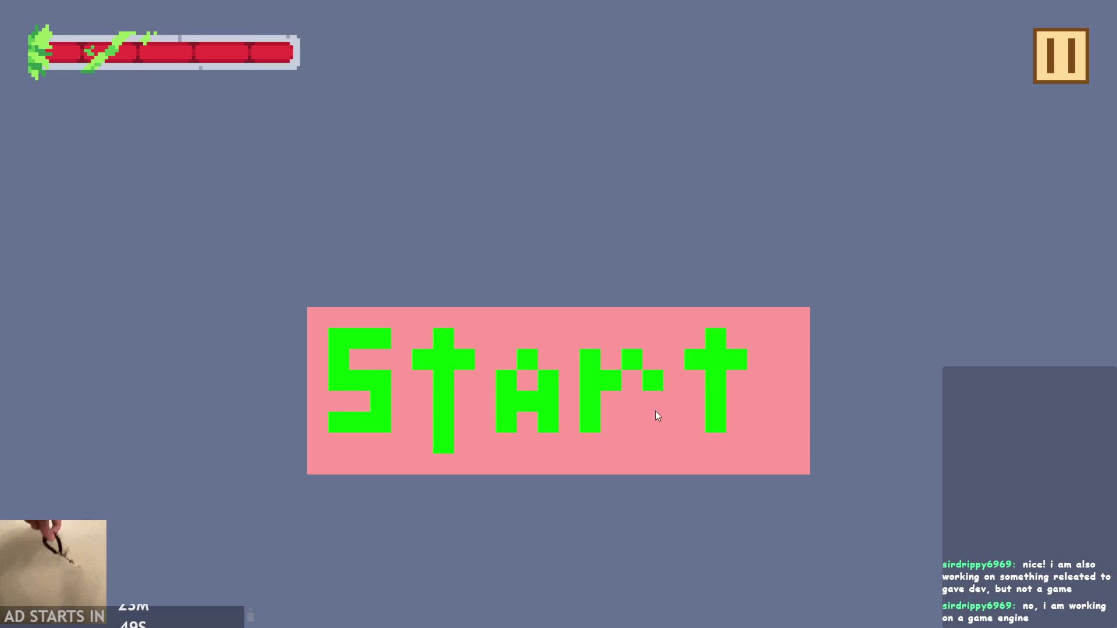
Start the temple level, jump the player along the new floor and wall, then close the game
{"action": "left_click", "coordinate": [588, 362]}
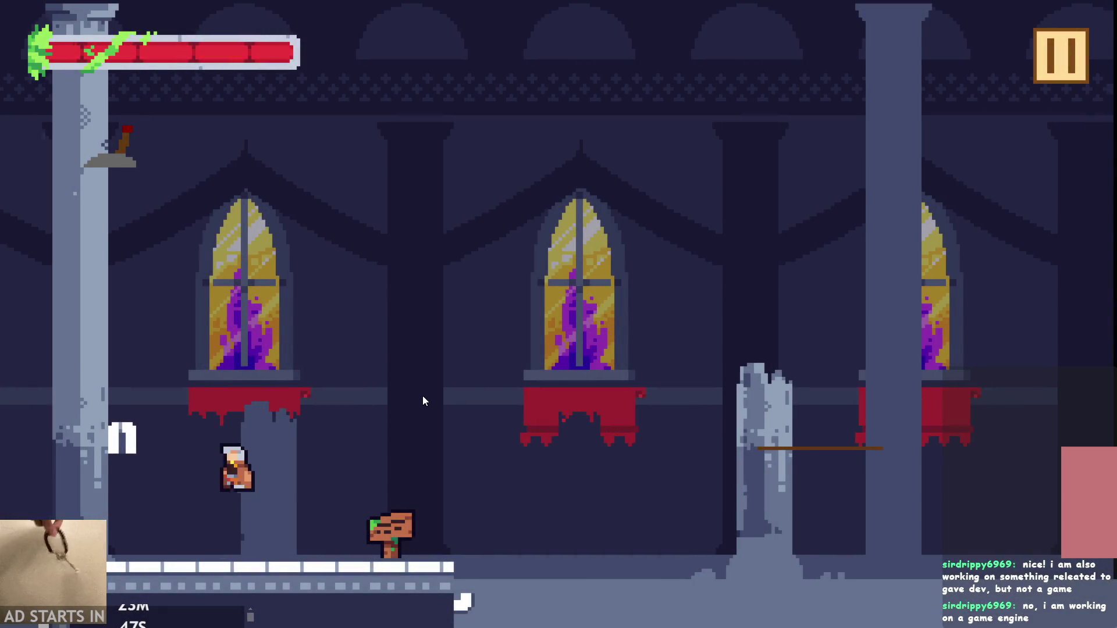
{"action": "key", "text": "space"}
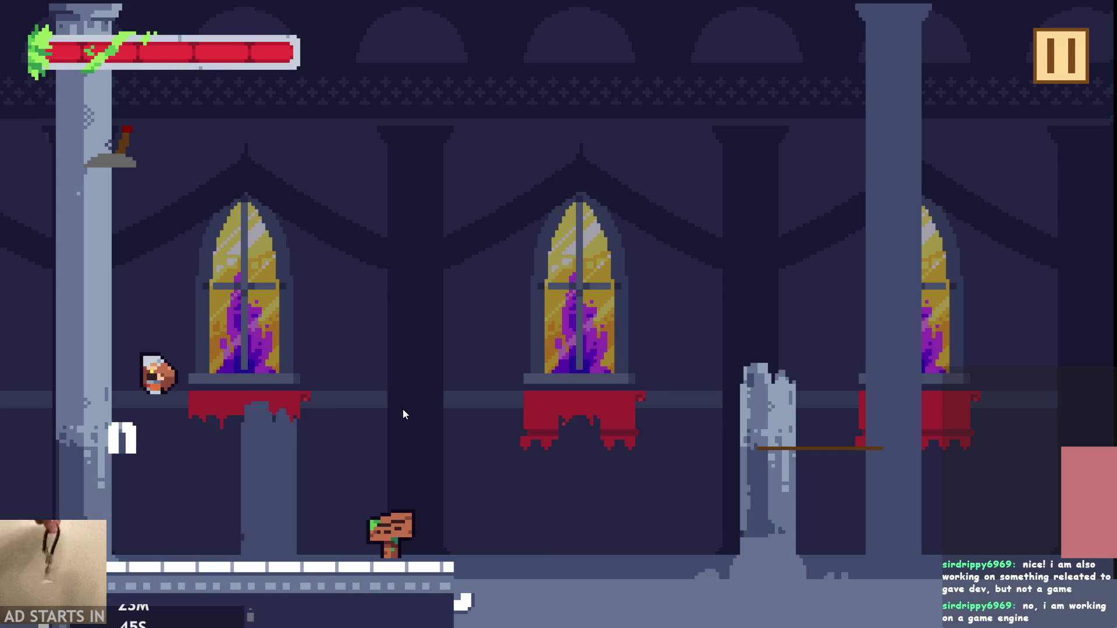
{"action": "key", "text": "space"}
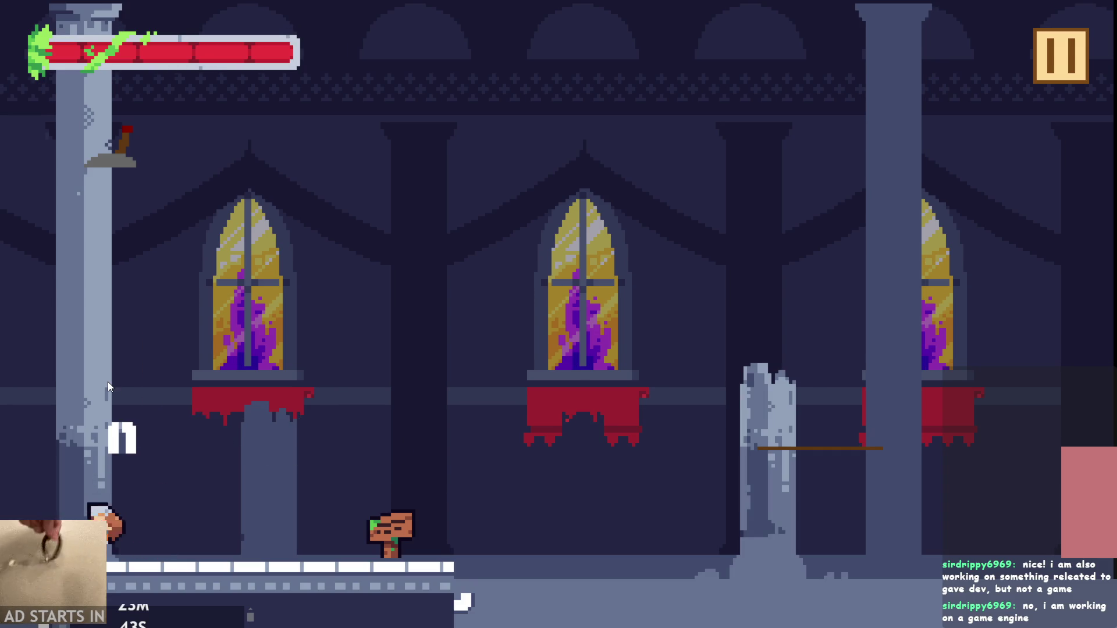
{"action": "key", "text": "space"}
{"action": "key", "text": "space"}
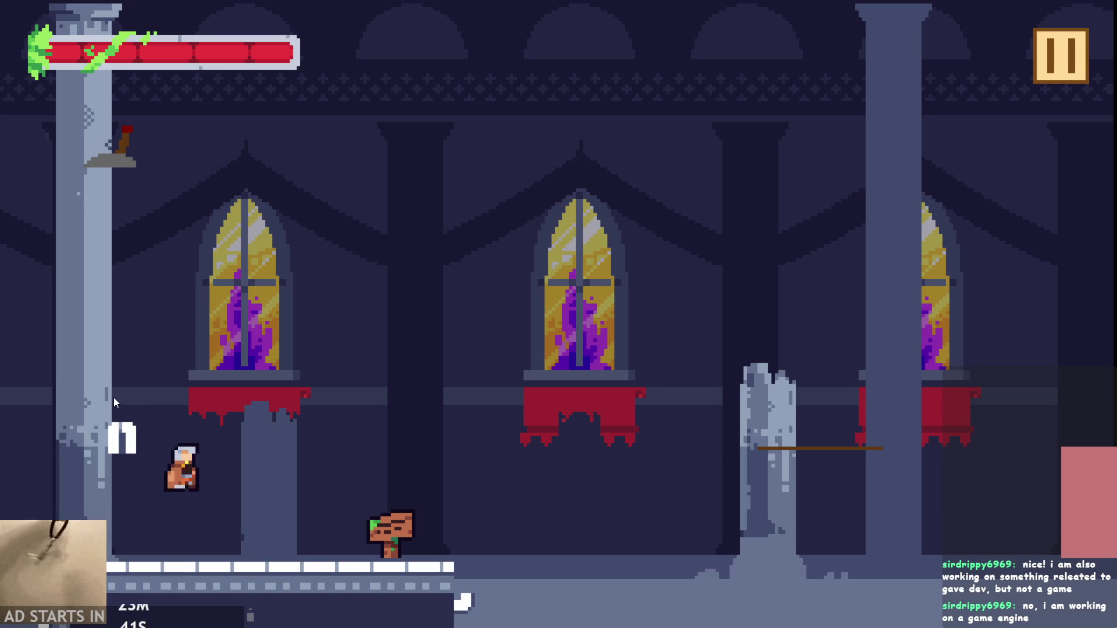
{"action": "key", "text": "space"}
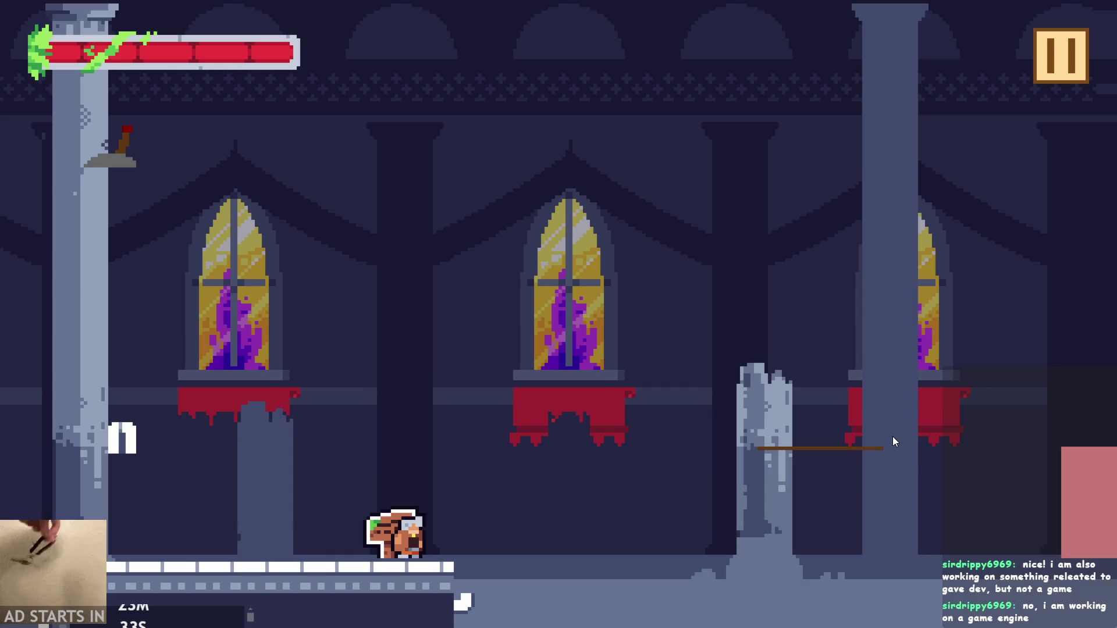
{"action": "left_click", "coordinate": [899, 441]}
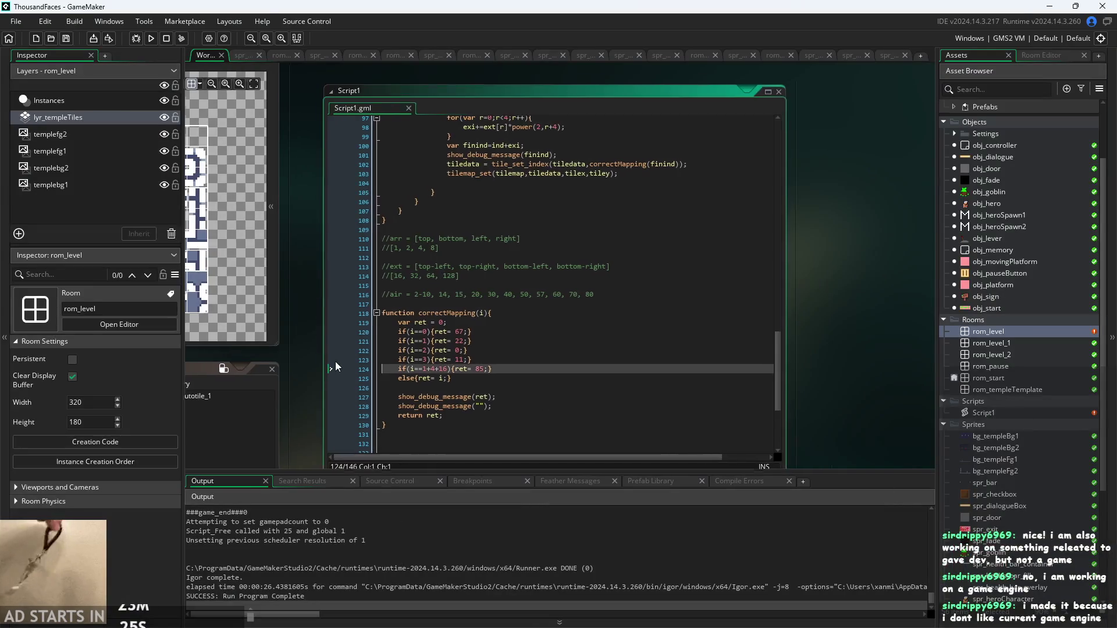
Add blank lines after the correctMapping function header and after the ret declaration
{"action": "scroll", "coordinate": [335, 367], "scroll_direction": "up", "scroll_amount": 3, "text": "ctrl"}
{"action": "left_click", "coordinate": [577, 347]}
{"action": "key", "text": "Up"}
{"action": "key", "text": "Up"}
{"action": "key", "text": "Up"}
{"action": "key", "text": "Down"}
{"action": "key", "text": "Down"}
{"action": "key", "text": "Up"}
{"action": "key", "text": "Up"}
{"action": "key", "text": "Up"}
{"action": "key", "text": "Up"}
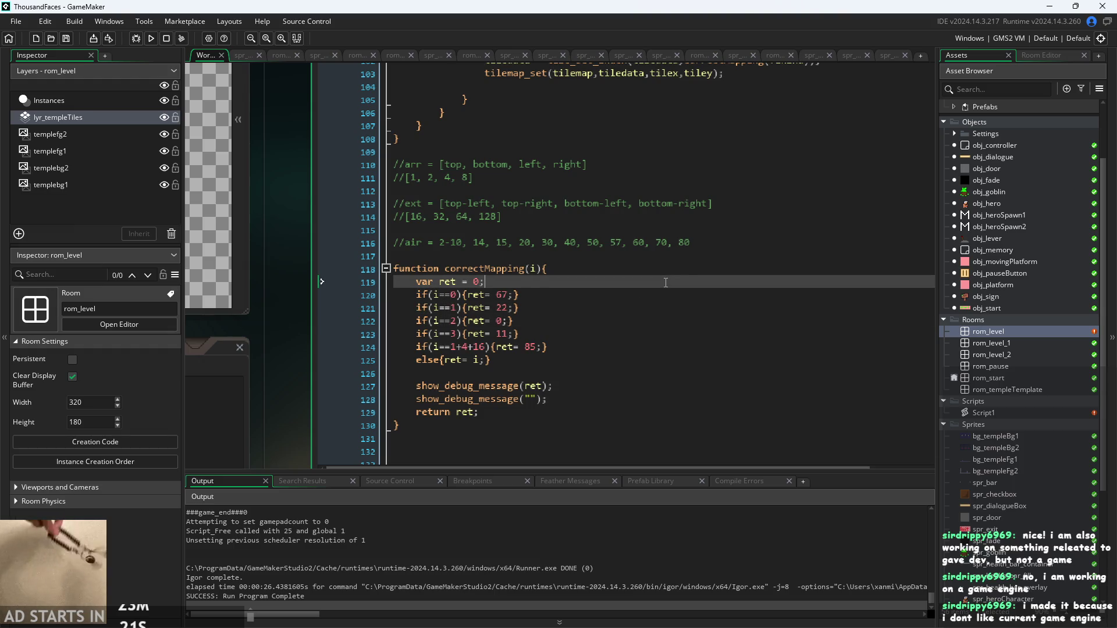
{"action": "left_click", "coordinate": [686, 268]}
{"action": "key", "text": "Return"}
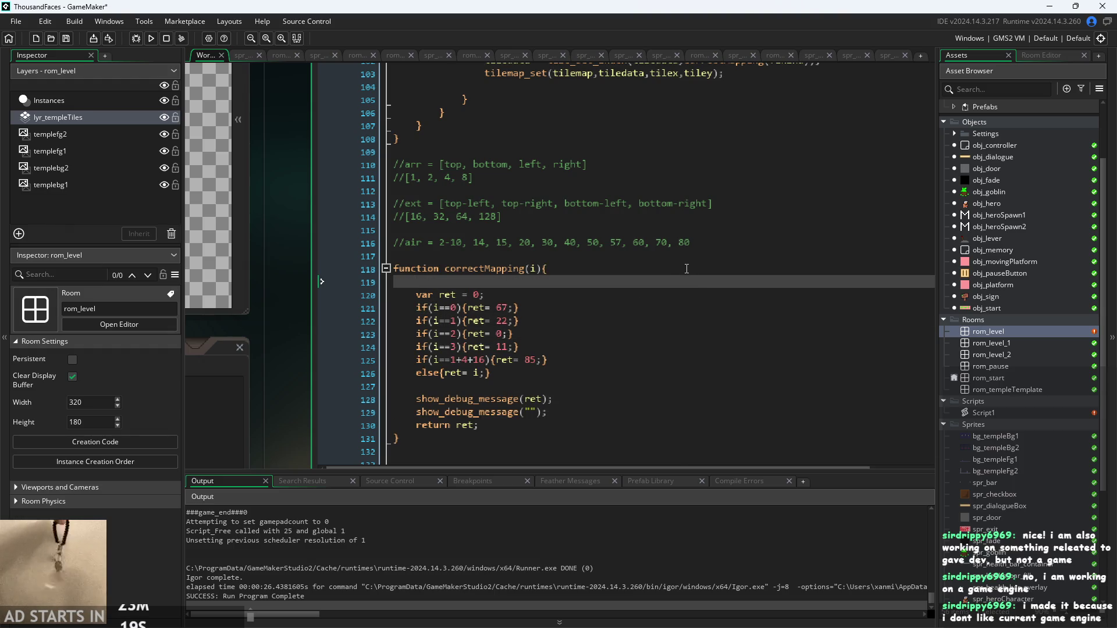
{"action": "key", "text": "Down"}
{"action": "key", "text": "End"}
{"action": "key", "text": "Return"}
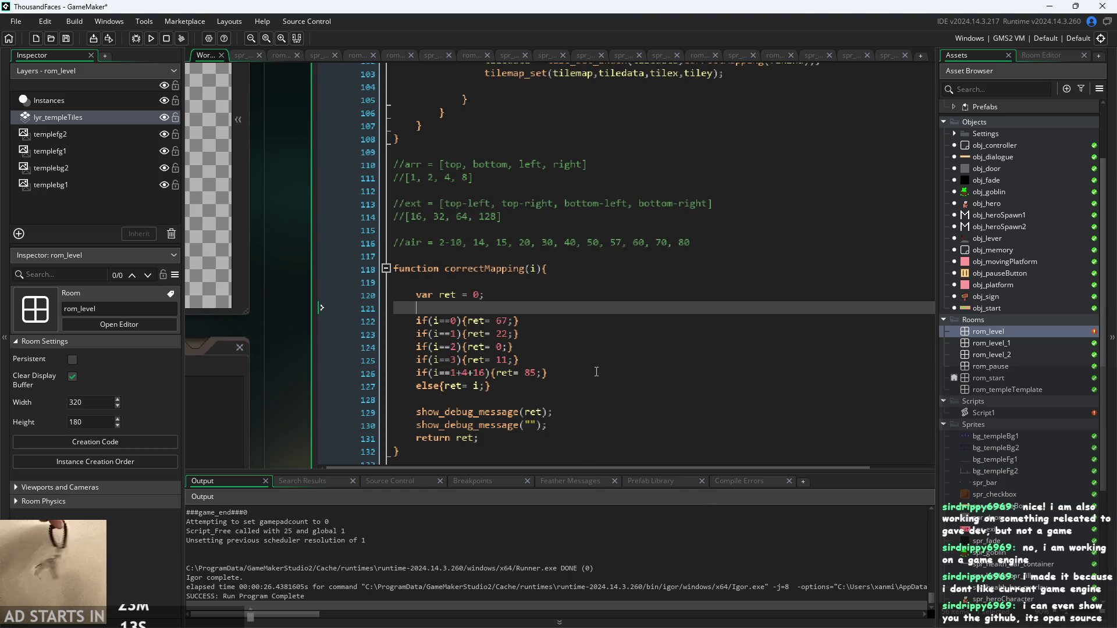
Add spaces before '=' in the assignments so they read ret = 67, 22, 0 and 11
{"action": "left_click", "coordinate": [612, 327]}
{"action": "left_click", "coordinate": [613, 326]}
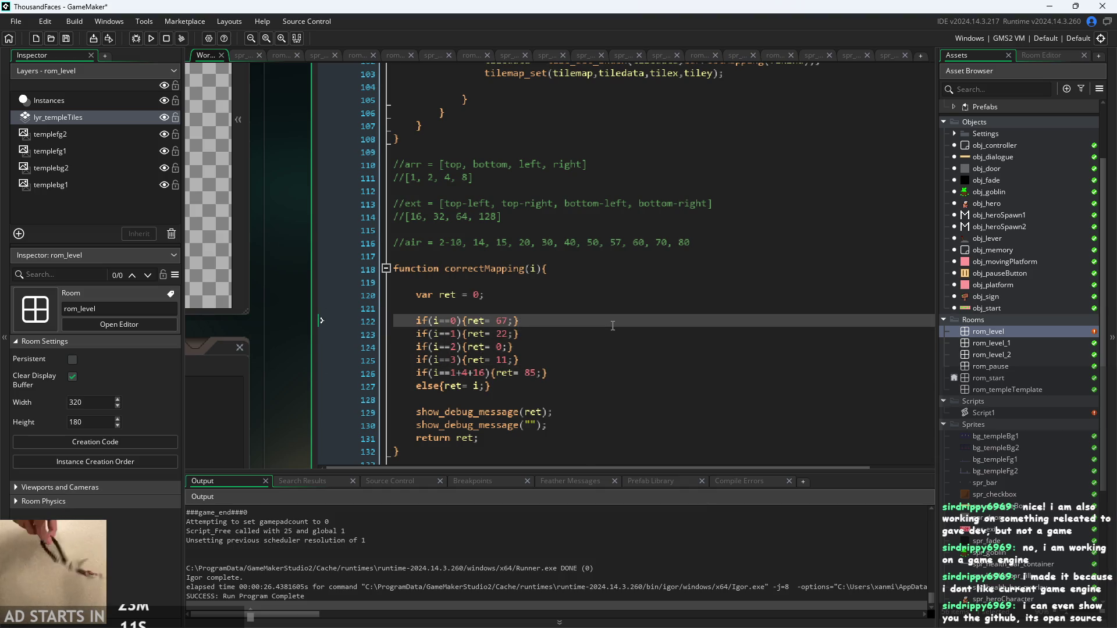
{"action": "left_click", "coordinate": [603, 339]}
{"action": "left_click", "coordinate": [489, 335]}
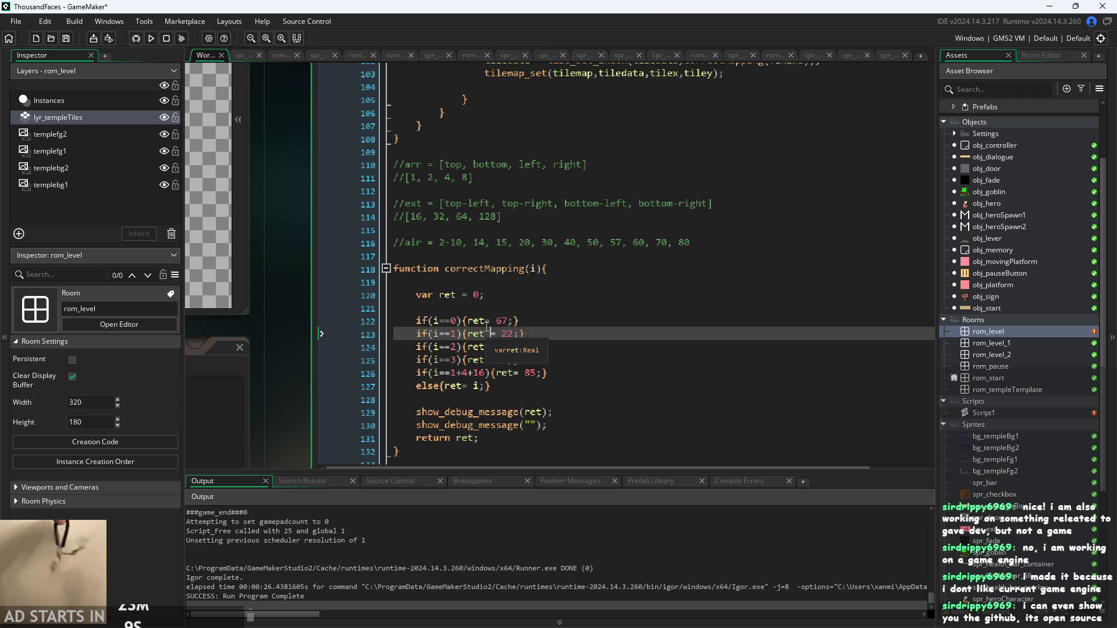
{"action": "left_click", "coordinate": [489, 321]}
{"action": "left_click", "coordinate": [488, 361]}
{"action": "left_click", "coordinate": [488, 347]}
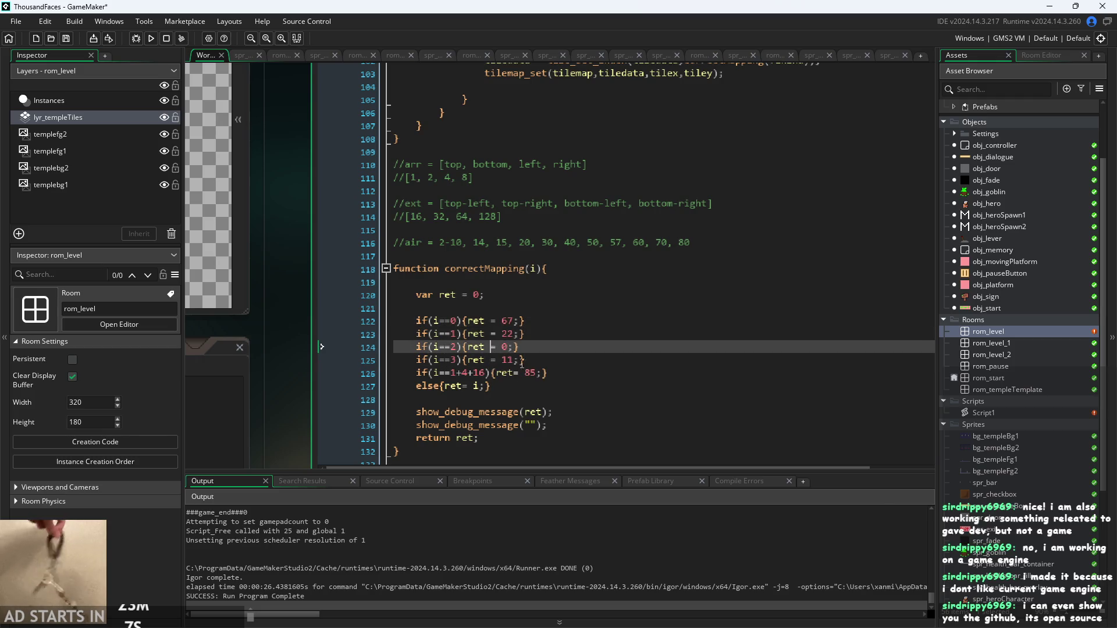
{"action": "left_click", "coordinate": [495, 360]}
{"action": "scroll", "coordinate": [515, 365], "scroll_direction": "up", "scroll_amount": 7}
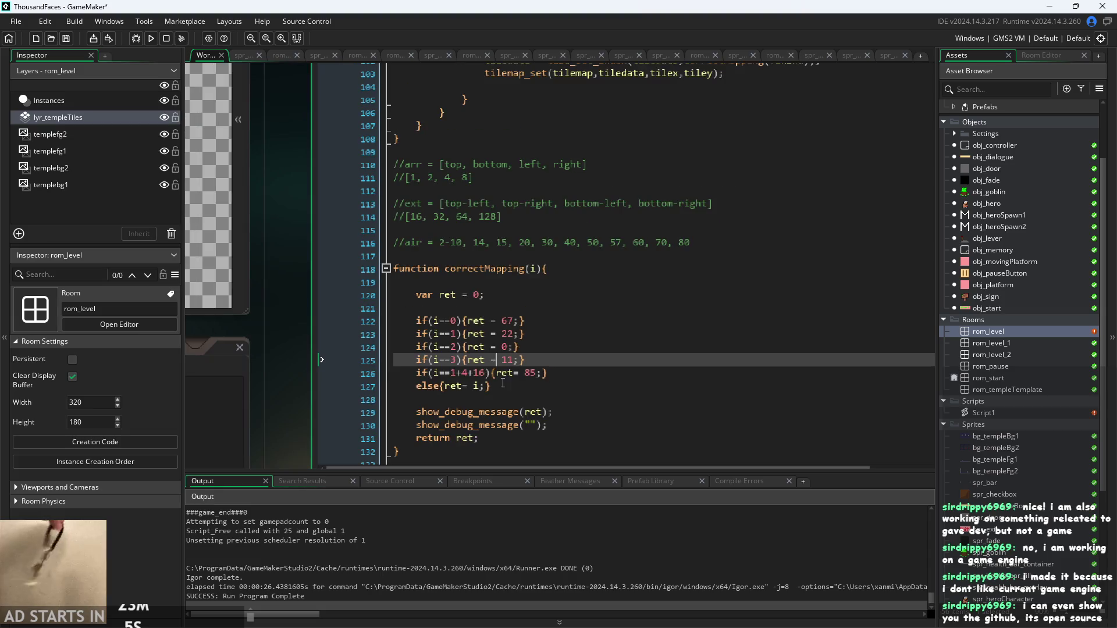
{"action": "scroll", "coordinate": [566, 331], "scroll_direction": "up", "scroll_amount": 19}
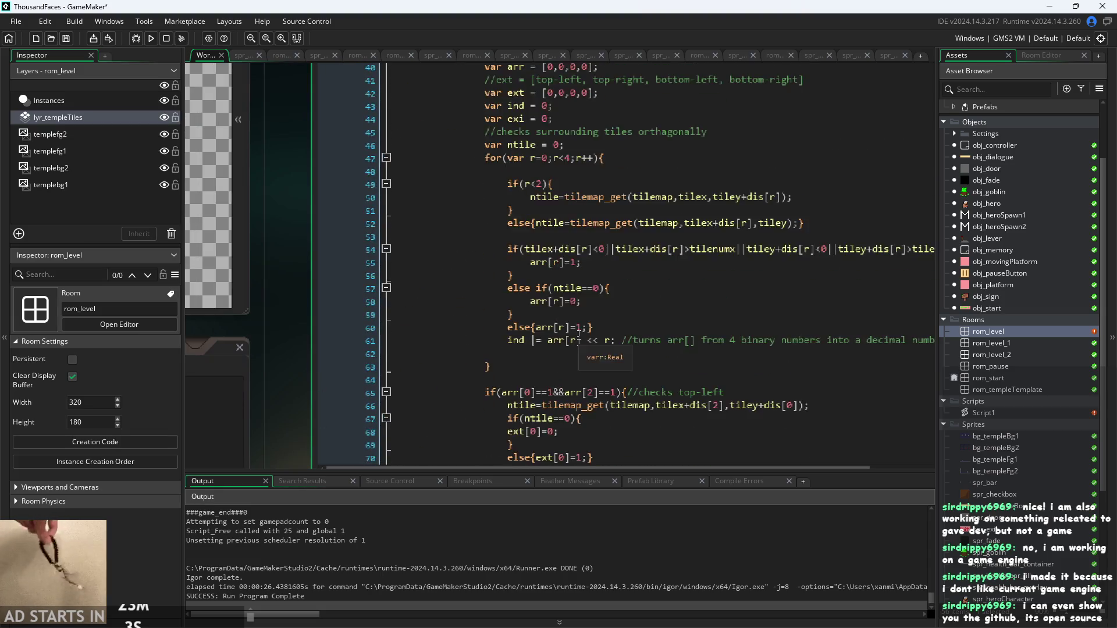
{"action": "scroll", "coordinate": [276, 327], "scroll_direction": "down", "scroll_amount": 3}
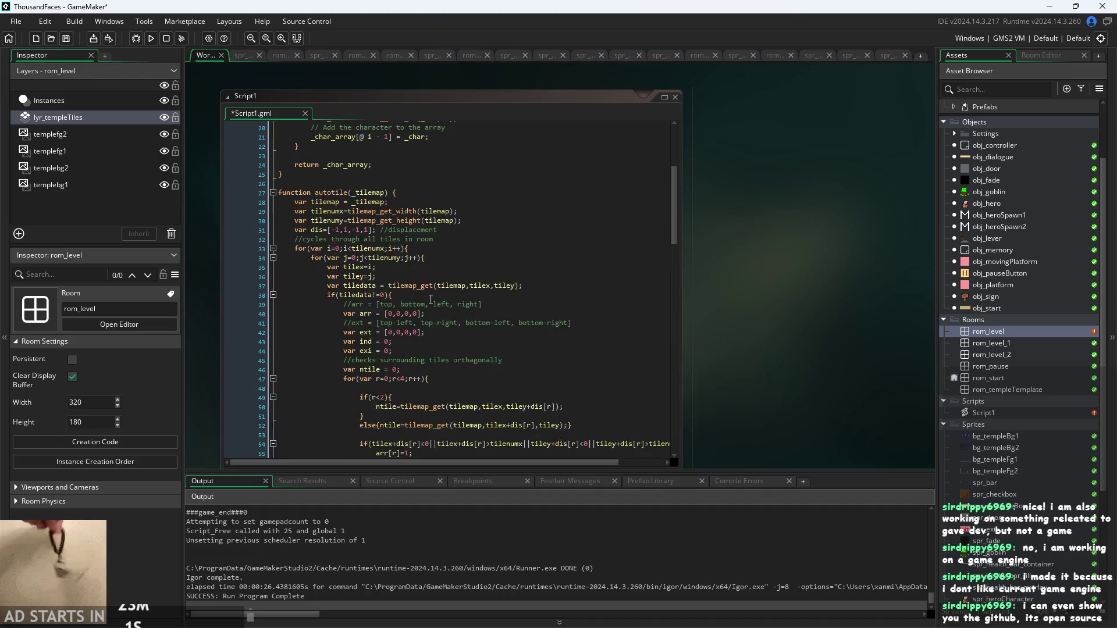
{"action": "scroll", "coordinate": [429, 396], "scroll_direction": "down", "scroll_amount": 9}
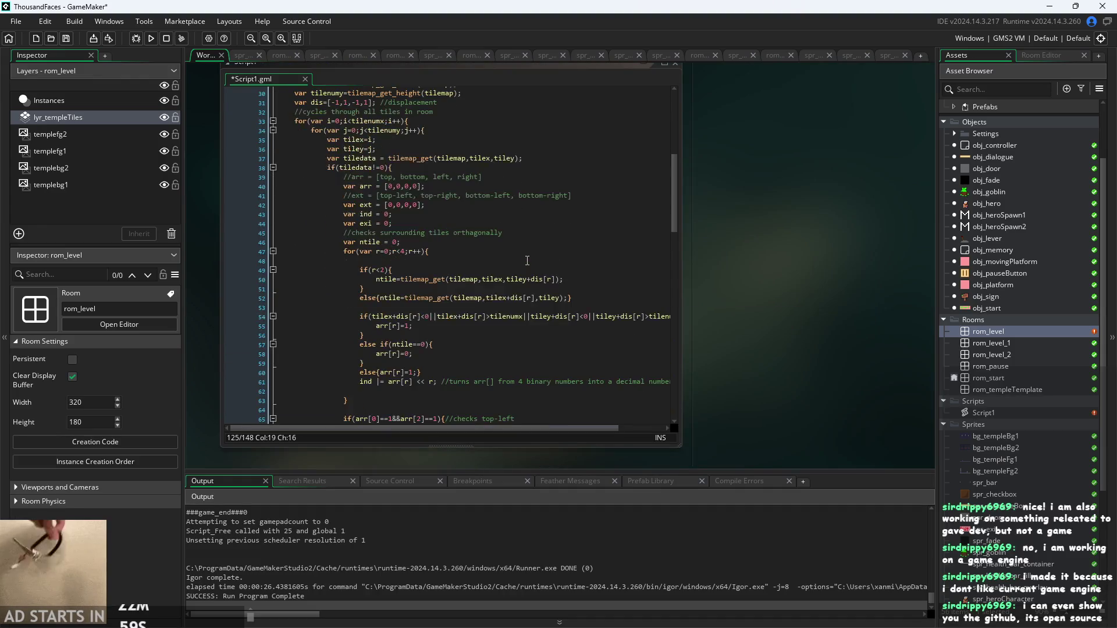
{"action": "scroll", "coordinate": [527, 266], "scroll_direction": "down", "scroll_amount": 8}
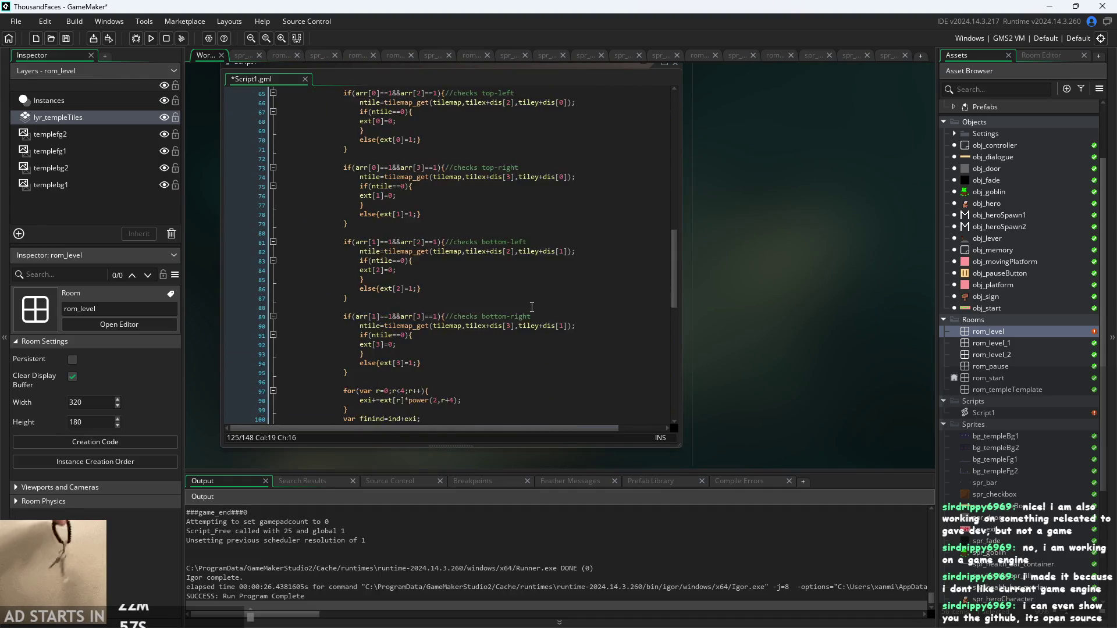
{"action": "scroll", "coordinate": [527, 310], "scroll_direction": "down", "scroll_amount": 10}
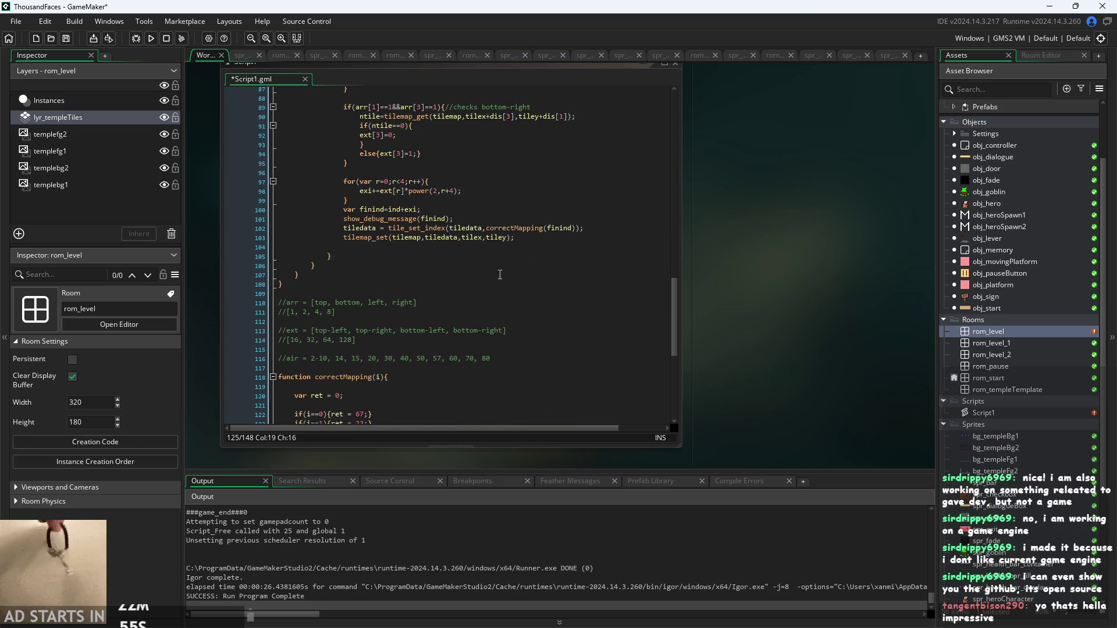
{"action": "scroll", "coordinate": [345, 351], "scroll_direction": "up", "scroll_amount": 1}
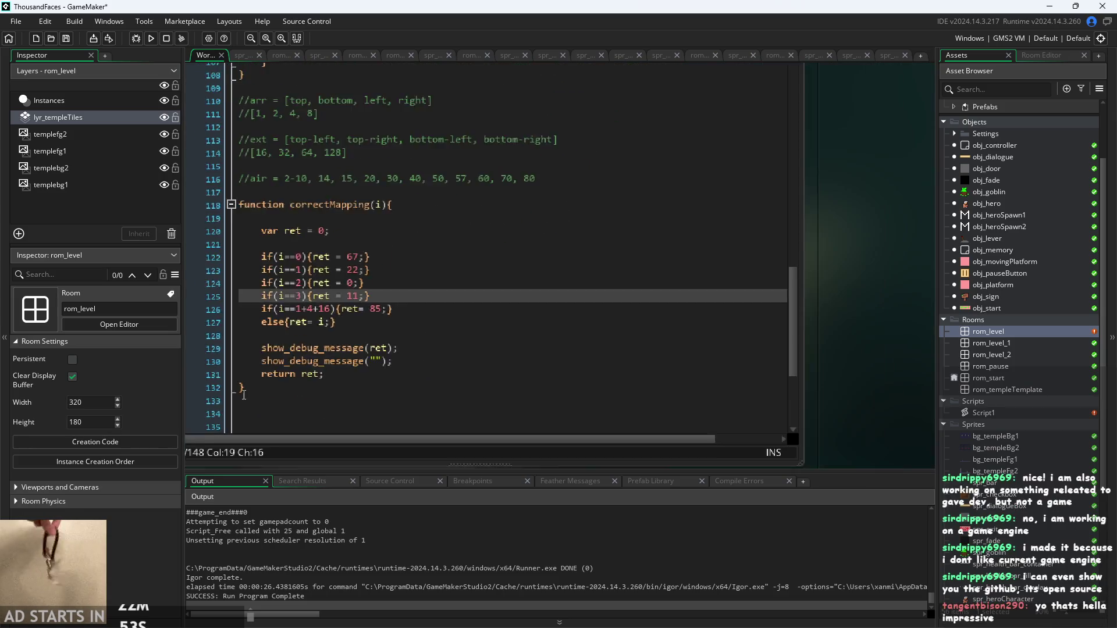
{"action": "scroll", "coordinate": [825, 354], "scroll_direction": "down", "scroll_amount": 1}
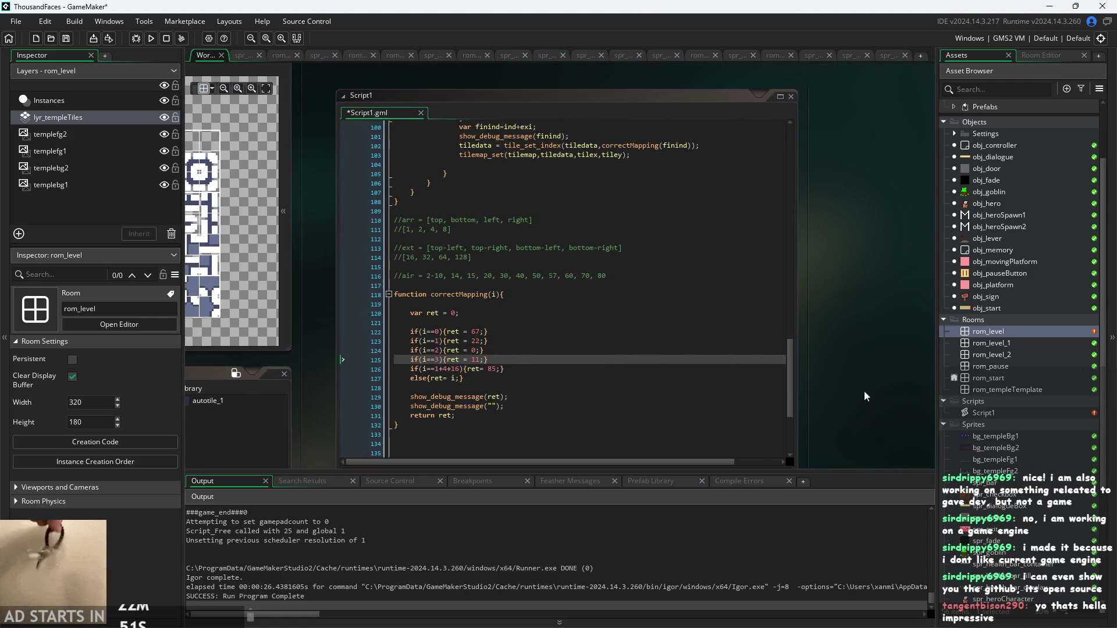
{"action": "scroll", "coordinate": [853, 365], "scroll_direction": "down", "scroll_amount": 3}
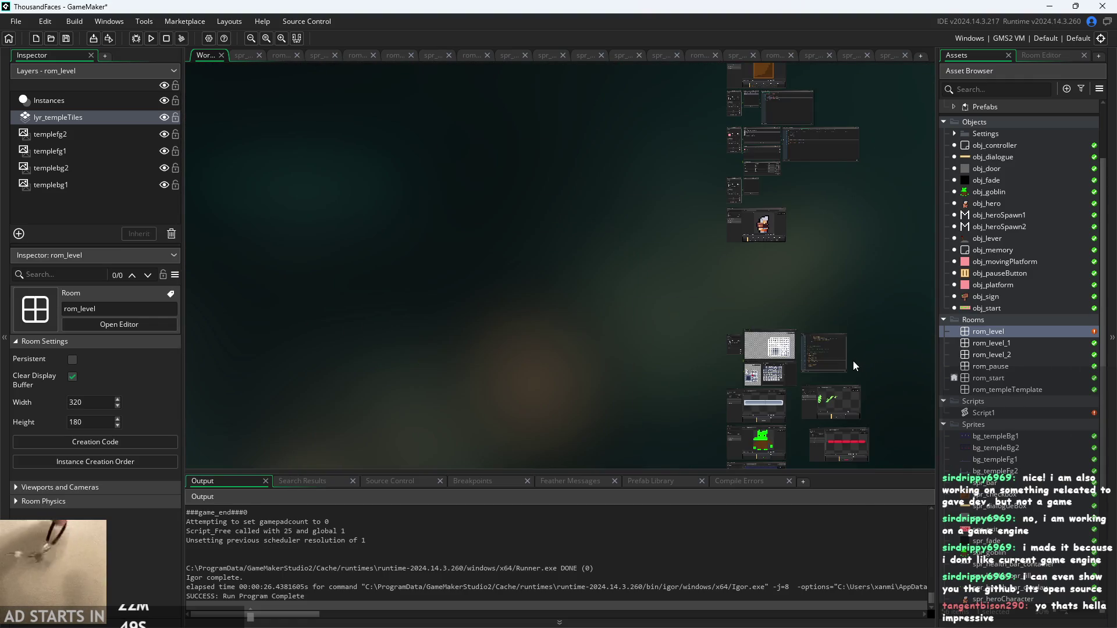
{"action": "scroll", "coordinate": [491, 374], "scroll_direction": "up", "scroll_amount": 3}
{"action": "scroll", "coordinate": [491, 374], "scroll_direction": "up", "scroll_amount": 3}
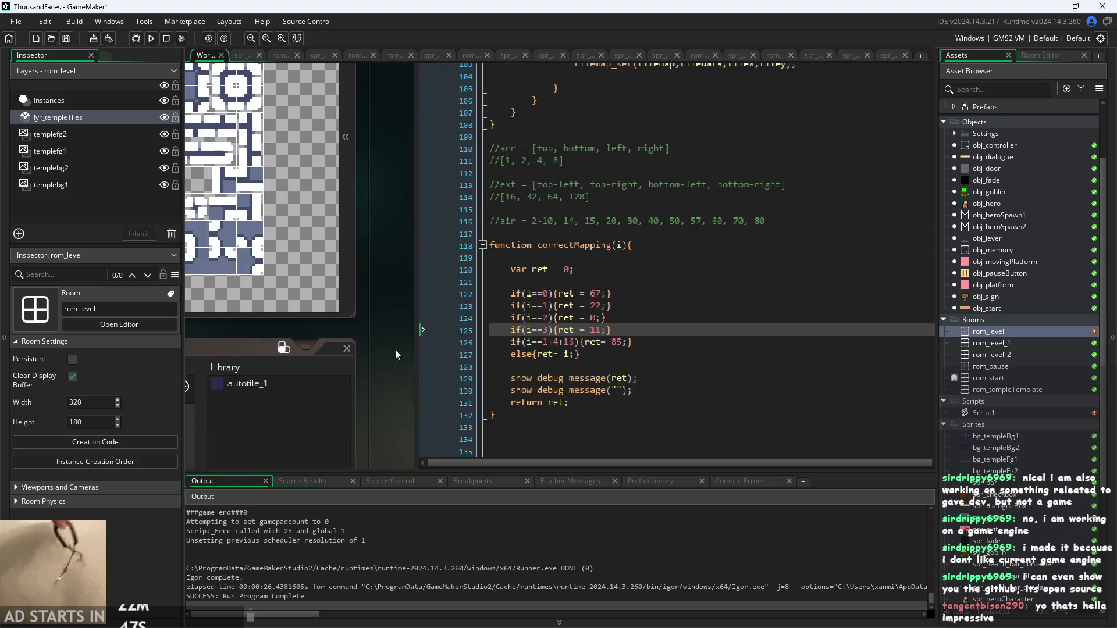
{"action": "left_click_drag", "start_coordinate": [371, 337], "coordinate": [320, 324]}
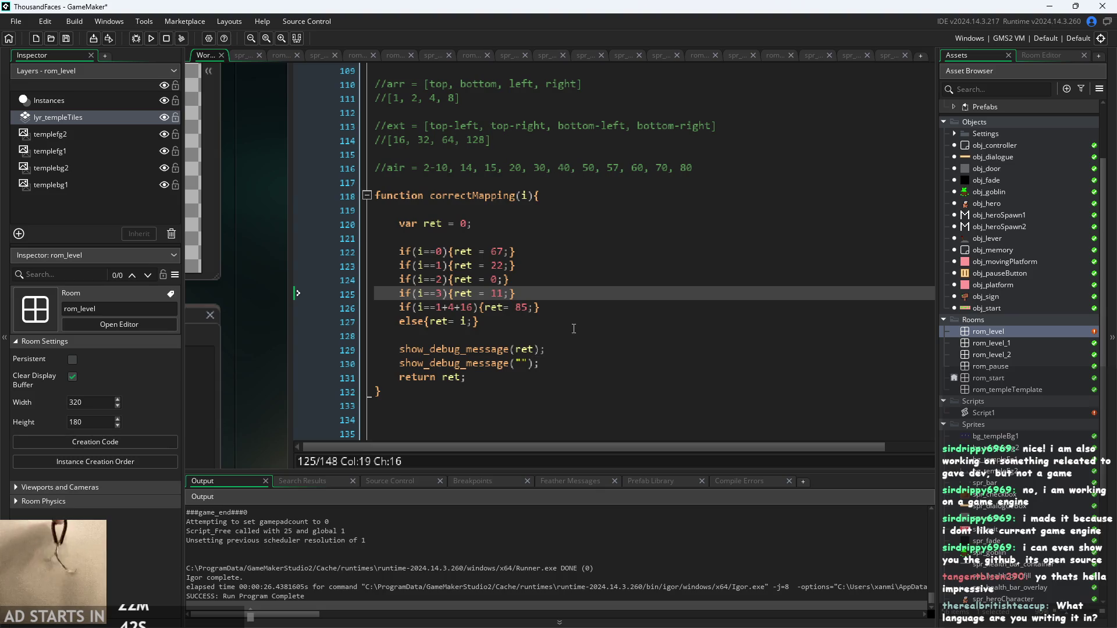
{"action": "left_click", "coordinate": [454, 321]}
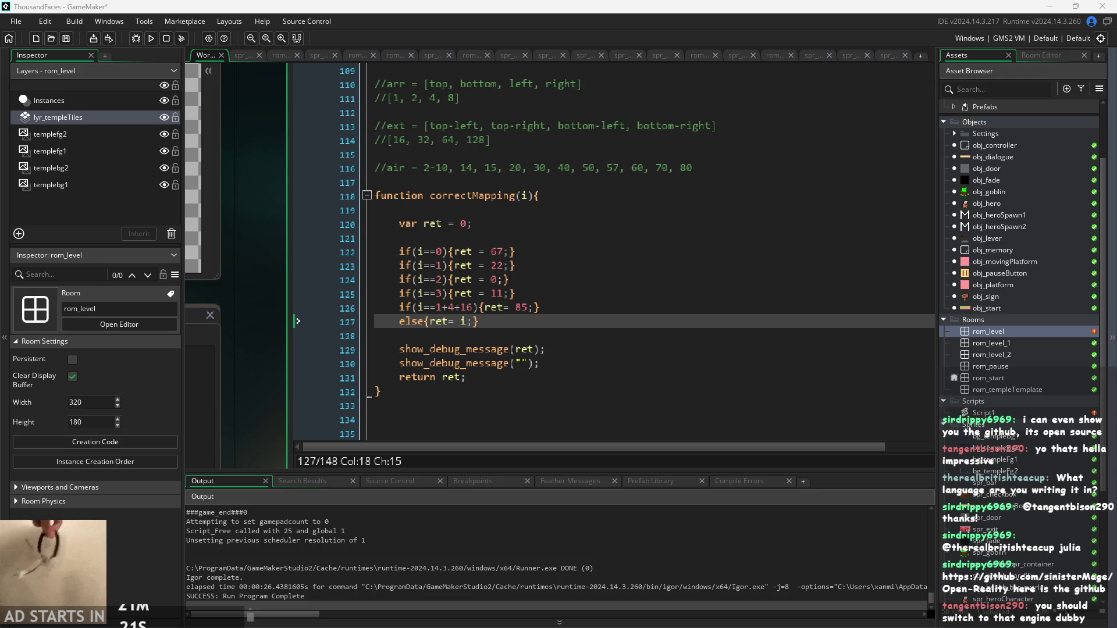
{"action": "mouse_move", "coordinate": [285, 328]}
{"action": "left_mouse_down"}
{"action": "mouse_move", "coordinate": [264, 341]}
{"action": "mouse_move", "coordinate": [201, 340]}
{"action": "left_mouse_up"}
{"action": "scroll", "coordinate": [201, 340], "scroll_direction": "down", "scroll_amount": 1, "text": "ctrl"}
{"action": "scroll", "coordinate": [353, 376], "scroll_direction": "down", "scroll_amount": 5}
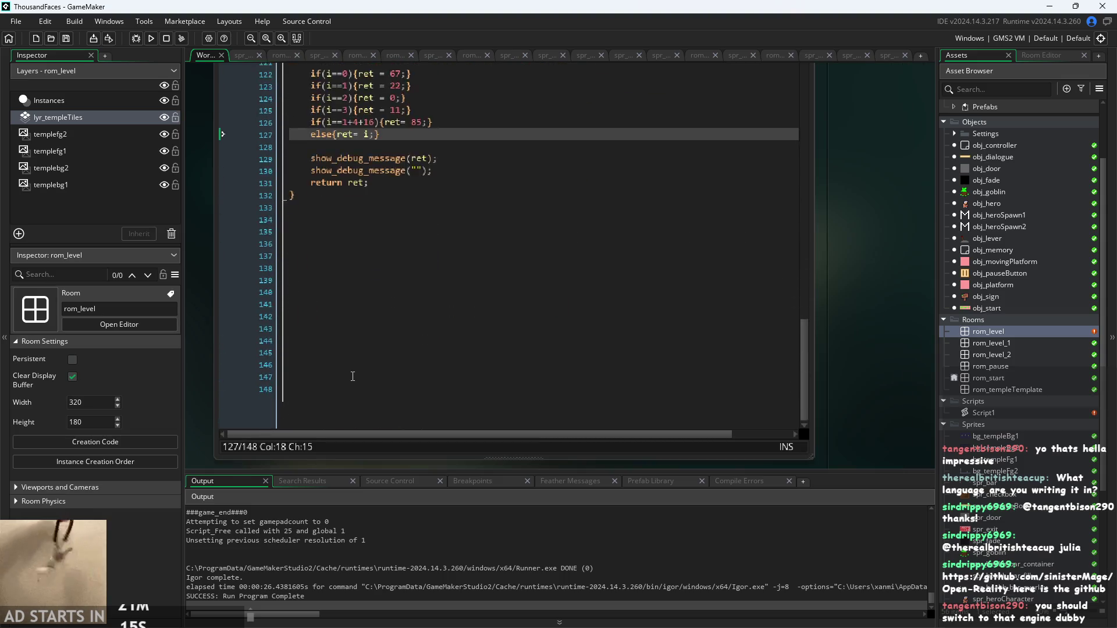
{"action": "scroll", "coordinate": [352, 376], "scroll_direction": "up", "scroll_amount": 3}
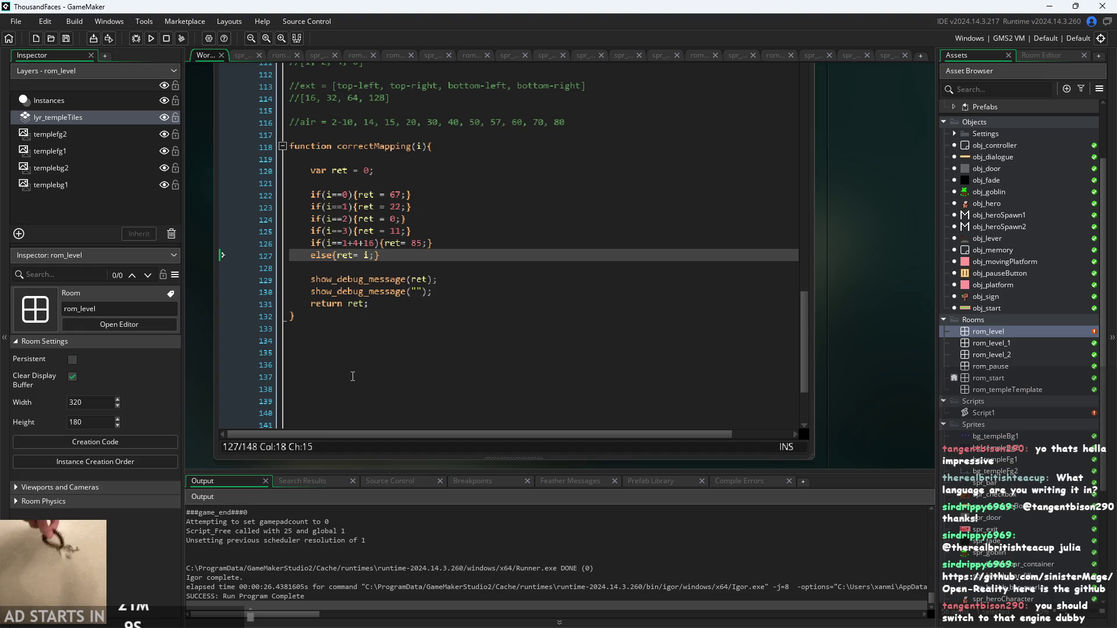
{"action": "left_click", "coordinate": [391, 279]}
{"action": "scroll", "coordinate": [391, 279], "scroll_direction": "up", "scroll_amount": 1}
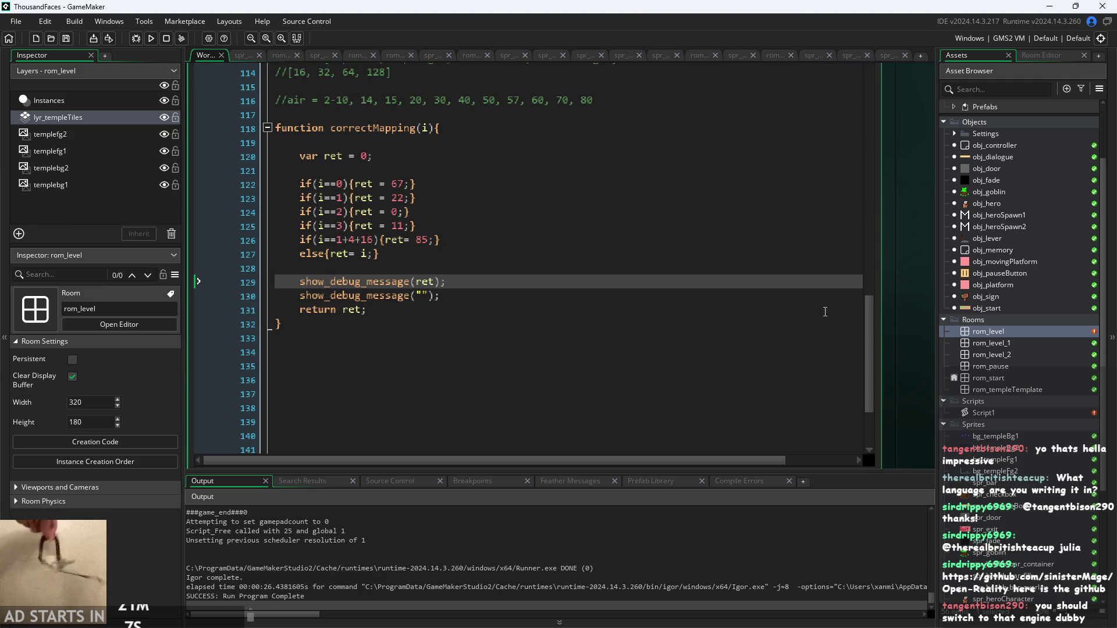
{"action": "scroll", "coordinate": [923, 280], "scroll_direction": "down", "scroll_amount": 1}
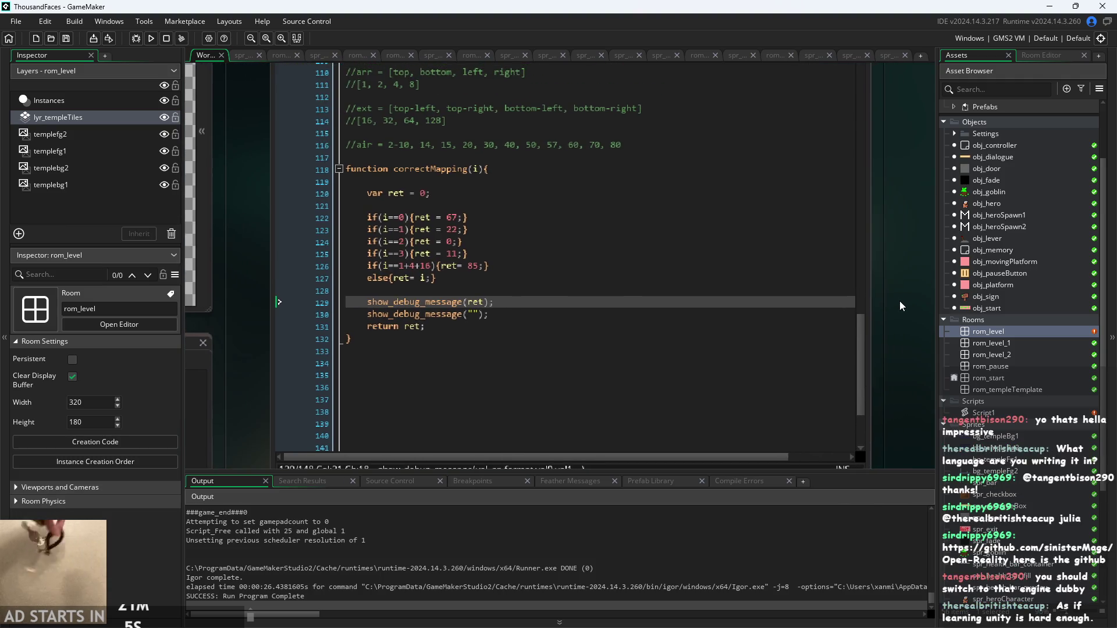
{"action": "mouse_move", "coordinate": [899, 301]}
{"action": "left_mouse_down"}
{"action": "mouse_move", "coordinate": [873, 301]}
{"action": "mouse_move", "coordinate": [864, 277]}
{"action": "mouse_move", "coordinate": [897, 301]}
{"action": "mouse_move", "coordinate": [898, 330]}
{"action": "left_mouse_up"}
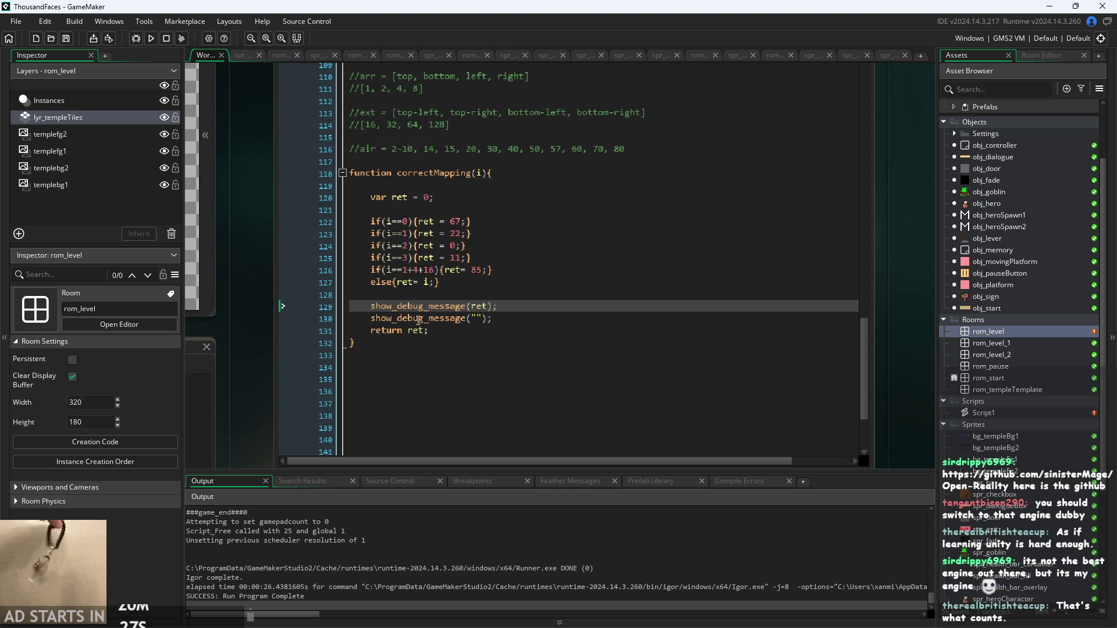
Review correctMapping lines 123 to 128 in Script1
{"action": "key", "text": "Down"}
{"action": "key", "text": "Down"}
{"action": "scroll", "coordinate": [446, 330], "scroll_direction": "up", "scroll_amount": 1}
{"action": "scroll", "coordinate": [446, 334], "scroll_direction": "up", "scroll_amount": 1}
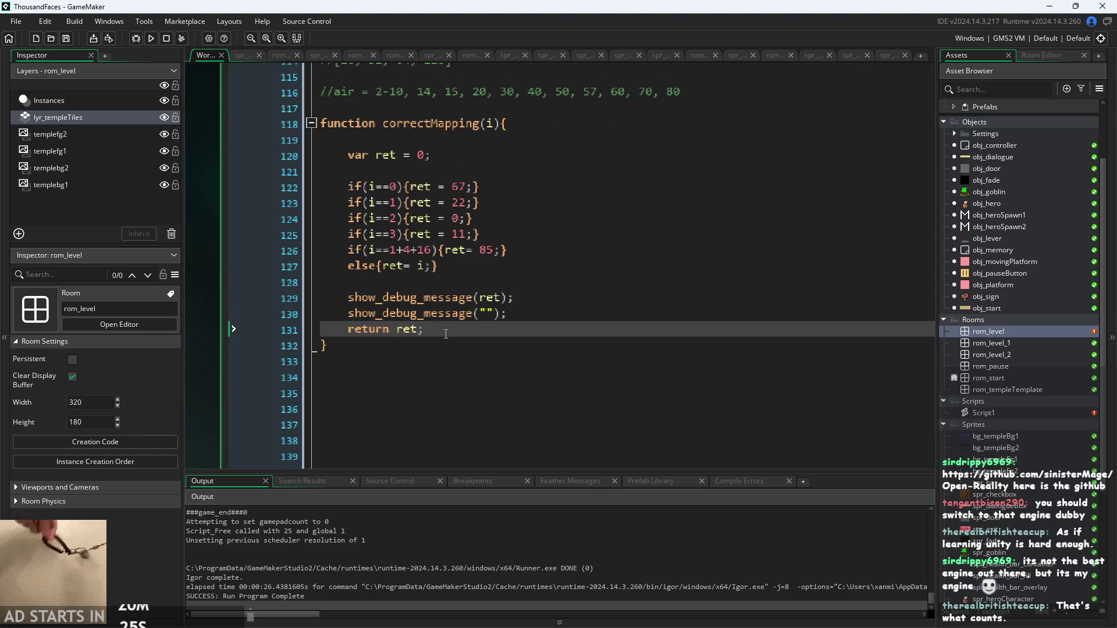
{"action": "left_click", "coordinate": [483, 319]}
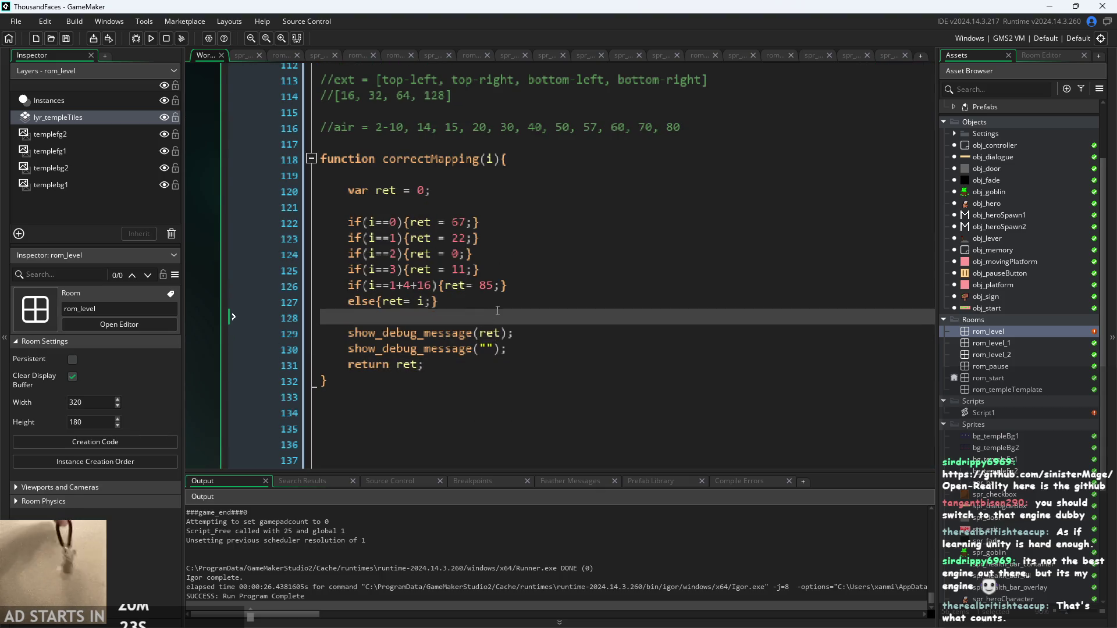
{"action": "left_click", "coordinate": [507, 304]}
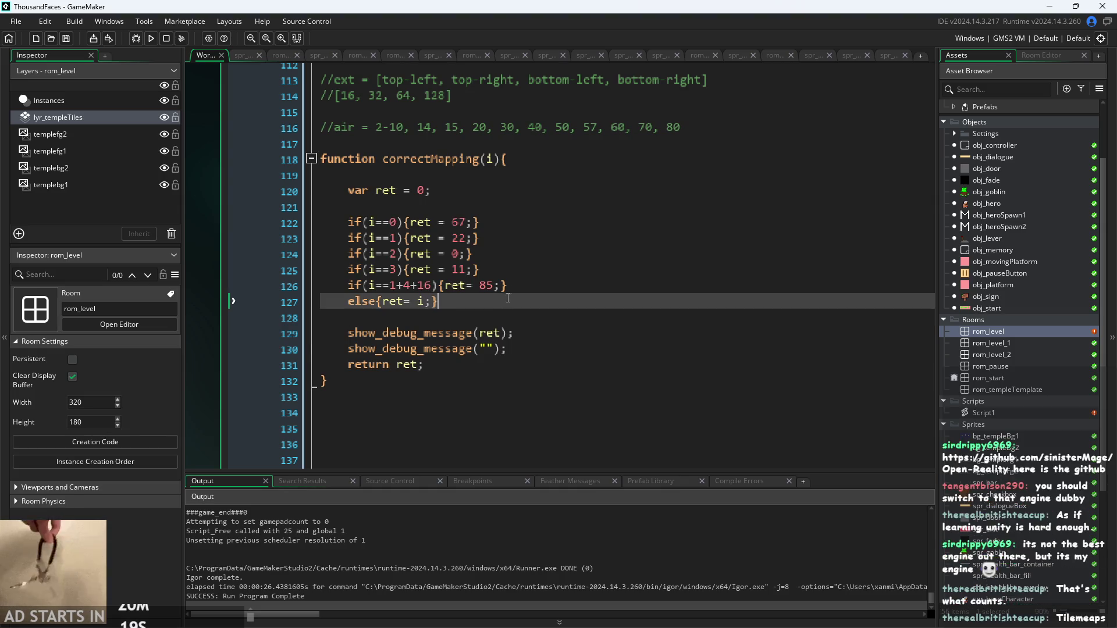
{"action": "left_click", "coordinate": [494, 238]}
{"action": "left_click", "coordinate": [493, 224]}
{"action": "left_click", "coordinate": [494, 238]}
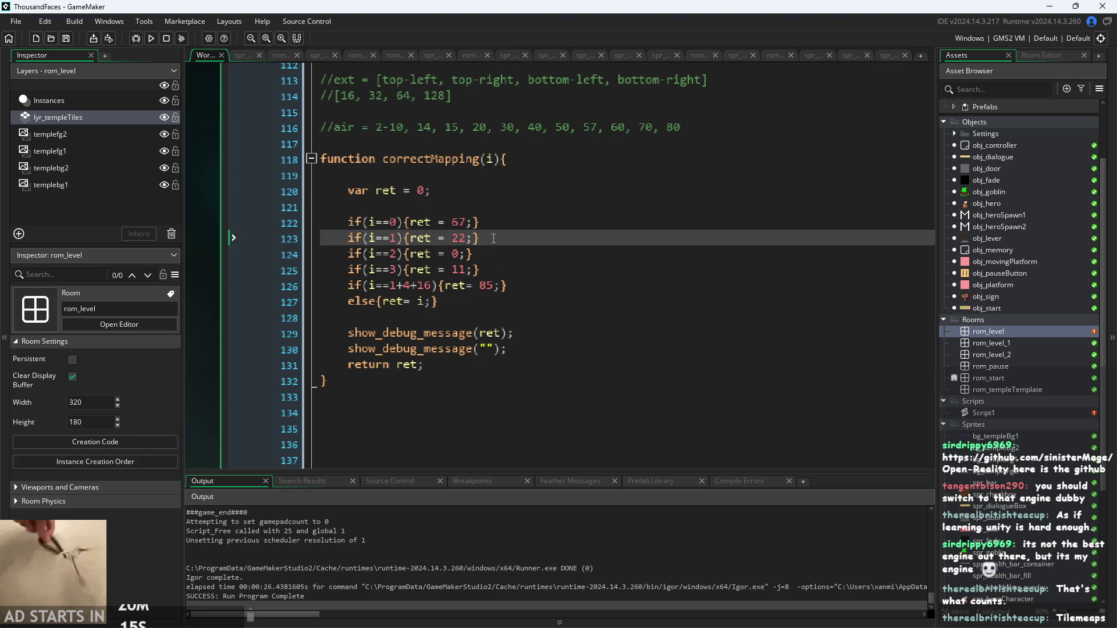
Scroll through the autotile code, then build and run the game
{"action": "scroll", "coordinate": [494, 239], "scroll_direction": "down", "scroll_amount": 1}
{"action": "scroll", "coordinate": [270, 275], "scroll_direction": "up", "scroll_amount": 9}
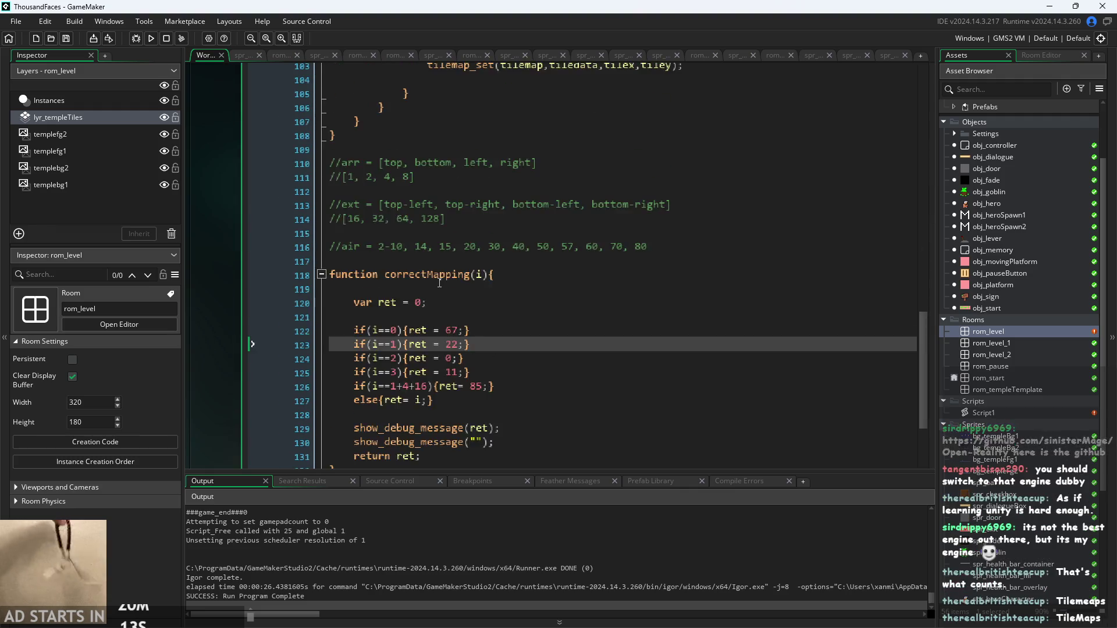
{"action": "scroll", "coordinate": [467, 300], "scroll_direction": "up", "scroll_amount": 8}
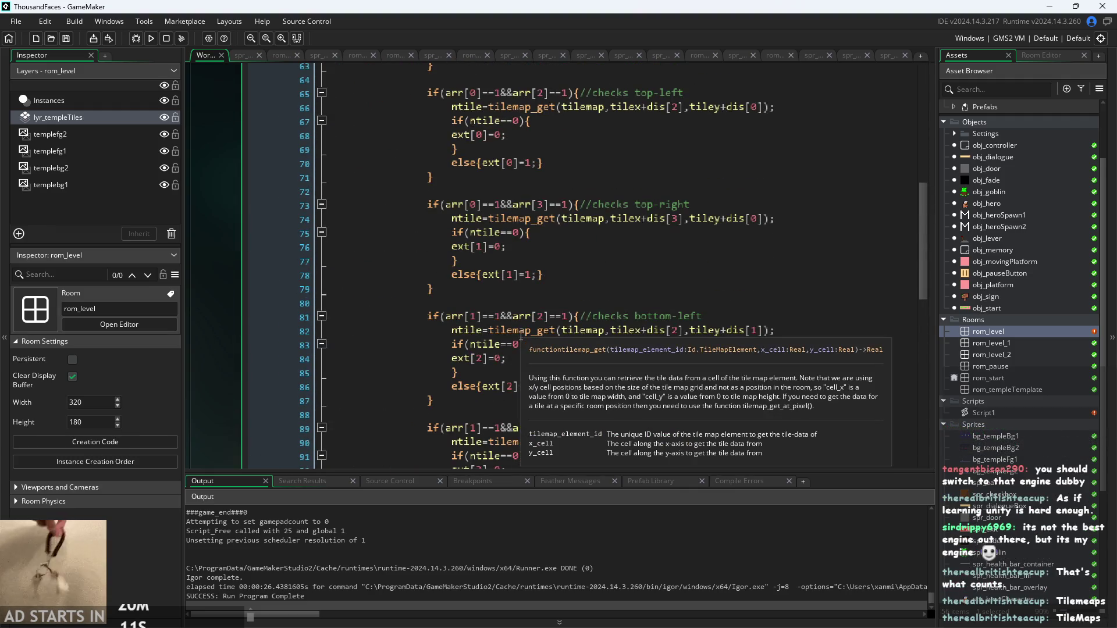
{"action": "scroll", "coordinate": [521, 336], "scroll_direction": "up", "scroll_amount": 2}
{"action": "scroll", "coordinate": [554, 317], "scroll_direction": "down", "scroll_amount": 9}
{"action": "scroll", "coordinate": [554, 317], "scroll_direction": "down", "scroll_amount": 12}
{"action": "scroll", "coordinate": [544, 336], "scroll_direction": "up", "scroll_amount": 4}
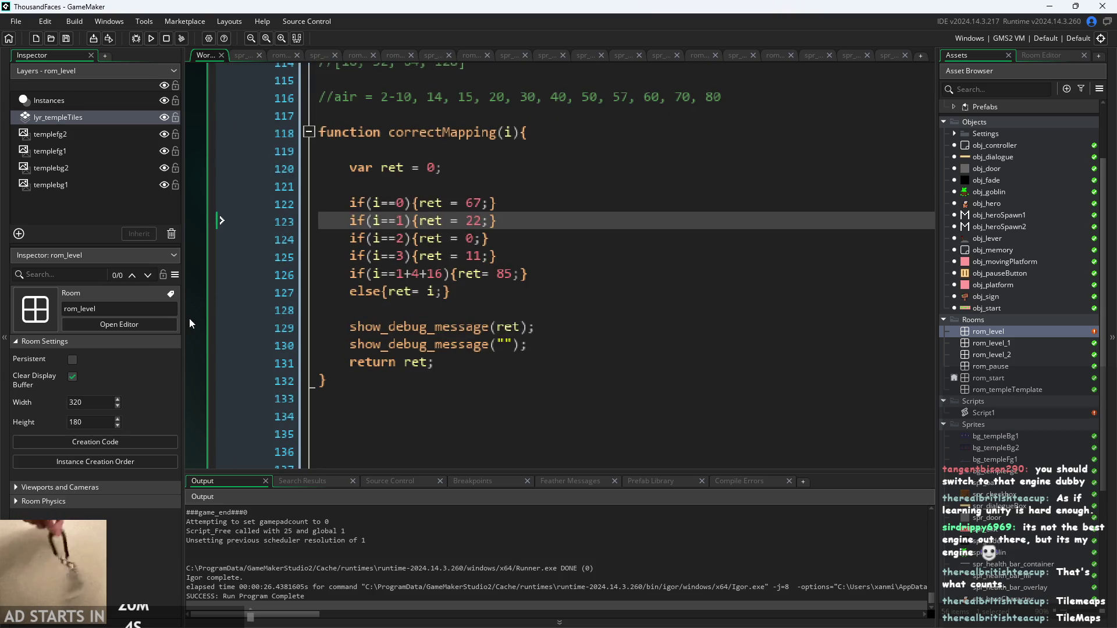
{"action": "scroll", "coordinate": [239, 316], "scroll_direction": "down", "scroll_amount": 1}
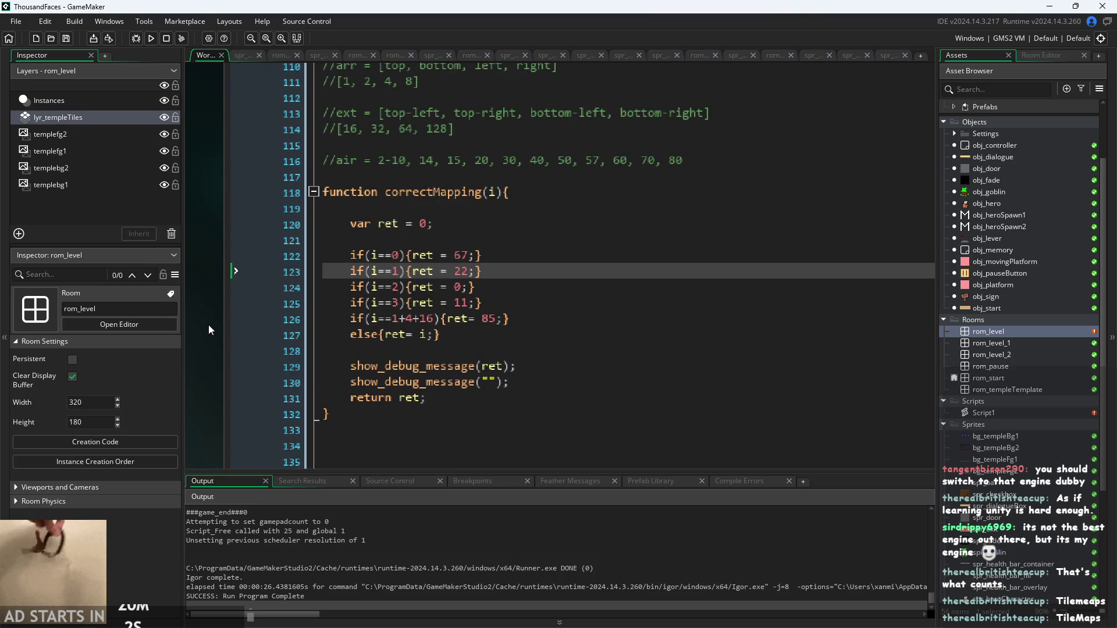
{"action": "scroll", "coordinate": [209, 330], "scroll_direction": "down", "scroll_amount": 3}
{"action": "scroll", "coordinate": [180, 257], "scroll_direction": "down", "scroll_amount": 3}
{"action": "scroll", "coordinate": [790, 221], "scroll_direction": "up", "scroll_amount": 3}
{"action": "scroll", "coordinate": [789, 220], "scroll_direction": "down", "scroll_amount": 4}
{"action": "scroll", "coordinate": [247, 308], "scroll_direction": "up", "scroll_amount": 3}
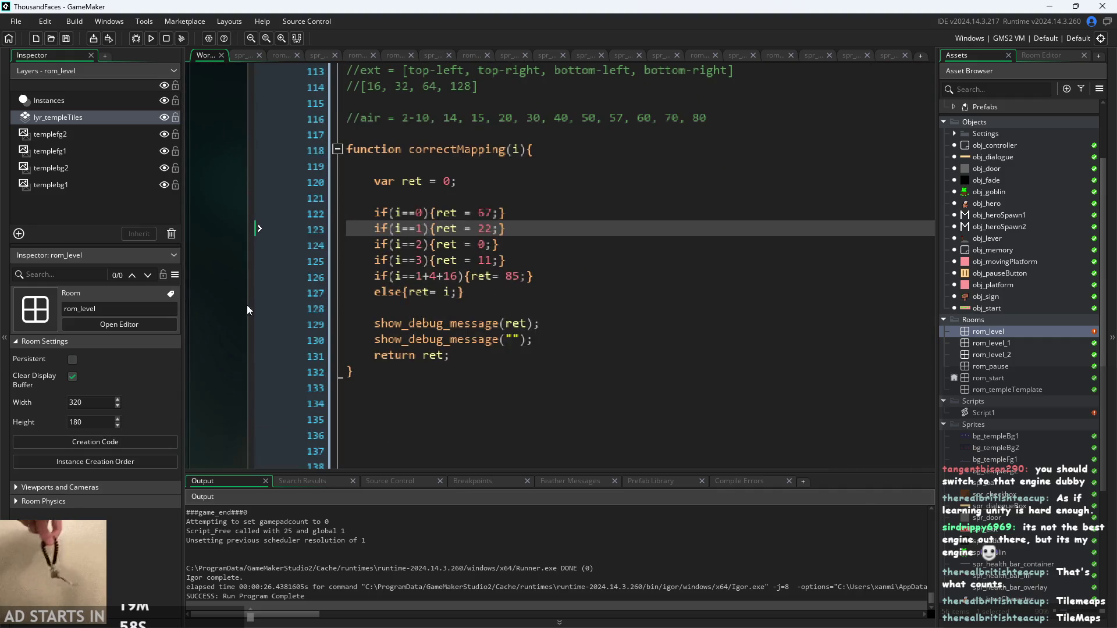
{"action": "left_click_drag", "start_coordinate": [247, 310], "coordinate": [231, 301]}
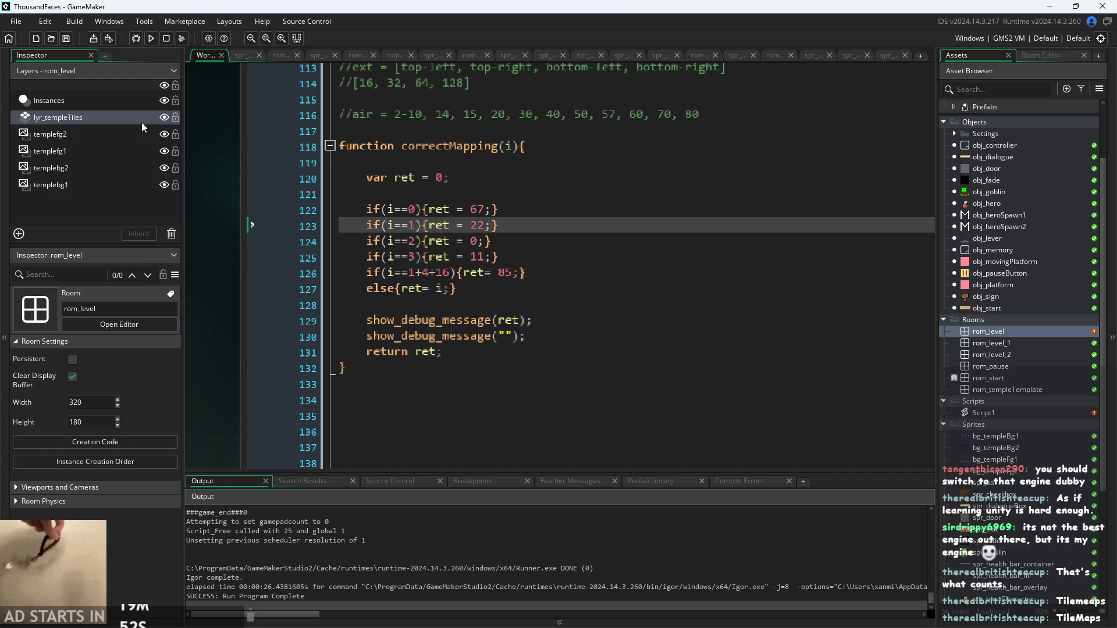
{"action": "left_click", "coordinate": [151, 38]}
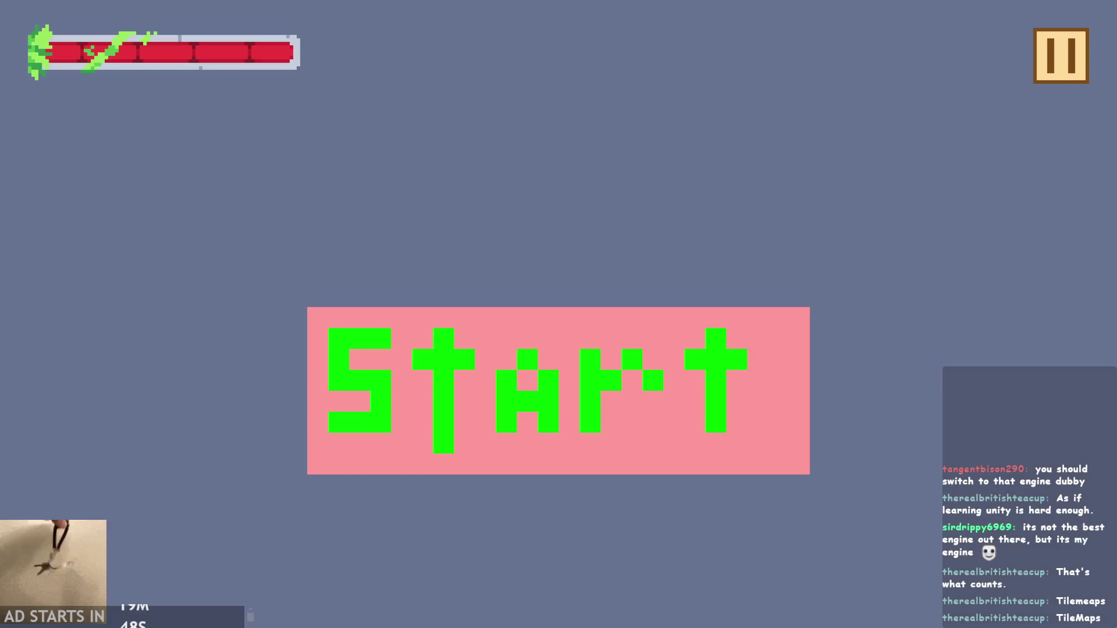
Start the level and jump the character while running right and left
{"action": "left_click", "coordinate": [398, 426]}
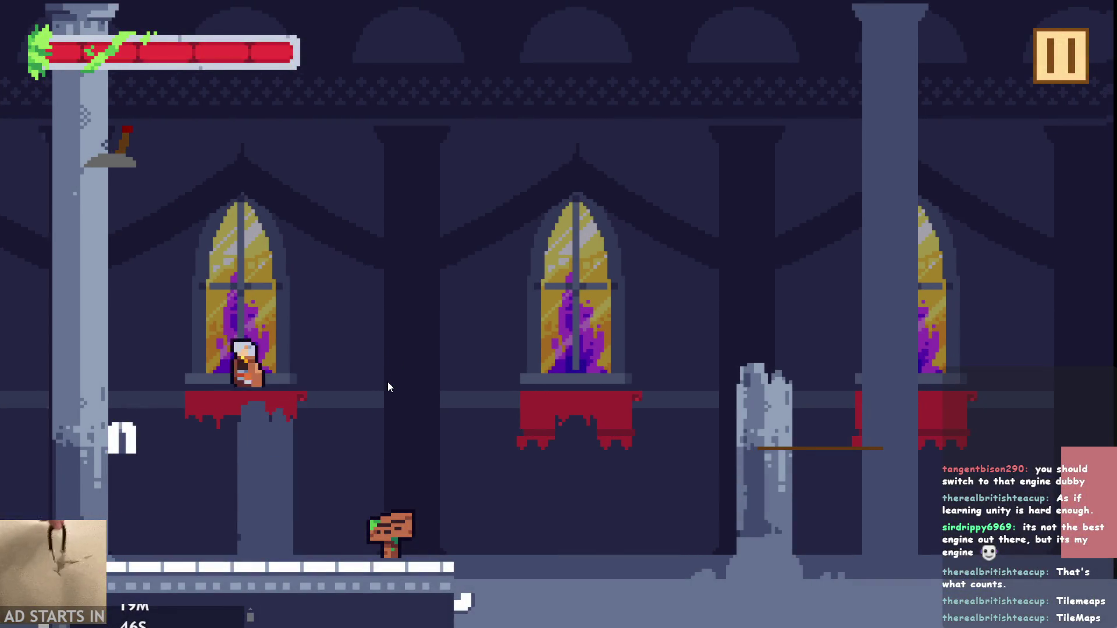
{"action": "key", "text": "space"}
{"action": "key", "text": "space"}
{"action": "key", "text": "Right"}
{"action": "key", "text": "Left"}
{"action": "key", "text": "space"}
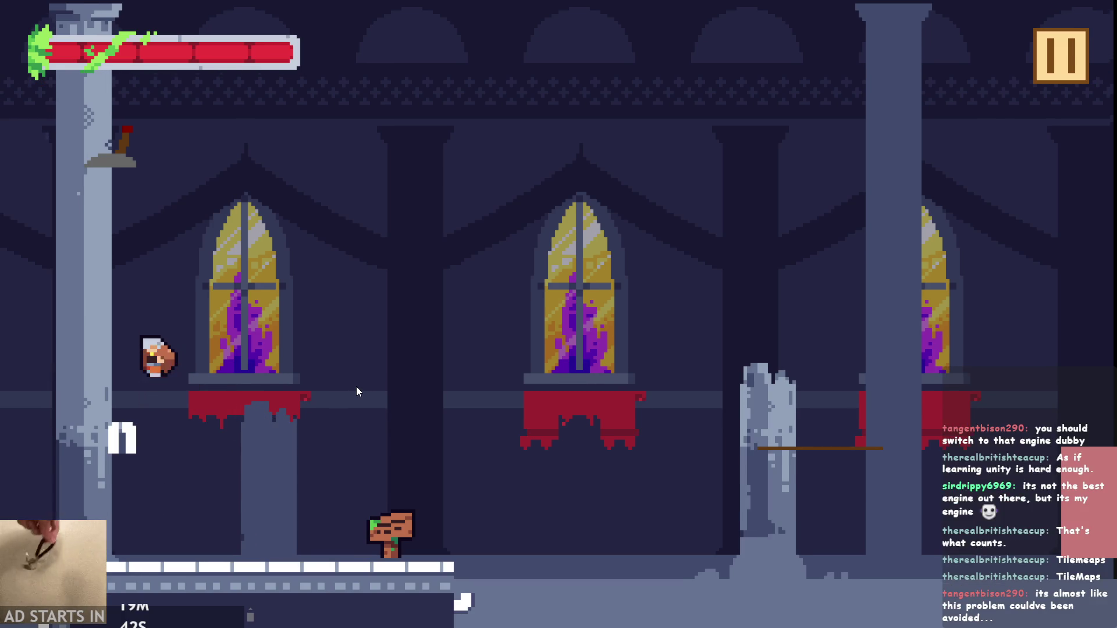
{"action": "key", "text": "Right"}
{"action": "key", "text": "space"}
Jump the character onto the window ledge, then pause the game
{"action": "key", "text": "Left"}
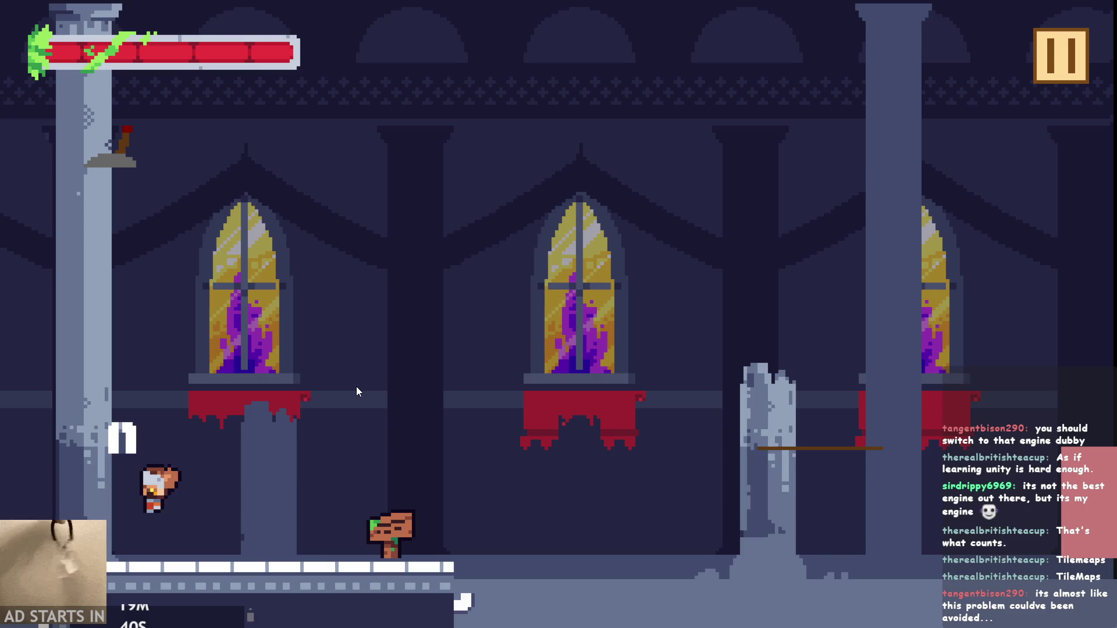
{"action": "key", "text": "Right"}
{"action": "key", "text": "space"}
{"action": "key", "text": "Left"}
{"action": "key", "text": "space"}
{"action": "key", "text": "space"}
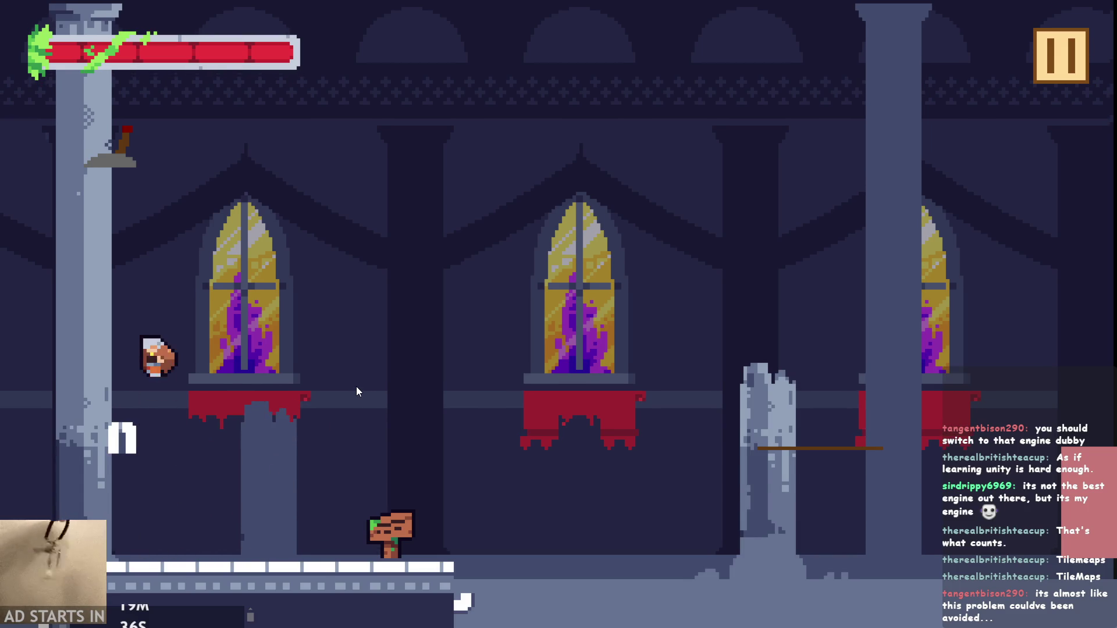
{"action": "key", "text": "space"}
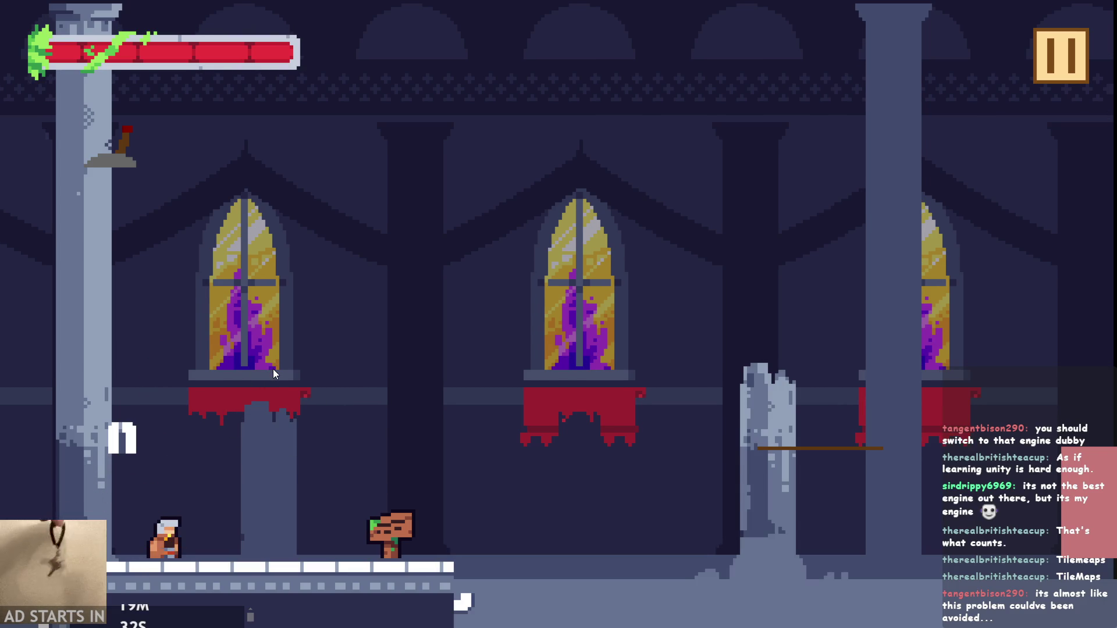
{"action": "left_click", "coordinate": [1036, 99]}
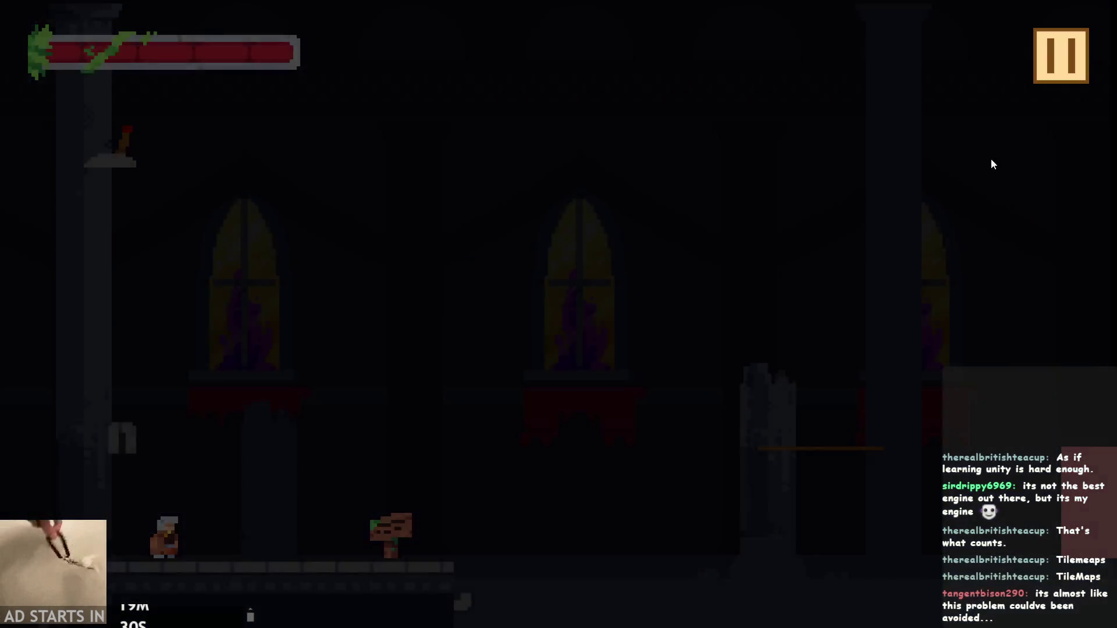
Exit the game and highlight the first logged tile values in the Output panel
{"action": "left_click", "coordinate": [929, 510]}
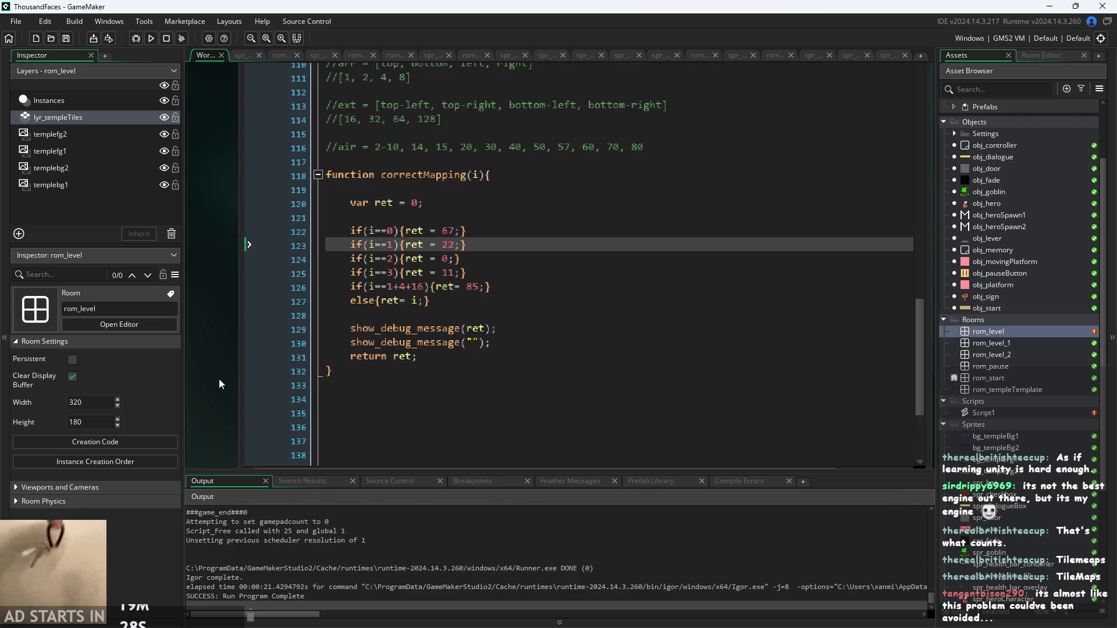
{"action": "scroll", "coordinate": [337, 584], "scroll_direction": "up", "scroll_amount": 3}
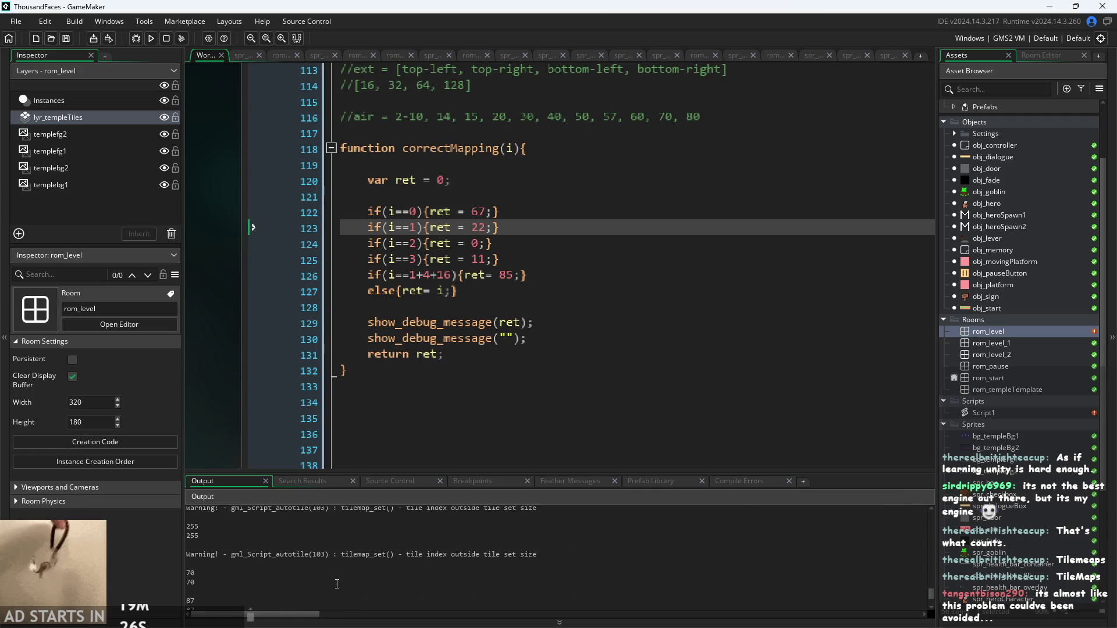
{"action": "left_click", "coordinate": [237, 560]}
{"action": "left_click", "coordinate": [236, 578]}
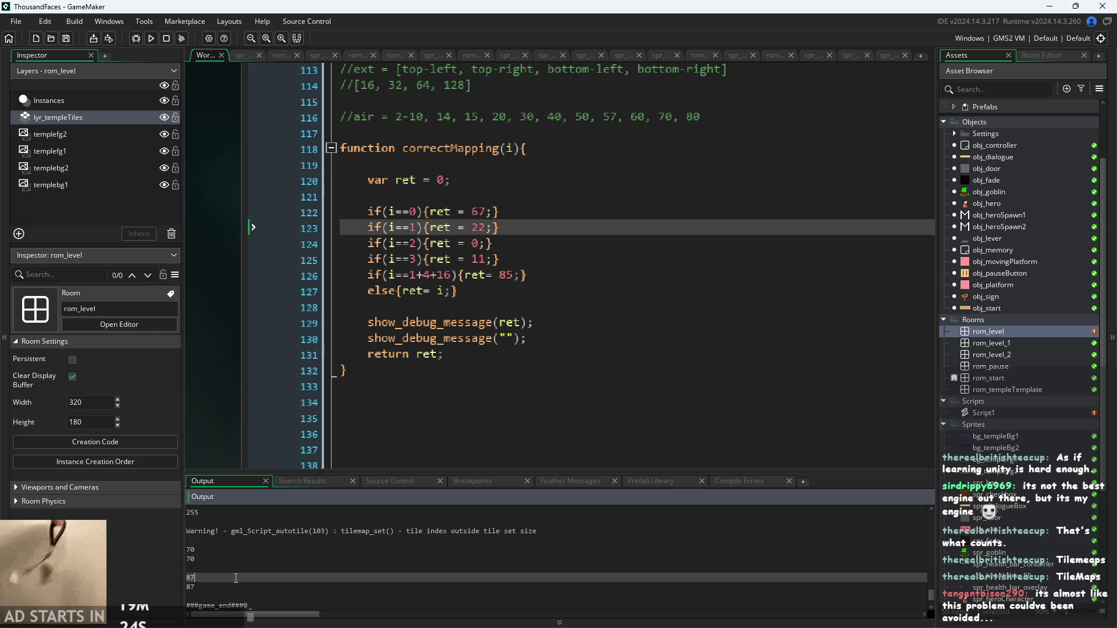
Scroll through the Output log's tile values and 'tile index outside tile set size' warnings
{"action": "scroll", "coordinate": [221, 379], "scroll_direction": "down", "scroll_amount": 2, "text": "ctrl"}
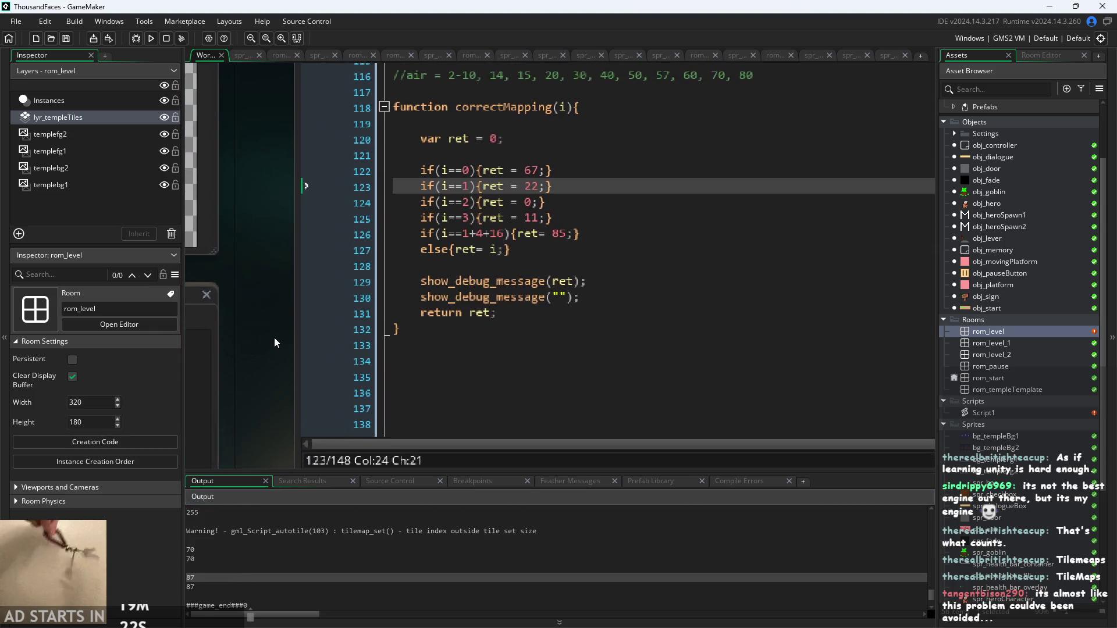
{"action": "scroll", "coordinate": [232, 551], "scroll_direction": "up", "scroll_amount": 2}
{"action": "scroll", "coordinate": [231, 551], "scroll_direction": "up", "scroll_amount": 1}
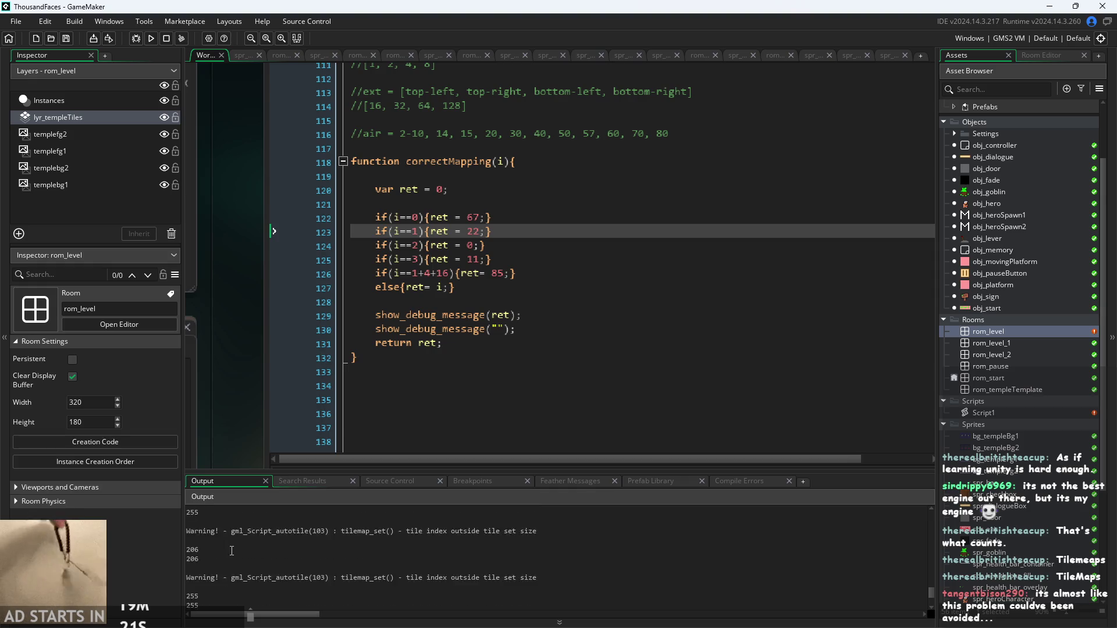
{"action": "scroll", "coordinate": [231, 551], "scroll_direction": "up", "scroll_amount": 1}
{"action": "scroll", "coordinate": [231, 551], "scroll_direction": "down", "scroll_amount": 2}
{"action": "scroll", "coordinate": [232, 551], "scroll_direction": "down", "scroll_amount": 1}
{"action": "scroll", "coordinate": [231, 553], "scroll_direction": "up", "scroll_amount": 3}
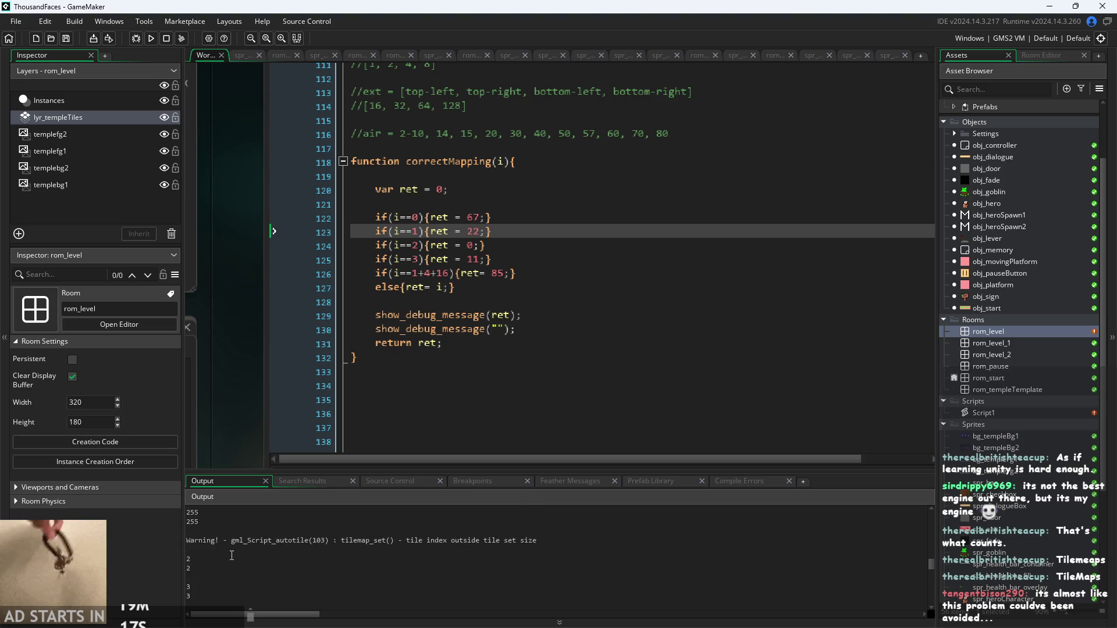
{"action": "scroll", "coordinate": [231, 558], "scroll_direction": "down", "scroll_amount": 1}
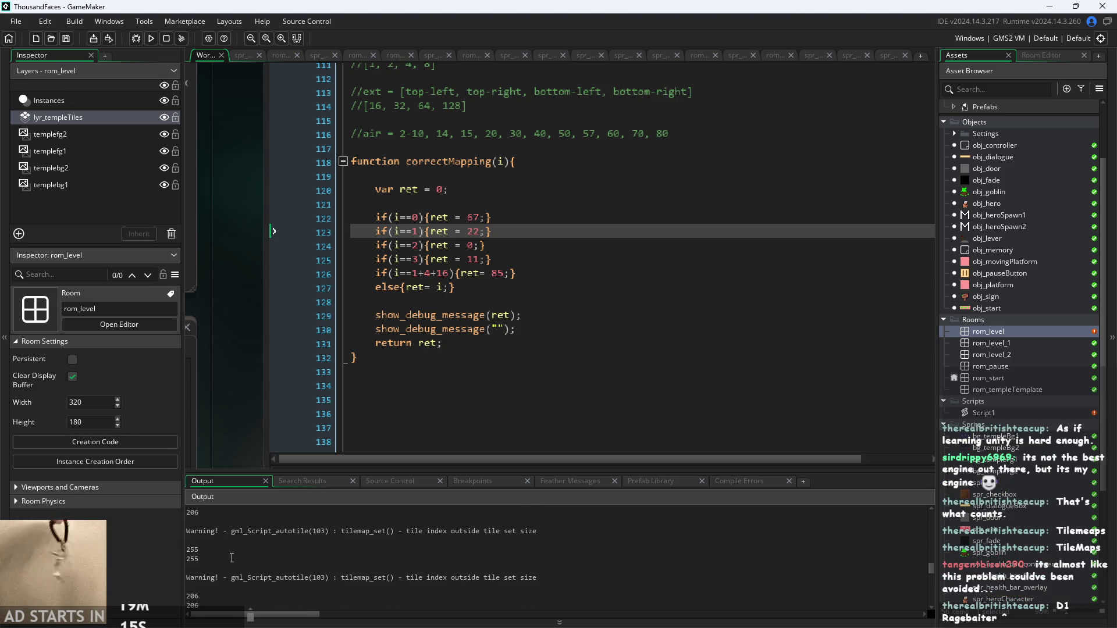
{"action": "scroll", "coordinate": [231, 558], "scroll_direction": "up", "scroll_amount": 2}
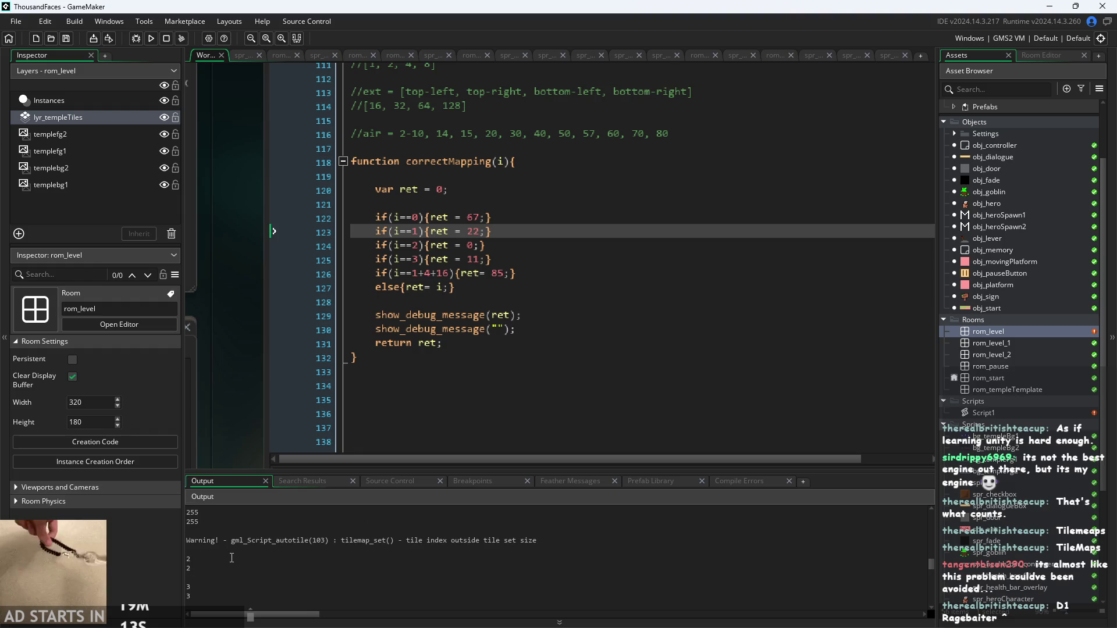
{"action": "scroll", "coordinate": [232, 558], "scroll_direction": "down", "scroll_amount": 1}
{"action": "scroll", "coordinate": [232, 558], "scroll_direction": "up", "scroll_amount": 3}
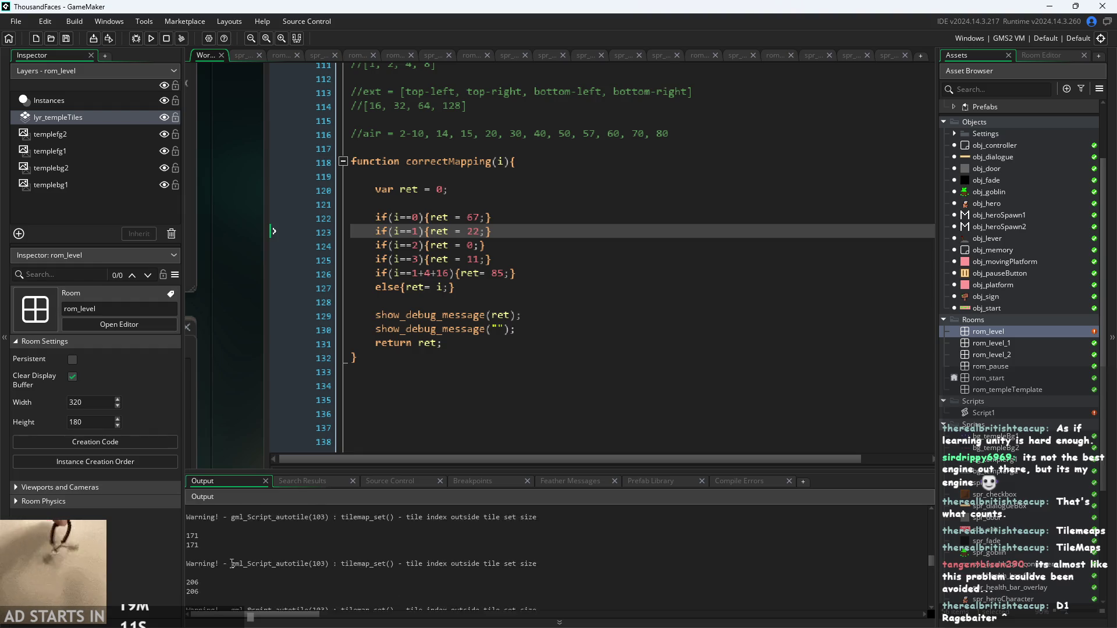
{"action": "scroll", "coordinate": [228, 572], "scroll_direction": "down", "scroll_amount": 4}
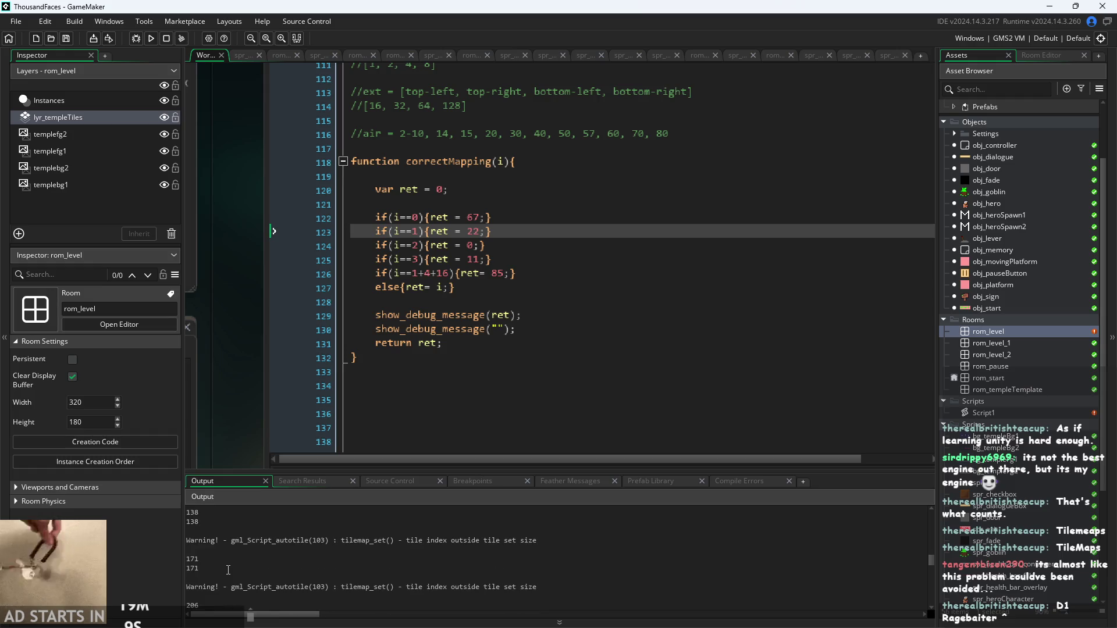
{"action": "scroll", "coordinate": [226, 572], "scroll_direction": "up", "scroll_amount": 3}
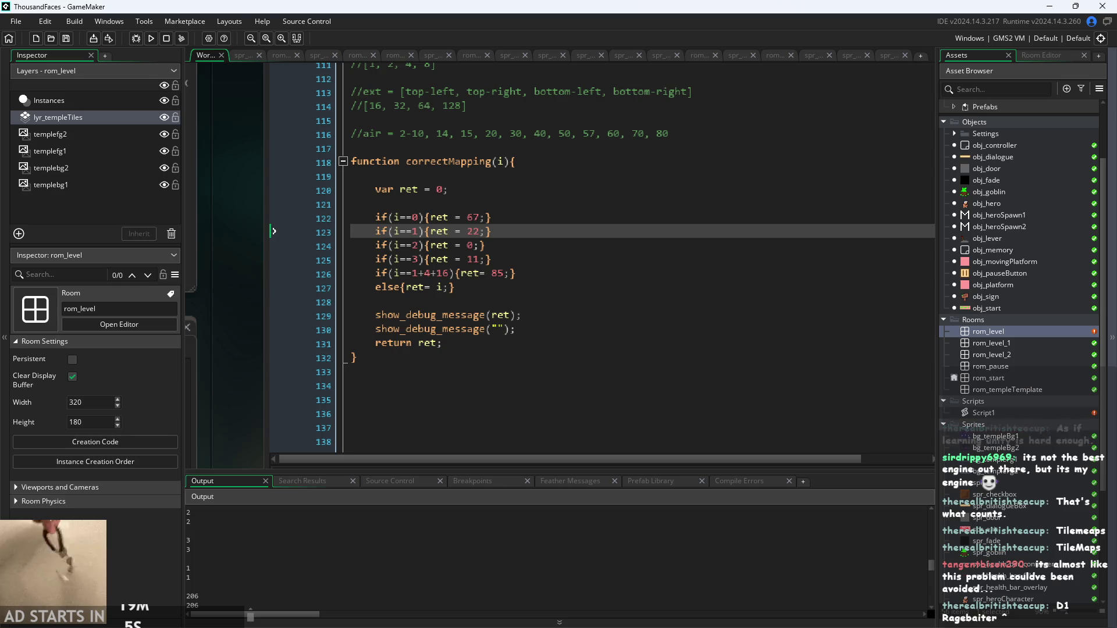
Repaint the floor tiles along rom_level's bottom, then test-run the game and close it
{"action": "double_click", "coordinate": [1018, 333]}
{"action": "scroll", "coordinate": [525, 232], "scroll_direction": "down", "scroll_amount": 4}
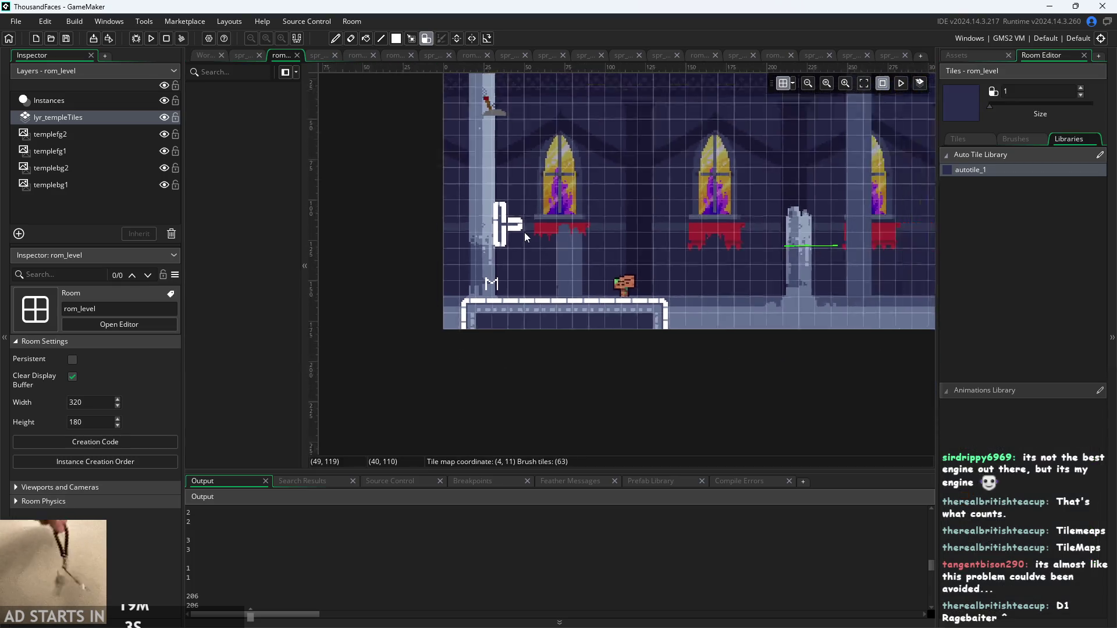
{"action": "mouse_move", "coordinate": [427, 402]}
{"action": "left_mouse_down"}
{"action": "mouse_move", "coordinate": [528, 379]}
{"action": "mouse_move", "coordinate": [516, 386]}
{"action": "mouse_move", "coordinate": [594, 379]}
{"action": "mouse_move", "coordinate": [551, 383]}
{"action": "left_mouse_up"}
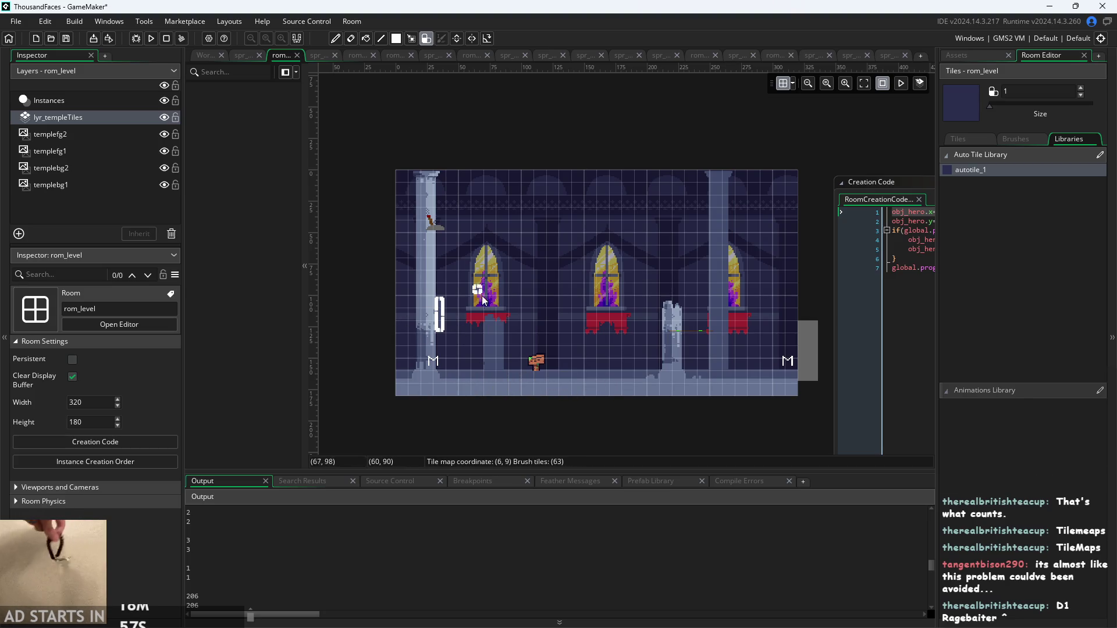
{"action": "left_click", "coordinate": [205, 55]}
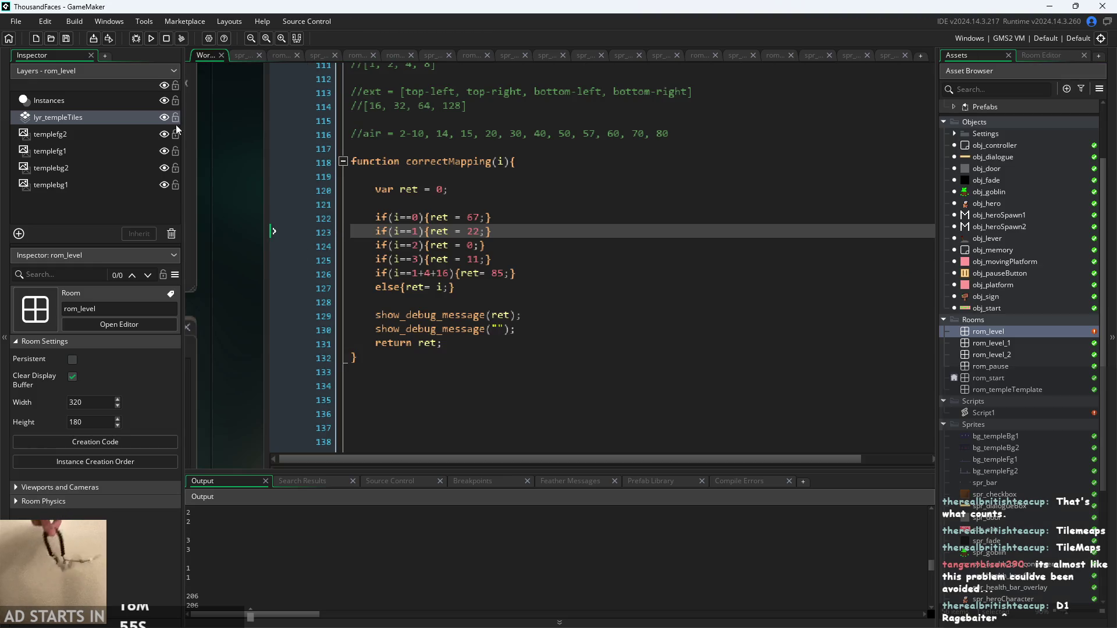
{"action": "left_click", "coordinate": [152, 37]}
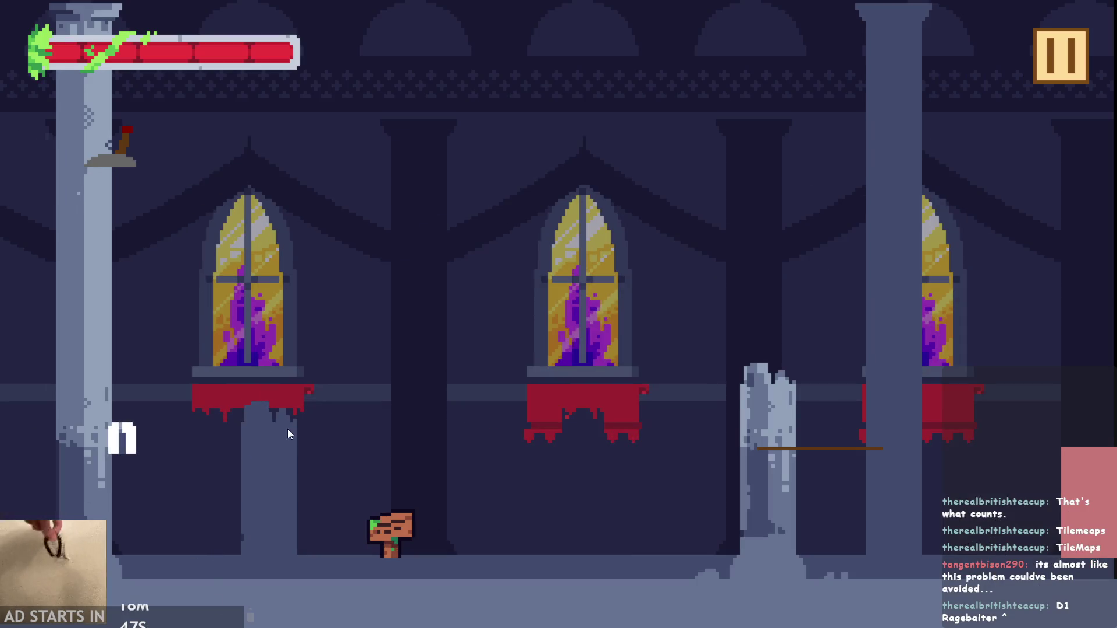
{"action": "key", "text": "alt+Tab"}
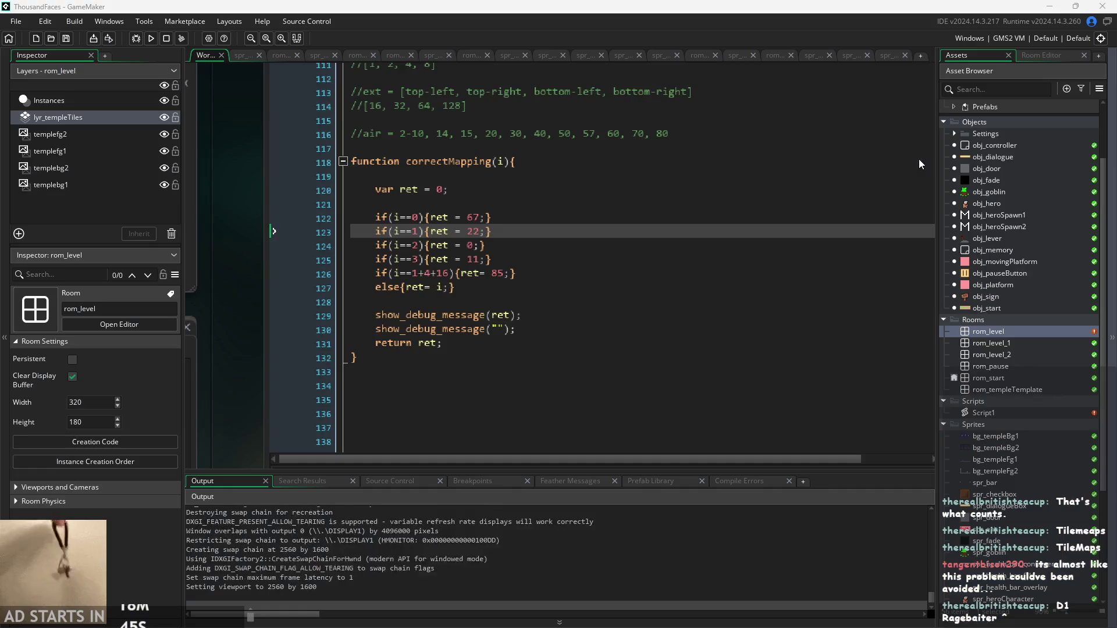
{"action": "scroll", "coordinate": [431, 553], "scroll_direction": "up", "scroll_amount": 5}
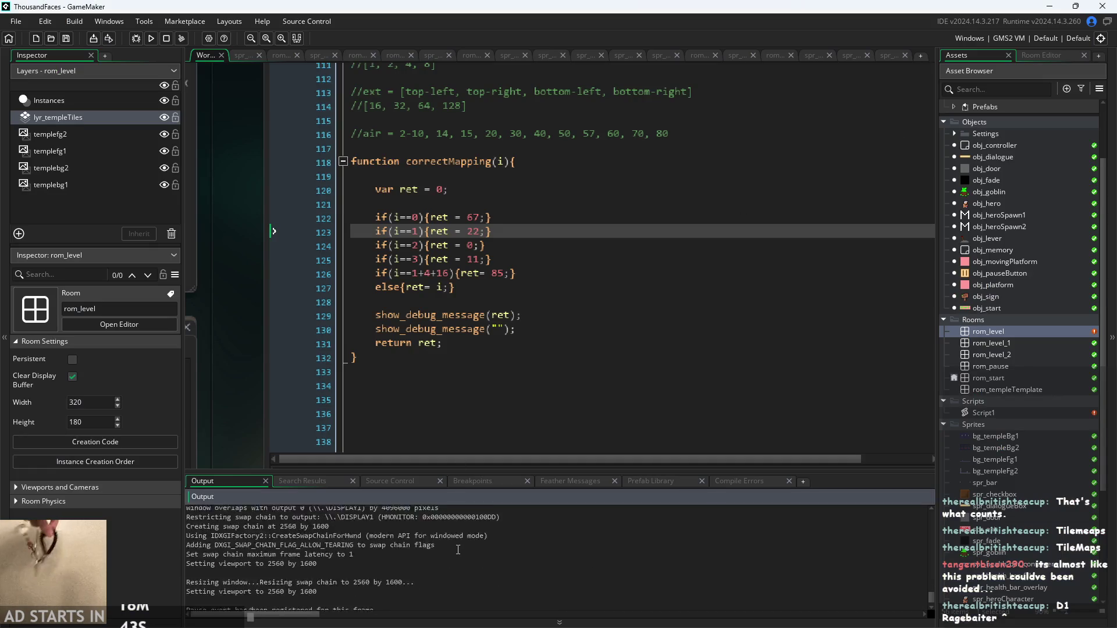
{"action": "scroll", "coordinate": [458, 550], "scroll_direction": "up", "scroll_amount": 2}
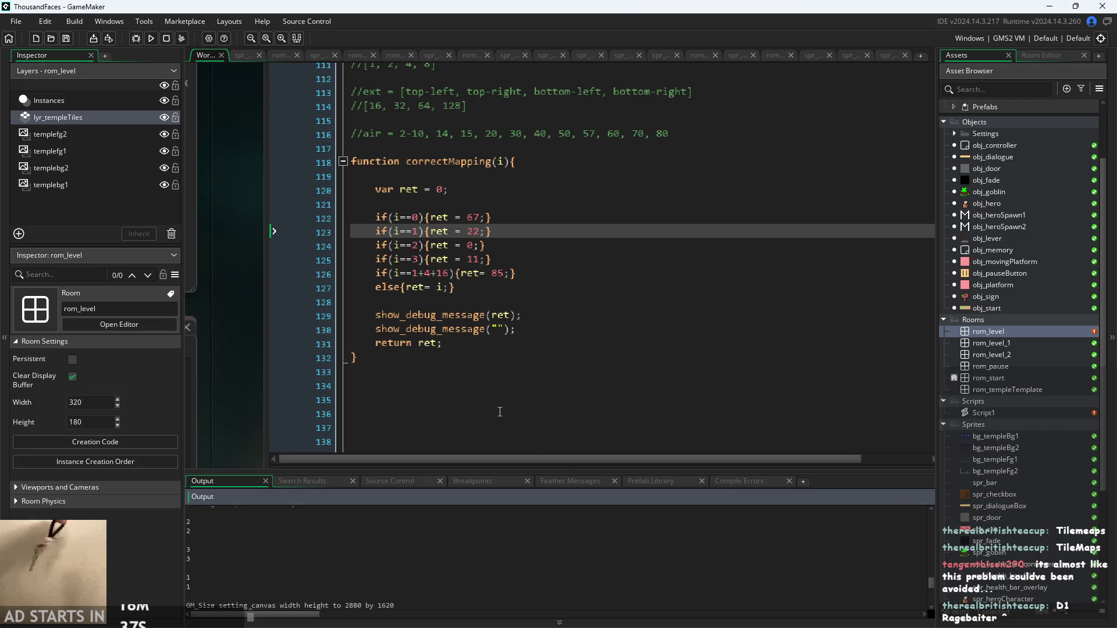
{"action": "left_click", "coordinate": [437, 245]}
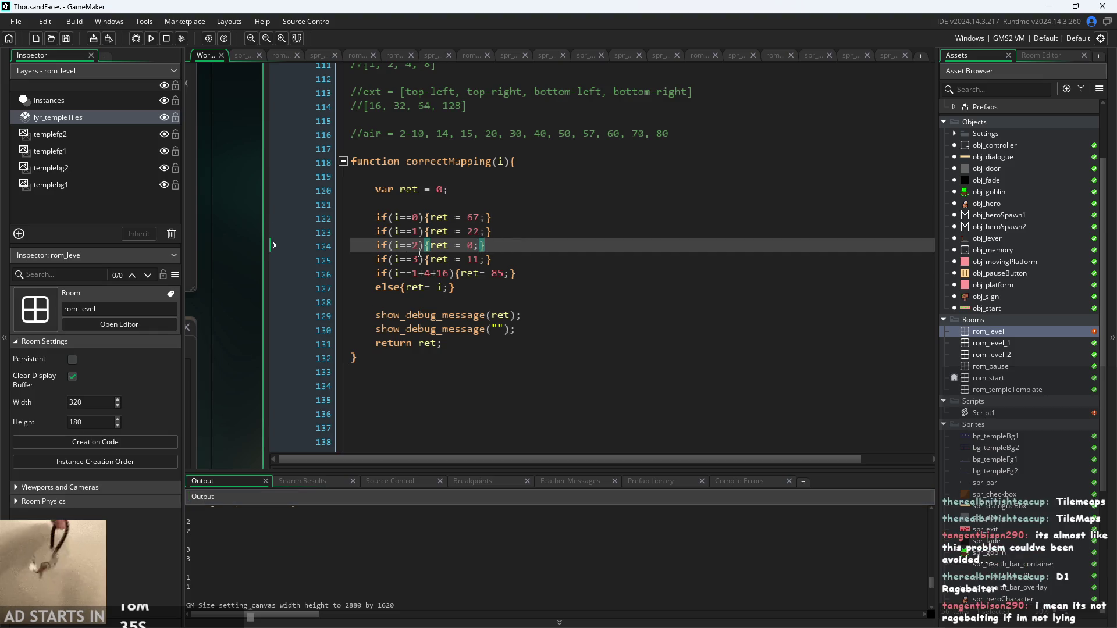
{"action": "left_click", "coordinate": [485, 259]}
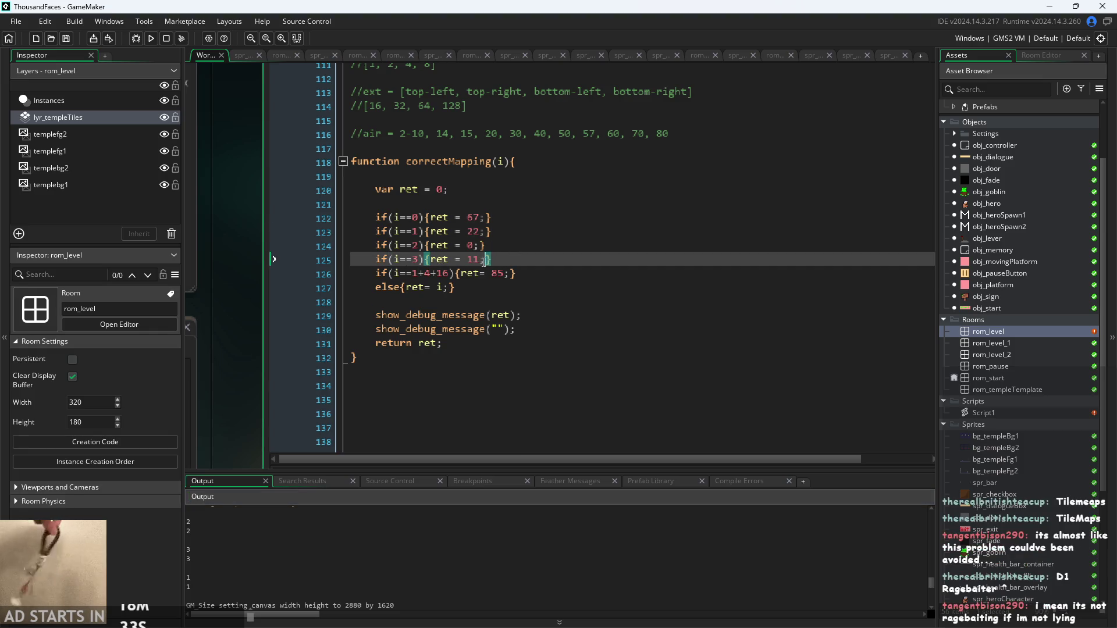
{"action": "left_click", "coordinate": [514, 262]}
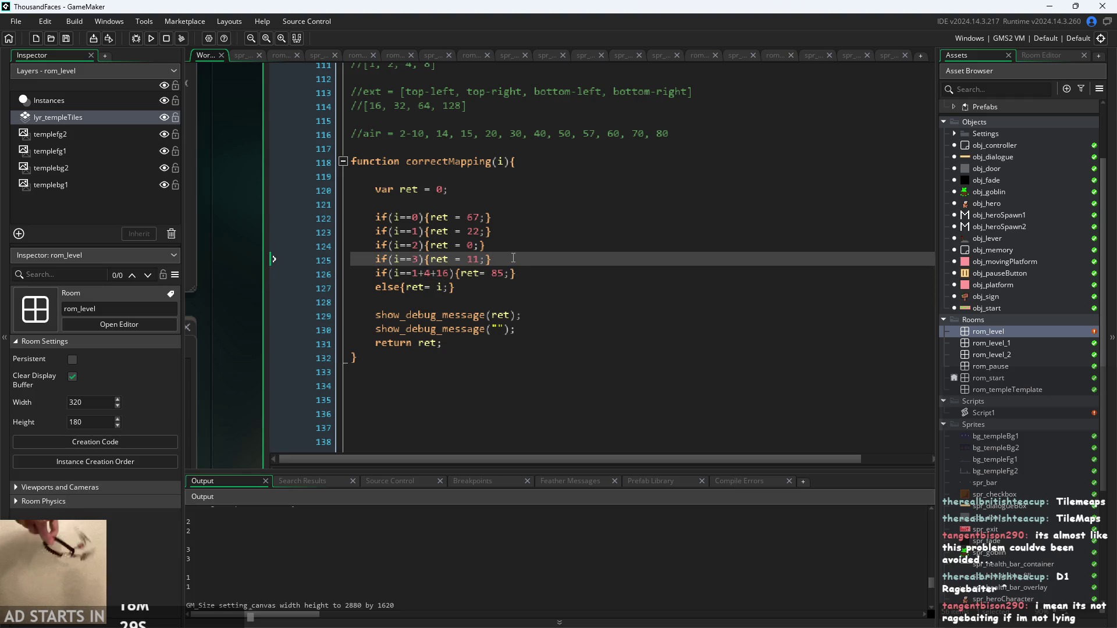
{"action": "left_click", "coordinate": [441, 231]}
{"action": "left_click", "coordinate": [444, 245]}
{"action": "left_click", "coordinate": [445, 273]}
{"action": "left_click", "coordinate": [447, 256]}
{"action": "left_click", "coordinate": [442, 245]}
{"action": "left_click", "coordinate": [439, 232]}
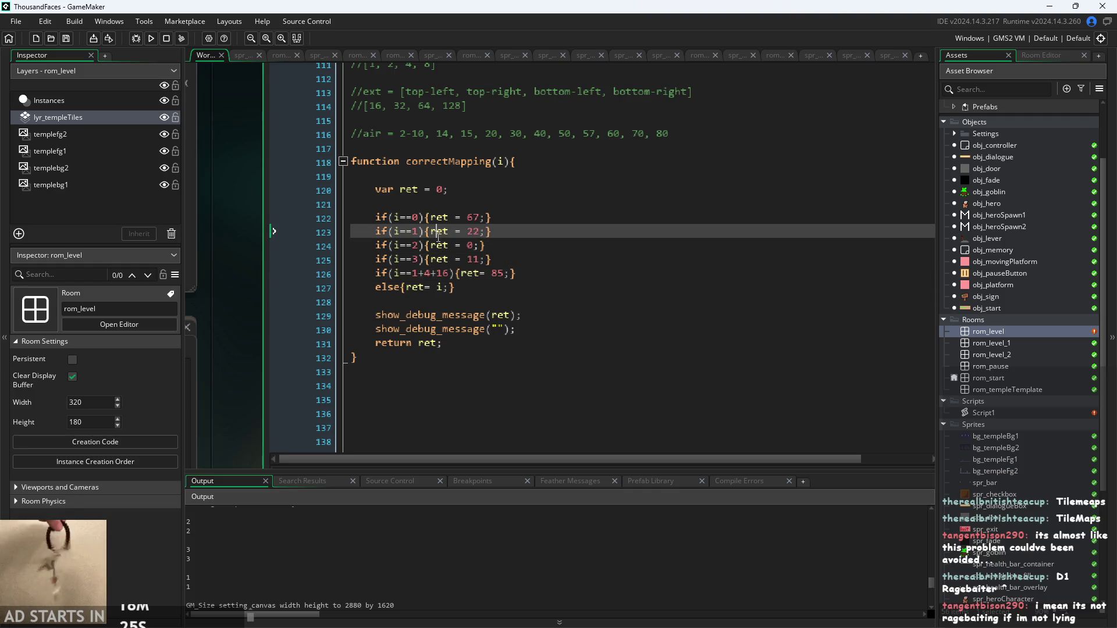
{"action": "left_click", "coordinate": [426, 245]}
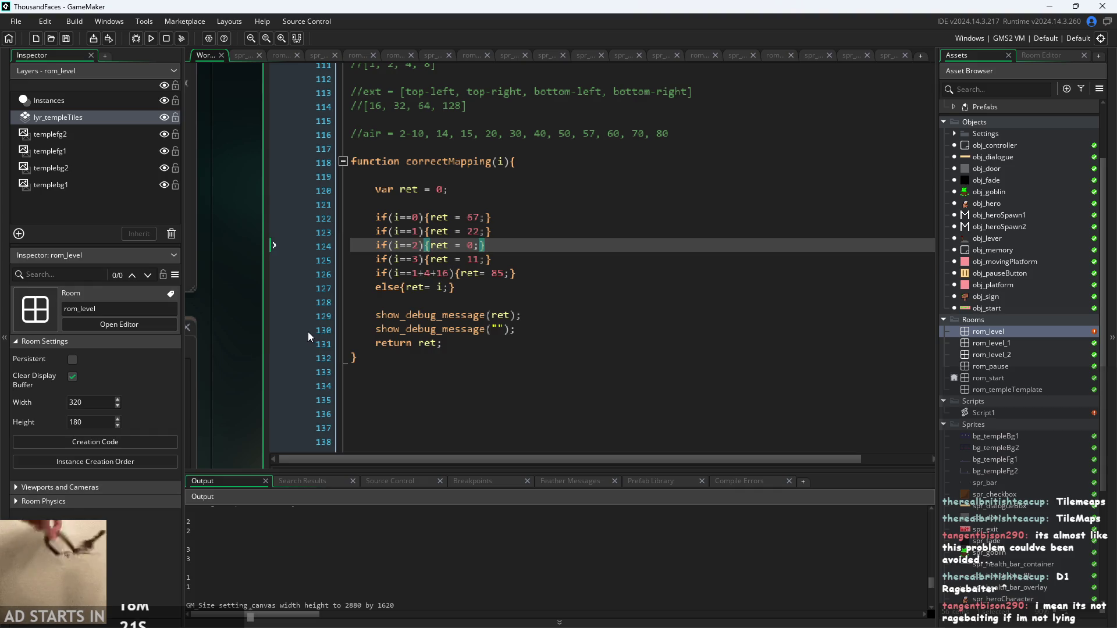
{"action": "mouse_move", "coordinate": [389, 333]}
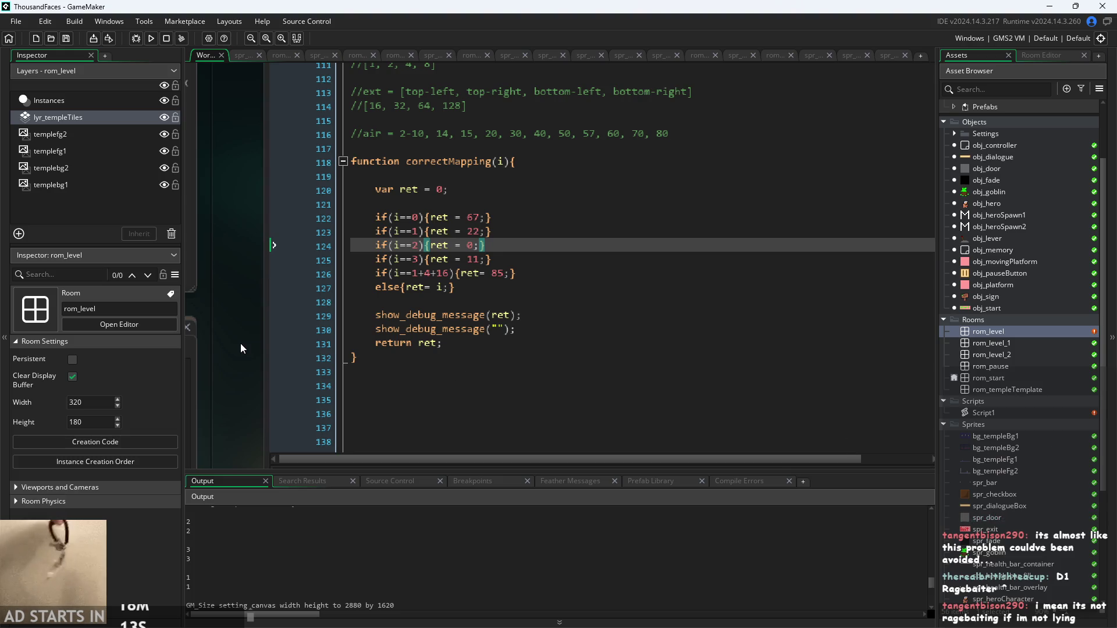
{"action": "left_click_drag", "start_coordinate": [242, 348], "coordinate": [247, 359]}
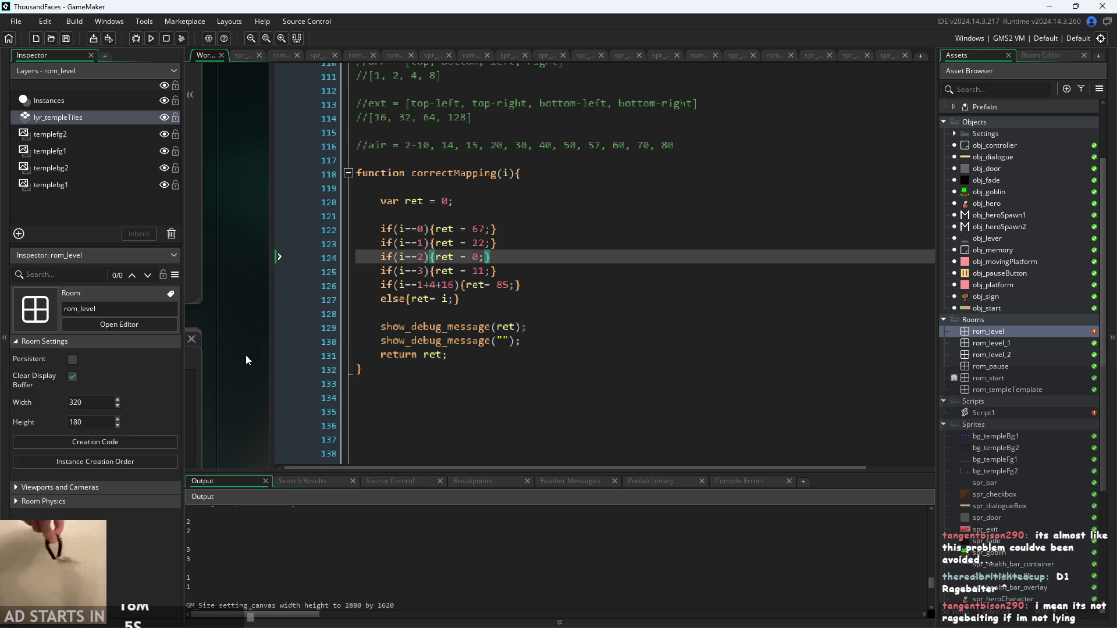
{"action": "scroll", "coordinate": [246, 356], "scroll_direction": "up", "scroll_amount": 3}
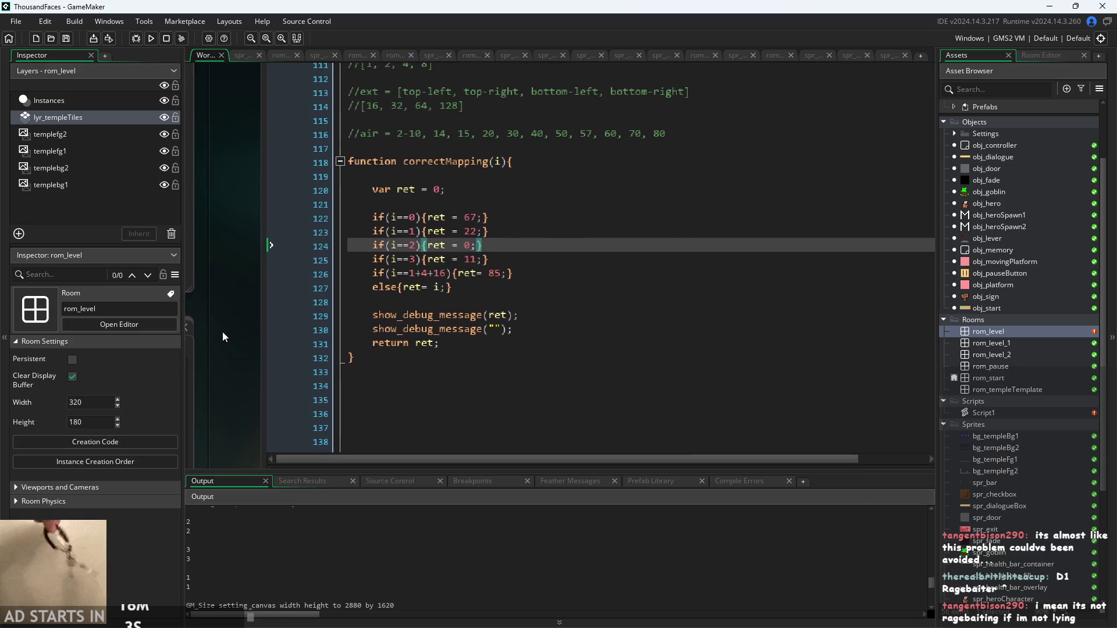
{"action": "scroll", "coordinate": [456, 254], "scroll_direction": "up", "scroll_amount": 1}
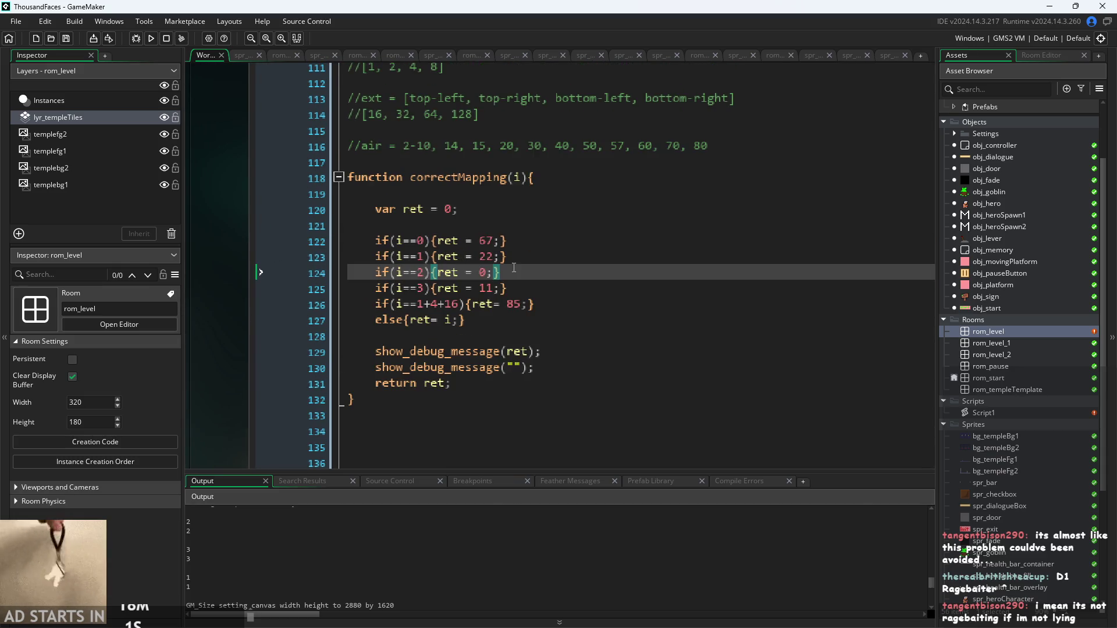
{"action": "left_click", "coordinate": [491, 204]}
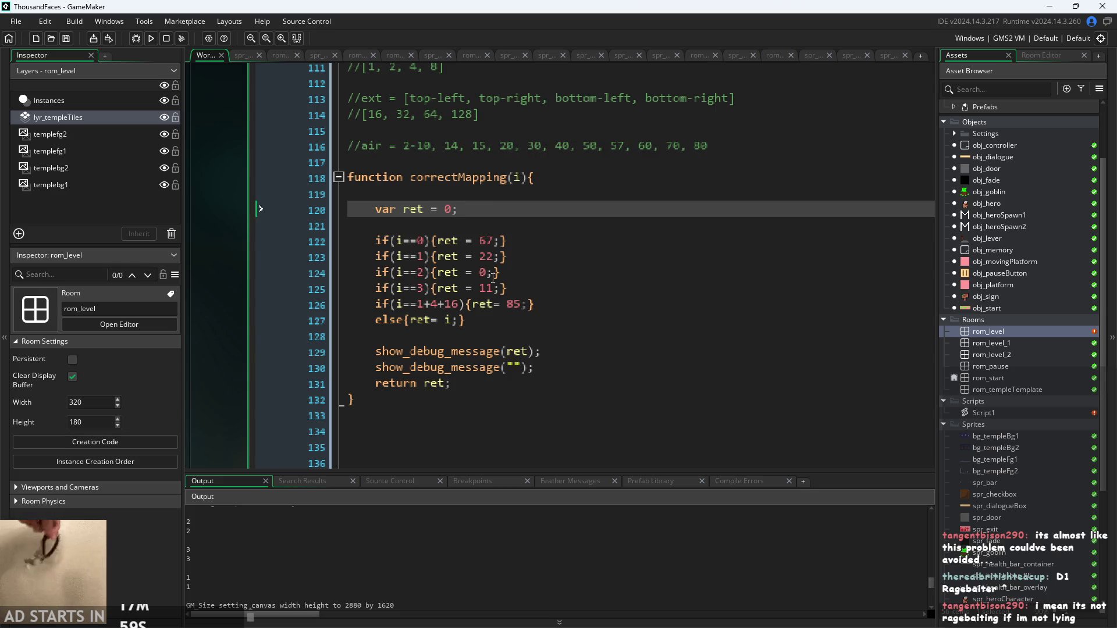
Review the tiling loop's finind computation, tilemap_set and correctMapping calls around line 101
{"action": "scroll", "coordinate": [494, 278], "scroll_direction": "up", "scroll_amount": 7}
{"action": "left_click", "coordinate": [805, 241]}
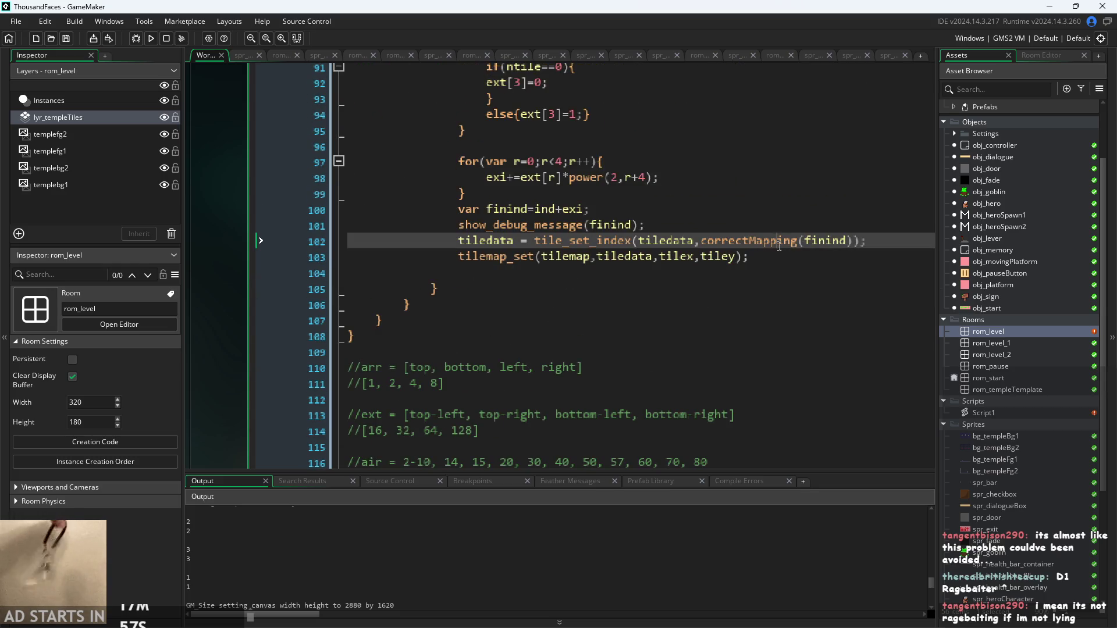
{"action": "left_click", "coordinate": [783, 250]}
{"action": "left_click", "coordinate": [601, 227]}
{"action": "left_click", "coordinate": [658, 236]}
{"action": "left_click", "coordinate": [608, 226]}
{"action": "scroll", "coordinate": [685, 251], "scroll_direction": "down", "scroll_amount": 1}
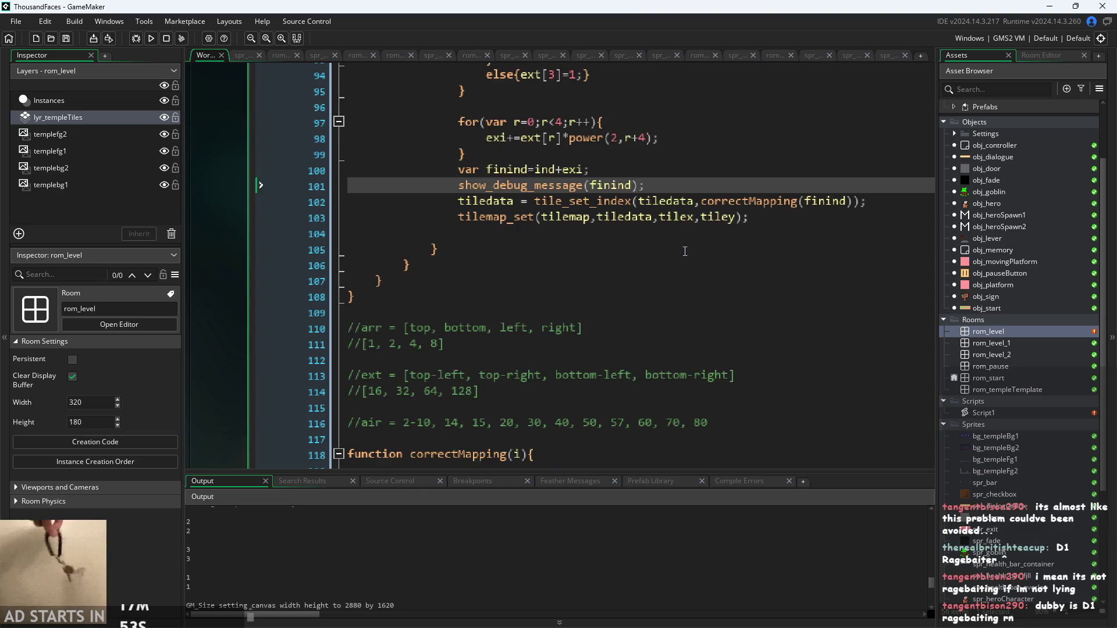
{"action": "left_click", "coordinate": [866, 207]}
{"action": "left_click", "coordinate": [807, 191]}
{"action": "left_click", "coordinate": [885, 216]}
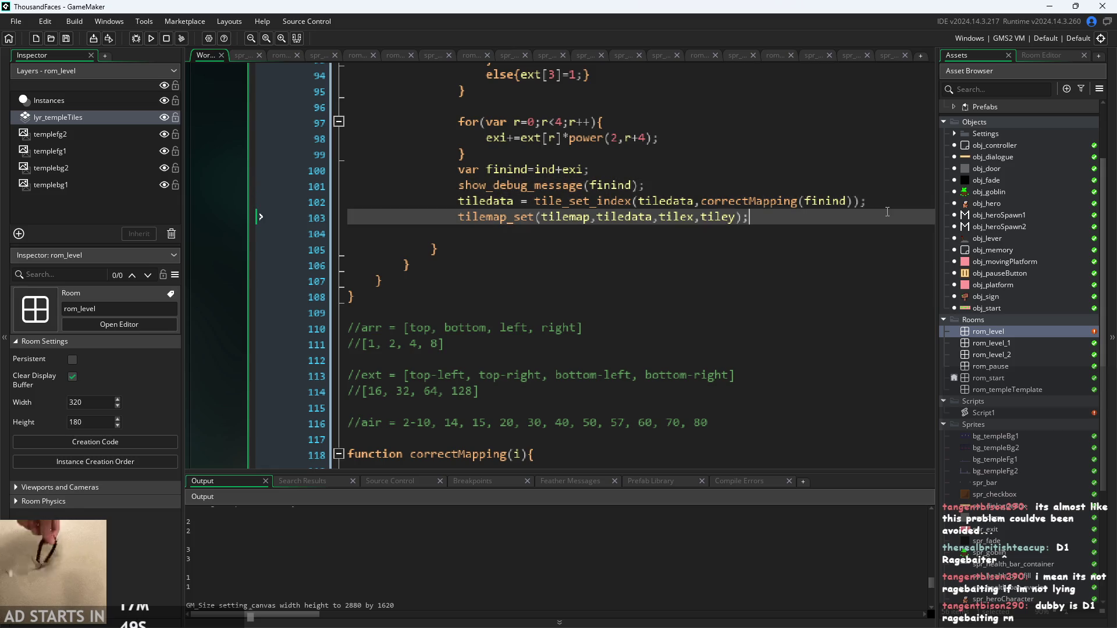
{"action": "key", "text": "Up"}
{"action": "left_click", "coordinate": [876, 192]}
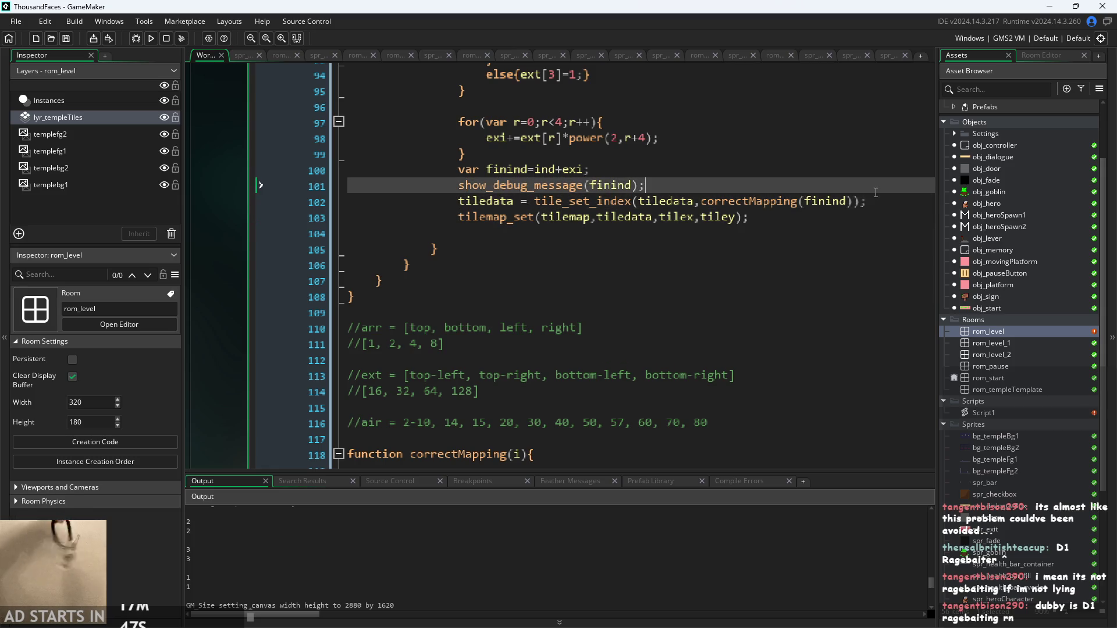
Copy show_debug_message(finind) onto line 102 and change its argument to correctMapping(finind)
{"action": "left_click_drag", "start_coordinate": [646, 186], "coordinate": [465, 197]}
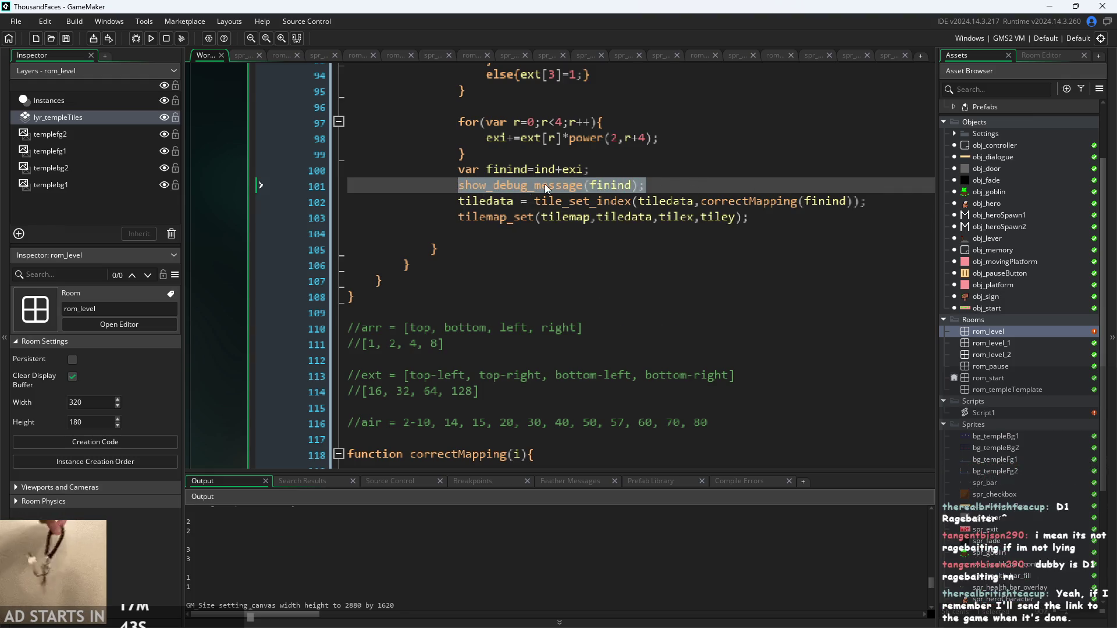
{"action": "key", "text": "ctrl+c"}
{"action": "key", "text": "End"}
{"action": "key", "text": "Return"}
{"action": "key", "text": "ctrl+v"}
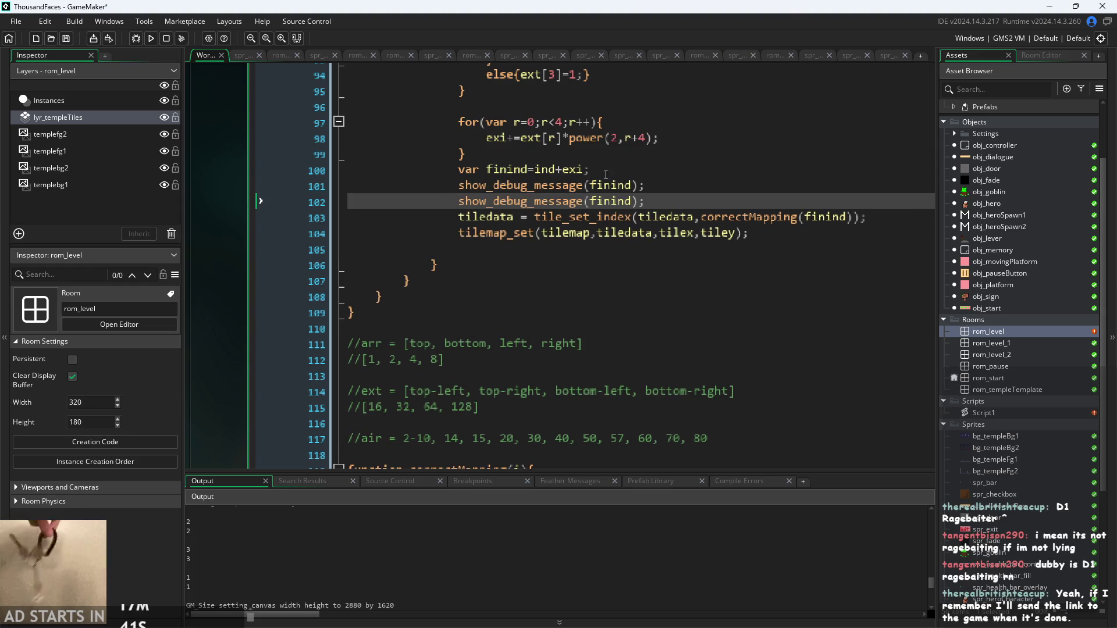
{"action": "left_click", "coordinate": [589, 201]}
{"action": "type", "text": "corr"}
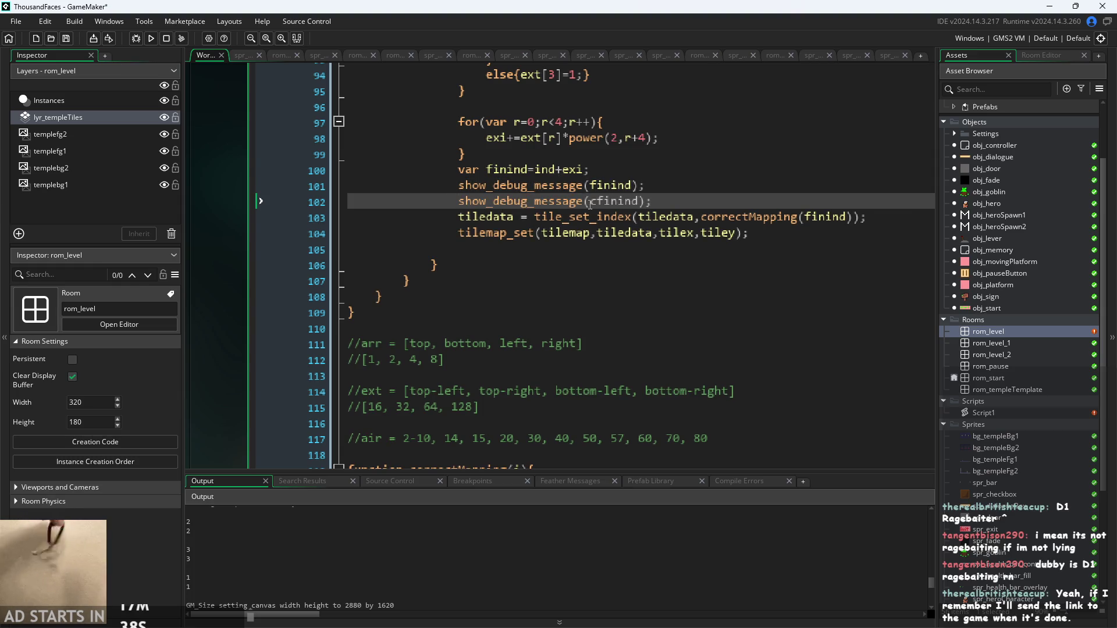
{"action": "type", "text": "ect"}
{"action": "type", "text": "Mapping"}
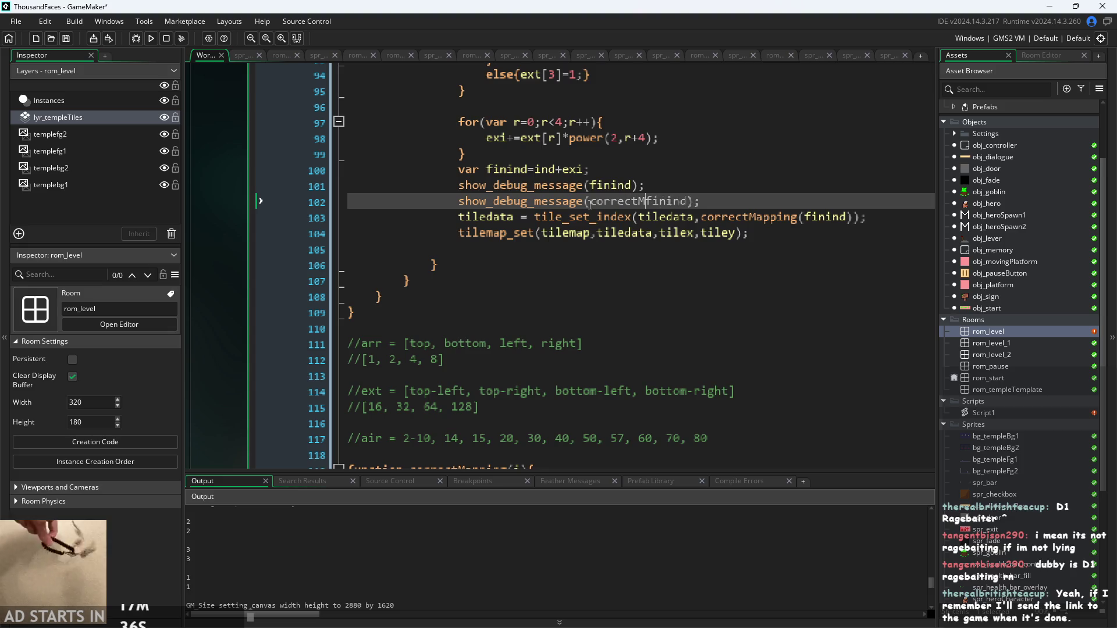
{"action": "type", "text": "(finind"}
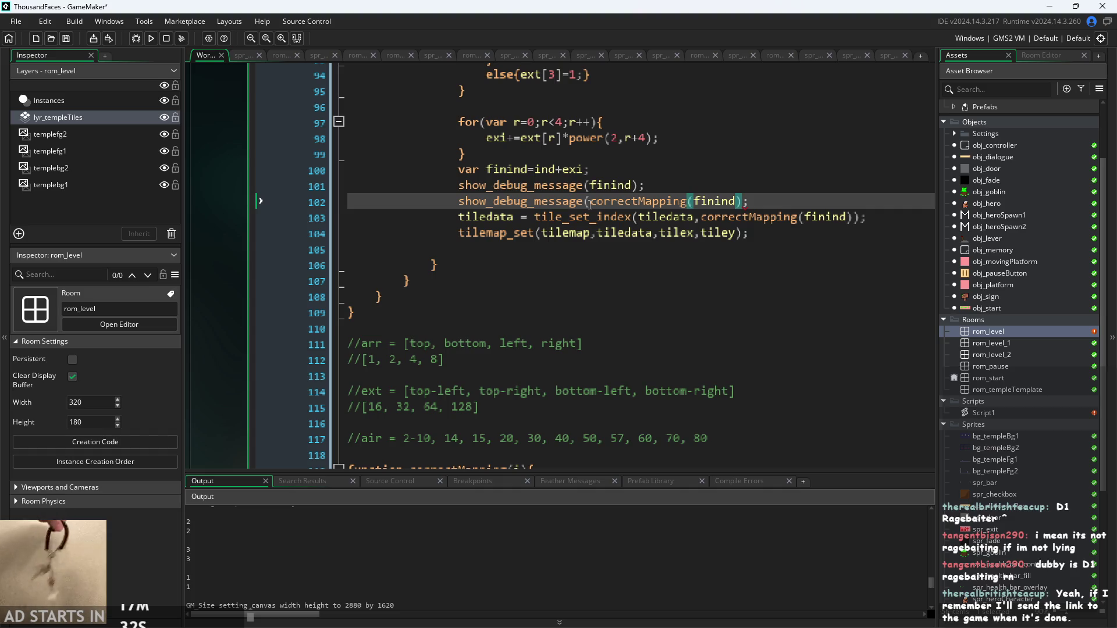
{"action": "type", "text": ")"}
{"action": "left_click", "coordinate": [739, 296]}
{"action": "scroll", "coordinate": [739, 296], "scroll_direction": "down", "scroll_amount": 9}
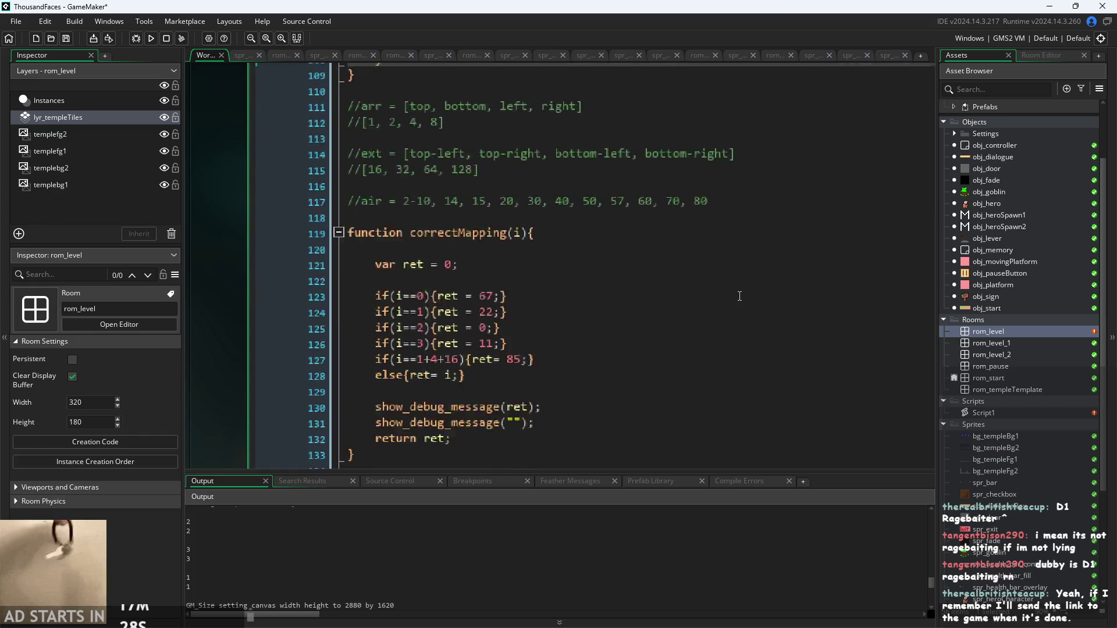
Run the game, answering the prompt about stopping the already-running game
{"action": "left_click_drag", "start_coordinate": [229, 353], "coordinate": [256, 357]}
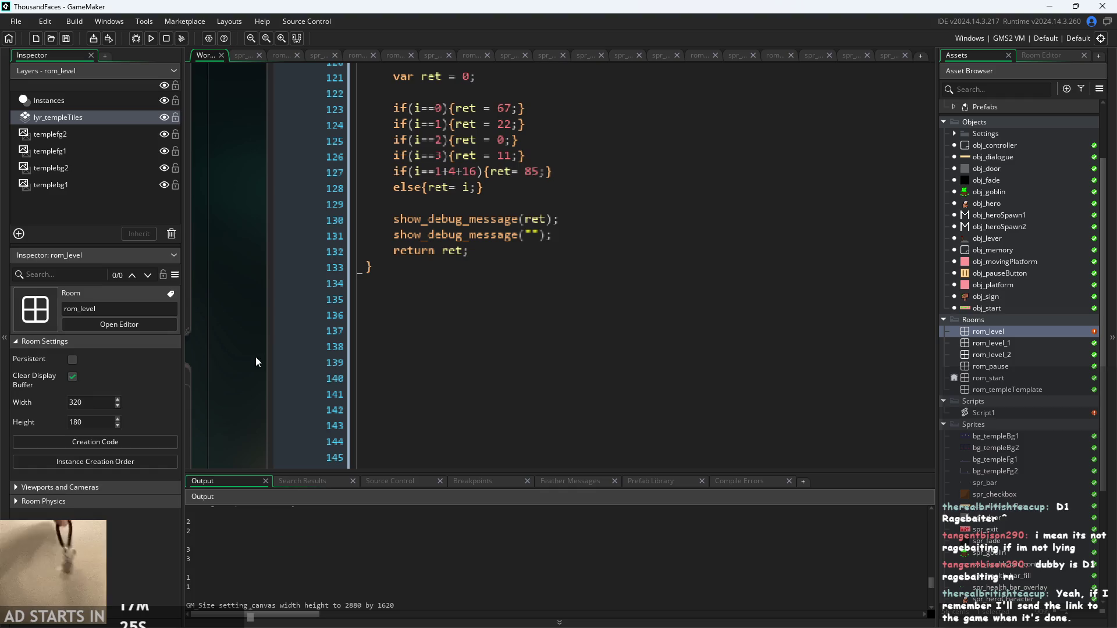
{"action": "left_click", "coordinate": [151, 43]}
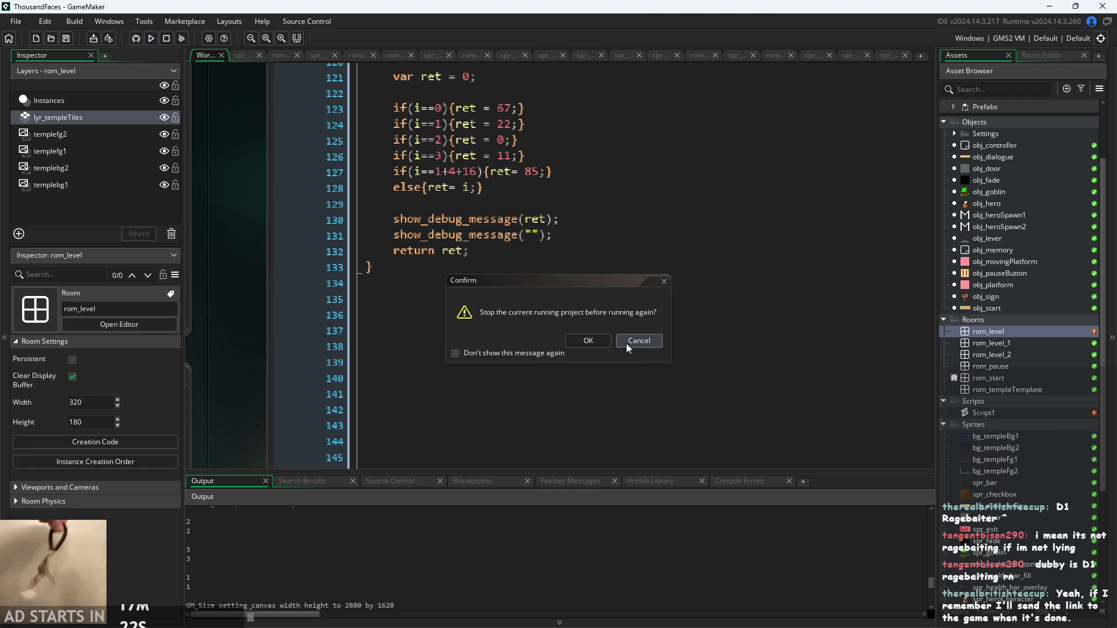
{"action": "left_click", "coordinate": [605, 340]}
Comment out correctMapping's two debug prints with Ctrl+K, rerun, and check the logged values 2, 2, 3, 3, 1, 1
{"action": "scroll", "coordinate": [562, 275], "scroll_direction": "down", "scroll_amount": 2}
{"action": "mouse_move", "coordinate": [553, 354]}
{"action": "left_mouse_down"}
{"action": "mouse_move", "coordinate": [141, 317]}
{"action": "mouse_move", "coordinate": [131, 334]}
{"action": "left_mouse_up"}
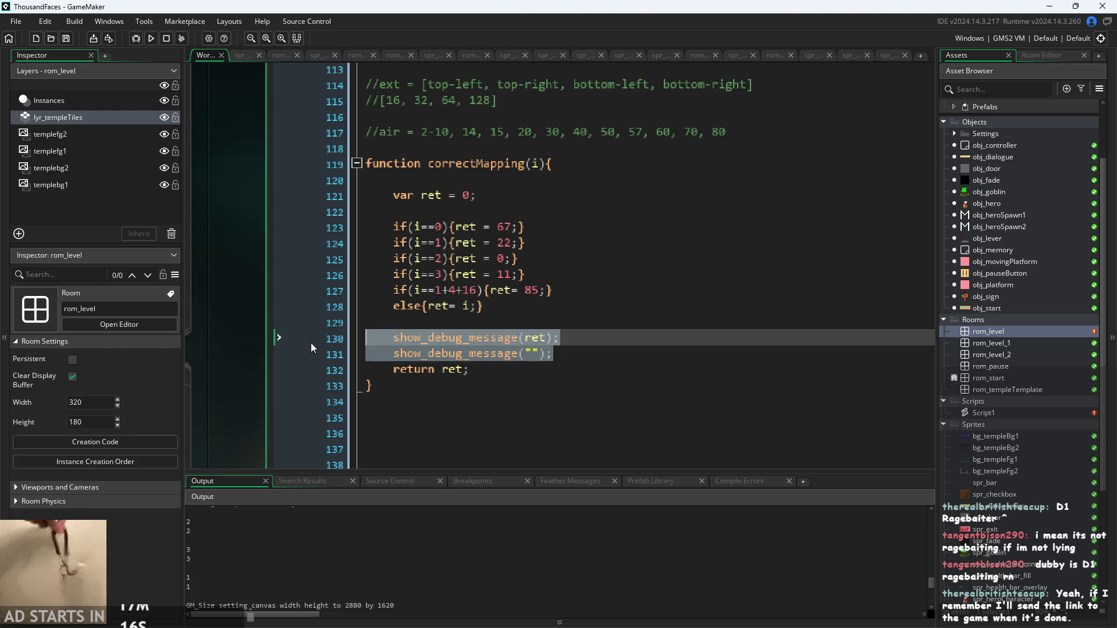
{"action": "key", "text": "ctrl+k"}
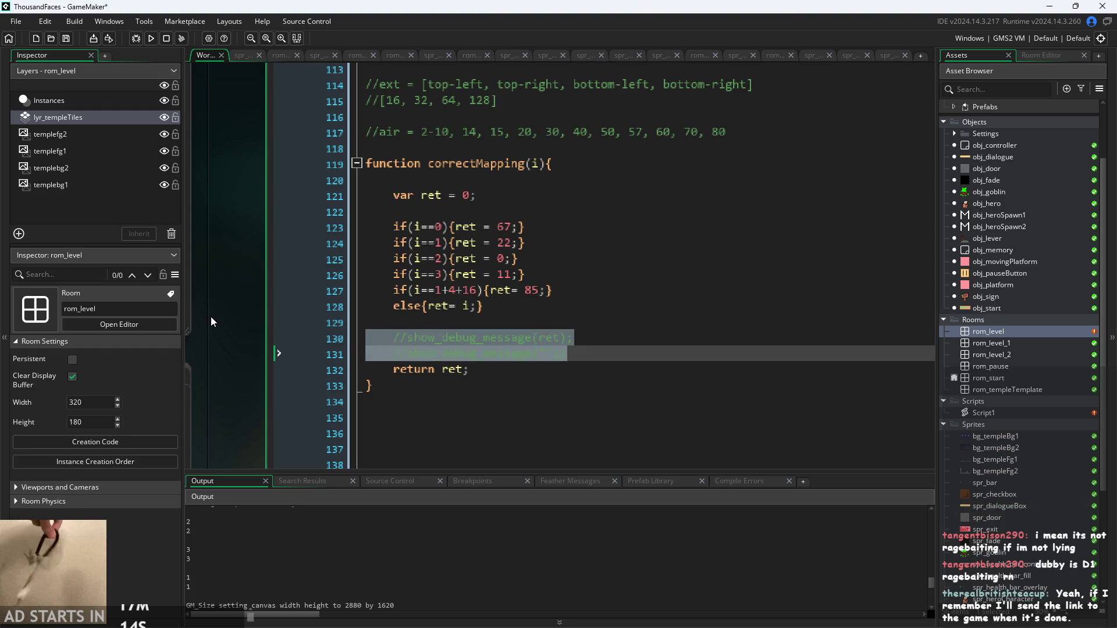
{"action": "left_click", "coordinate": [151, 39]}
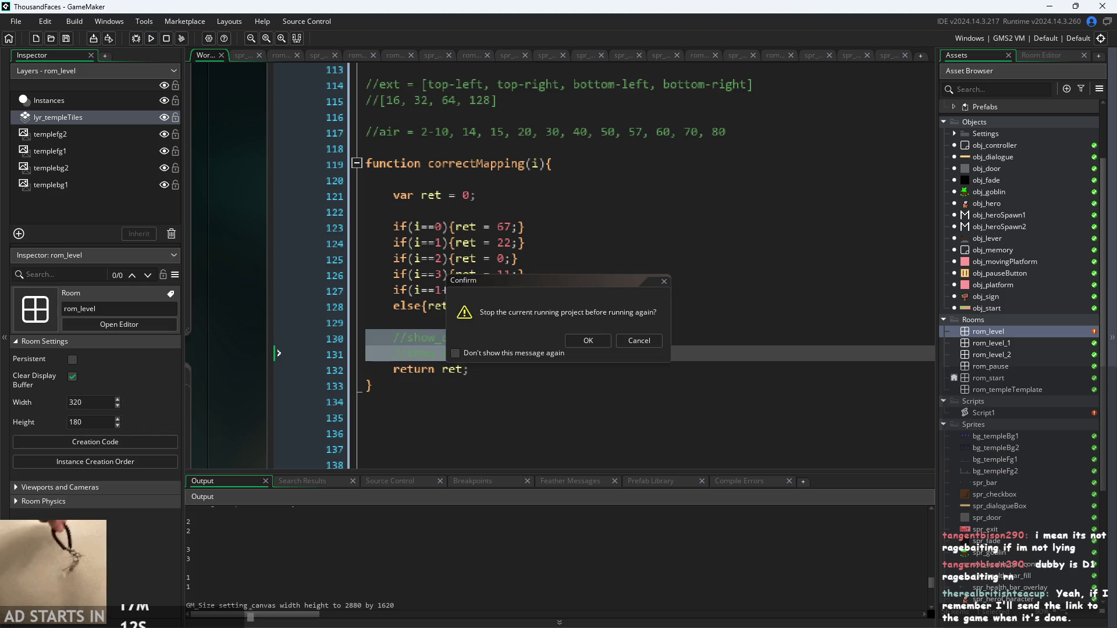
{"action": "key", "text": "Return"}
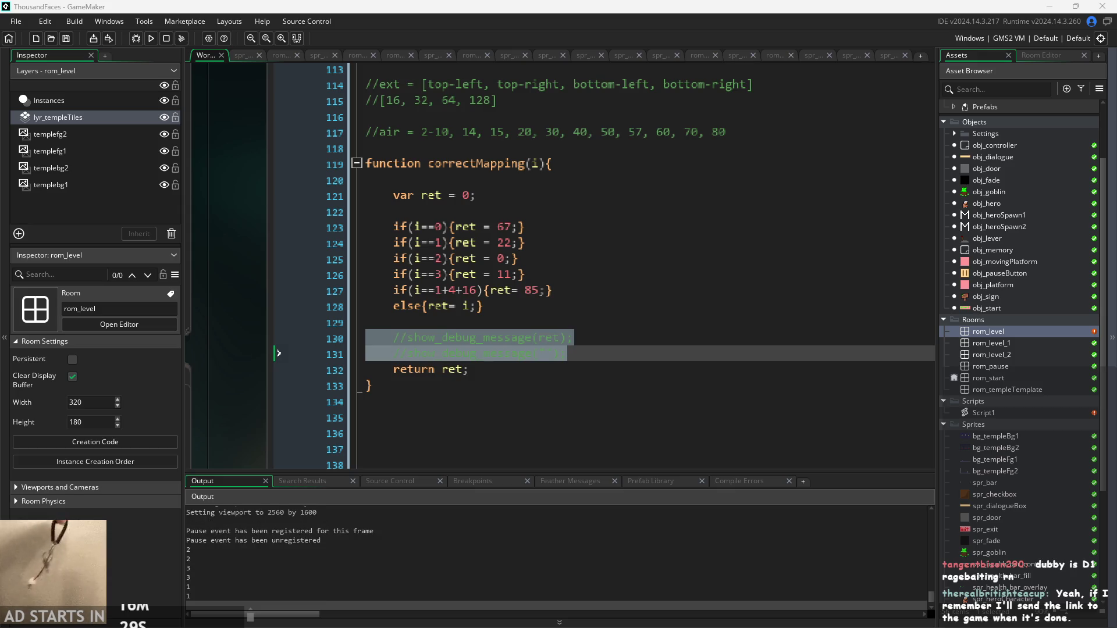
{"action": "left_click", "coordinate": [422, 552]}
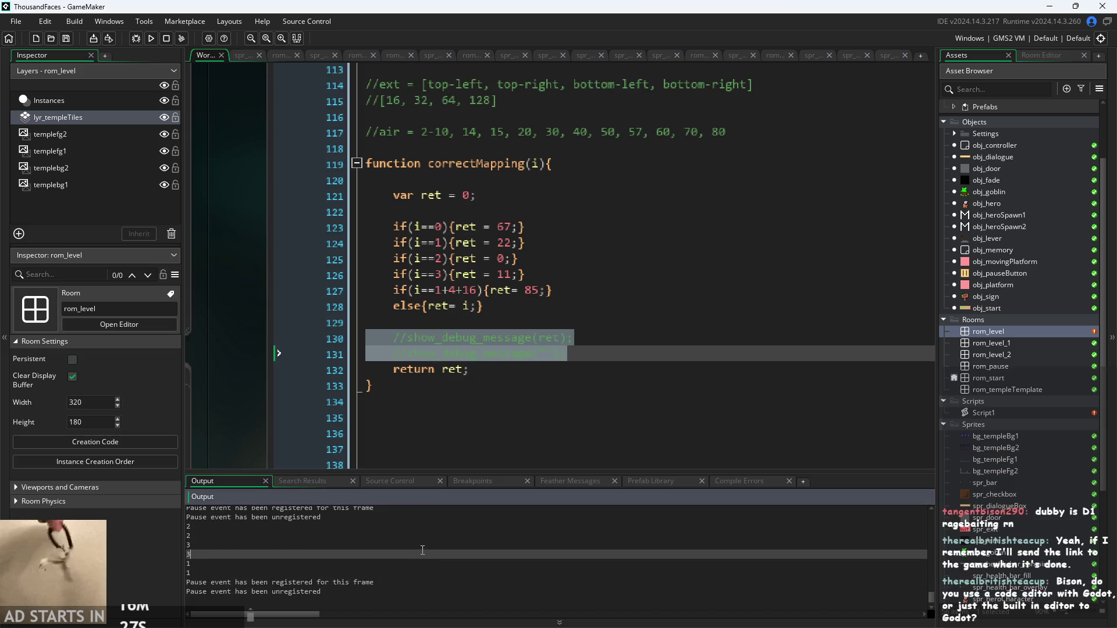
{"action": "scroll", "coordinate": [562, 301], "scroll_direction": "up", "scroll_amount": 1}
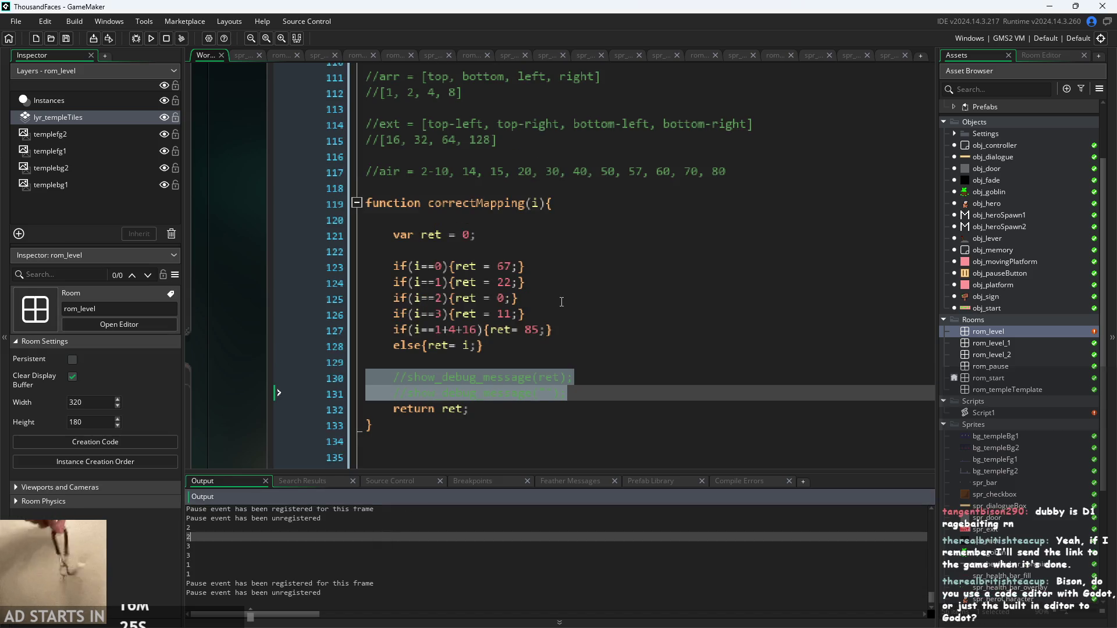
{"action": "left_click", "coordinate": [561, 301]}
{"action": "scroll", "coordinate": [560, 314], "scroll_direction": "down", "scroll_amount": 1}
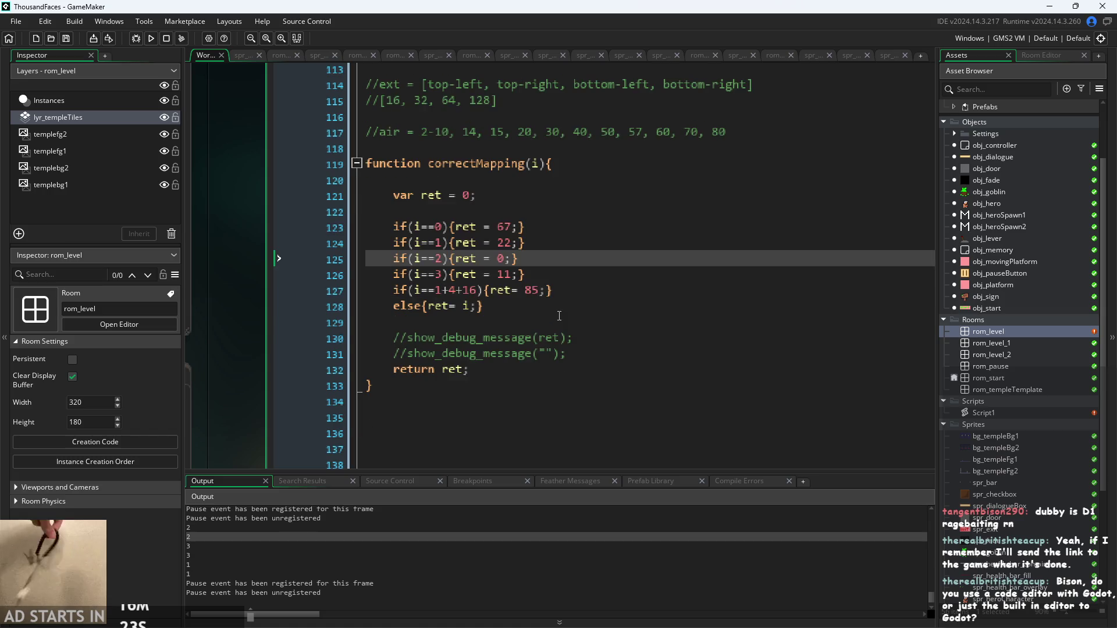
{"action": "scroll", "coordinate": [565, 300], "scroll_direction": "up", "scroll_amount": 1}
{"action": "left_click", "coordinate": [470, 204]}
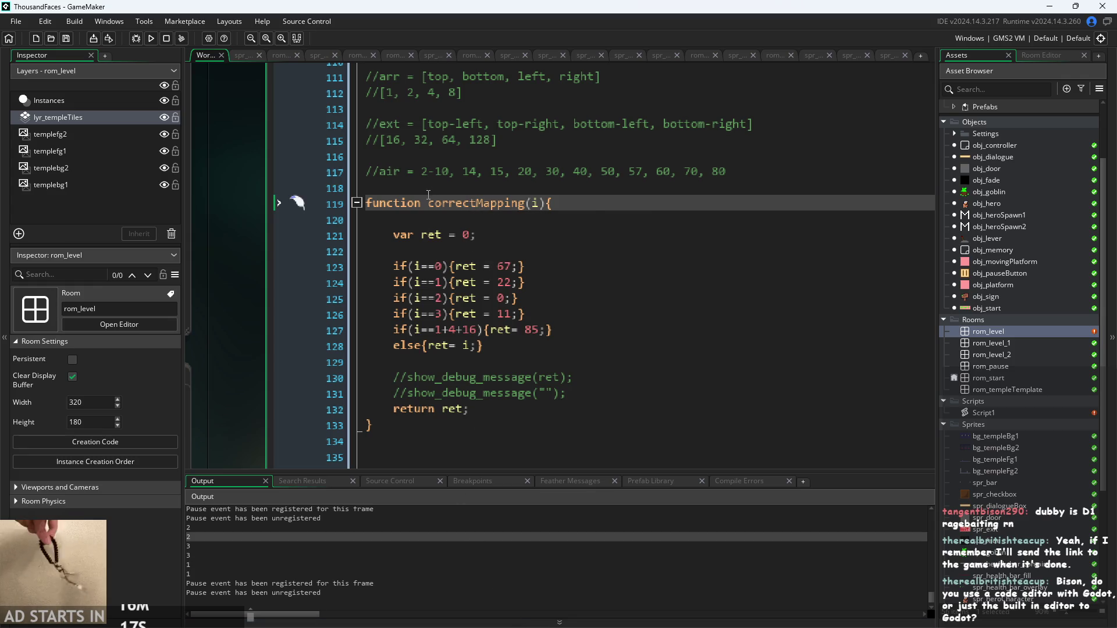
{"action": "scroll", "coordinate": [444, 299], "scroll_direction": "down", "scroll_amount": 1}
{"action": "scroll", "coordinate": [444, 300], "scroll_direction": "up", "scroll_amount": 1}
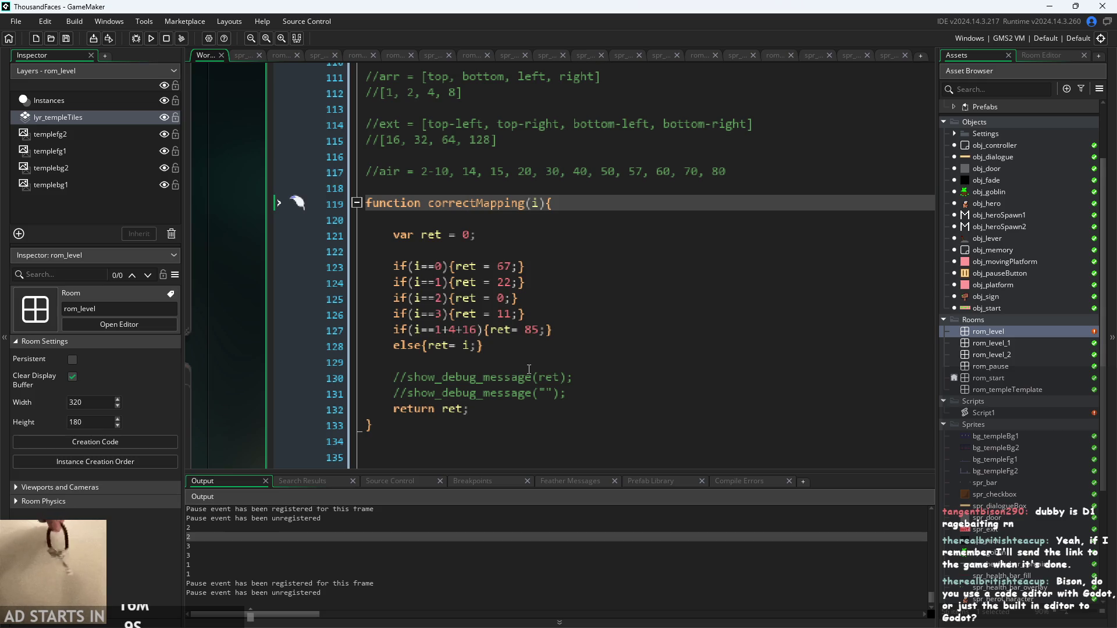
{"action": "double_click", "coordinate": [686, 359]}
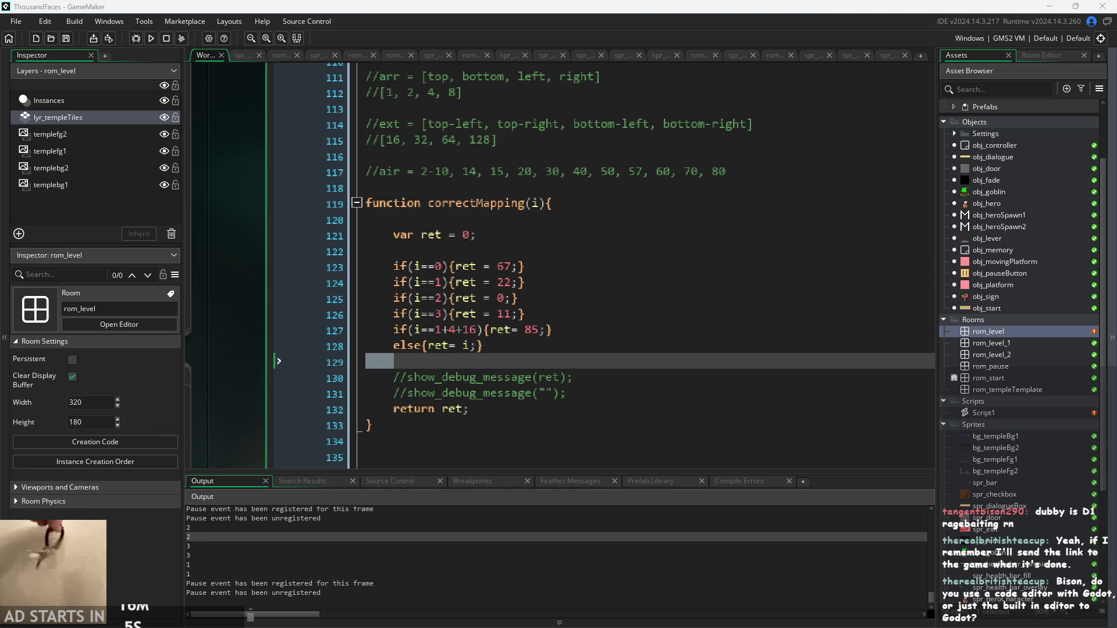
{"action": "left_click_drag", "start_coordinate": [188, 532], "coordinate": [199, 564]}
{"action": "left_click", "coordinate": [201, 563]}
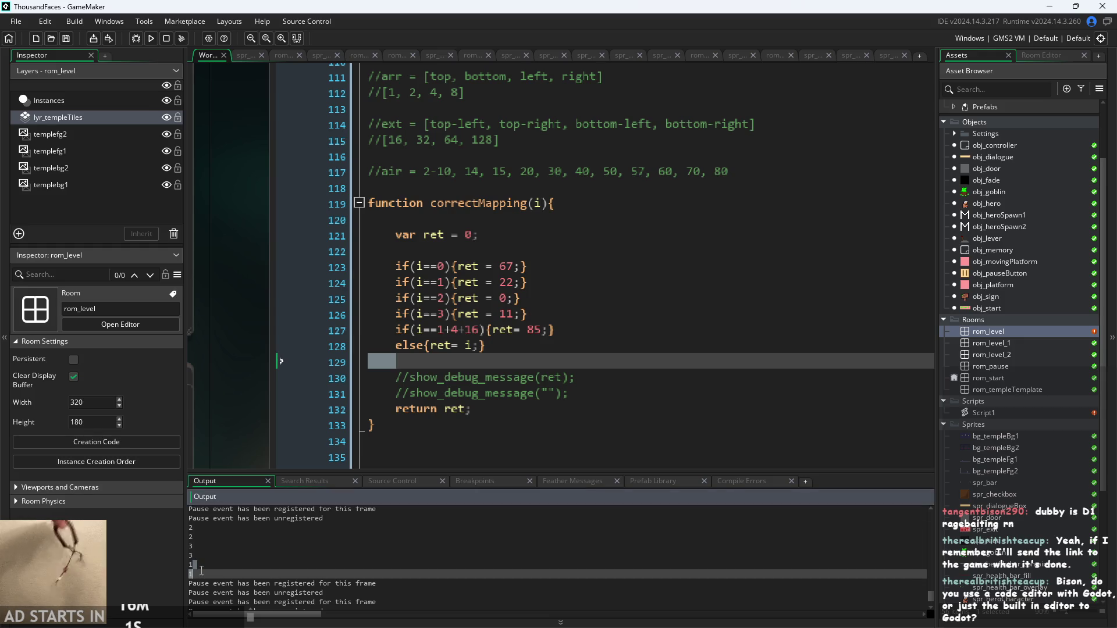
{"action": "left_click", "coordinate": [220, 555]}
{"action": "scroll", "coordinate": [654, 367], "scroll_direction": "up", "scroll_amount": 7}
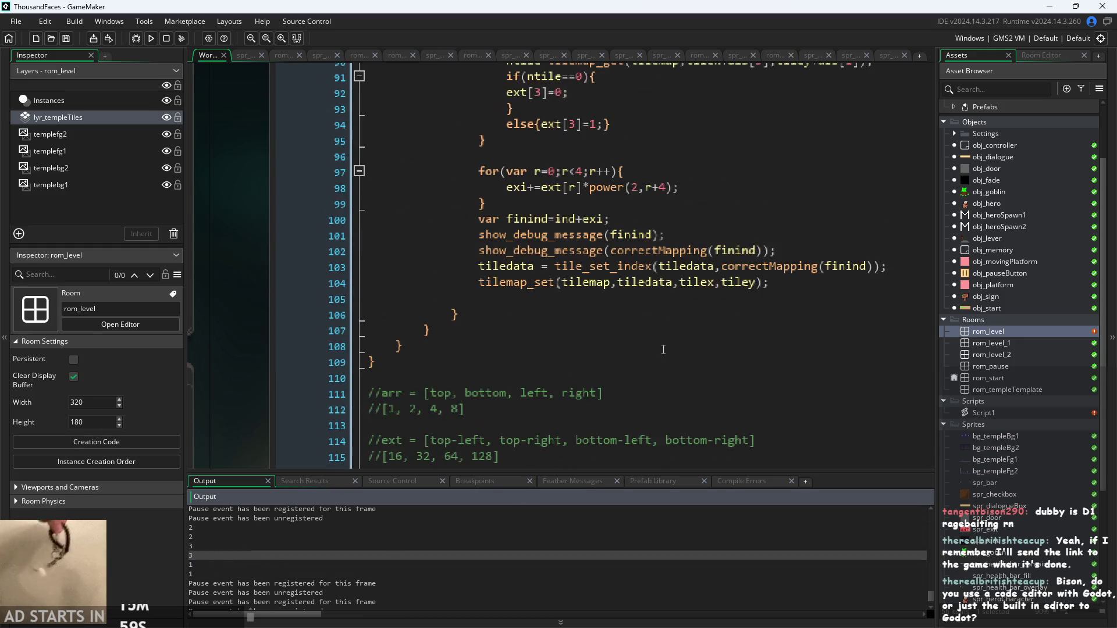
{"action": "left_click", "coordinate": [685, 233]}
{"action": "left_click", "coordinate": [829, 252]}
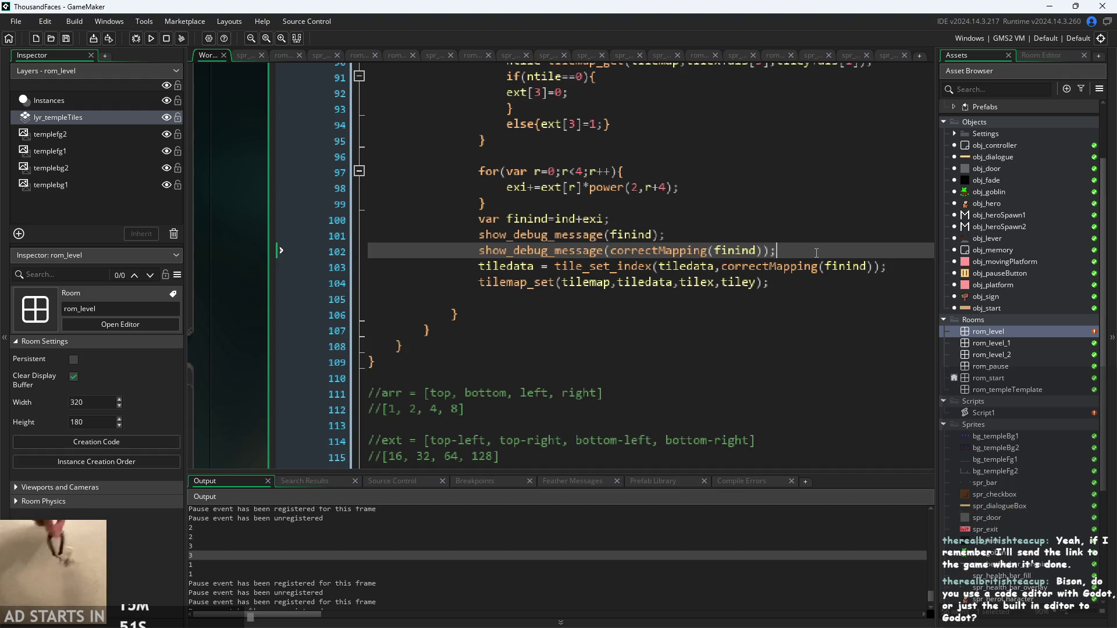
{"action": "scroll", "coordinate": [634, 262], "scroll_direction": "down", "scroll_amount": 6}
{"action": "scroll", "coordinate": [633, 262], "scroll_direction": "down", "scroll_amount": 2}
{"action": "left_click", "coordinate": [496, 308]}
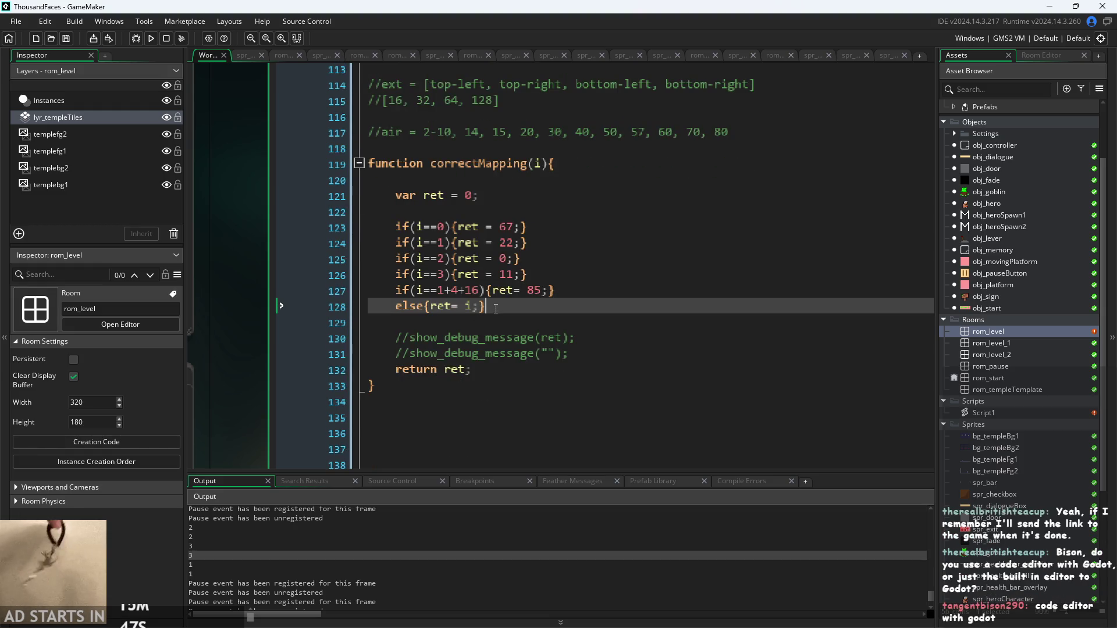
{"action": "left_click", "coordinate": [369, 298]}
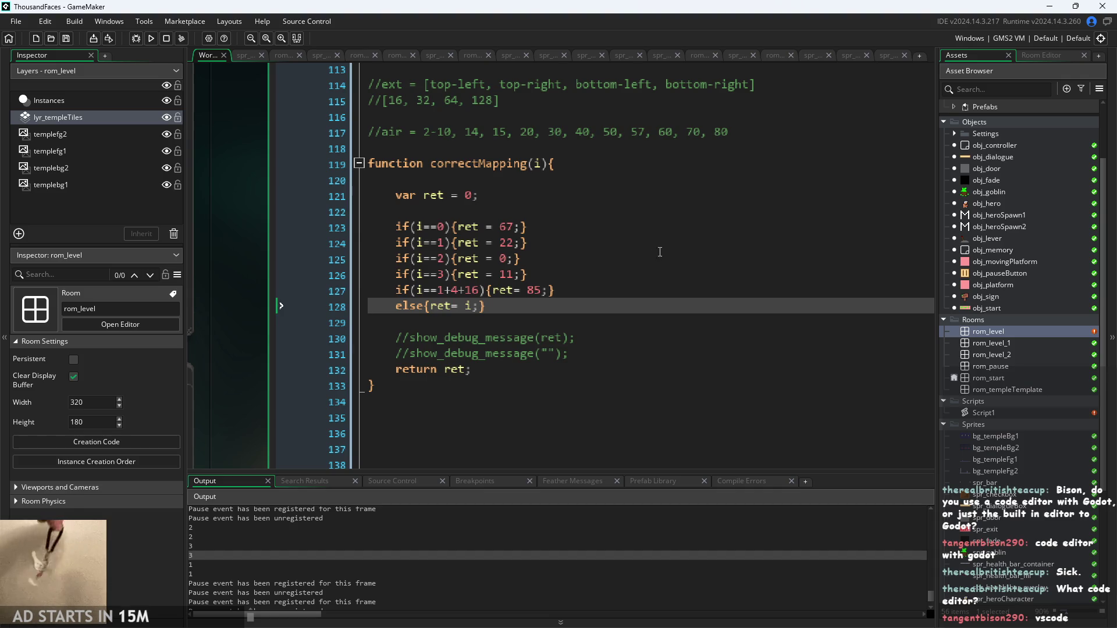
Locate the else{ret= i;} fallback at the end of correctMapping's mapping rules
{"action": "left_click", "coordinate": [582, 354]}
{"action": "left_click", "coordinate": [570, 291]}
{"action": "left_click", "coordinate": [559, 323]}
{"action": "left_click", "coordinate": [556, 310]}
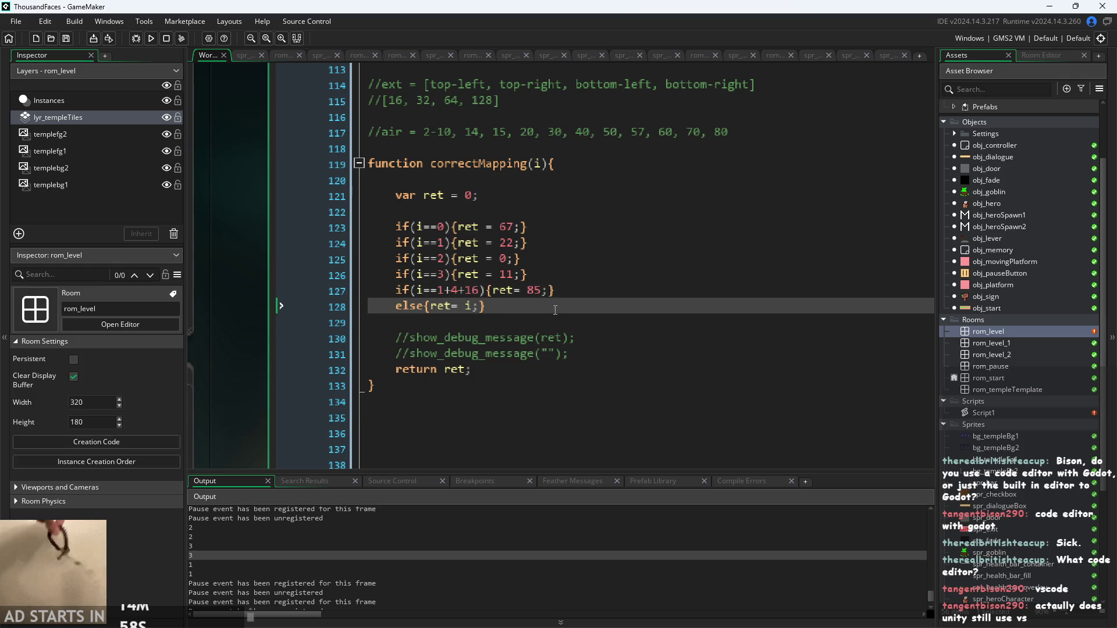
{"action": "left_click", "coordinate": [568, 309]}
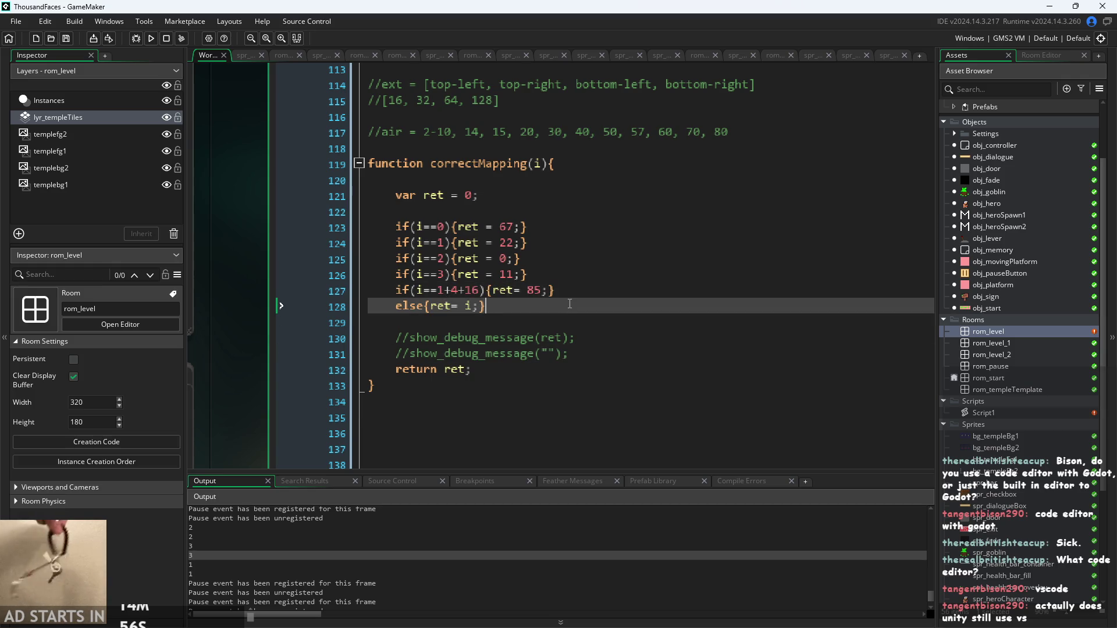
{"action": "left_click", "coordinate": [583, 278]}
{"action": "key", "text": "Down"}
{"action": "key", "text": "Down"}
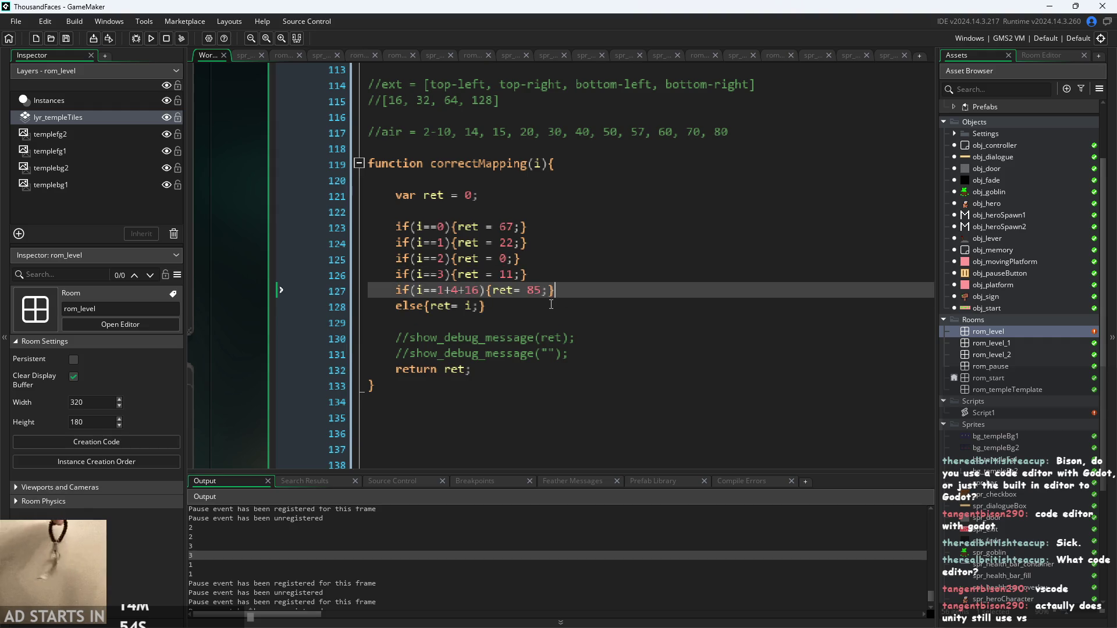
{"action": "scroll", "coordinate": [249, 377], "scroll_direction": "down", "scroll_amount": 1}
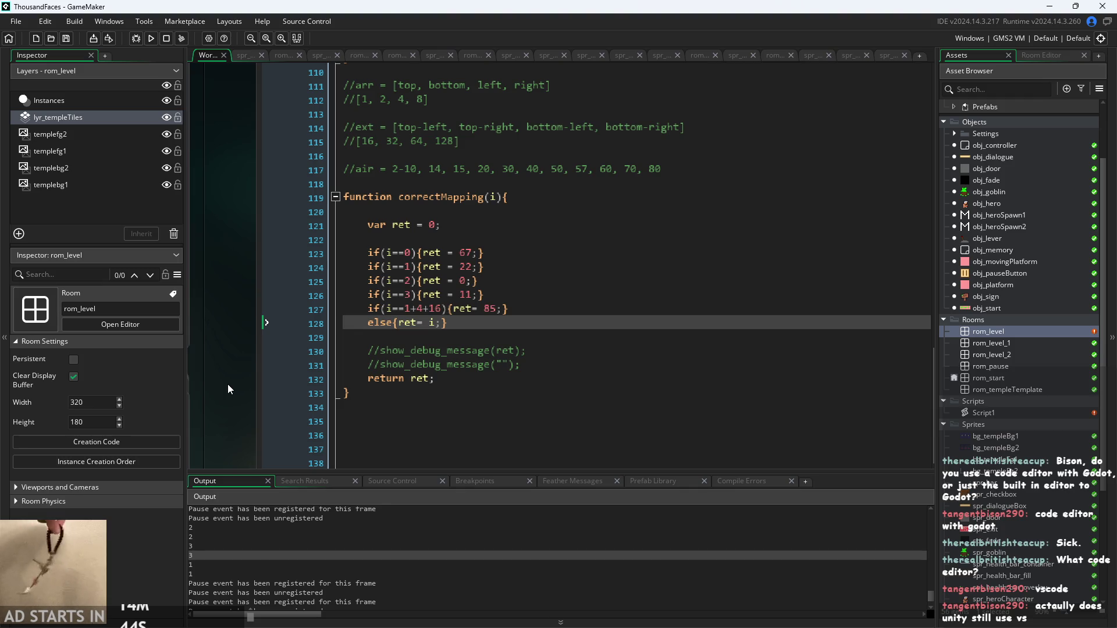
{"action": "left_click", "coordinate": [469, 336]}
{"action": "key", "text": "Up"}
{"action": "key", "text": "Up"}
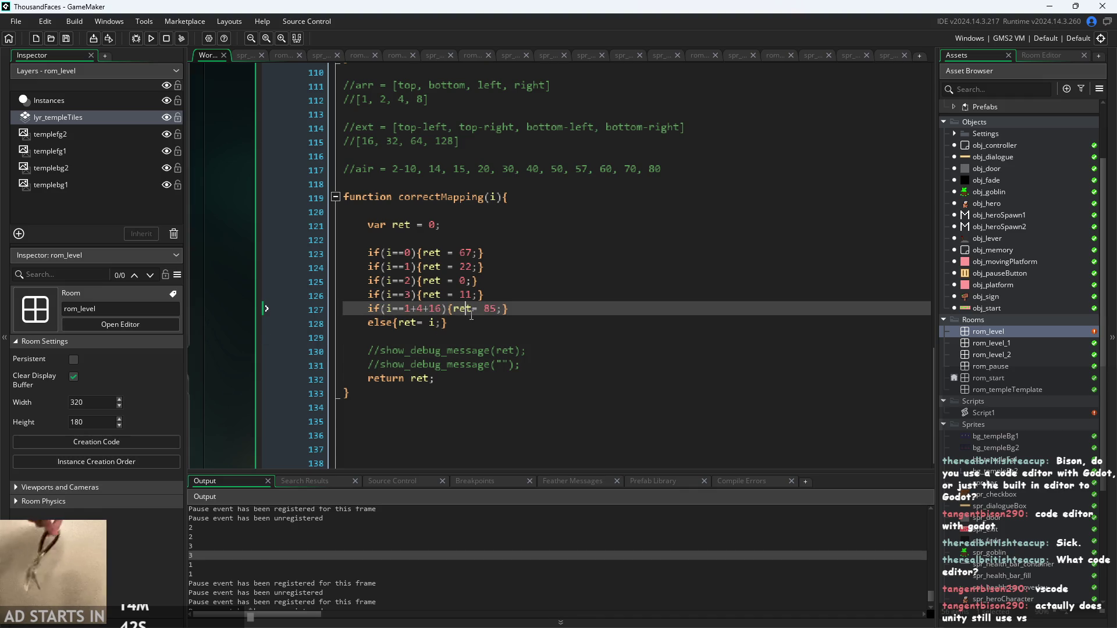
{"action": "key", "text": "Down"}
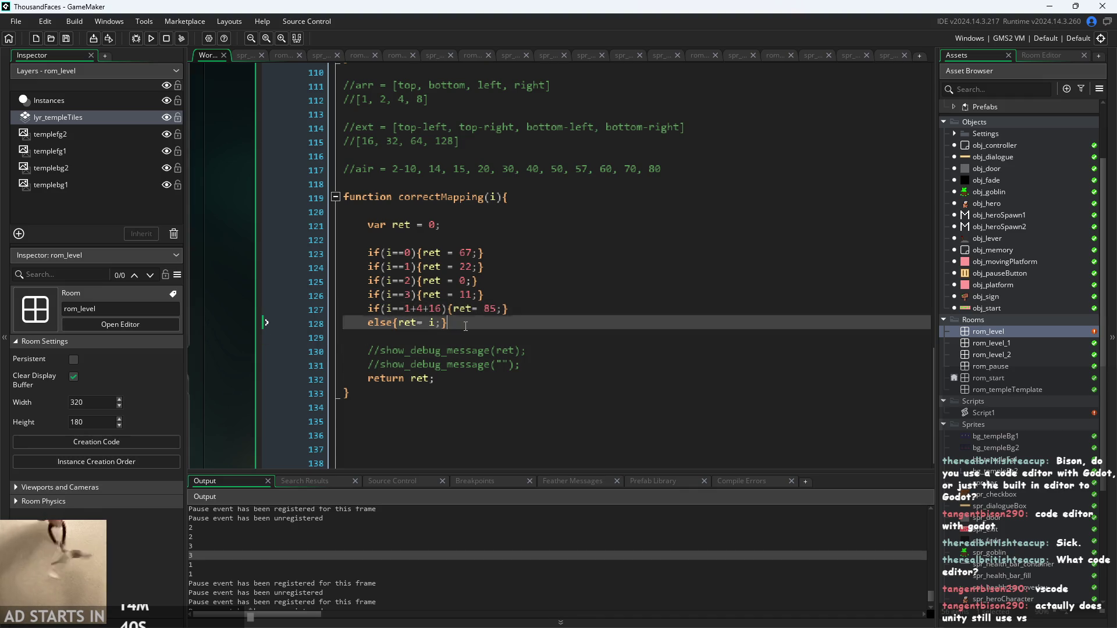
{"action": "scroll", "coordinate": [465, 326], "scroll_direction": "up", "scroll_amount": 1, "text": "ctrl"}
{"action": "key", "text": "Up"}
{"action": "key", "text": "Down"}
{"action": "key", "text": "Up"}
{"action": "scroll", "coordinate": [539, 320], "scroll_direction": "up", "scroll_amount": 1, "text": "ctrl"}
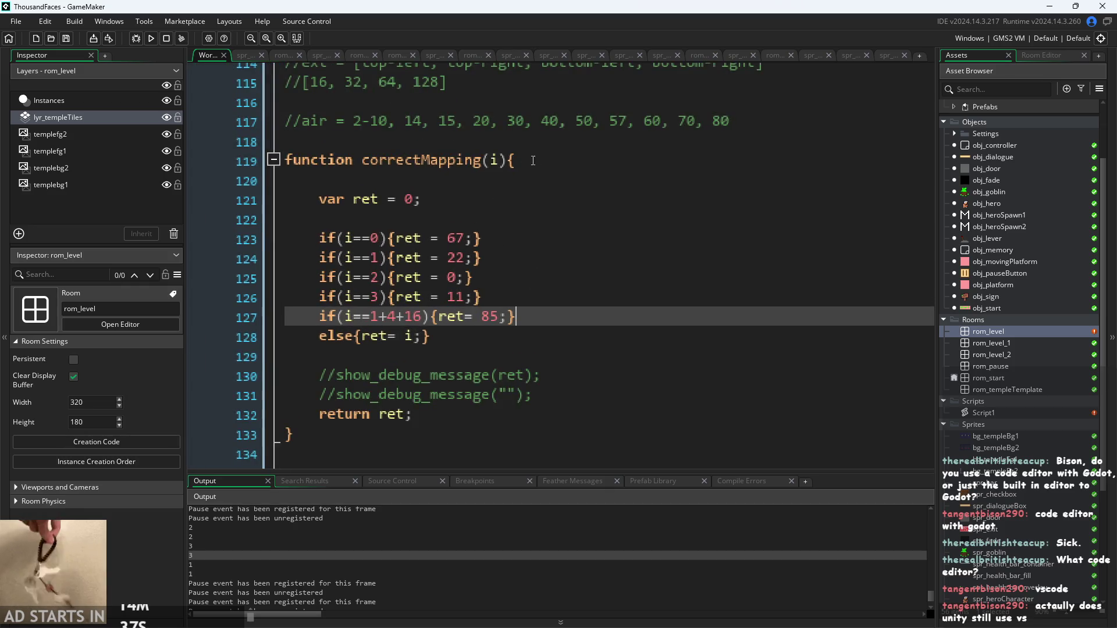
{"action": "key", "text": "Up"}
{"action": "key", "text": "Up"}
{"action": "key", "text": "Up"}
Inspect the 1+4+16 case and else lines, adding a line break after the index 3 case
{"action": "mouse_move", "coordinate": [325, 142]}
{"action": "left_mouse_down"}
{"action": "mouse_move", "coordinate": [419, 204]}
{"action": "mouse_move", "coordinate": [529, 390]}
{"action": "mouse_move", "coordinate": [503, 431]}
{"action": "left_mouse_up"}
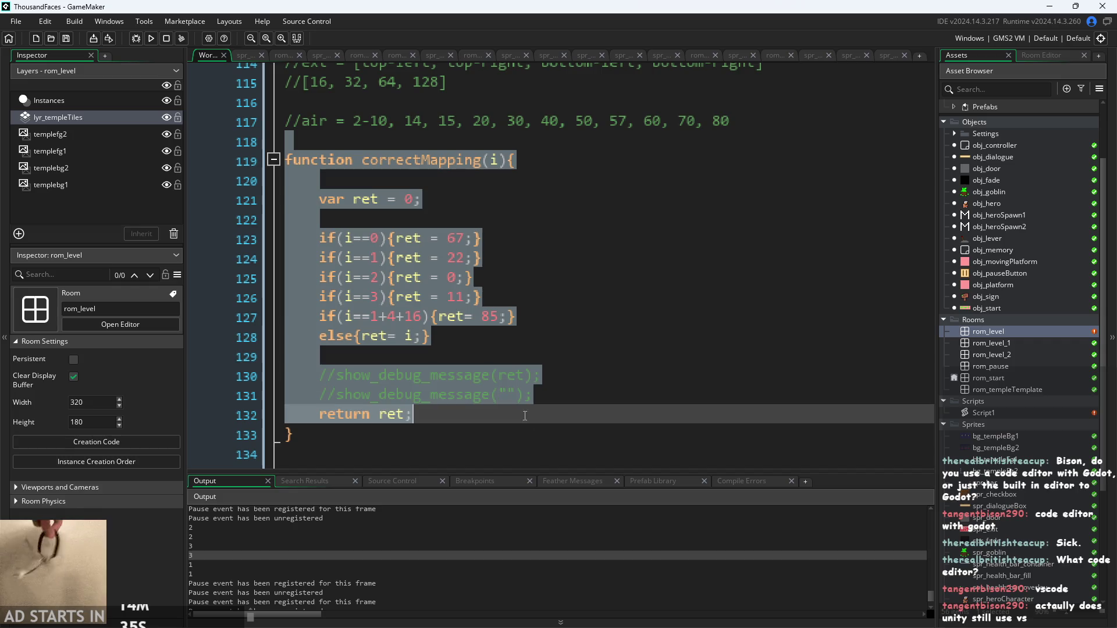
{"action": "left_click", "coordinate": [503, 431]}
{"action": "scroll", "coordinate": [503, 431], "scroll_direction": "down", "scroll_amount": 2, "text": "ctrl"}
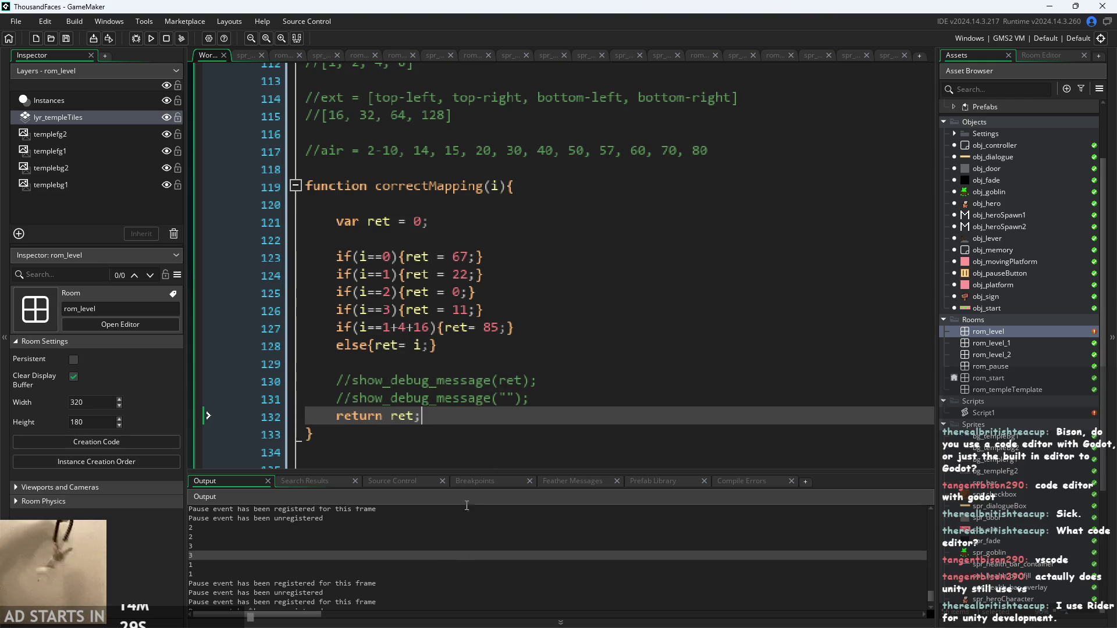
{"action": "left_click", "coordinate": [495, 381]}
{"action": "left_click", "coordinate": [520, 345]}
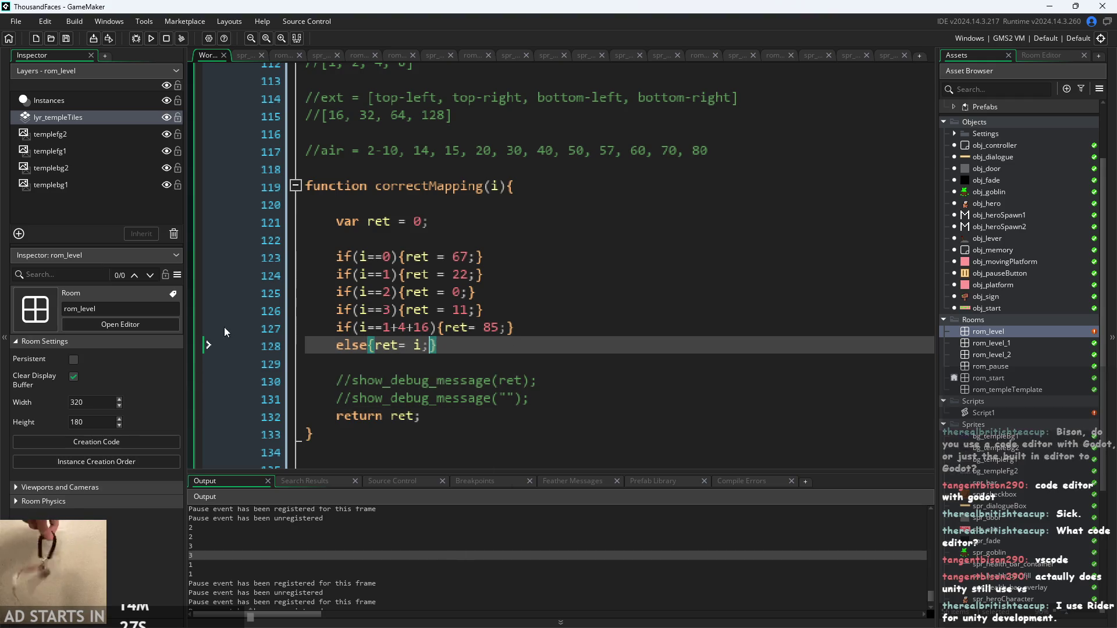
{"action": "left_click", "coordinate": [336, 345]}
{"action": "left_click", "coordinate": [467, 359], "text": "shift"}
{"action": "left_click", "coordinate": [439, 346]}
{"action": "left_click", "coordinate": [344, 349], "text": "shift"}
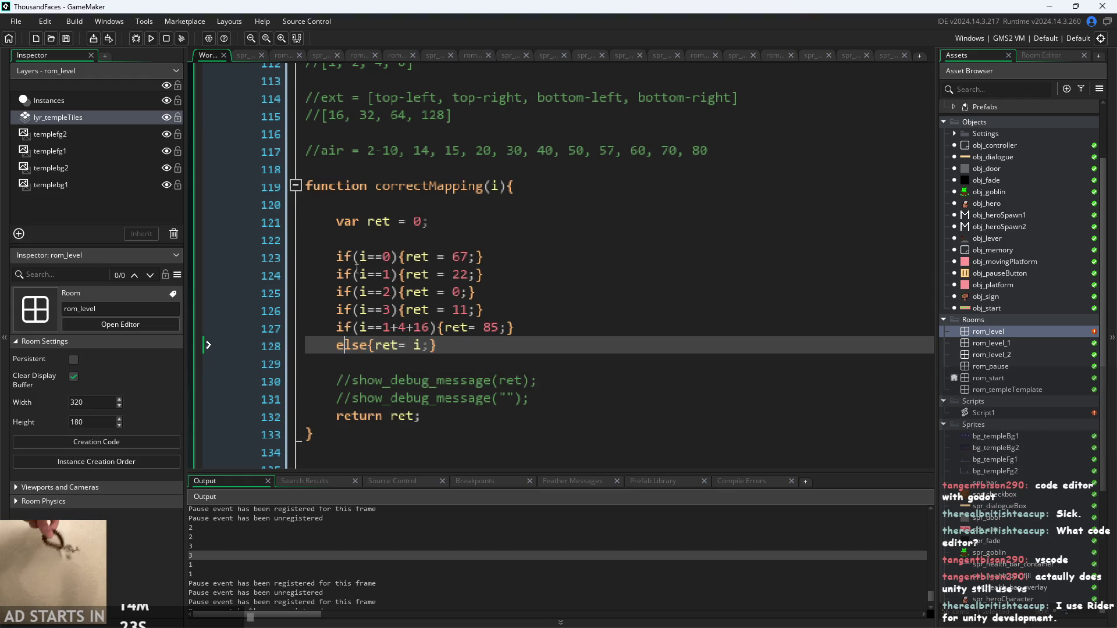
{"action": "left_click", "coordinate": [379, 222]}
{"action": "left_click", "coordinate": [355, 292]}
{"action": "left_click", "coordinate": [398, 292]}
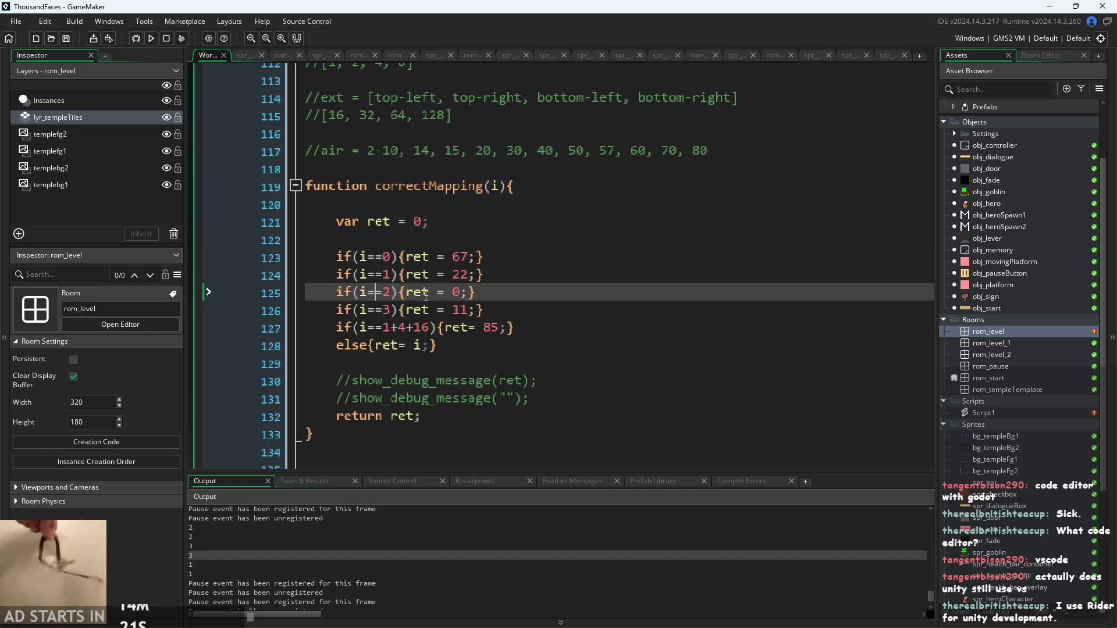
{"action": "left_click", "coordinate": [500, 311]}
{"action": "key", "text": "Return"}
{"action": "left_click_drag", "start_coordinate": [336, 345], "coordinate": [427, 367]}
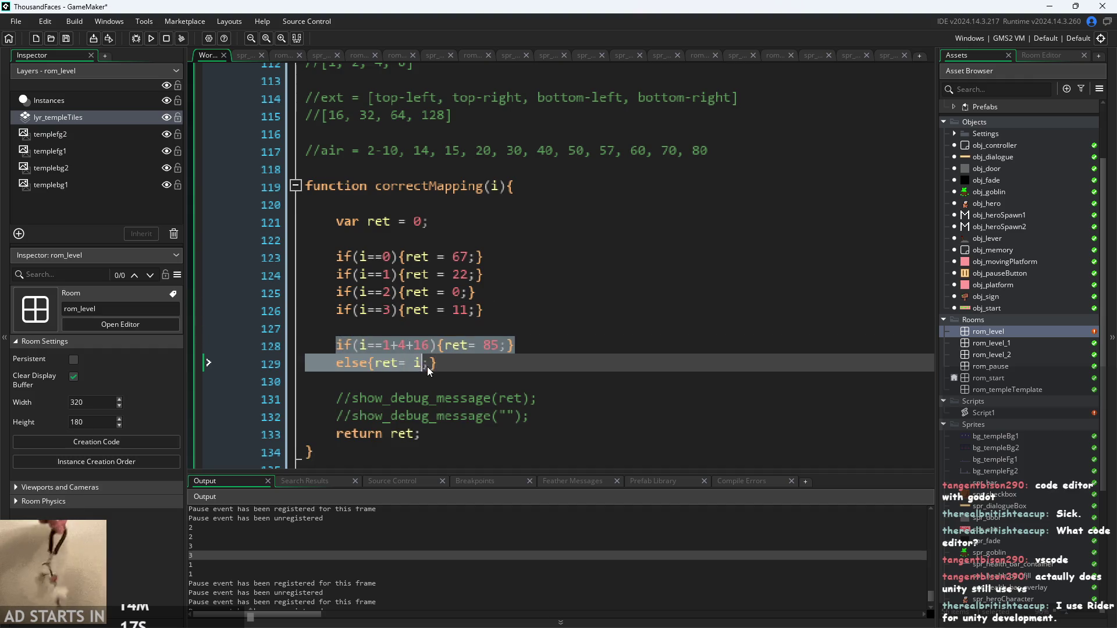
{"action": "left_click", "coordinate": [451, 364]}
{"action": "left_click", "coordinate": [383, 345]}
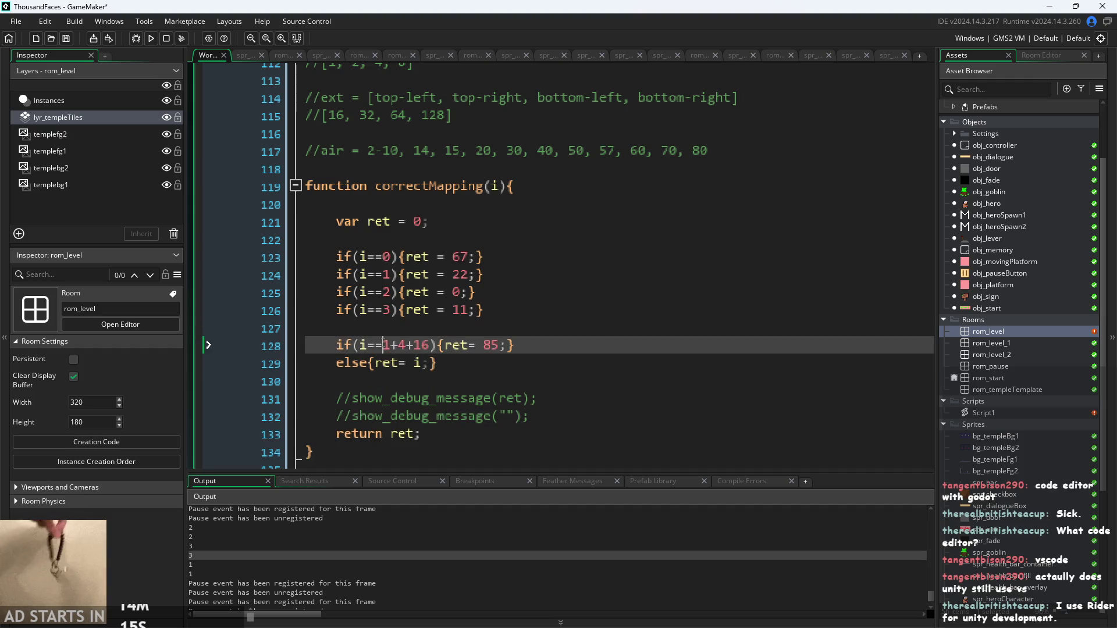
{"action": "left_click_drag", "start_coordinate": [336, 345], "coordinate": [444, 365]}
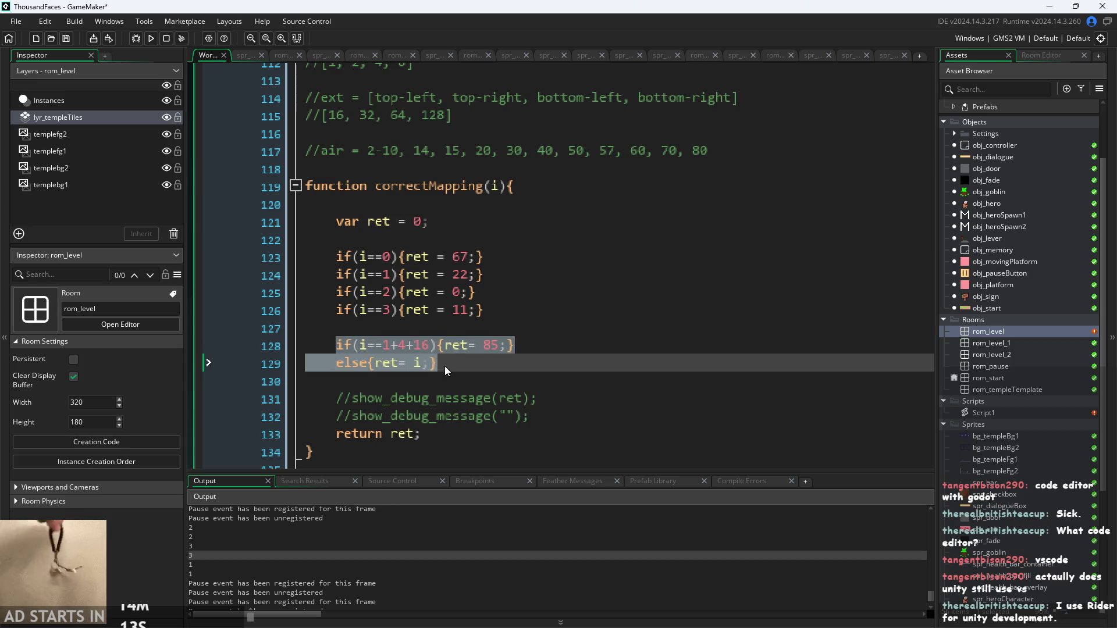
{"action": "left_click", "coordinate": [425, 351]}
{"action": "left_click", "coordinate": [442, 363]}
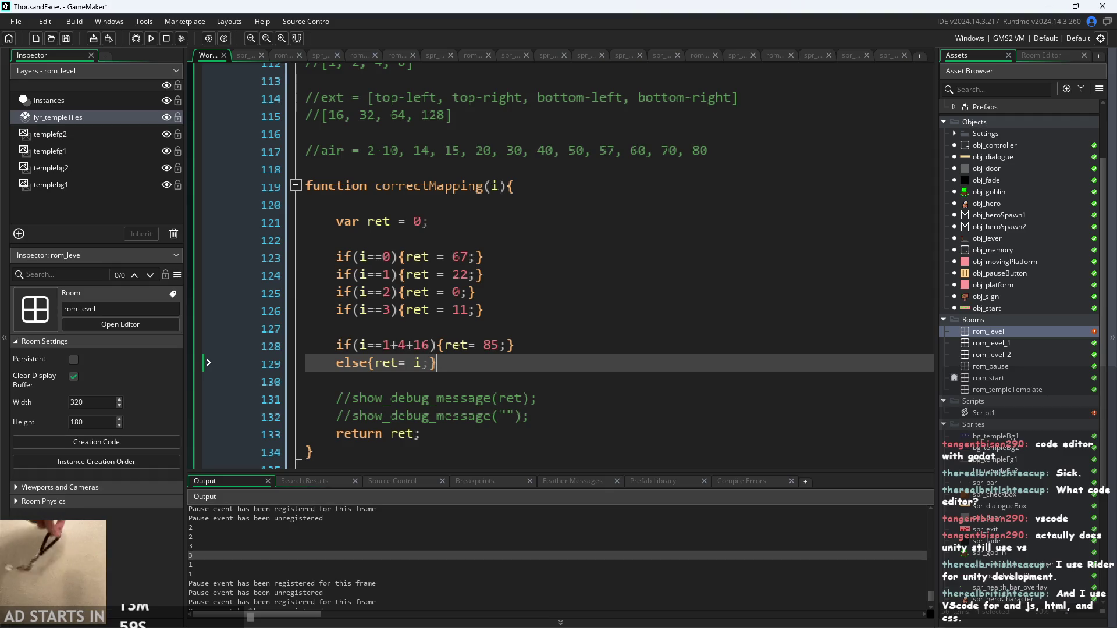
Delete blank line 127 and the else fallback line, then rerun with F5
{"action": "left_click", "coordinate": [397, 331]}
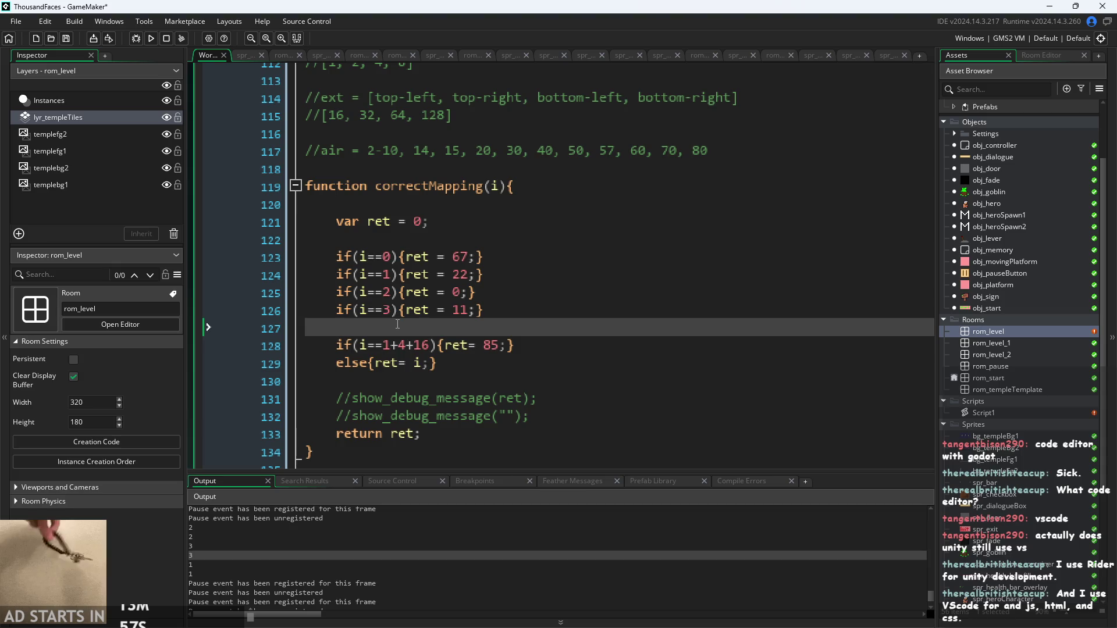
{"action": "key", "text": "BackSpace"}
{"action": "key", "text": "shift+Home"}
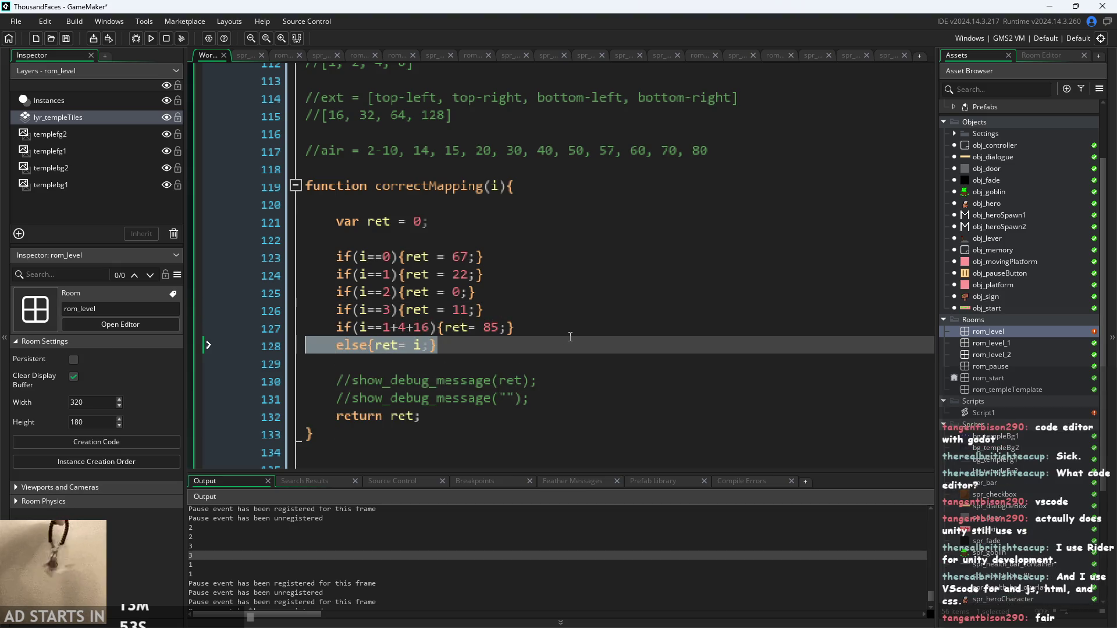
{"action": "key", "text": "BackSpace"}
{"action": "key", "text": "BackSpace"}
{"action": "key", "text": "Up"}
{"action": "key", "text": "Up"}
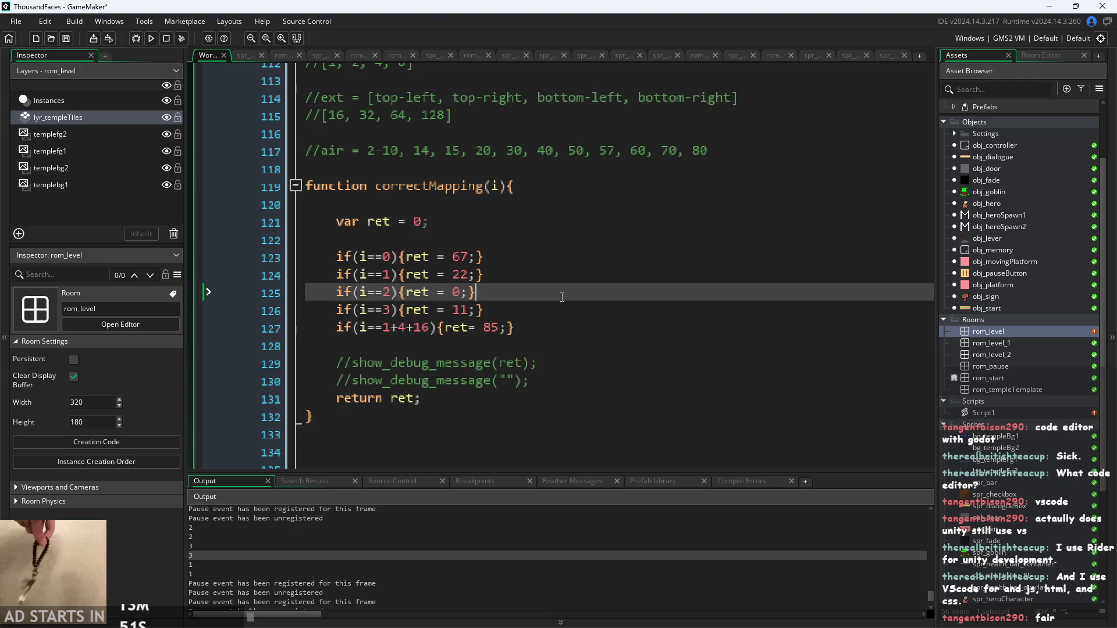
{"action": "key", "text": "F5"}
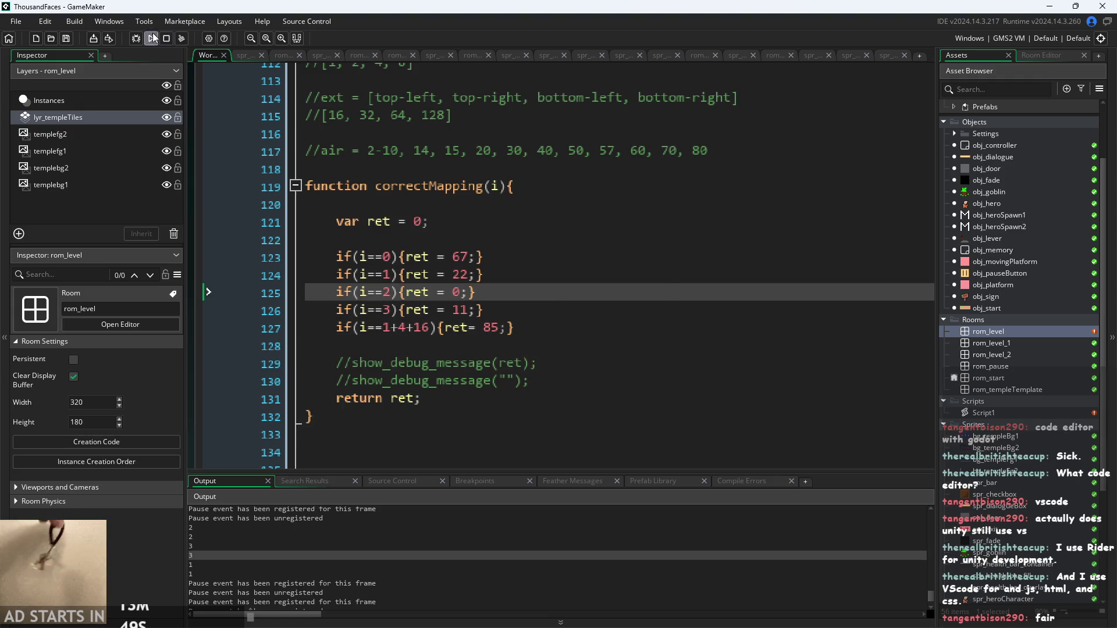
Confirm the rebuild, start the level from the title screen, quit, and return to the 22 on line 124
{"action": "left_click", "coordinate": [589, 340]}
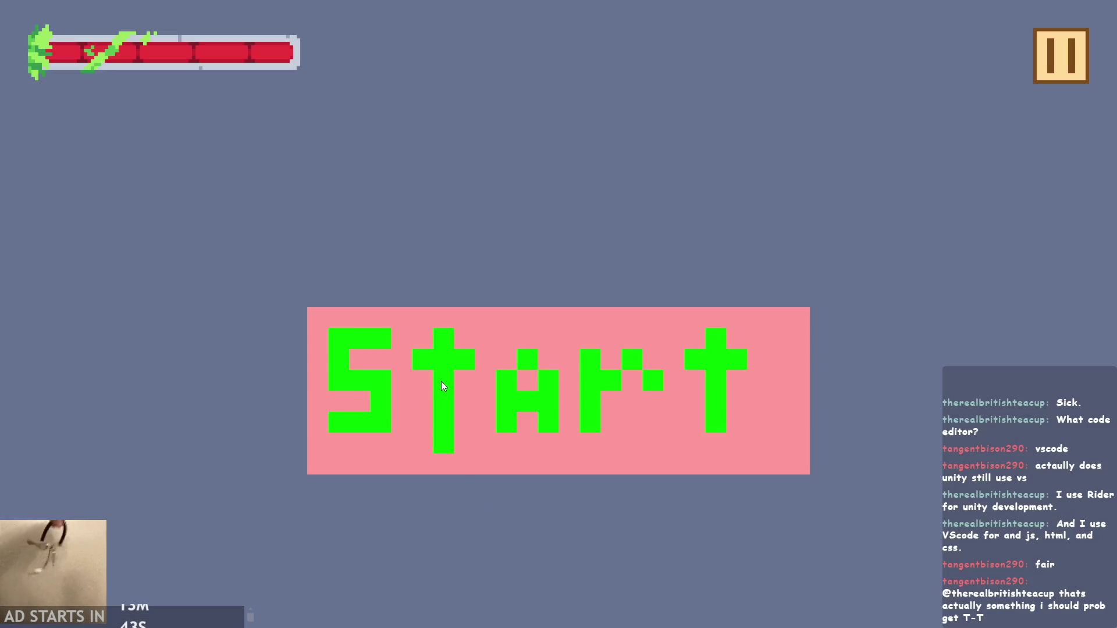
{"action": "left_click", "coordinate": [477, 380]}
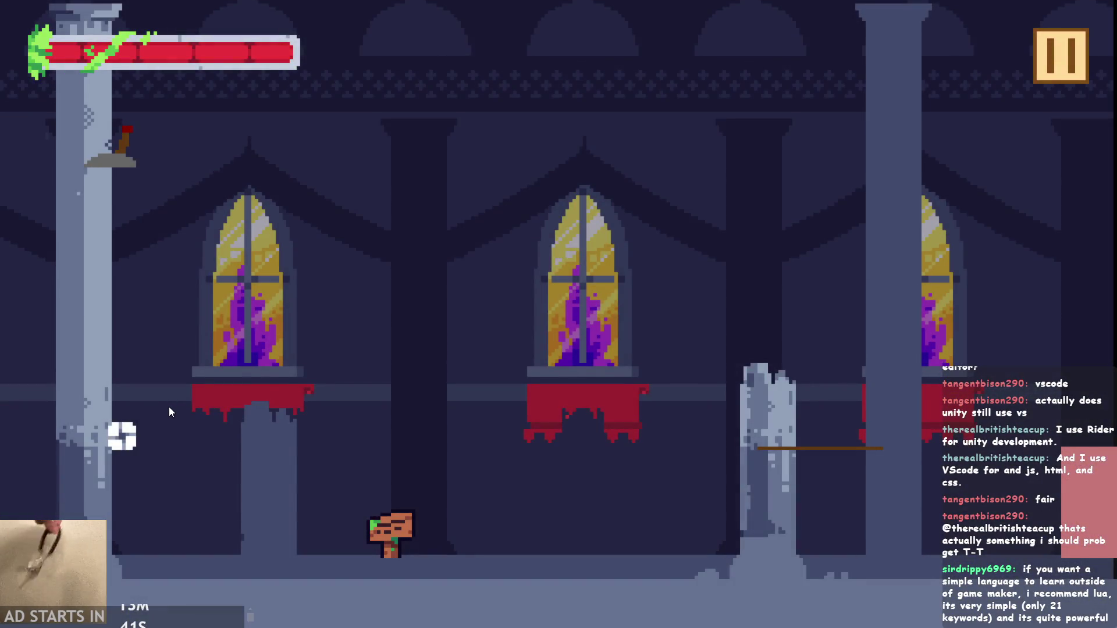
{"action": "key", "text": "Escape"}
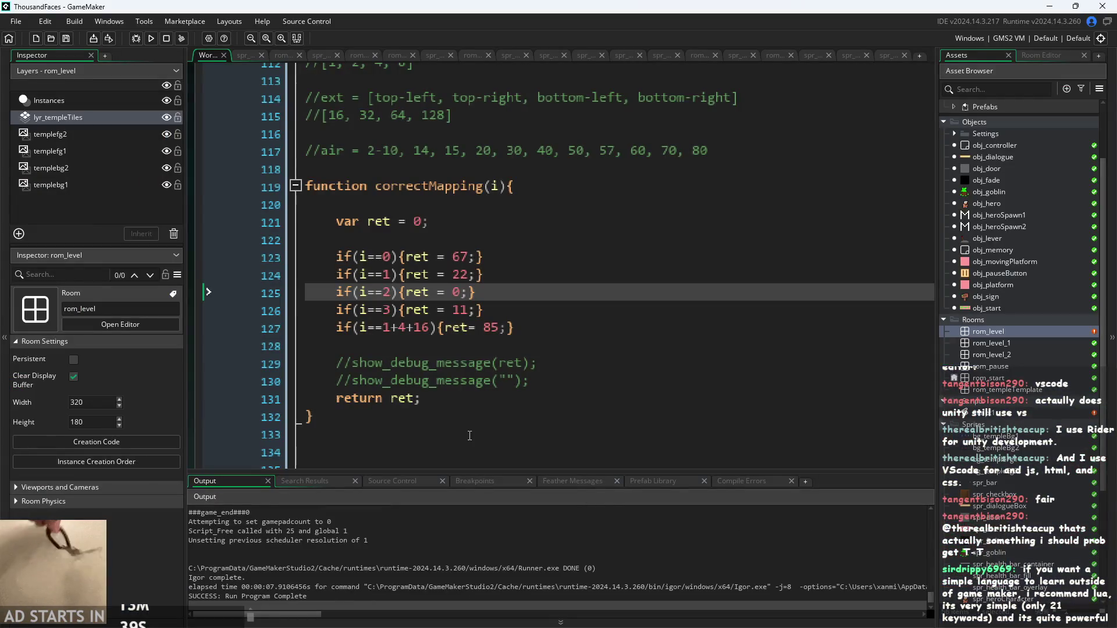
{"action": "left_click", "coordinate": [791, 434]}
{"action": "key", "text": "Up"}
{"action": "key", "text": "Up"}
{"action": "key", "text": "Up"}
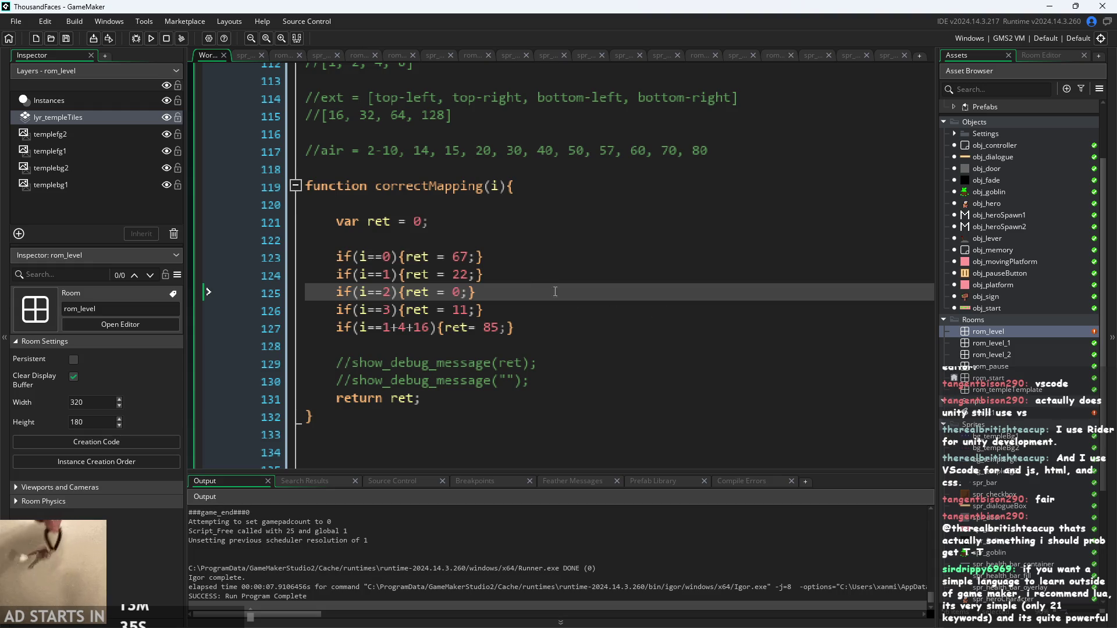
{"action": "left_click", "coordinate": [460, 274]}
Change index 1's return value from 22 to 21 and check it in the running temple level
{"action": "key", "text": "Delete"}
{"action": "type", "text": "1"}
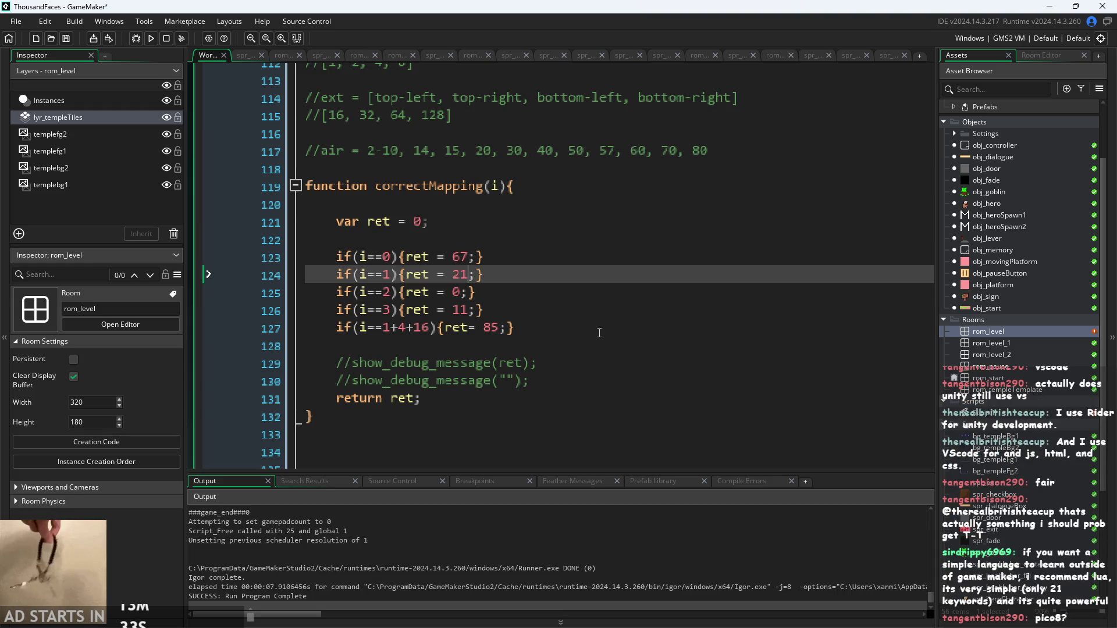
{"action": "left_click", "coordinate": [545, 318]}
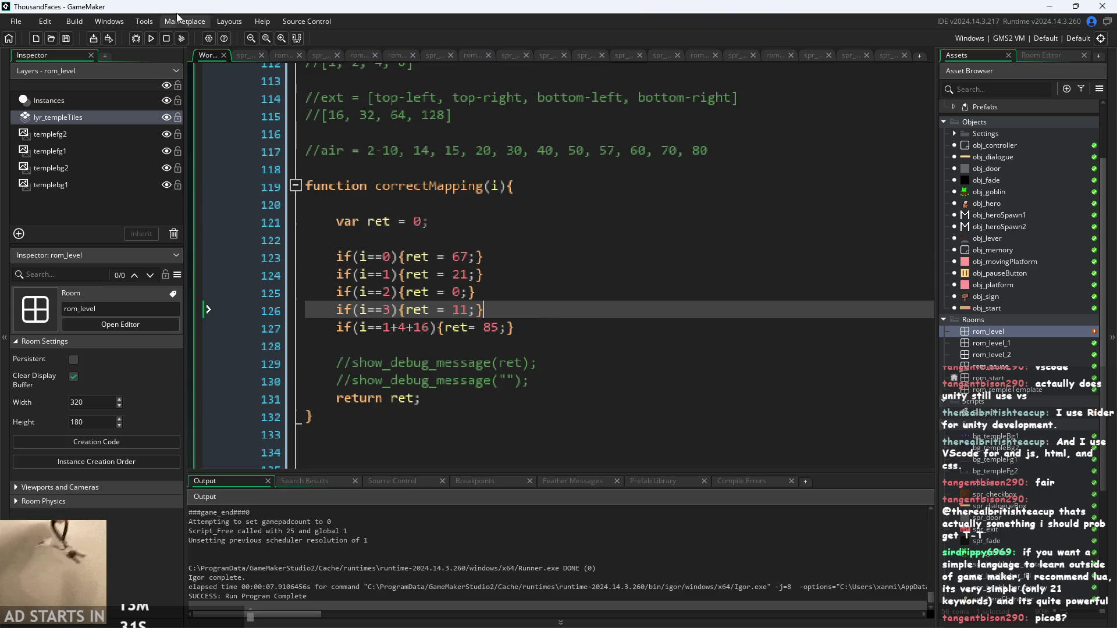
{"action": "left_click", "coordinate": [151, 37]}
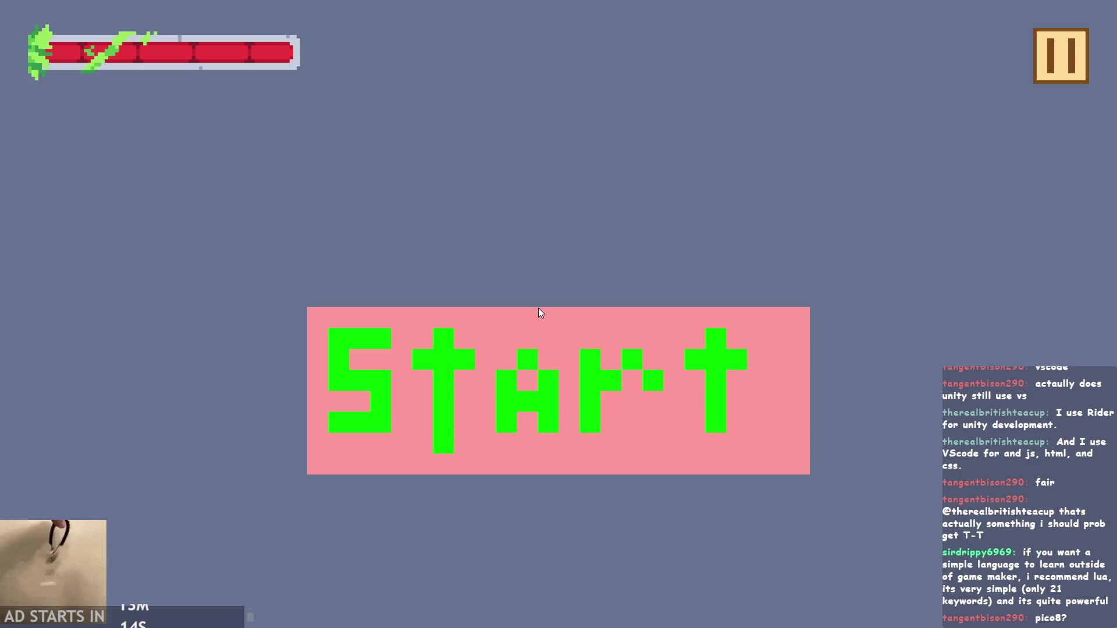
{"action": "left_click", "coordinate": [518, 330]}
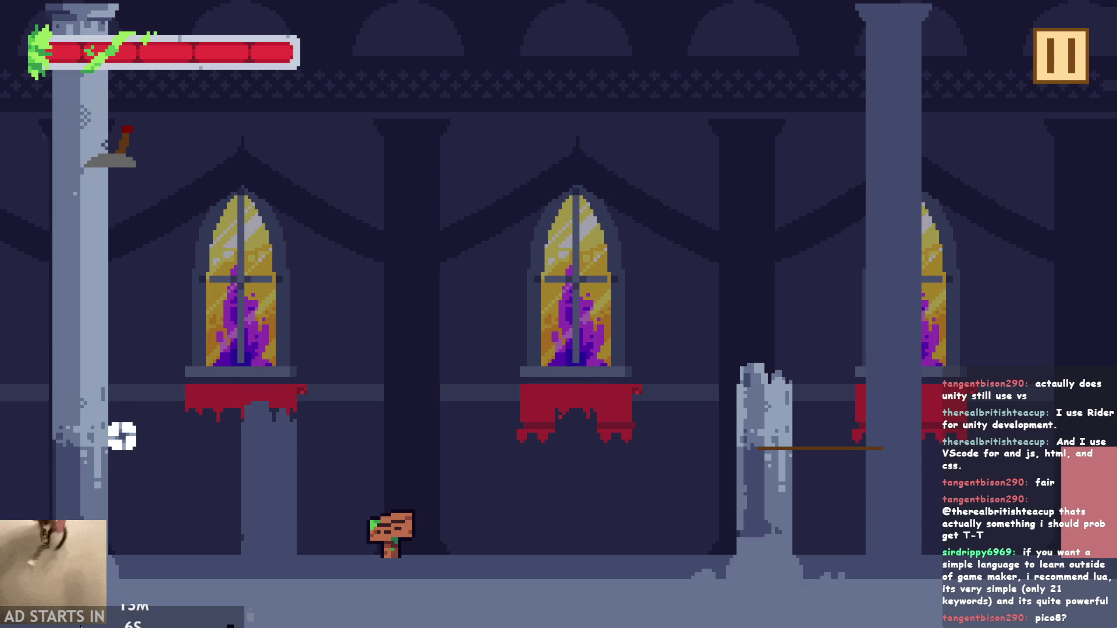
{"action": "left_click", "coordinate": [1070, 55]}
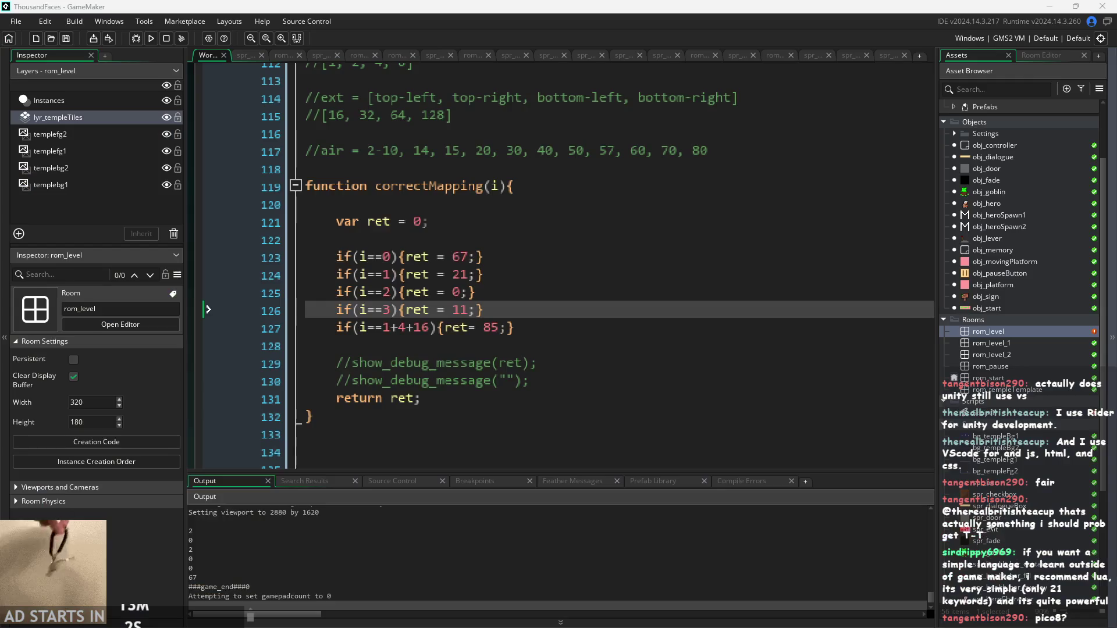
{"action": "double_click", "coordinate": [1026, 332]}
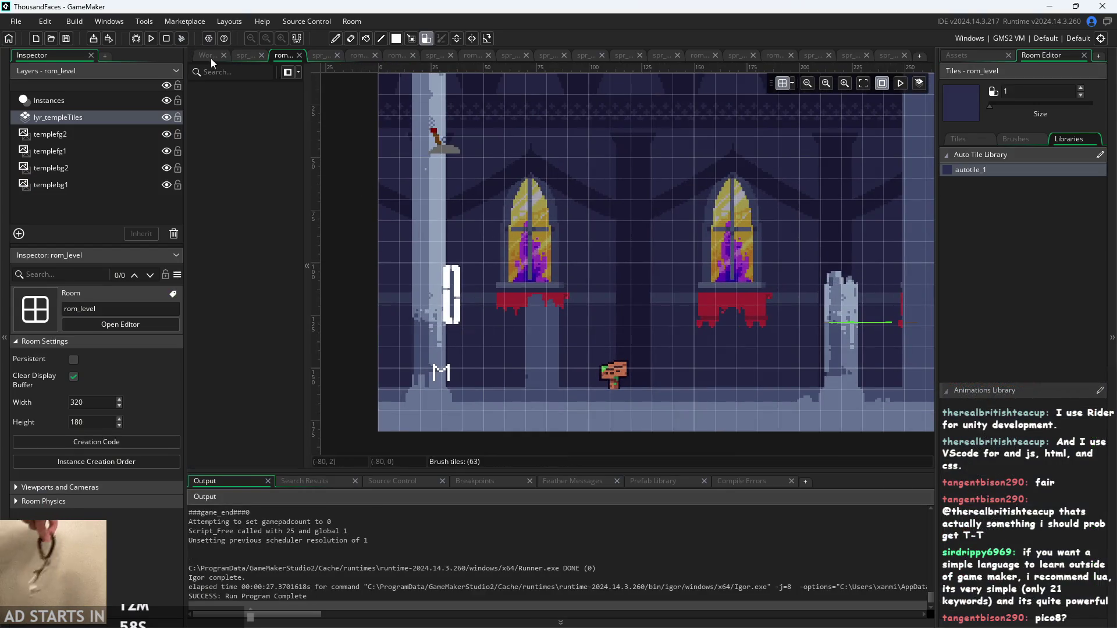
{"action": "left_click", "coordinate": [208, 55]}
{"action": "scroll", "coordinate": [214, 546], "scroll_direction": "up", "scroll_amount": 3}
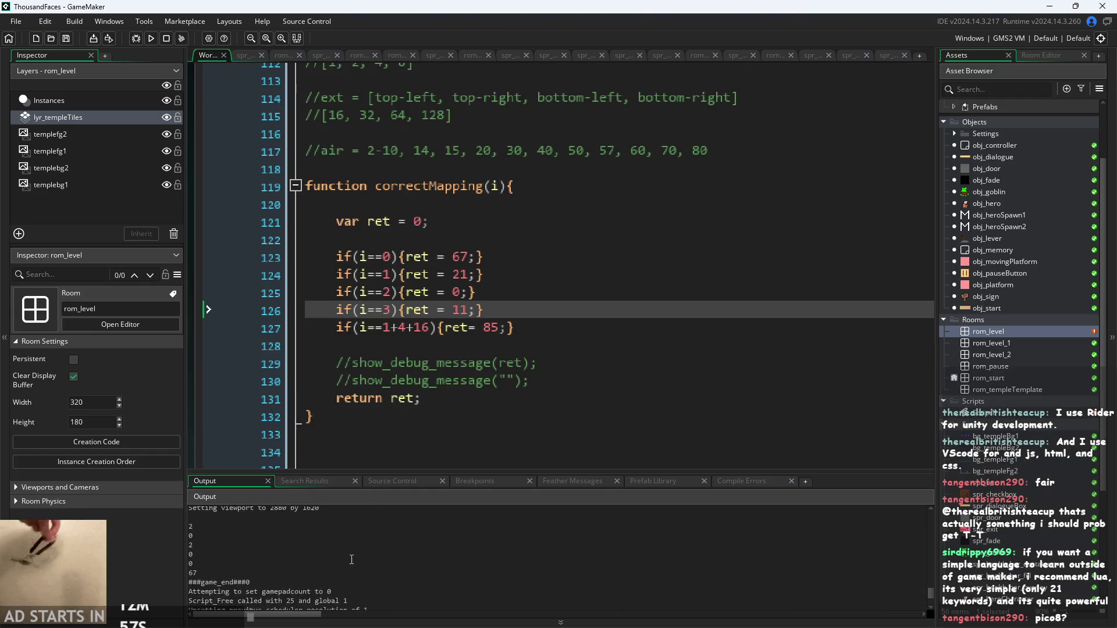
{"action": "left_click", "coordinate": [217, 559]}
{"action": "left_click", "coordinate": [228, 587]}
{"action": "left_click", "coordinate": [227, 596]}
{"action": "left_click", "coordinate": [466, 240]}
{"action": "scroll", "coordinate": [498, 303], "scroll_direction": "down", "scroll_amount": 1}
{"action": "scroll", "coordinate": [498, 303], "scroll_direction": "up", "scroll_amount": 2}
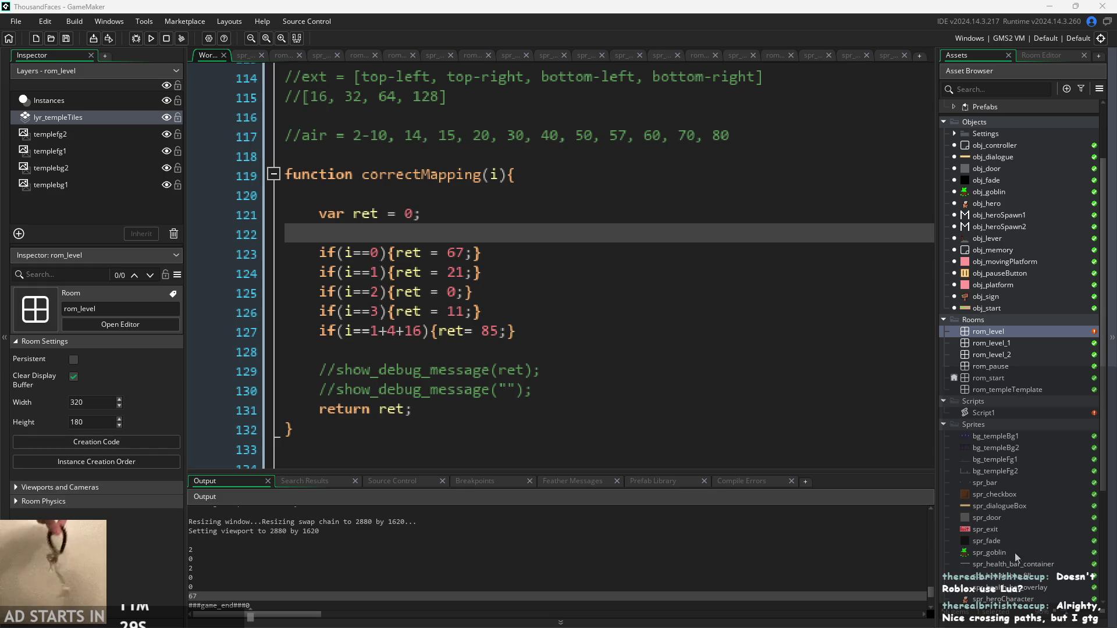
{"action": "left_click", "coordinate": [859, 430]}
{"action": "scroll", "coordinate": [858, 453], "scroll_direction": "down", "scroll_amount": 1}
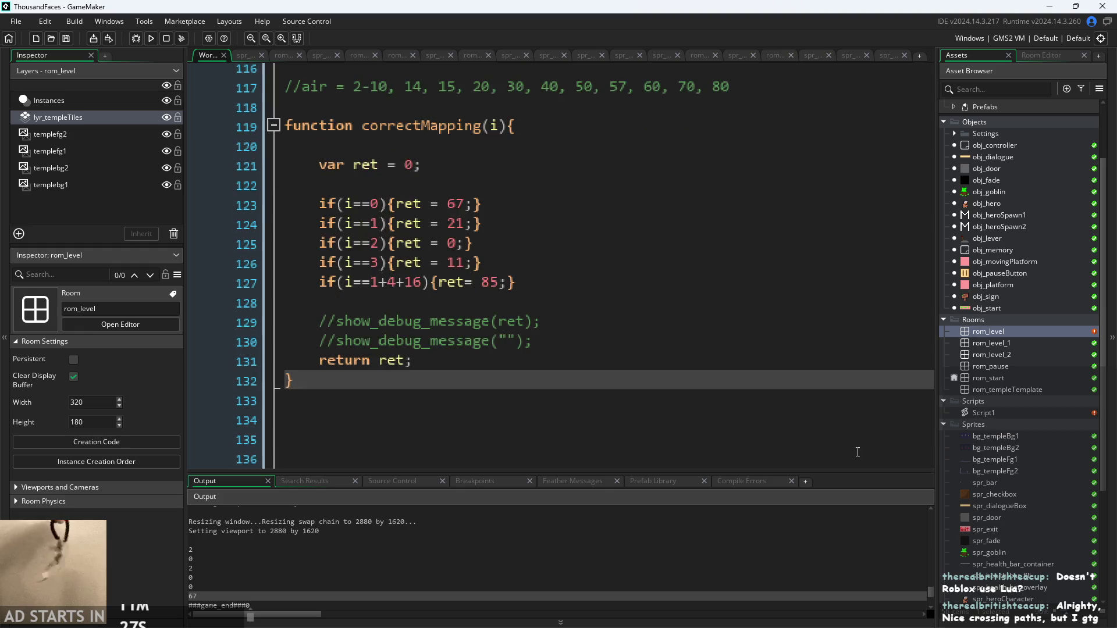
{"action": "scroll", "coordinate": [539, 360], "scroll_direction": "down", "scroll_amount": 1}
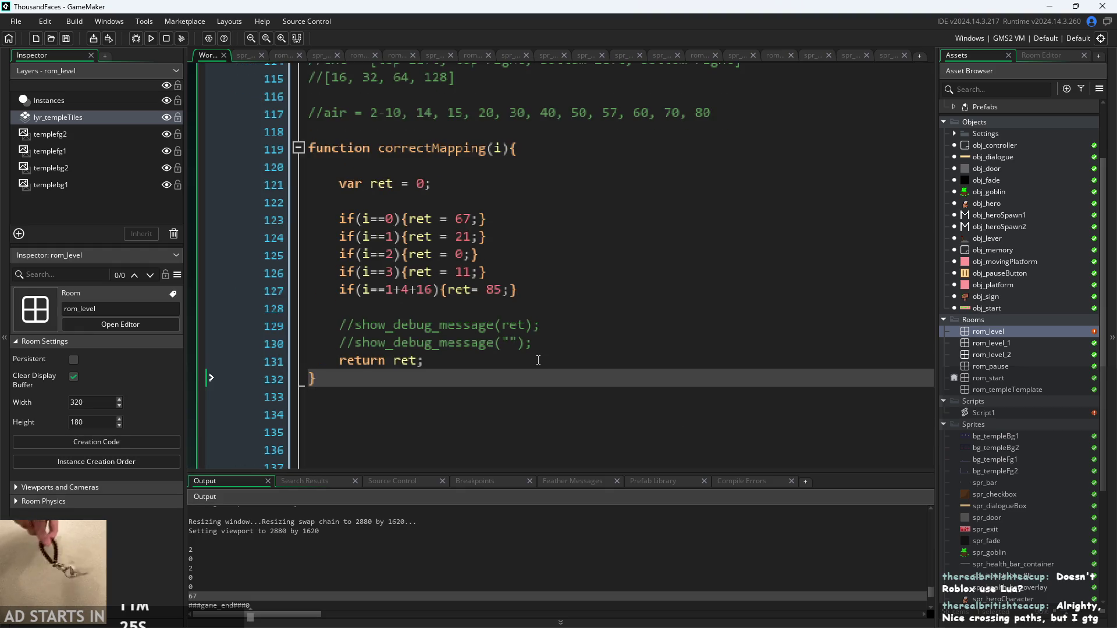
{"action": "left_click", "coordinate": [538, 361]}
{"action": "scroll", "coordinate": [538, 361], "scroll_direction": "up", "scroll_amount": 2}
{"action": "left_click", "coordinate": [544, 256]}
{"action": "left_click", "coordinate": [545, 374]}
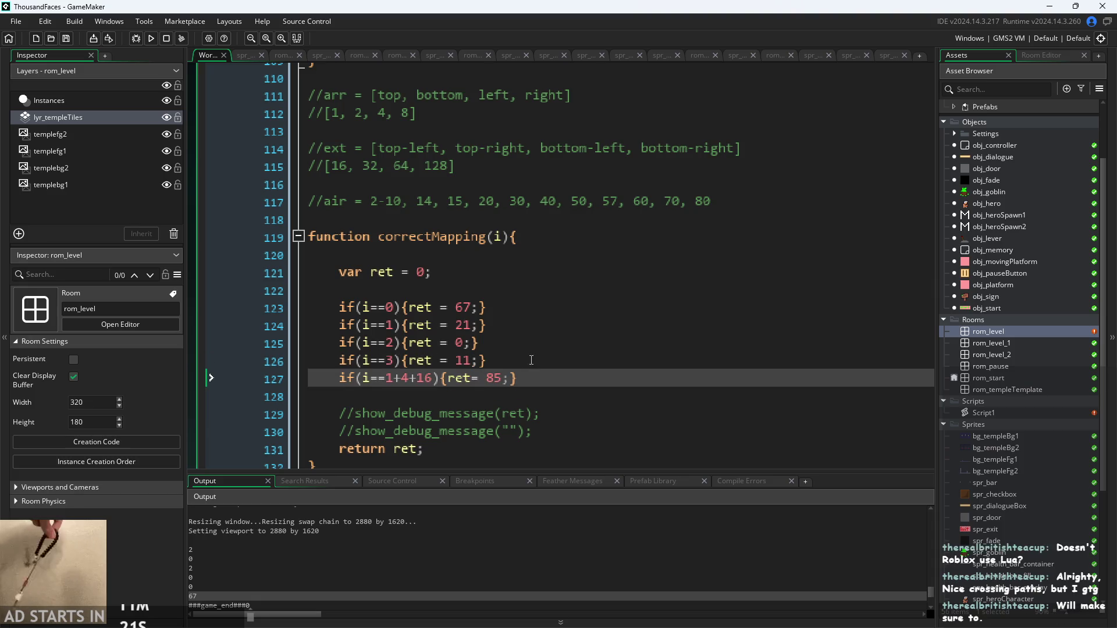
Delete the blank lines around var ret and before the debug messages in correctMapping
{"action": "left_click", "coordinate": [530, 358]}
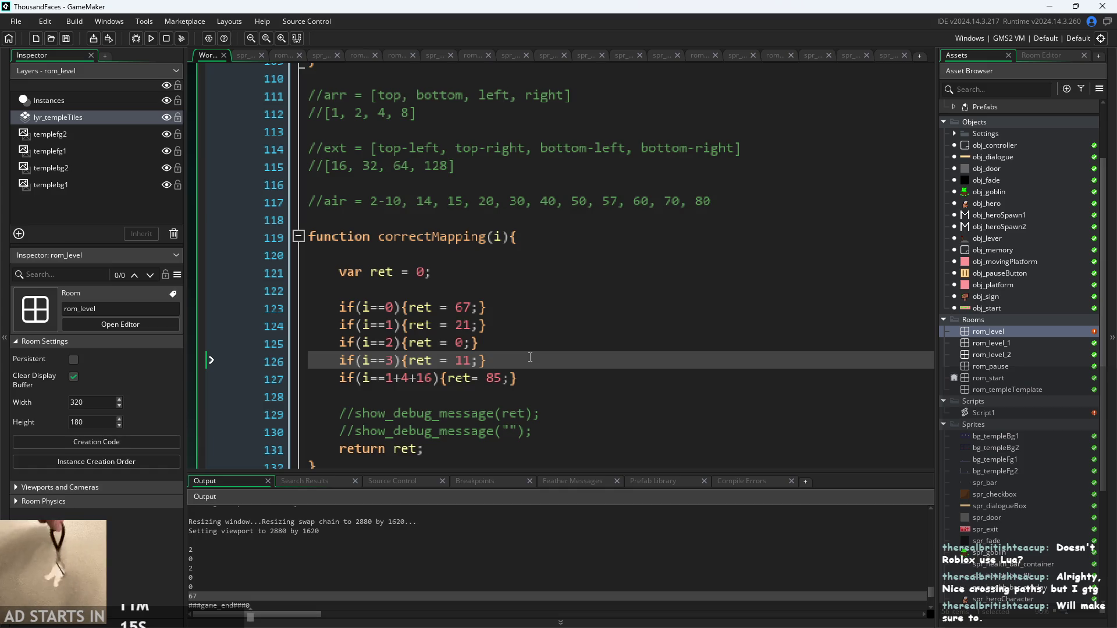
{"action": "left_click", "coordinate": [534, 307]}
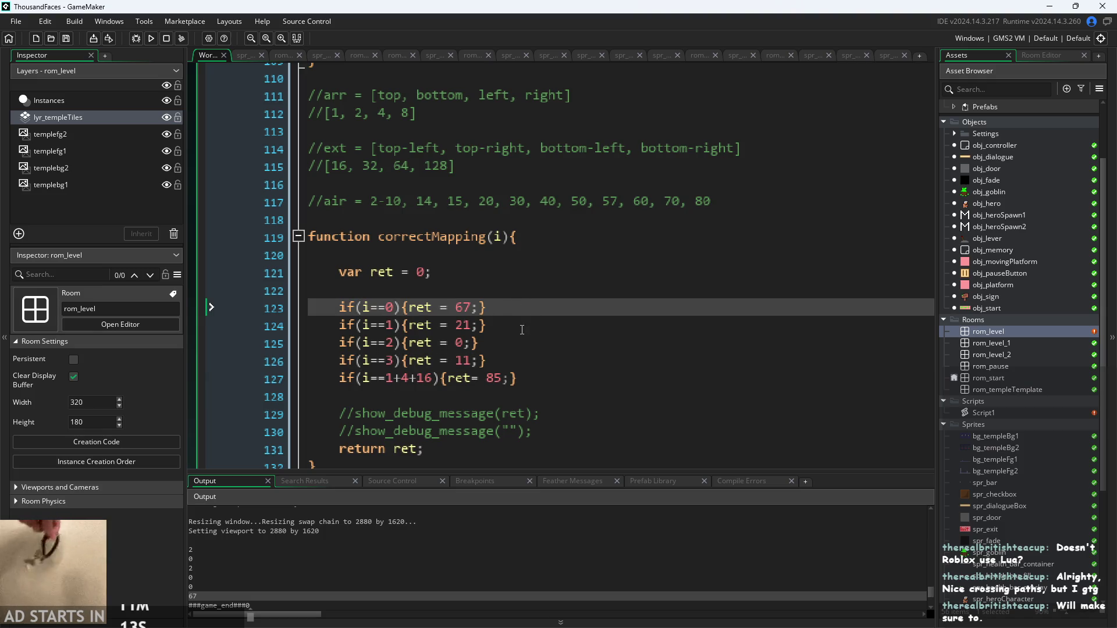
{"action": "left_click", "coordinate": [522, 328]}
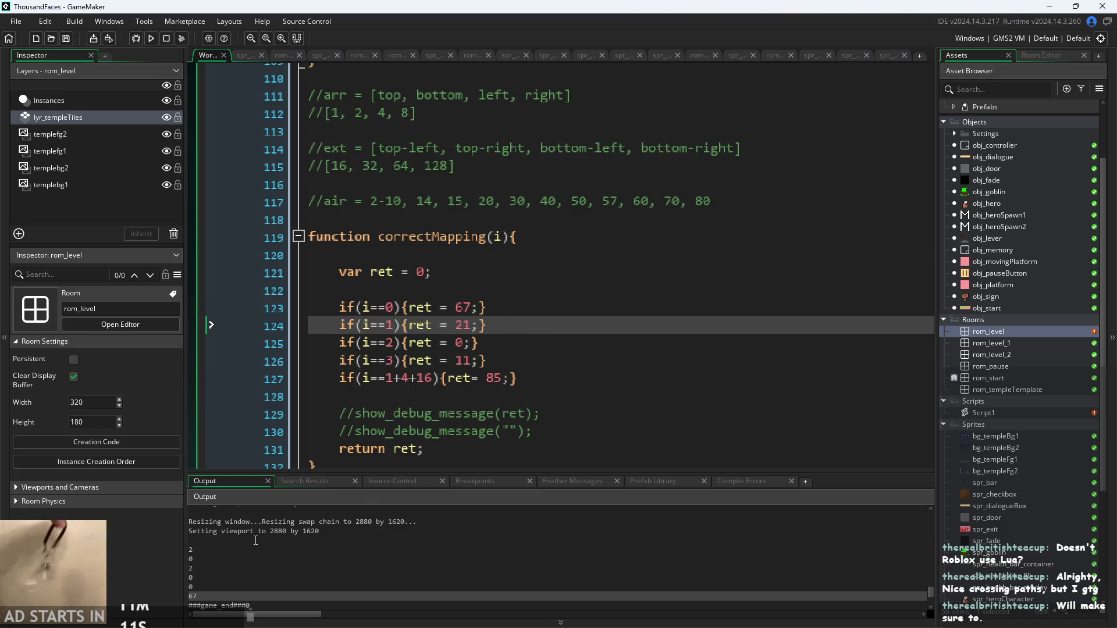
{"action": "key", "text": "Down"}
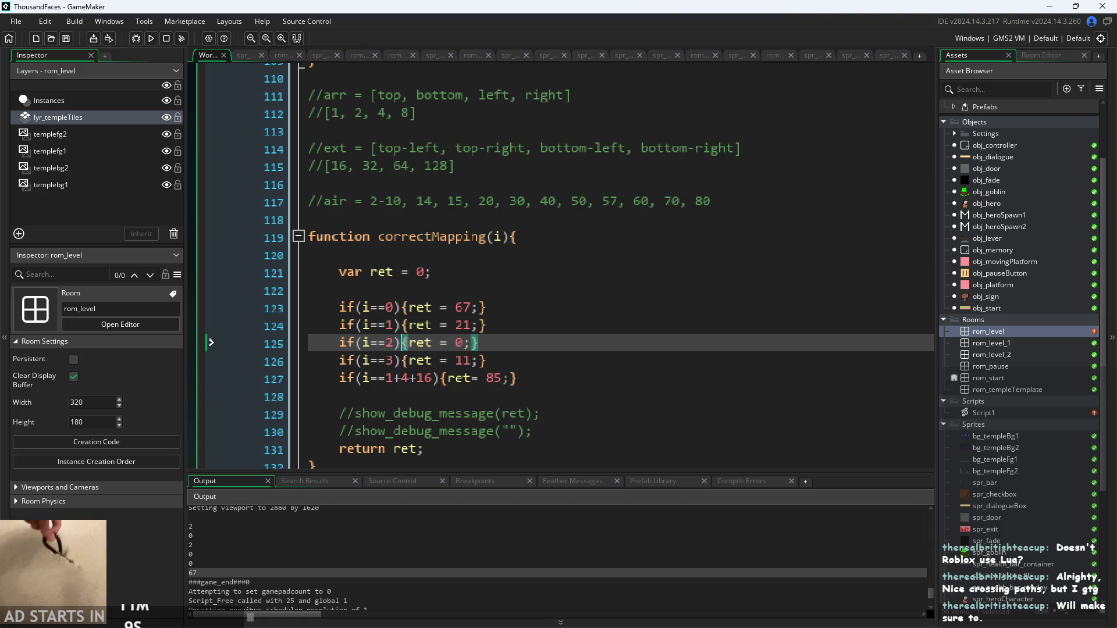
{"action": "key", "text": "Down"}
{"action": "key", "text": "Up"}
{"action": "left_click", "coordinate": [503, 366]}
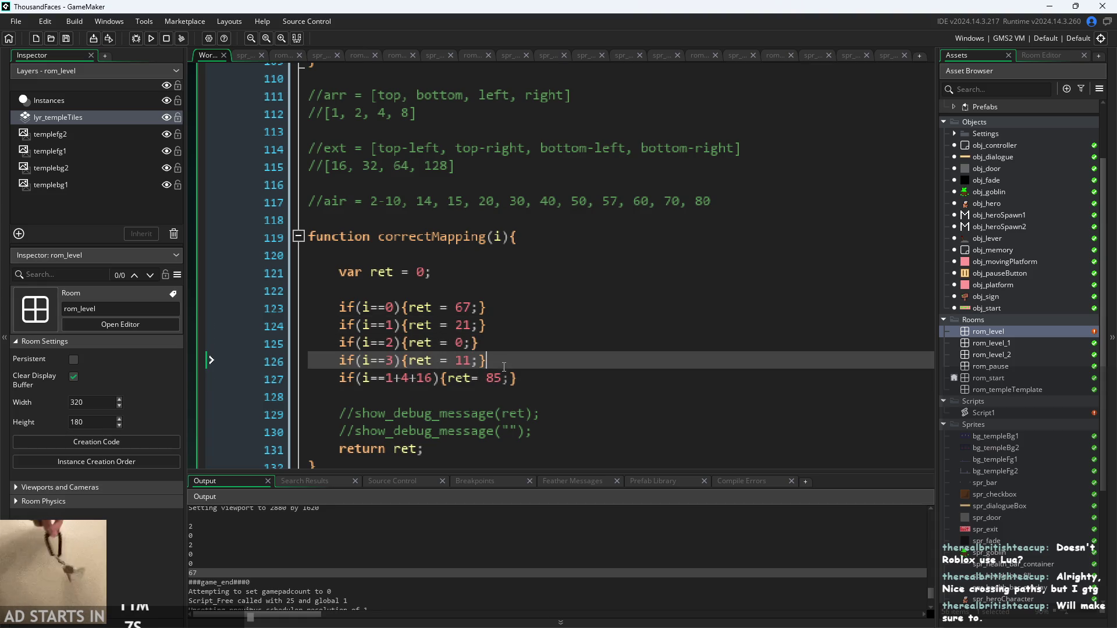
{"action": "key", "text": "Down"}
{"action": "key", "text": "Up"}
{"action": "key", "text": "Up"}
{"action": "key", "text": "Up"}
{"action": "key", "text": "Up"}
{"action": "key", "text": "Up"}
{"action": "left_click", "coordinate": [445, 291]}
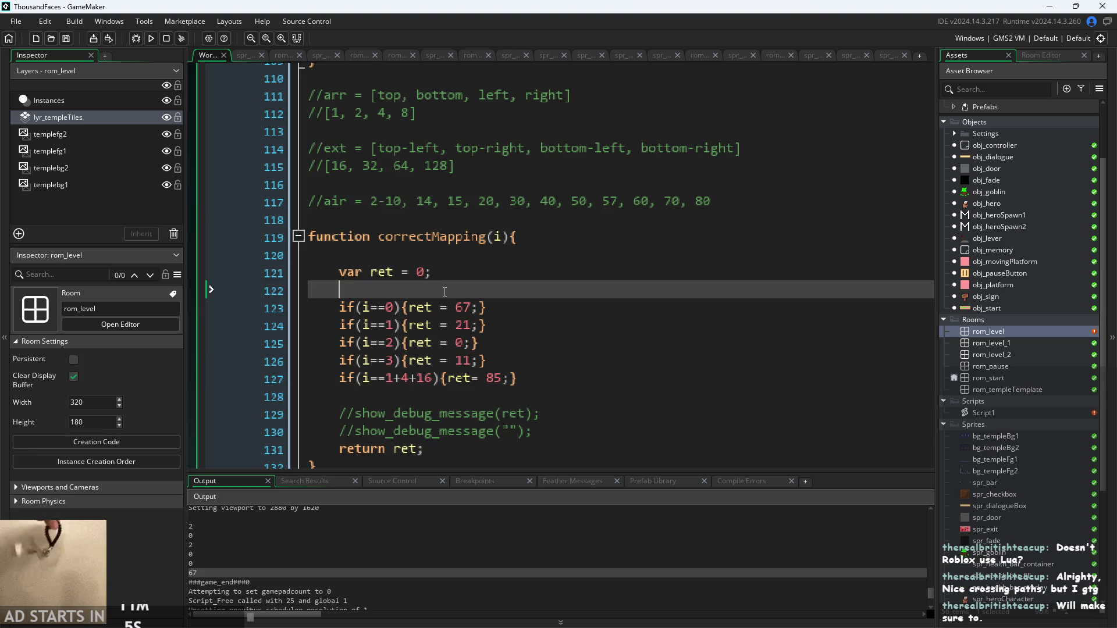
{"action": "left_click", "coordinate": [420, 254]}
{"action": "key", "text": "Delete"}
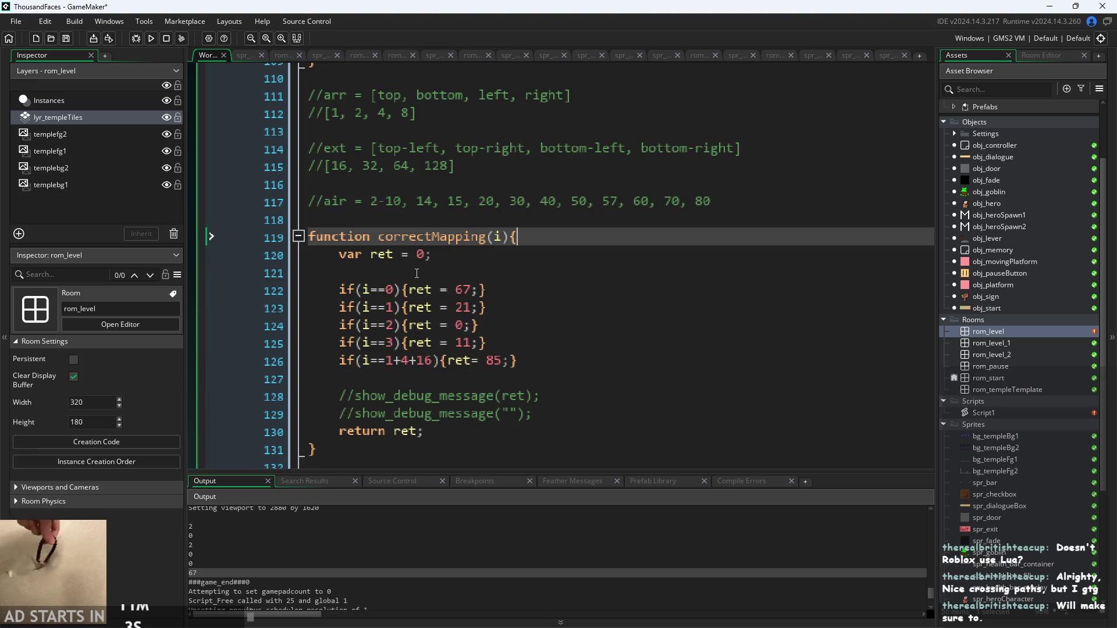
{"action": "key", "text": "End"}
{"action": "key", "text": "Delete"}
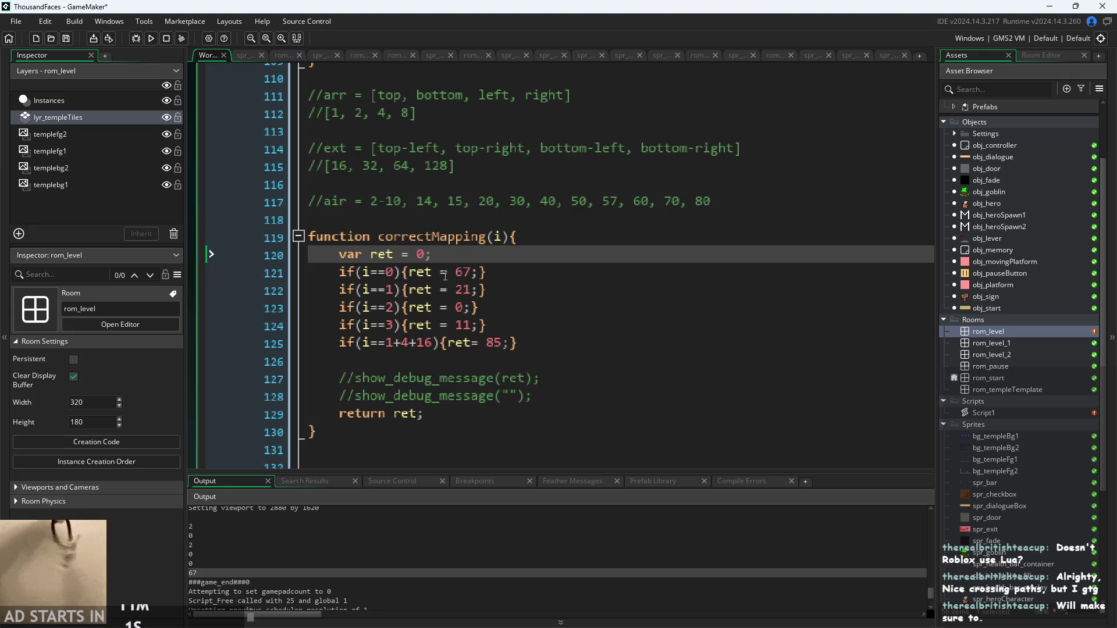
{"action": "left_click", "coordinate": [536, 379]}
{"action": "left_click", "coordinate": [455, 347]}
{"action": "left_click", "coordinate": [457, 362]}
{"action": "key", "text": "BackSpace"}
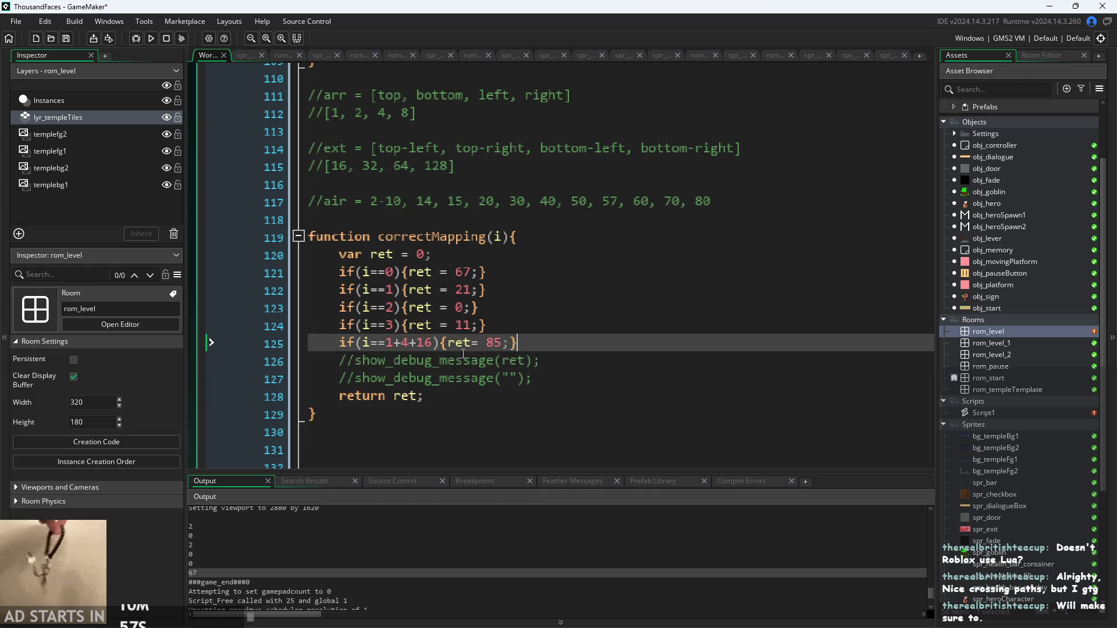
Change the i==2 case's return value from 0 to 1
{"action": "left_click", "coordinate": [512, 286]}
{"action": "left_click", "coordinate": [471, 273]}
{"action": "left_click", "coordinate": [441, 259]}
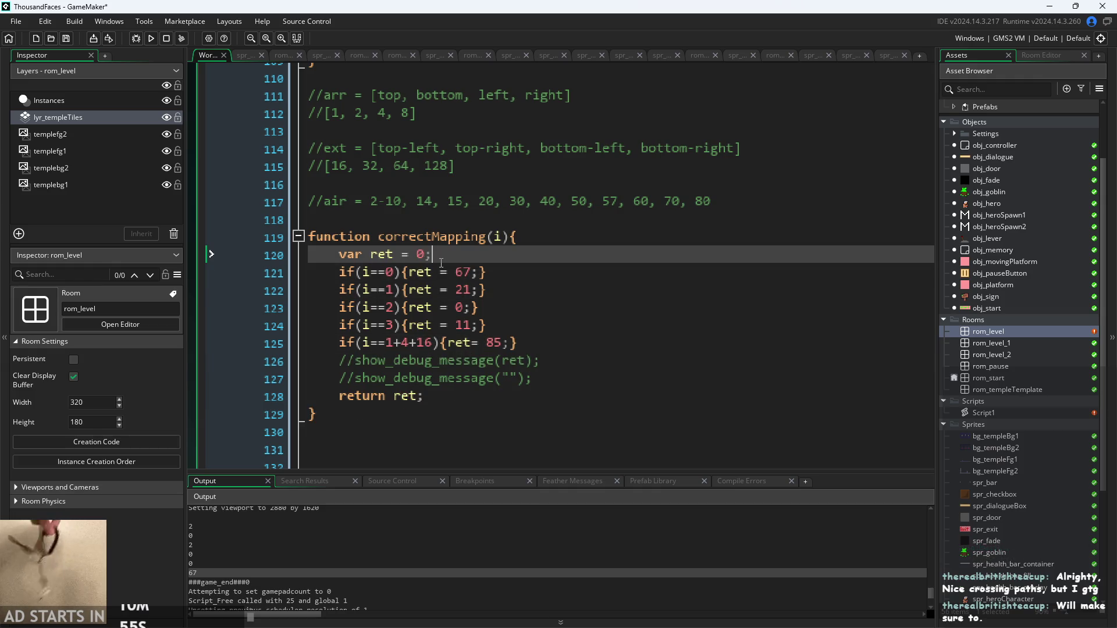
{"action": "left_click", "coordinate": [458, 308]}
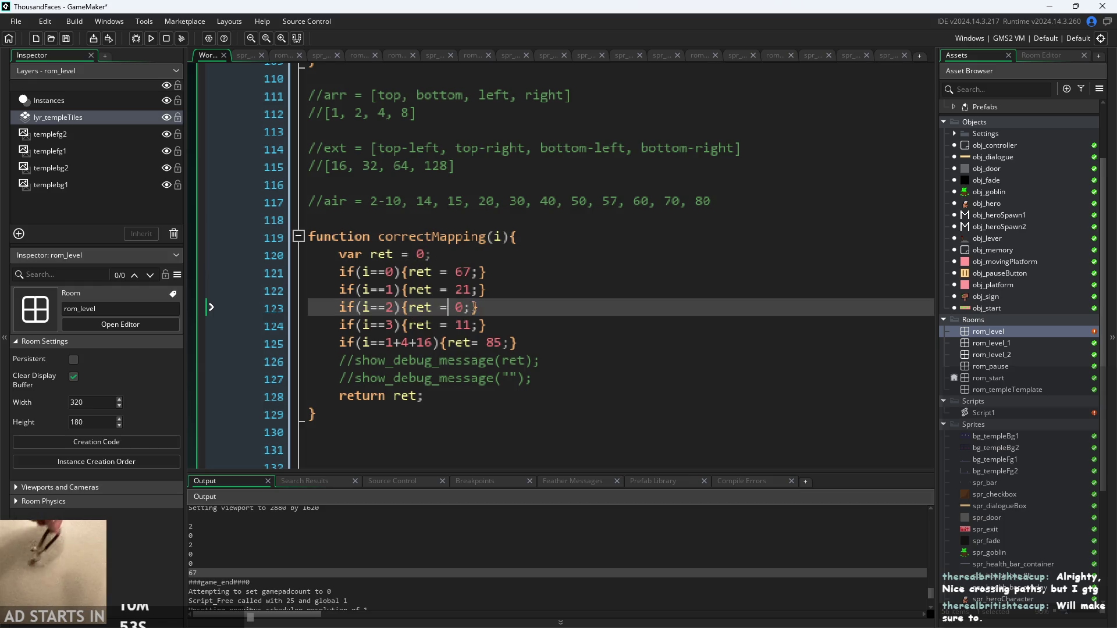
{"action": "left_click", "coordinate": [466, 309]}
{"action": "key", "text": "BackSpace"}
{"action": "type", "text": "1"}
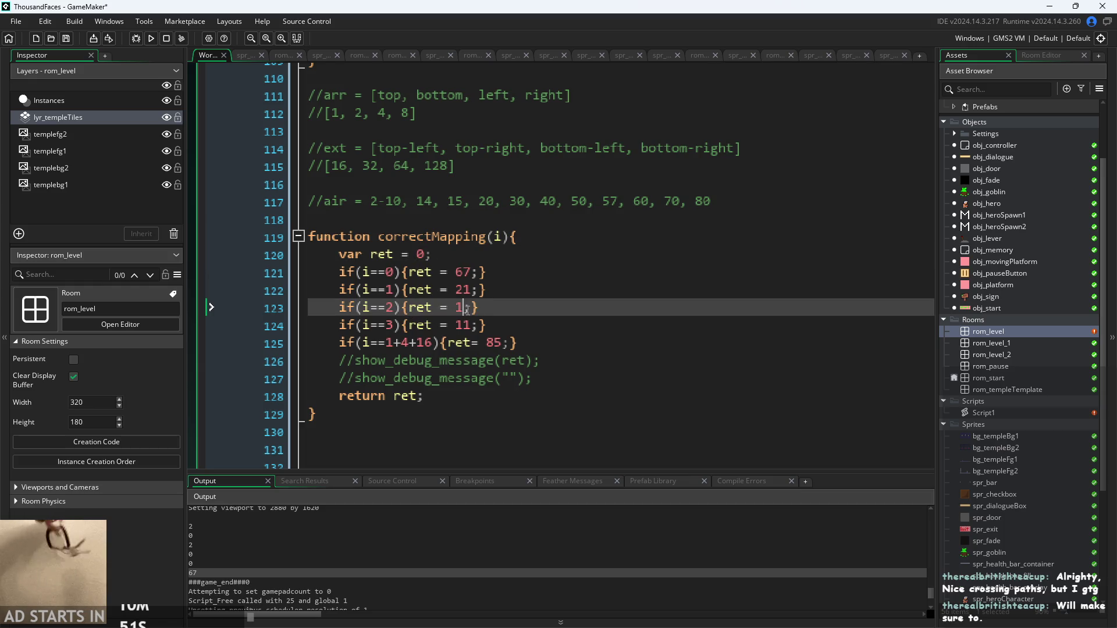
{"action": "left_click", "coordinate": [492, 325]}
Test-run the game from the title screen, then pause and exit to the editor
{"action": "left_click", "coordinate": [151, 38]}
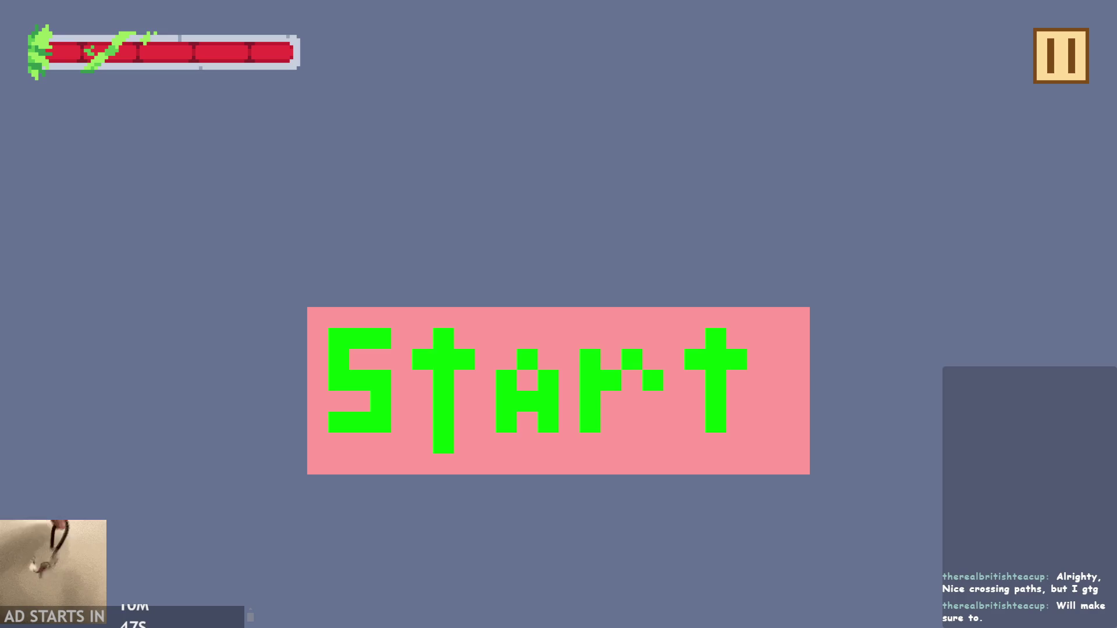
{"action": "left_click", "coordinate": [627, 359]}
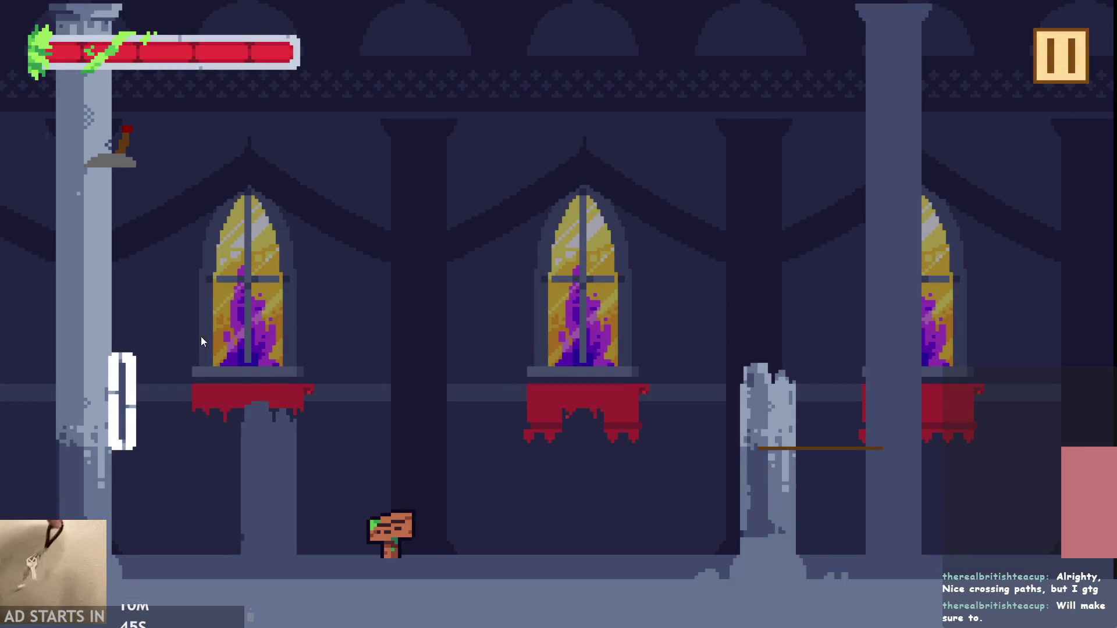
{"action": "left_click", "coordinate": [1050, 59]}
{"action": "left_click", "coordinate": [978, 530]}
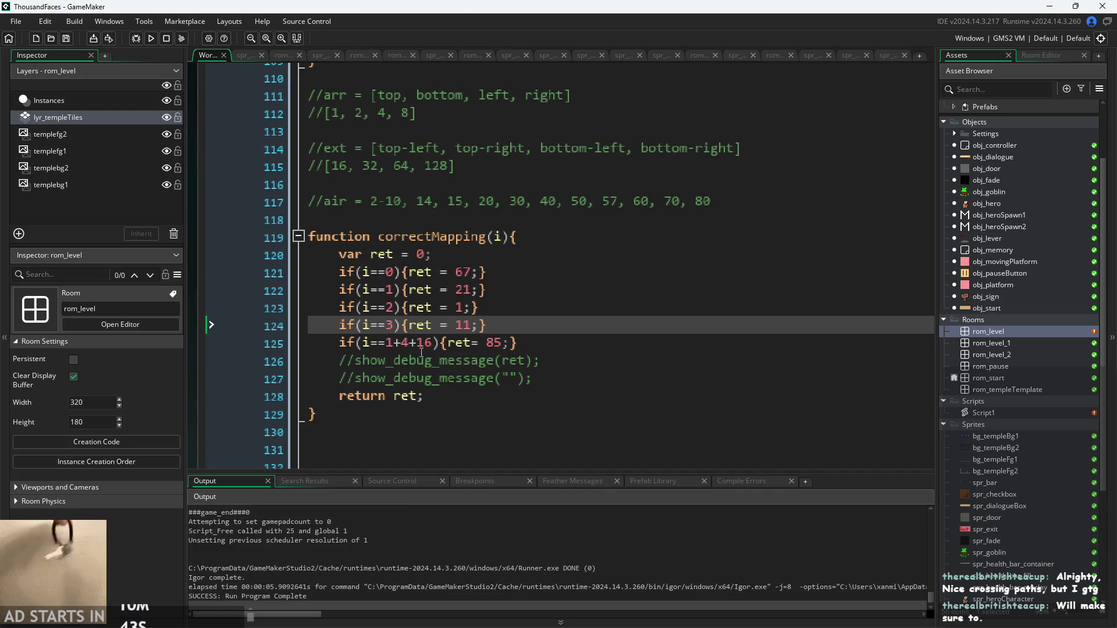
Arrange the workspace so the temple tileset and Auto Tile Templates sit beside the Script1 code
{"action": "mouse_move", "coordinate": [201, 371]}
{"action": "left_mouse_down"}
{"action": "mouse_move", "coordinate": [297, 409]}
{"action": "mouse_move", "coordinate": [689, 382]}
{"action": "mouse_move", "coordinate": [695, 396]}
{"action": "mouse_move", "coordinate": [605, 406]}
{"action": "mouse_move", "coordinate": [661, 376]}
{"action": "left_mouse_up"}
{"action": "scroll", "coordinate": [716, 410], "scroll_direction": "down", "scroll_amount": 2}
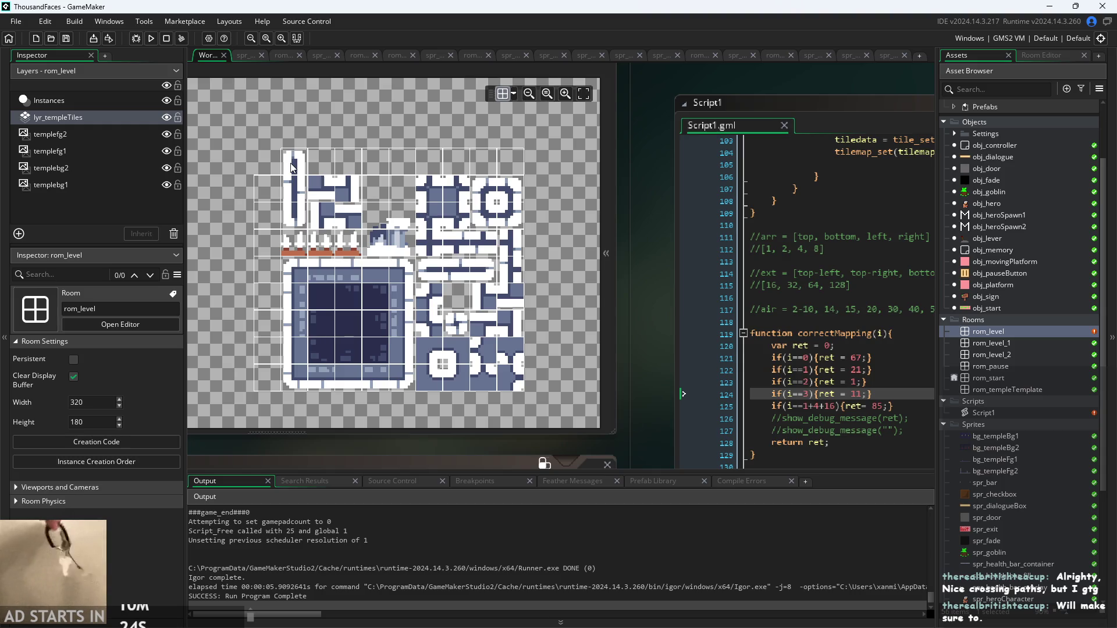
{"action": "left_click_drag", "start_coordinate": [633, 193], "coordinate": [531, 222]}
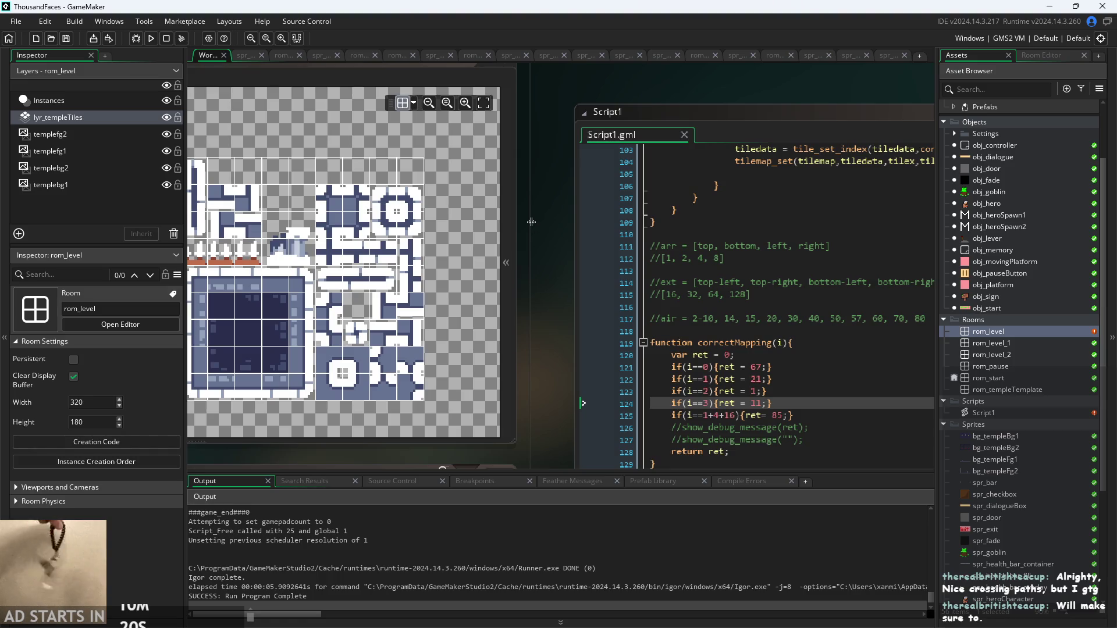
{"action": "mouse_move", "coordinate": [571, 215]}
{"action": "left_mouse_down"}
{"action": "mouse_move", "coordinate": [491, 222]}
{"action": "mouse_move", "coordinate": [352, 185]}
{"action": "left_mouse_up"}
{"action": "scroll", "coordinate": [484, 229], "scroll_direction": "up", "scroll_amount": 2}
{"action": "scroll", "coordinate": [353, 185], "scroll_direction": "up", "scroll_amount": 1}
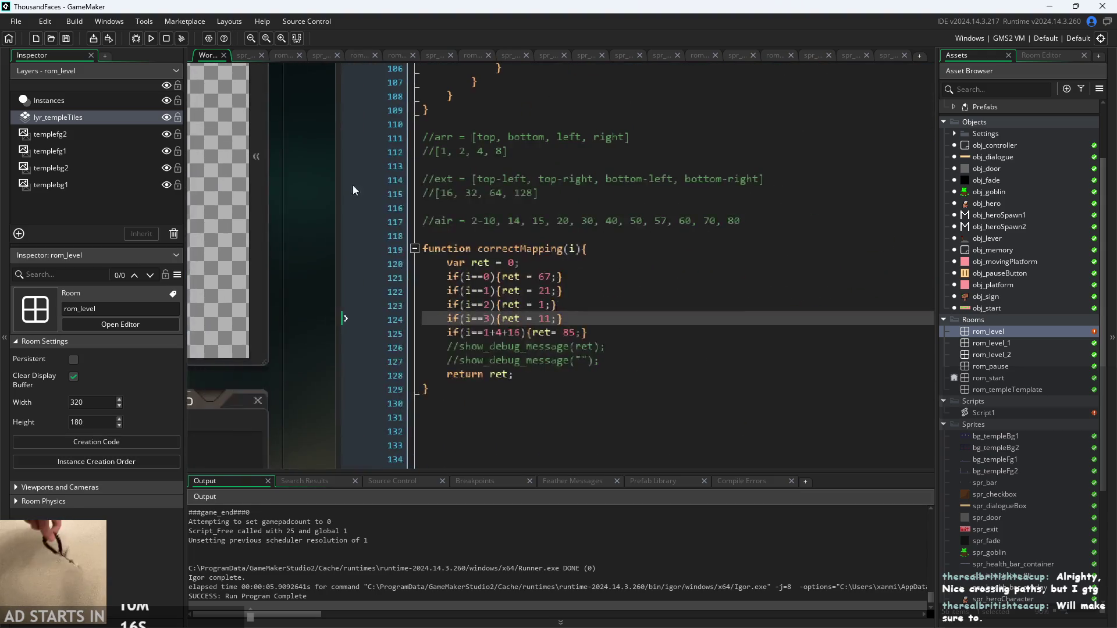
{"action": "left_click_drag", "start_coordinate": [320, 225], "coordinate": [268, 186]}
Step through the existing mapping lines (0→67, 1→21, 2→1, 3→11) to compare them with the tileset
{"action": "left_click", "coordinate": [626, 300]}
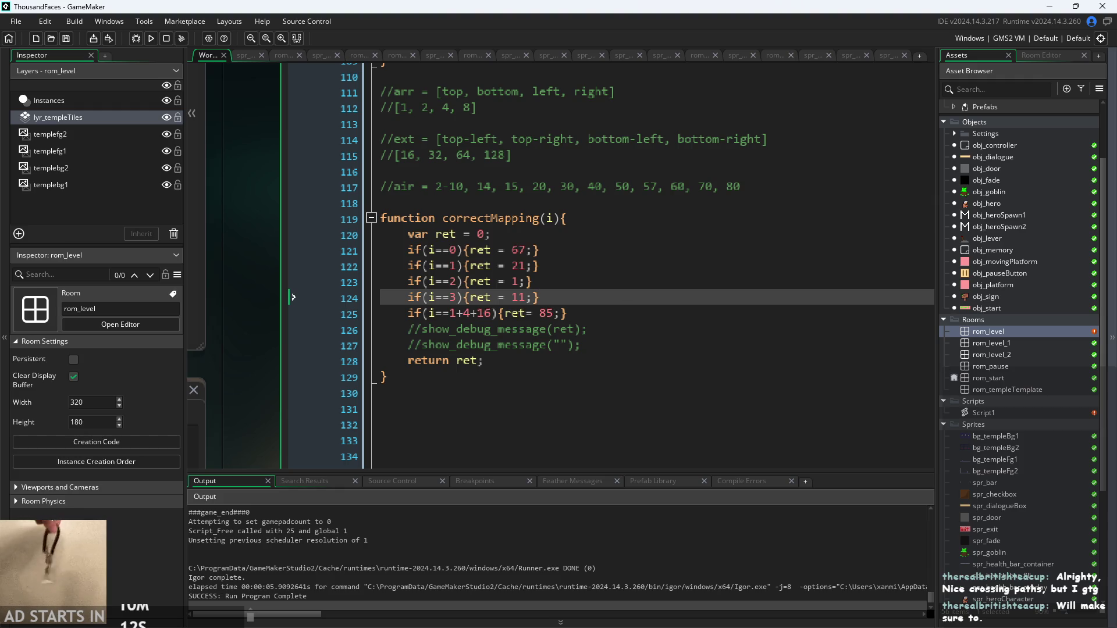
{"action": "left_click", "coordinate": [587, 311]}
{"action": "key", "text": "Up"}
{"action": "key", "text": "Up"}
{"action": "key", "text": "Up"}
{"action": "key", "text": "Down"}
{"action": "key", "text": "Down"}
{"action": "key", "text": "Down"}
{"action": "key", "text": "Up"}
{"action": "key", "text": "Up"}
{"action": "key", "text": "Up"}
{"action": "key", "text": "Up"}
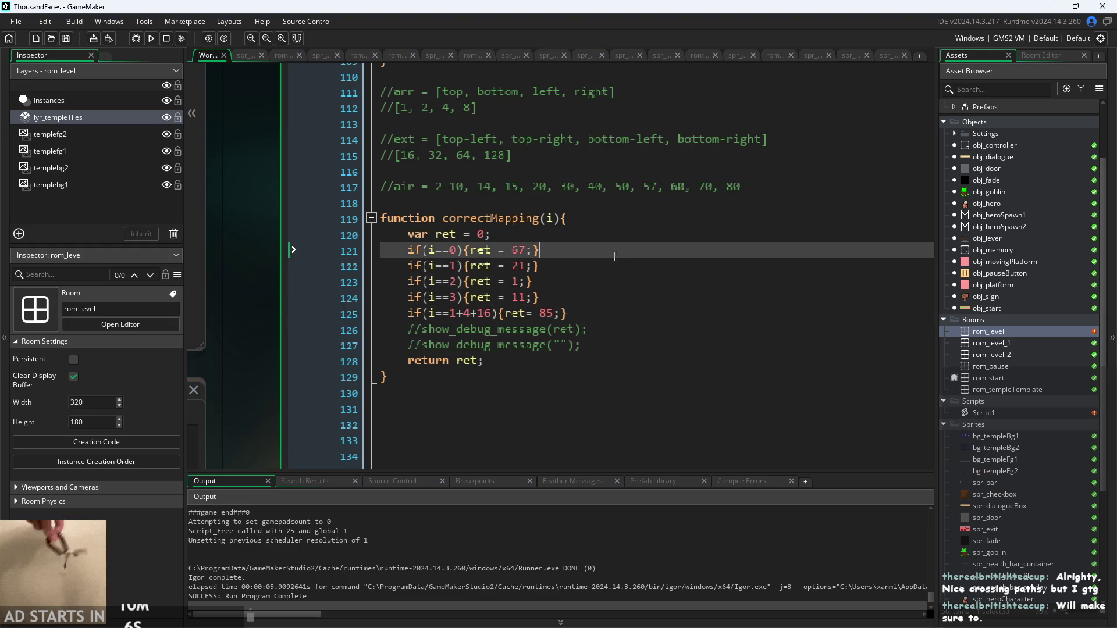
{"action": "key", "text": "Down"}
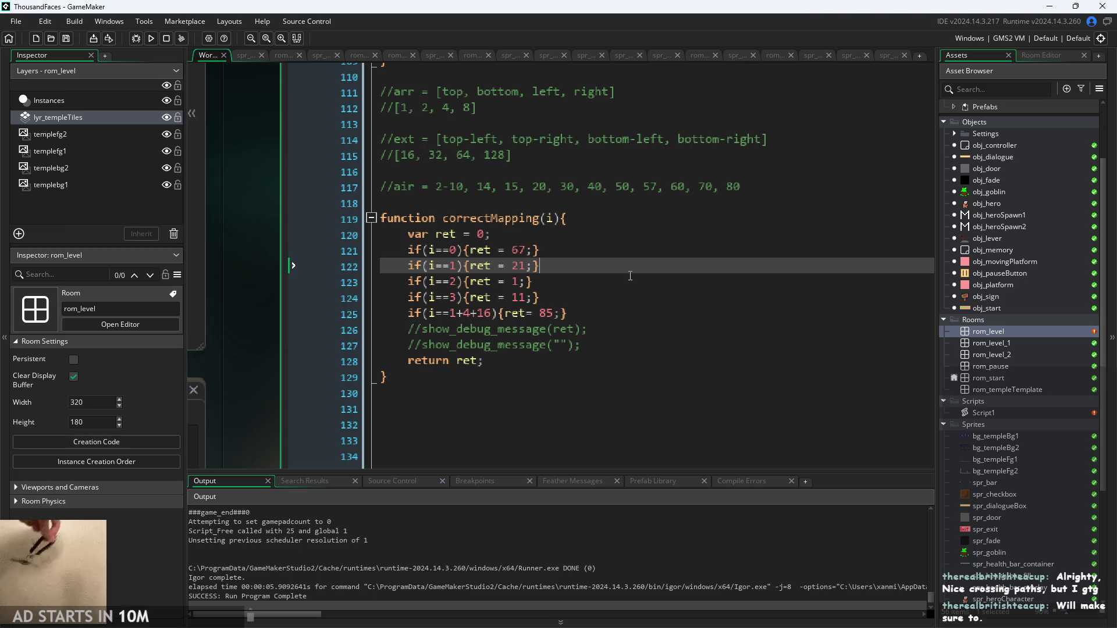
{"action": "key", "text": "Down"}
{"action": "key", "text": "Down"}
{"action": "key", "text": "Up"}
{"action": "key", "text": "Up"}
{"action": "key", "text": "Up"}
{"action": "key", "text": "Down"}
{"action": "key", "text": "Down"}
{"action": "key", "text": "Down"}
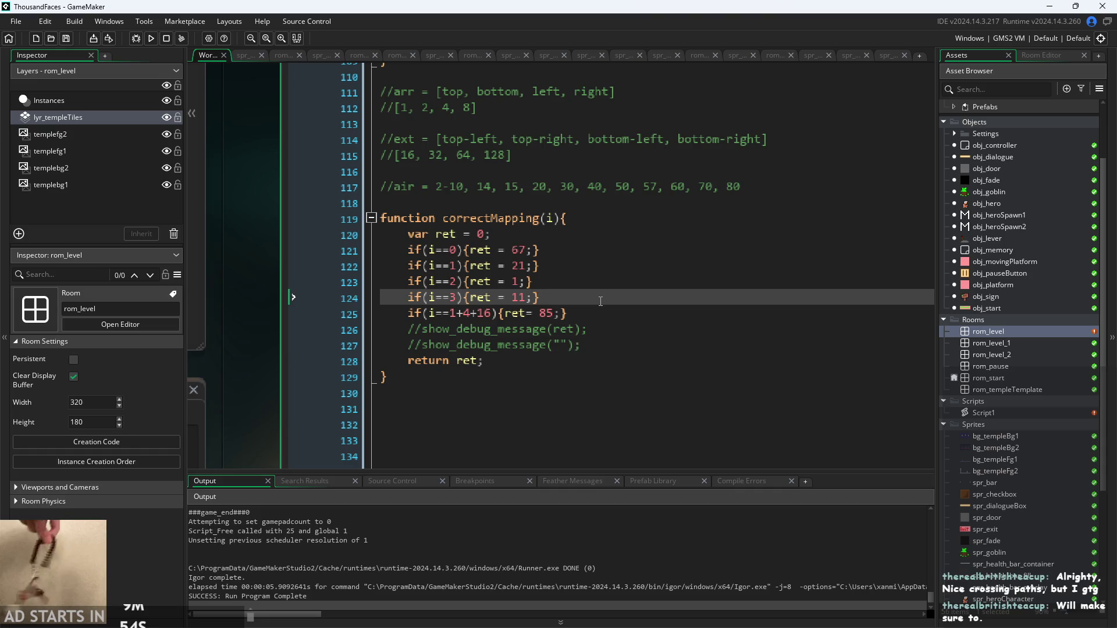
{"action": "scroll", "coordinate": [279, 315], "scroll_direction": "down", "scroll_amount": 2}
{"action": "scroll", "coordinate": [267, 312], "scroll_direction": "down", "scroll_amount": 3}
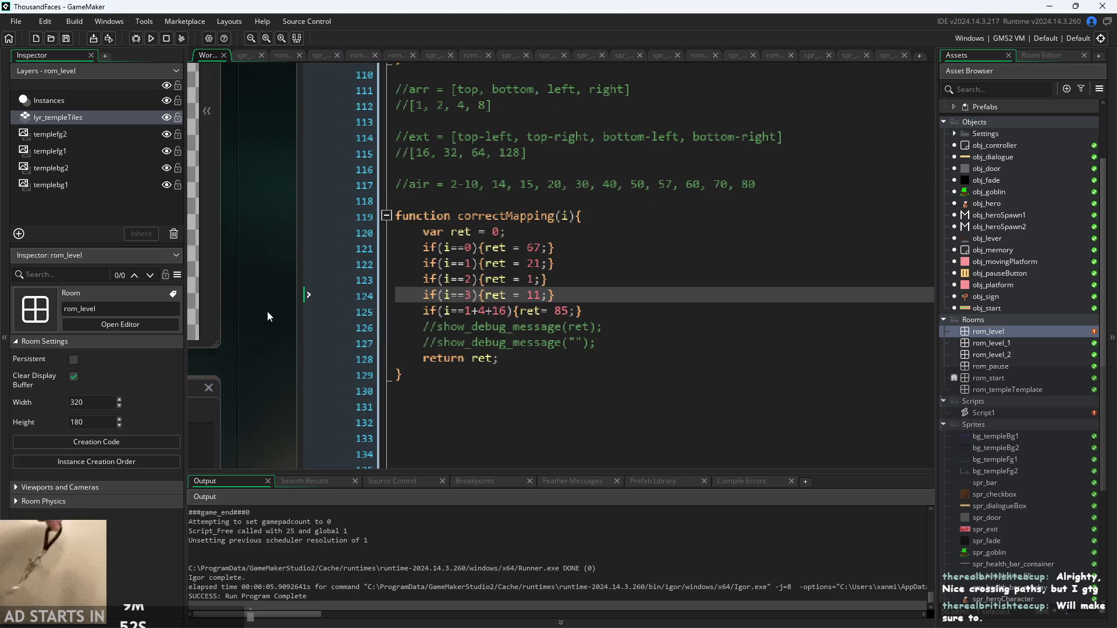
{"action": "scroll", "coordinate": [446, 332], "scroll_direction": "down", "scroll_amount": 2}
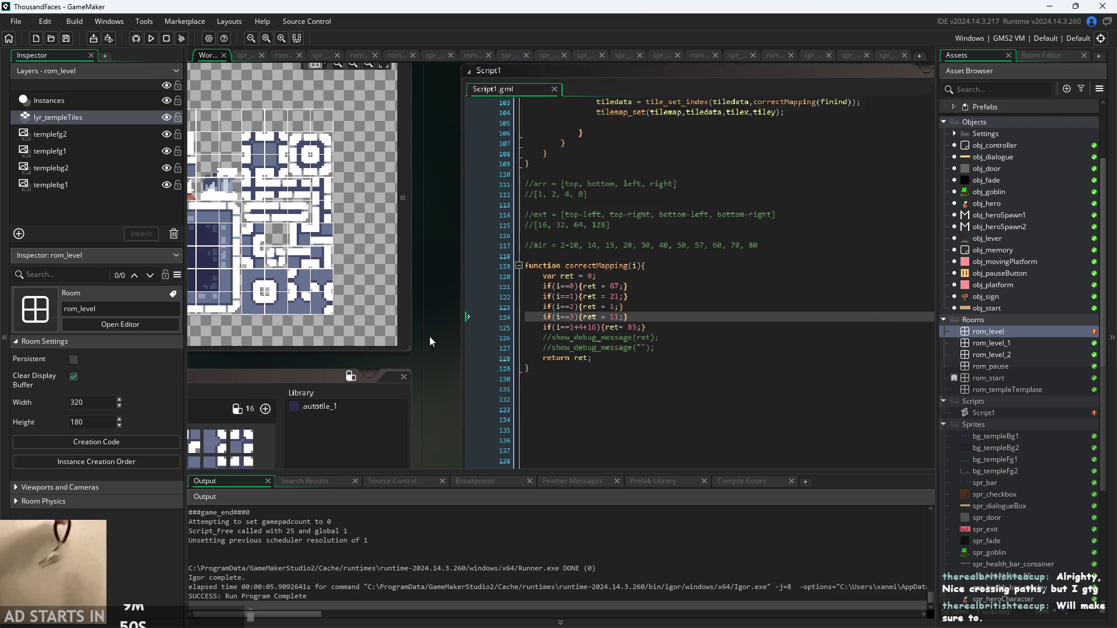
{"action": "scroll", "coordinate": [589, 357], "scroll_direction": "down", "scroll_amount": 2}
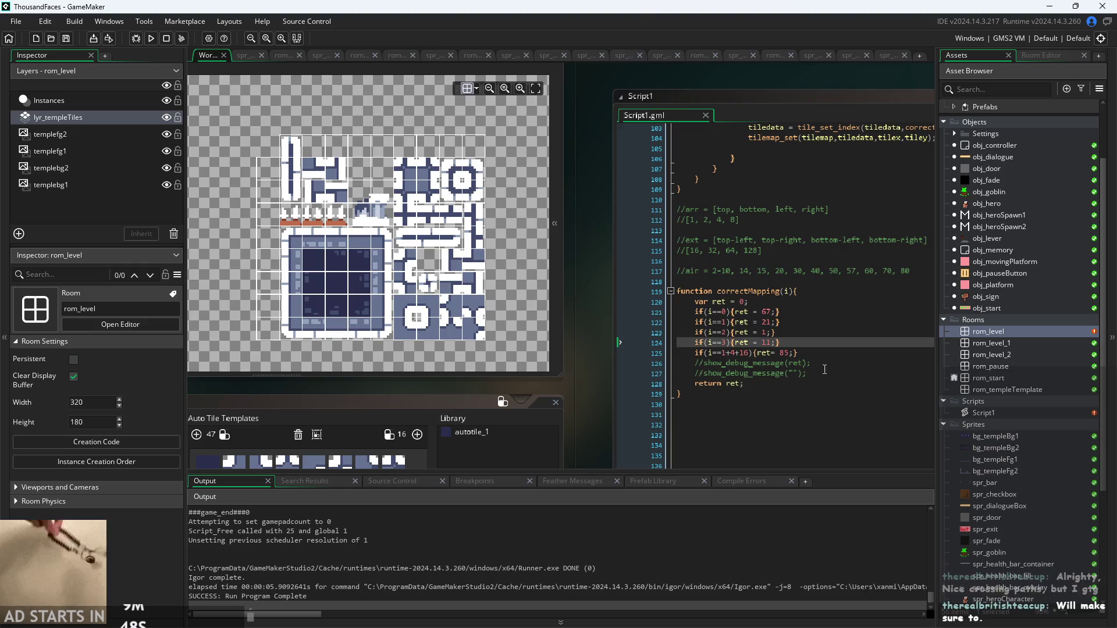
Add a new line after the index 3 case reading if(i==4){ret = 2;}
{"action": "left_click", "coordinate": [807, 343]}
{"action": "key", "text": "Return"}
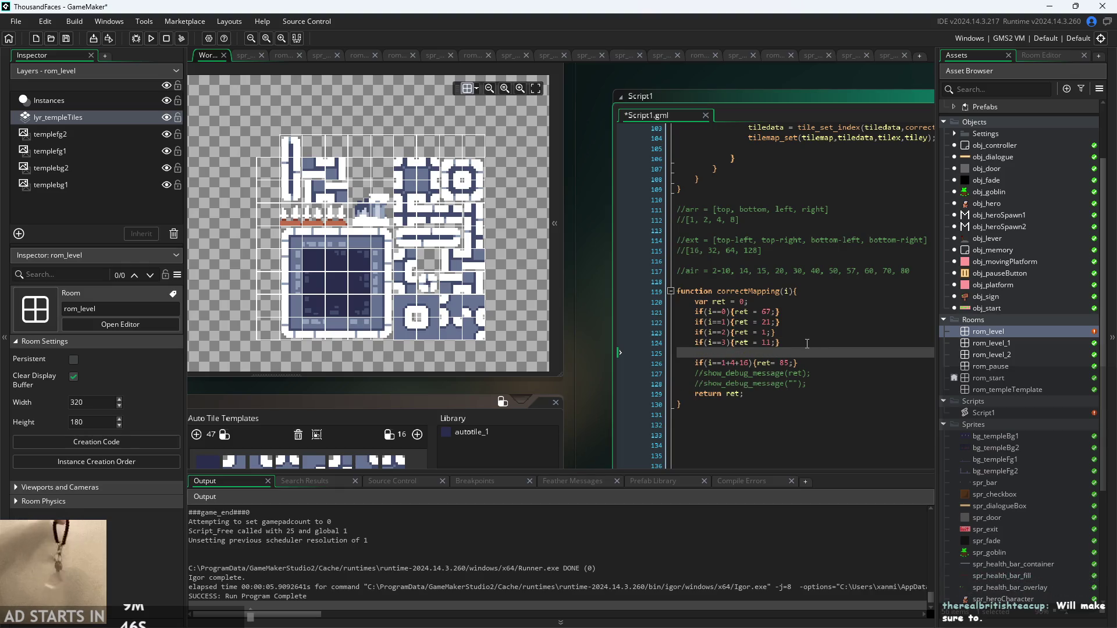
{"action": "type", "text": "if("}
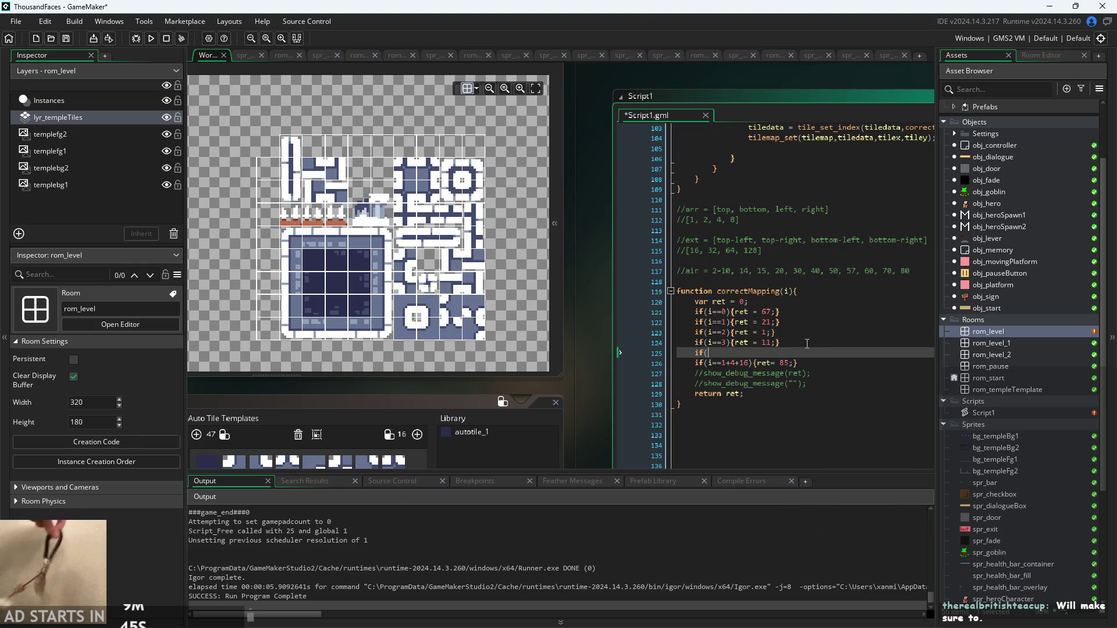
{"action": "type", "text": "i==4){ret = 2"}
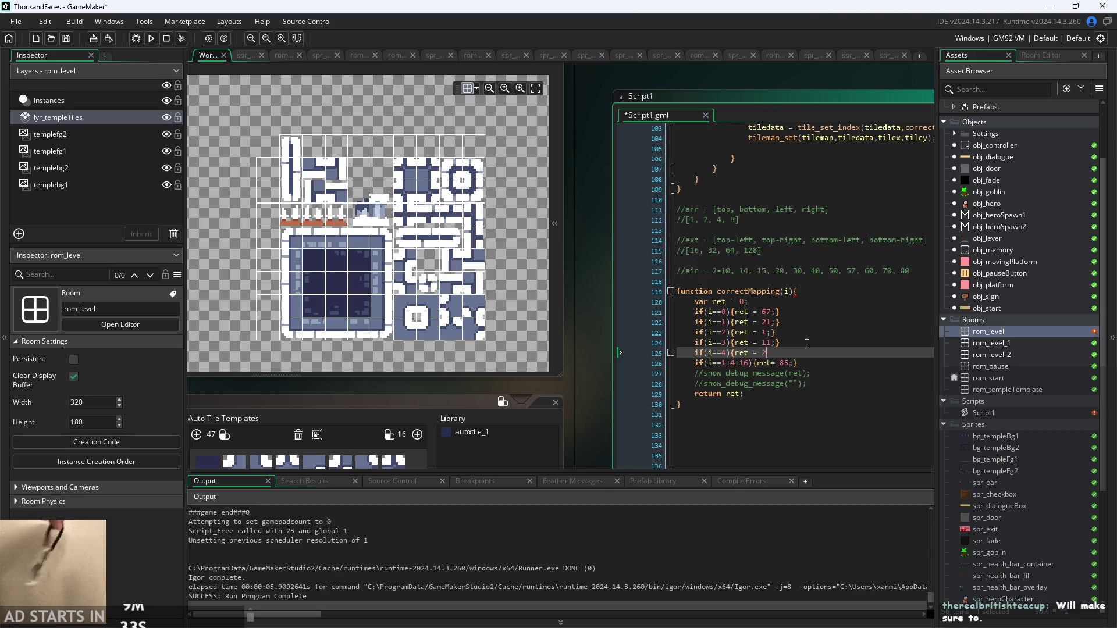
{"action": "type", "text": ";}"}
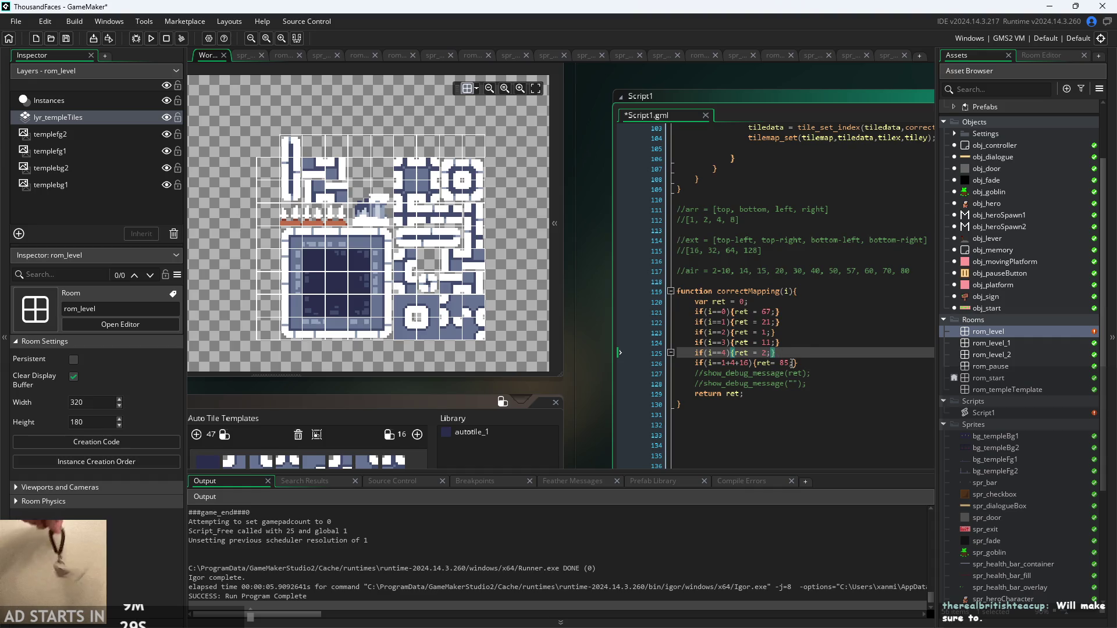
Paste copies of the if(i==4){ret = 2;} line below it, undoing the surplus ones to leave twelve
{"action": "left_click_drag", "start_coordinate": [776, 352], "coordinate": [694, 354]}
{"action": "key", "text": "ctrl+c"}
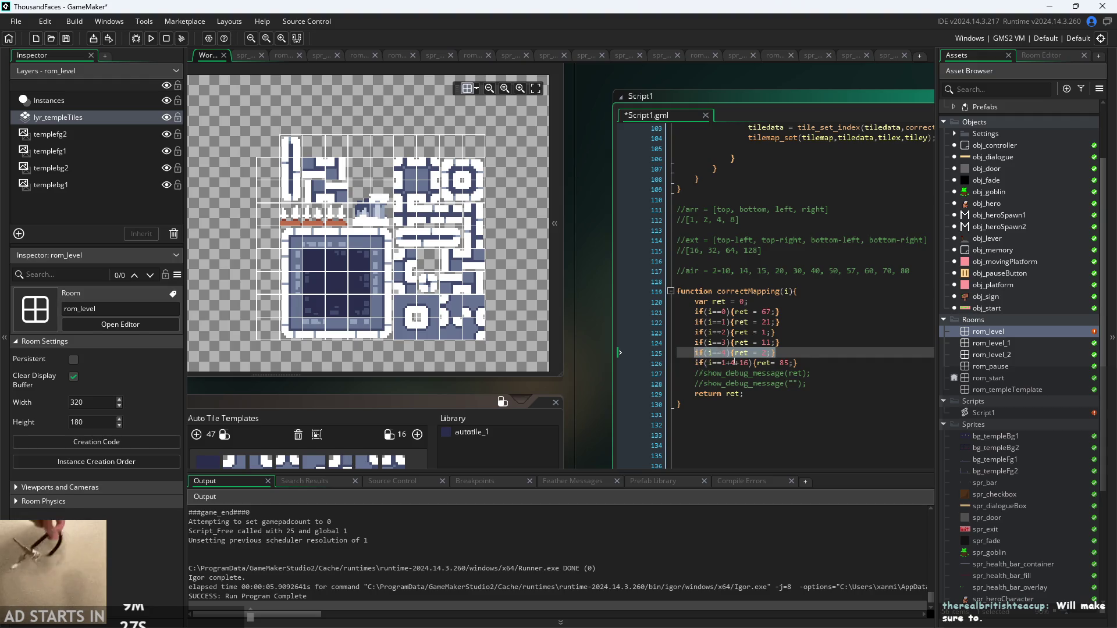
{"action": "left_click", "coordinate": [806, 353]}
{"action": "key", "text": "Return"}
{"action": "key", "text": "ctrl+v"}
{"action": "key", "text": "Return"}
{"action": "key", "text": "ctrl+v"}
{"action": "key", "text": "Return"}
{"action": "key", "text": "ctrl+v"}
{"action": "key", "text": "Return"}
{"action": "key", "text": "ctrl+v"}
{"action": "key", "text": "Return"}
{"action": "key", "text": "ctrl+v"}
{"action": "key", "text": "Return"}
{"action": "key", "text": "ctrl+v"}
{"action": "key", "text": "Return"}
{"action": "key", "text": "ctrl+v"}
{"action": "key", "text": "Return"}
{"action": "key", "text": "ctrl+v"}
{"action": "key", "text": "Return"}
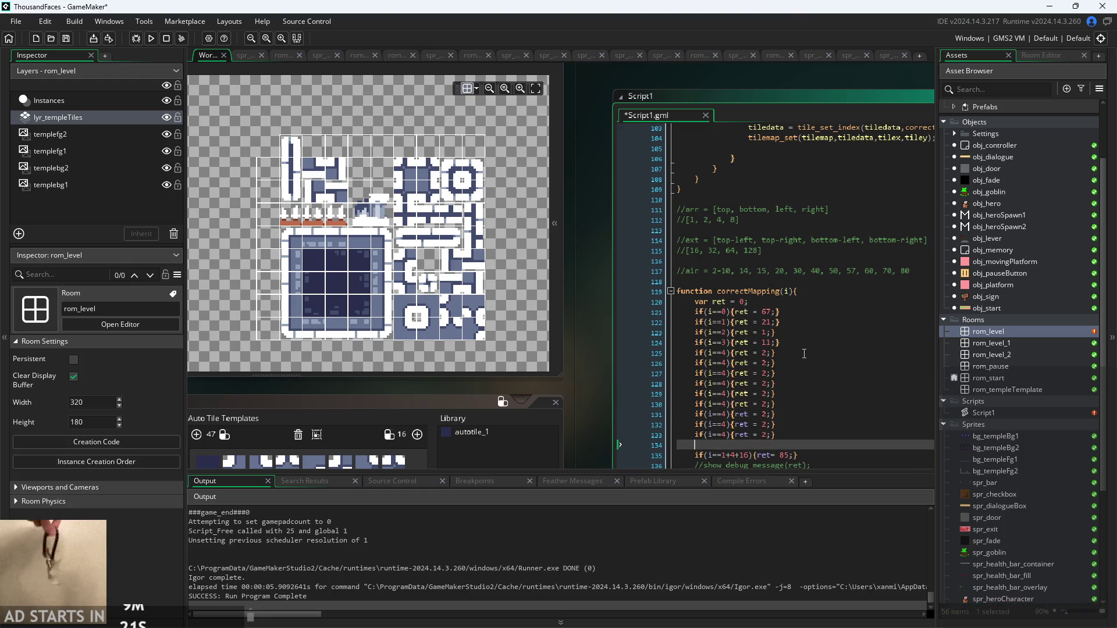
{"action": "key", "text": "ctrl+v"}
{"action": "key", "text": "Return"}
{"action": "key", "text": "ctrl+v"}
{"action": "key", "text": "Return"}
{"action": "key", "text": "ctrl+v"}
{"action": "key", "text": "Return"}
{"action": "key", "text": "ctrl+v"}
{"action": "key", "text": "Return"}
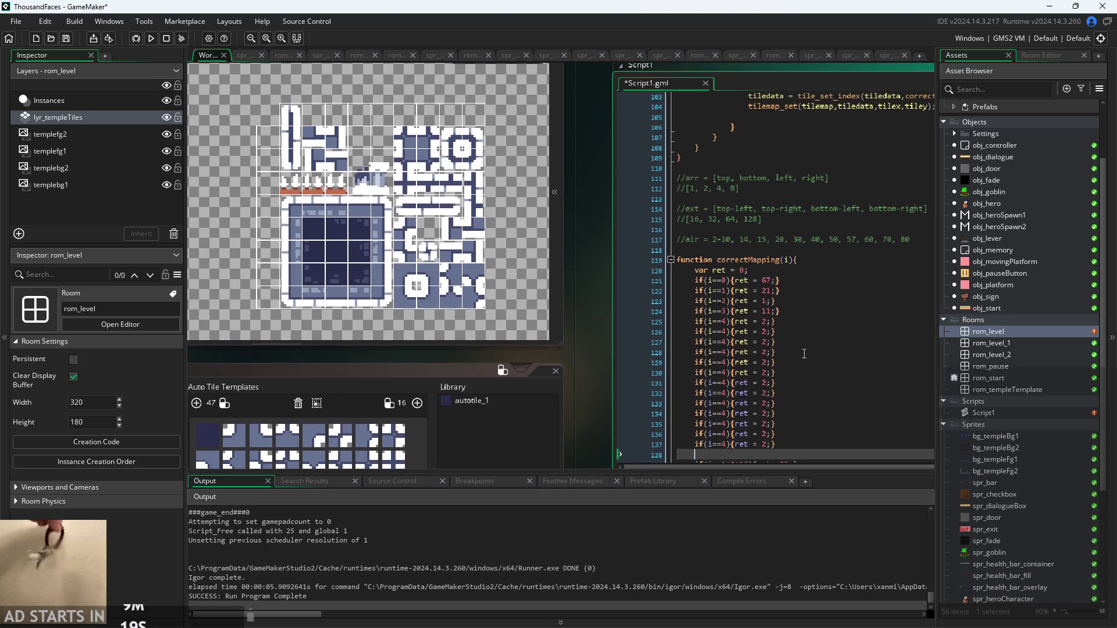
{"action": "key", "text": "ctrl+v"}
{"action": "key", "text": "Return"}
{"action": "key", "text": "ctrl+v"}
{"action": "key", "text": "Return"}
{"action": "key", "text": "ctrl+v"}
{"action": "key", "text": "Return"}
{"action": "key", "text": "ctrl+v"}
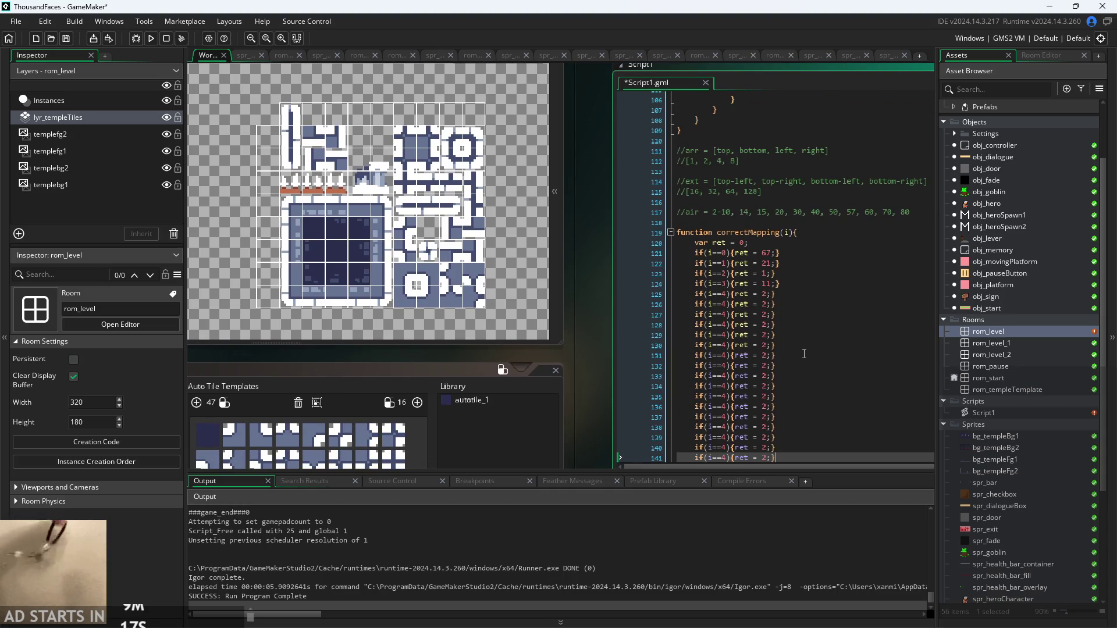
{"action": "key", "text": "Return"}
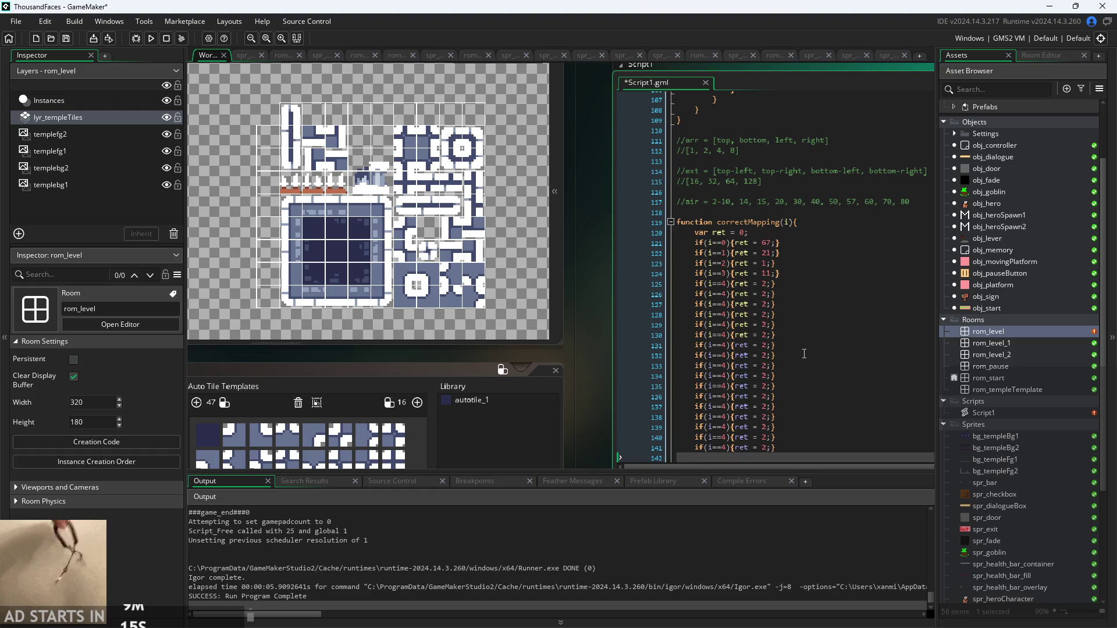
{"action": "key", "text": "ctrl+z"}
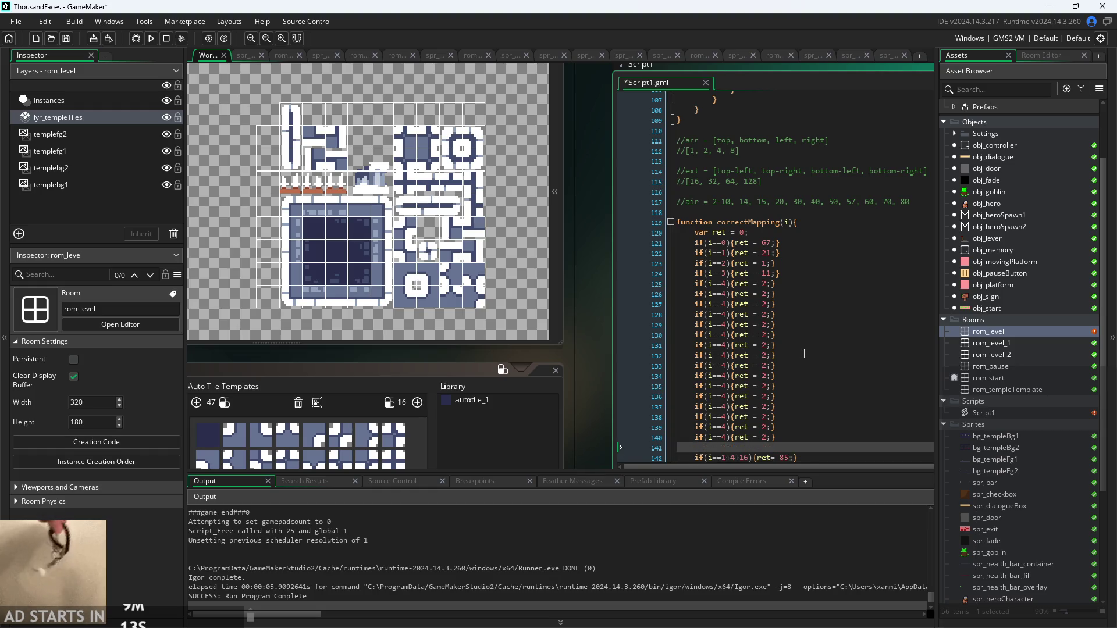
{"action": "key", "text": "ctrl+z"}
{"action": "key", "text": "ctrl+z"}
{"action": "key", "text": "ctrl+z"}
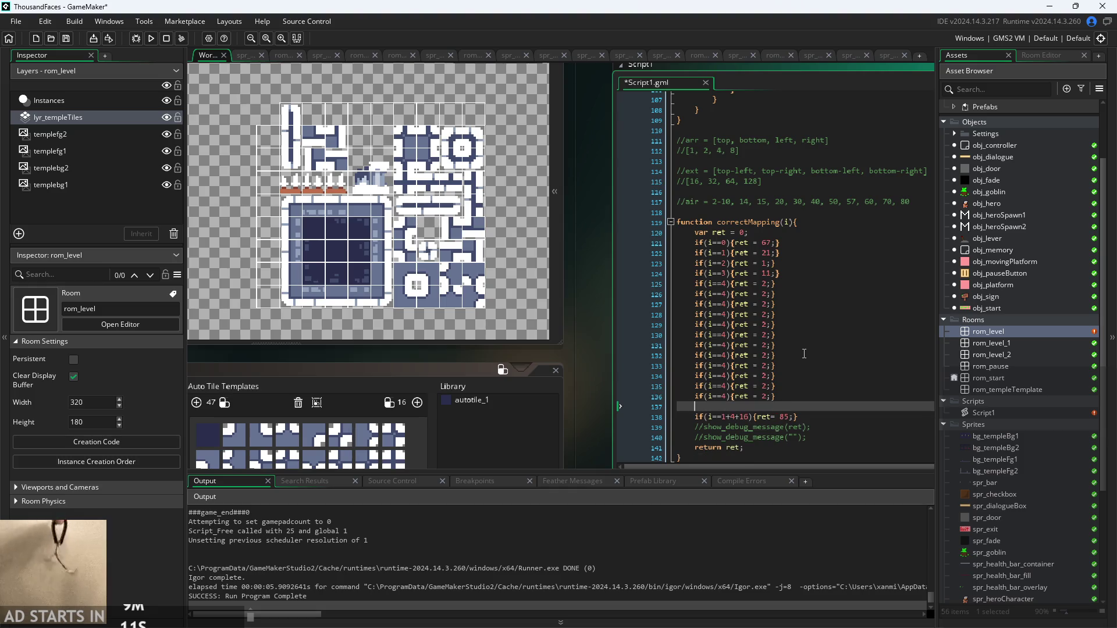
{"action": "scroll", "coordinate": [700, 287], "scroll_direction": "up", "scroll_amount": 2, "text": "ctrl"}
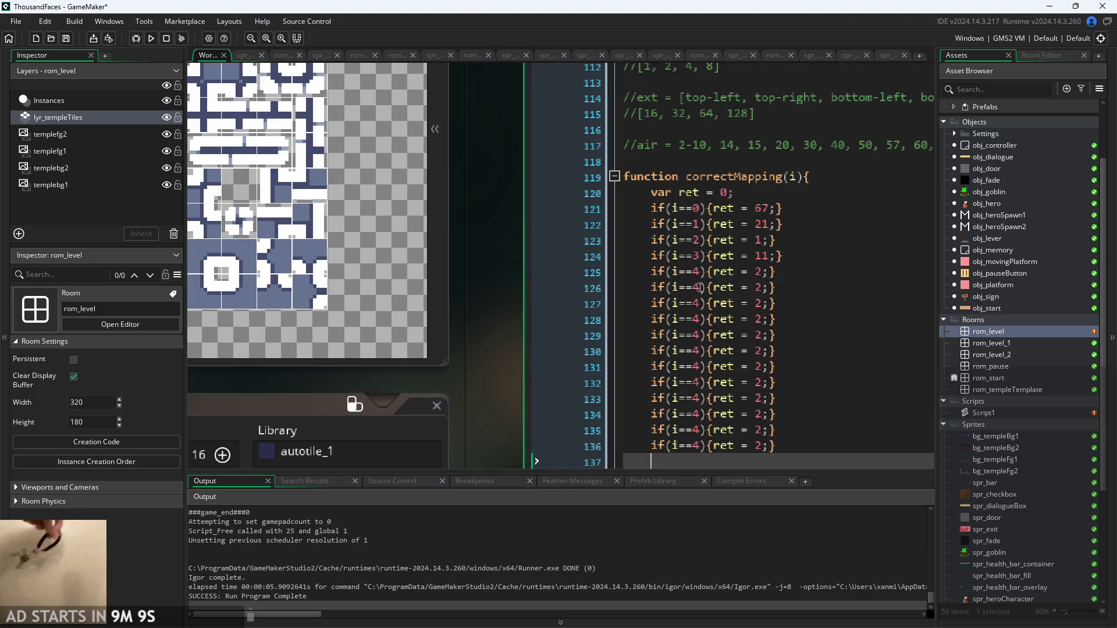
Renumber the first duplicated checks to test indices 5, 6, 7 and 8
{"action": "left_click", "coordinate": [700, 287]}
{"action": "key", "text": "BackSpace"}
{"action": "key", "text": "5"}
{"action": "key", "text": "Down"}
{"action": "key", "text": "BackSpace"}
{"action": "key", "text": "6"}
{"action": "key", "text": "Down"}
{"action": "key", "text": "BackSpace"}
{"action": "key", "text": "7"}
{"action": "key", "text": "Down"}
{"action": "key", "text": "BackSpace"}
{"action": "key", "text": "8"}
{"action": "key", "text": "Down"}
Renumber the remaining checks to test indices 9 through 15
{"action": "key", "text": "BackSpace"}
{"action": "type", "text": "9"}
{"action": "key", "text": "Down"}
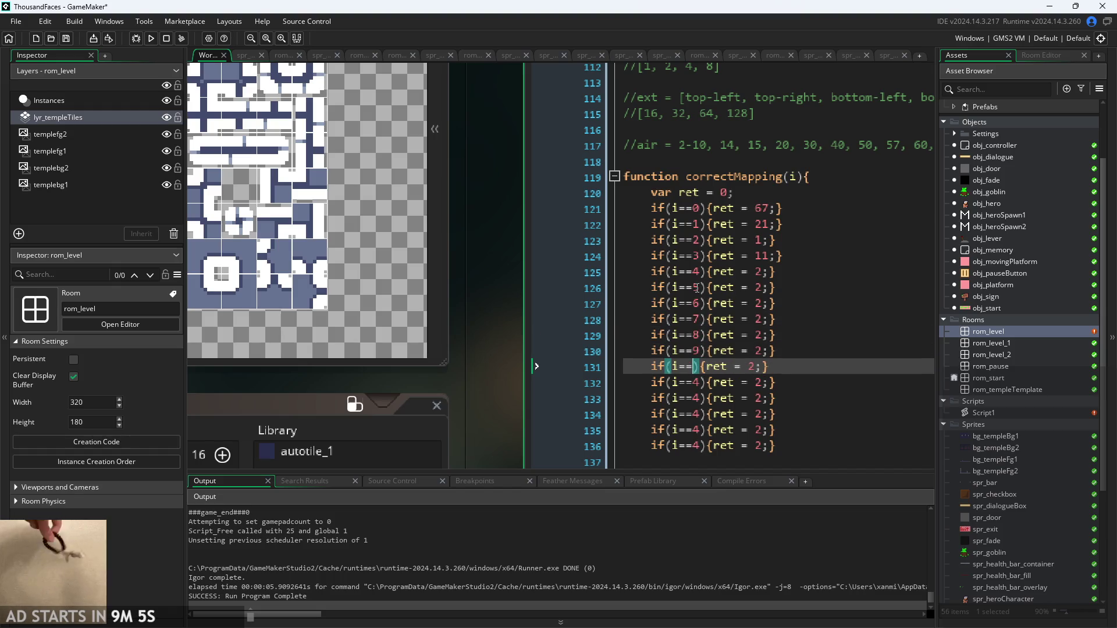
{"action": "key", "text": "BackSpace"}
{"action": "type", "text": "10"}
{"action": "key", "text": "Down"}
{"action": "key", "text": "BackSpace"}
{"action": "type", "text": "11"}
{"action": "key", "text": "Down"}
{"action": "key", "text": "BackSpace"}
{"action": "type", "text": "12"}
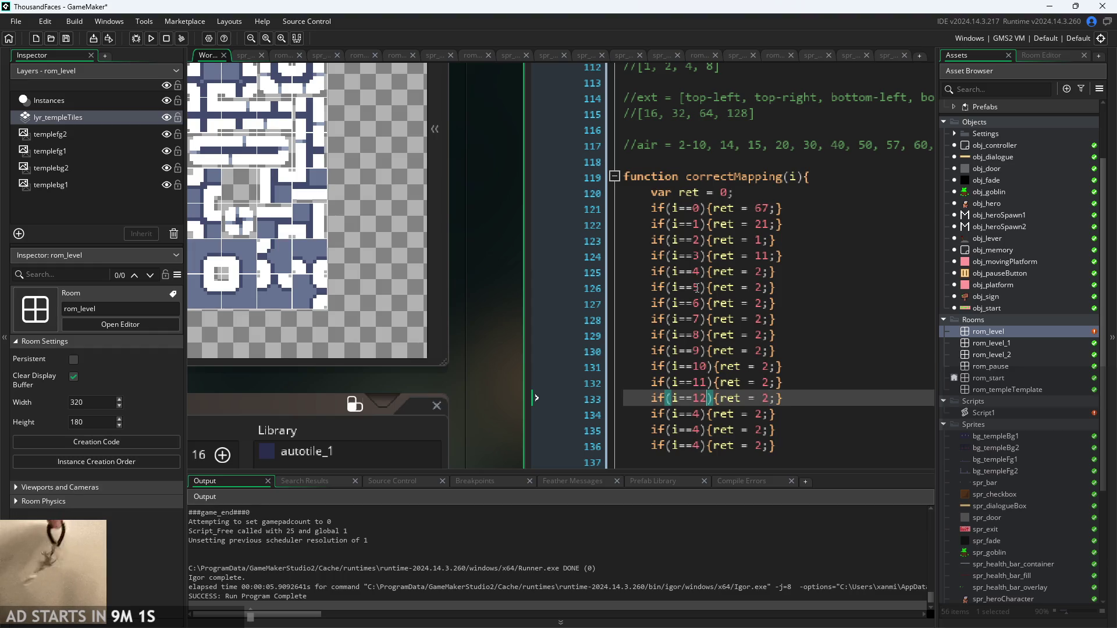
{"action": "key", "text": "Down"}
{"action": "key", "text": "BackSpace"}
{"action": "type", "text": "13"}
{"action": "key", "text": "Down"}
{"action": "key", "text": "BackSpace"}
{"action": "type", "text": "14"}
{"action": "key", "text": "Down"}
{"action": "key", "text": "BackSpace"}
{"action": "type", "text": "15"}
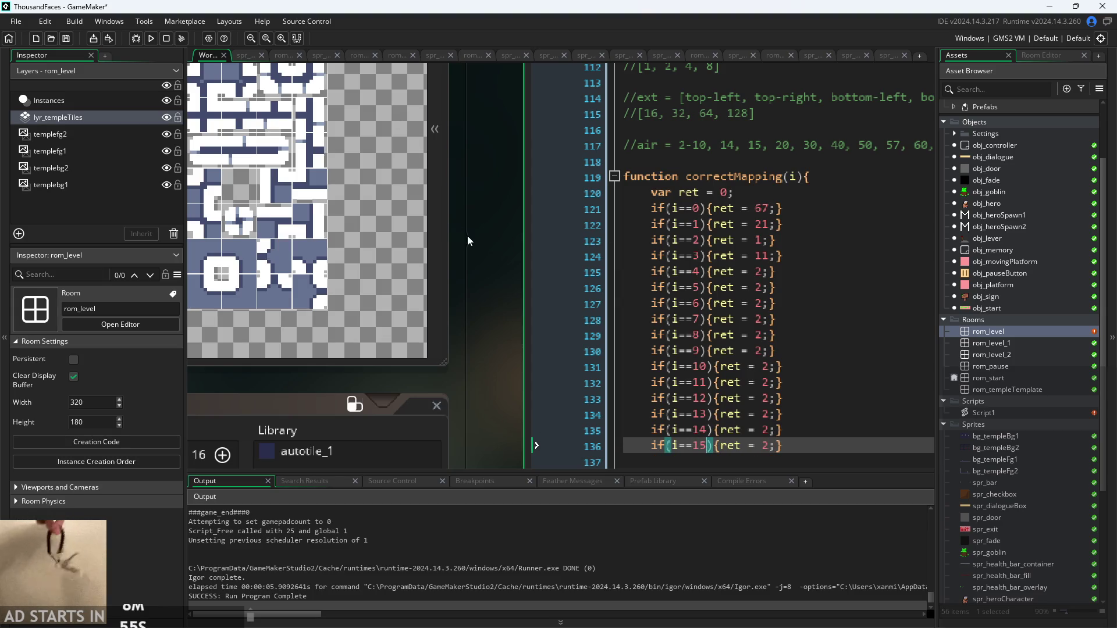
Place the cursor on the index 4 line's value and bring the tileset into view beside the code
{"action": "scroll", "coordinate": [468, 240], "scroll_direction": "down", "scroll_amount": 5}
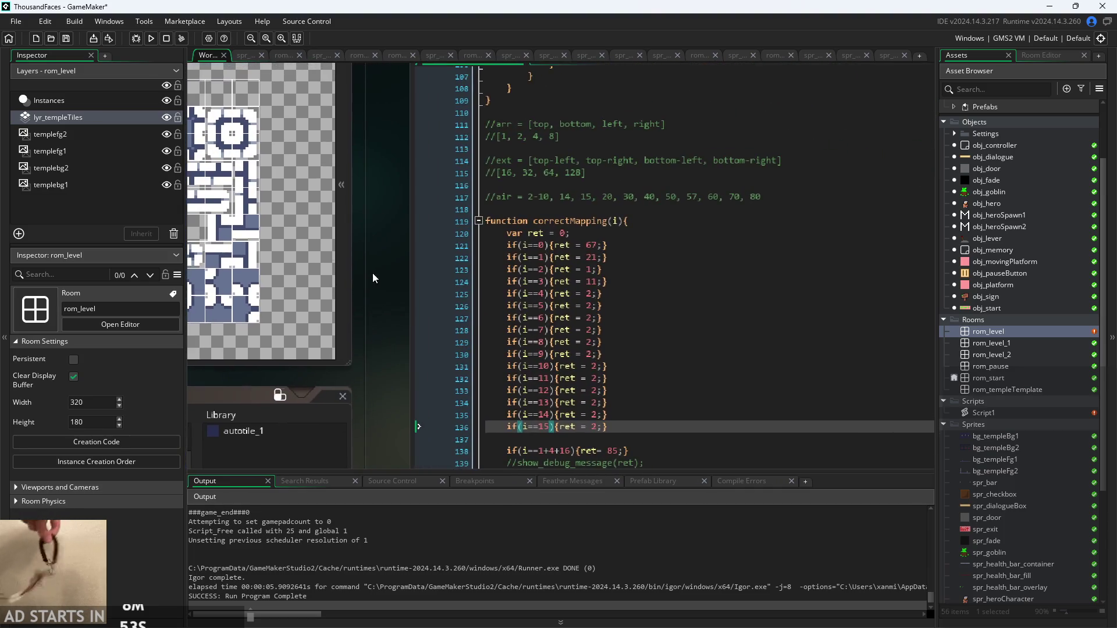
{"action": "left_click_drag", "start_coordinate": [372, 274], "coordinate": [356, 270]}
{"action": "left_click", "coordinate": [580, 265]}
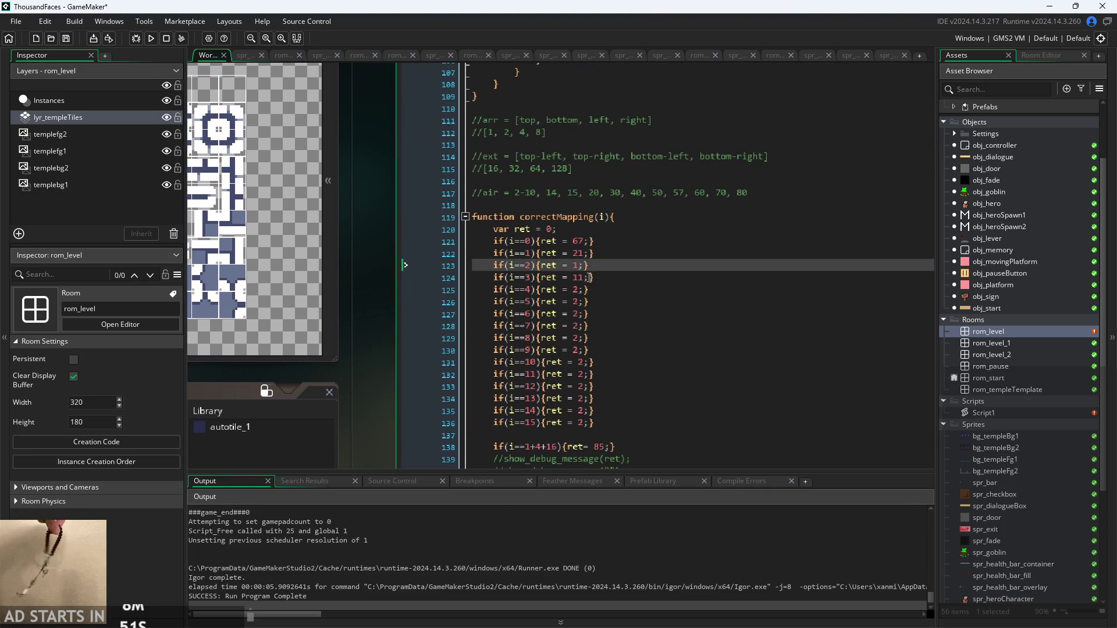
{"action": "scroll", "coordinate": [590, 278], "scroll_direction": "up", "scroll_amount": 1}
{"action": "left_click", "coordinate": [591, 291]}
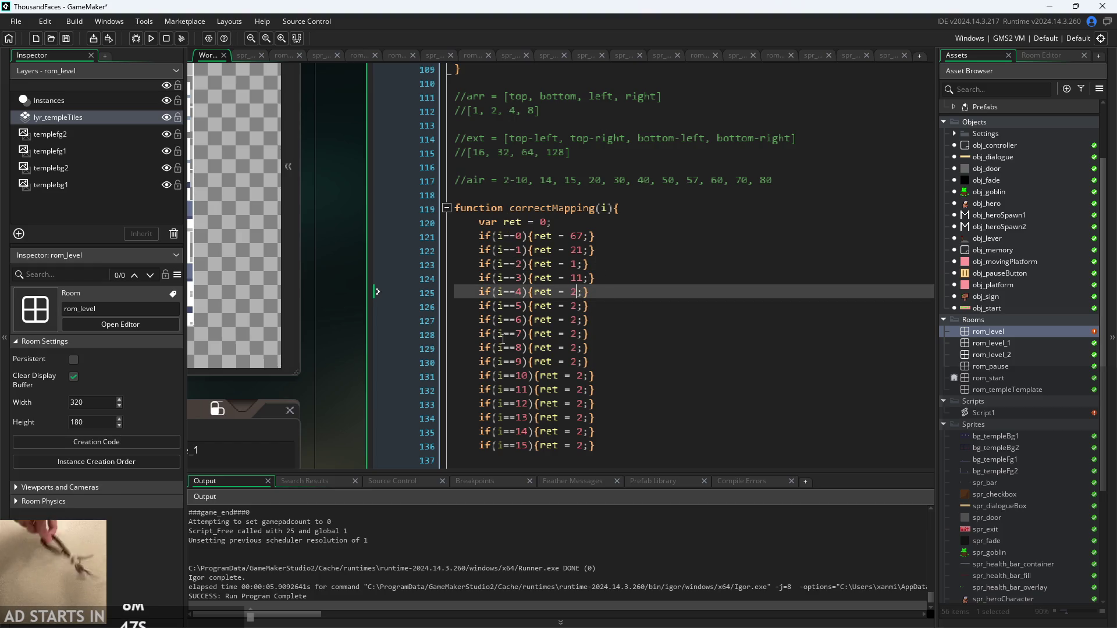
{"action": "scroll", "coordinate": [348, 331], "scroll_direction": "down", "scroll_amount": 1}
{"action": "mouse_move", "coordinate": [348, 331]}
{"action": "left_mouse_down"}
{"action": "mouse_move", "coordinate": [604, 348]}
{"action": "mouse_move", "coordinate": [642, 381]}
{"action": "left_mouse_up"}
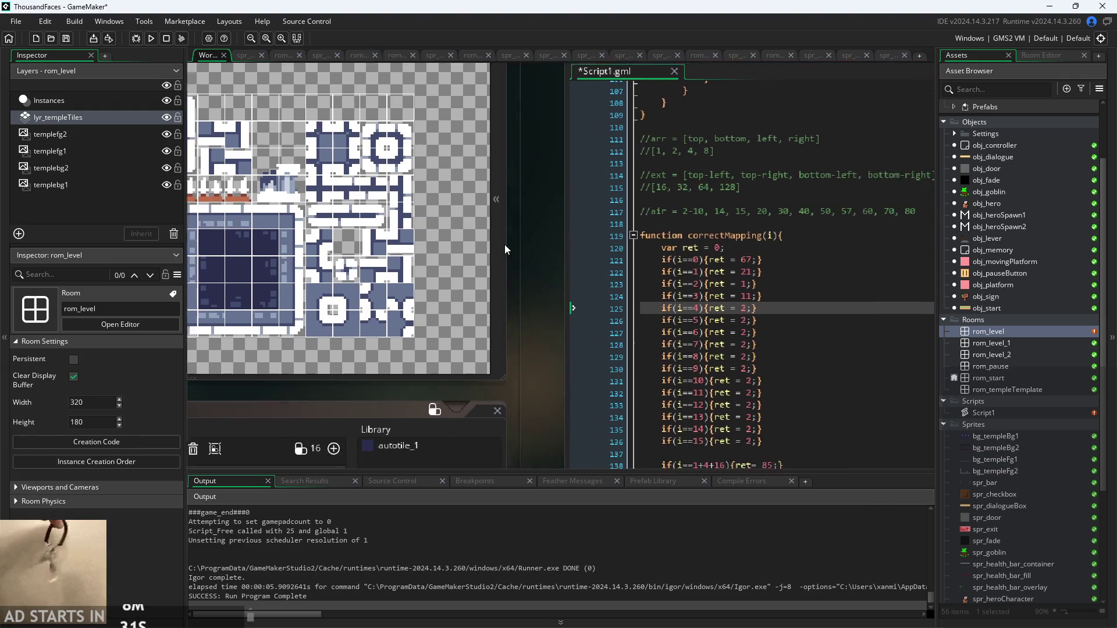
Make index 4 return tile 48 instead of 2
{"action": "key", "text": "BackSpace"}
{"action": "type", "text": "48"}
{"action": "left_click", "coordinate": [751, 317]}
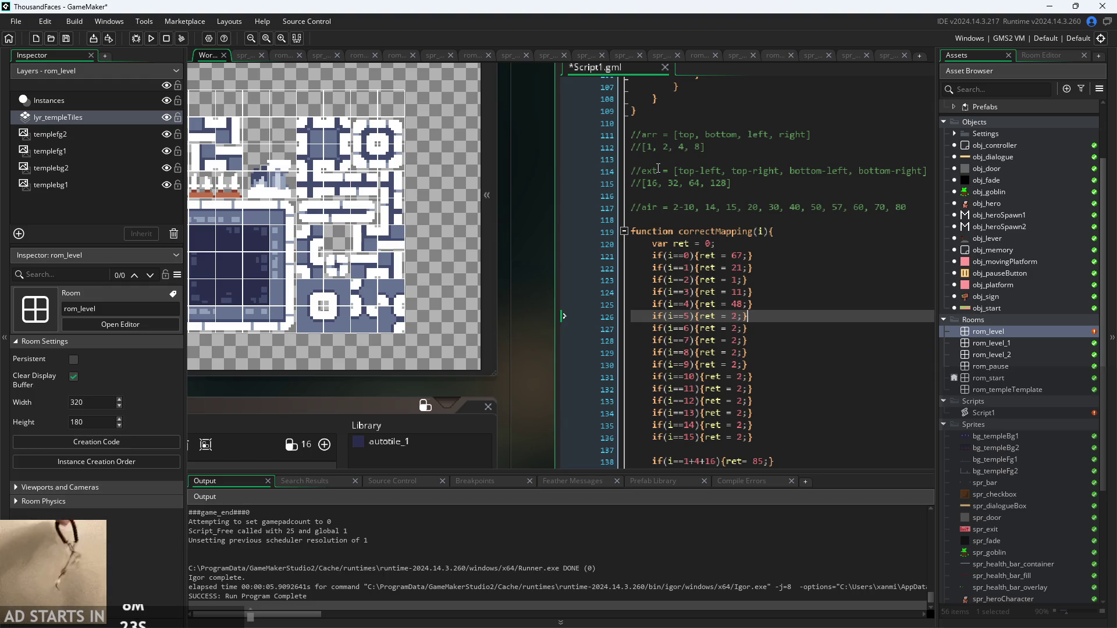
{"action": "mouse_move", "coordinate": [533, 236]}
{"action": "left_mouse_down"}
{"action": "mouse_move", "coordinate": [570, 225]}
{"action": "mouse_move", "coordinate": [588, 232]}
{"action": "mouse_move", "coordinate": [576, 243]}
{"action": "left_mouse_up"}
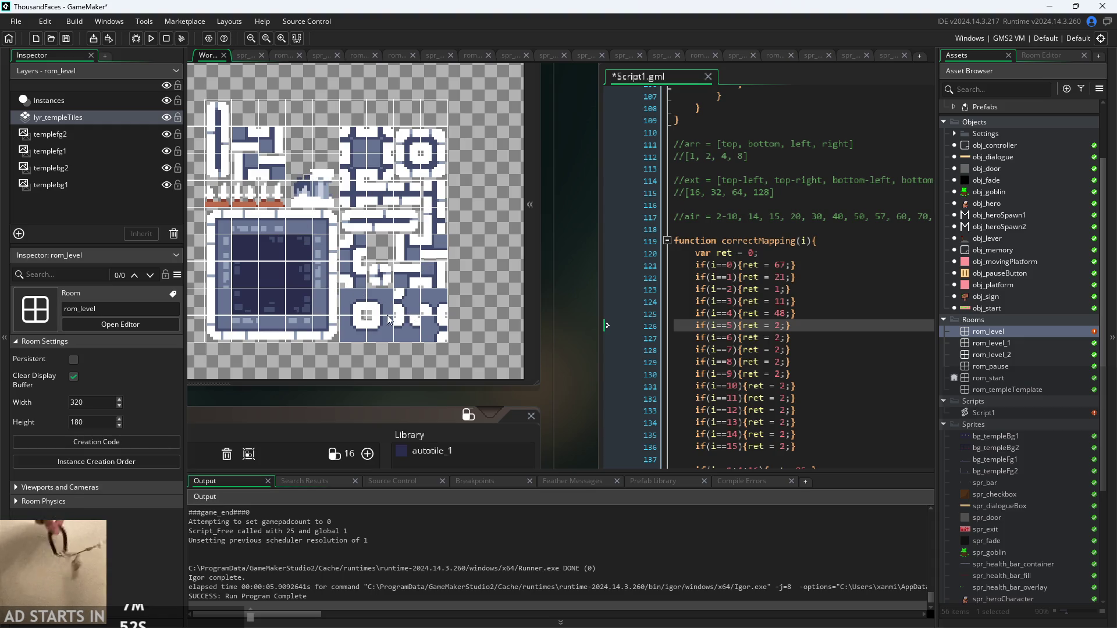
{"action": "scroll", "coordinate": [421, 174], "scroll_direction": "up", "scroll_amount": 4}
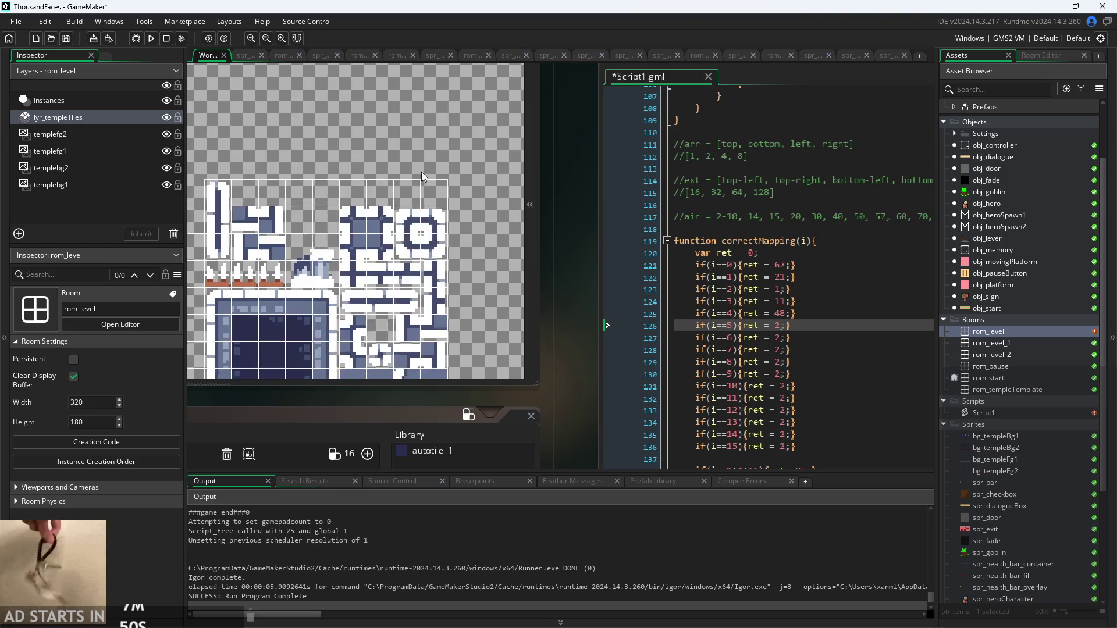
{"action": "scroll", "coordinate": [421, 181], "scroll_direction": "down", "scroll_amount": 4}
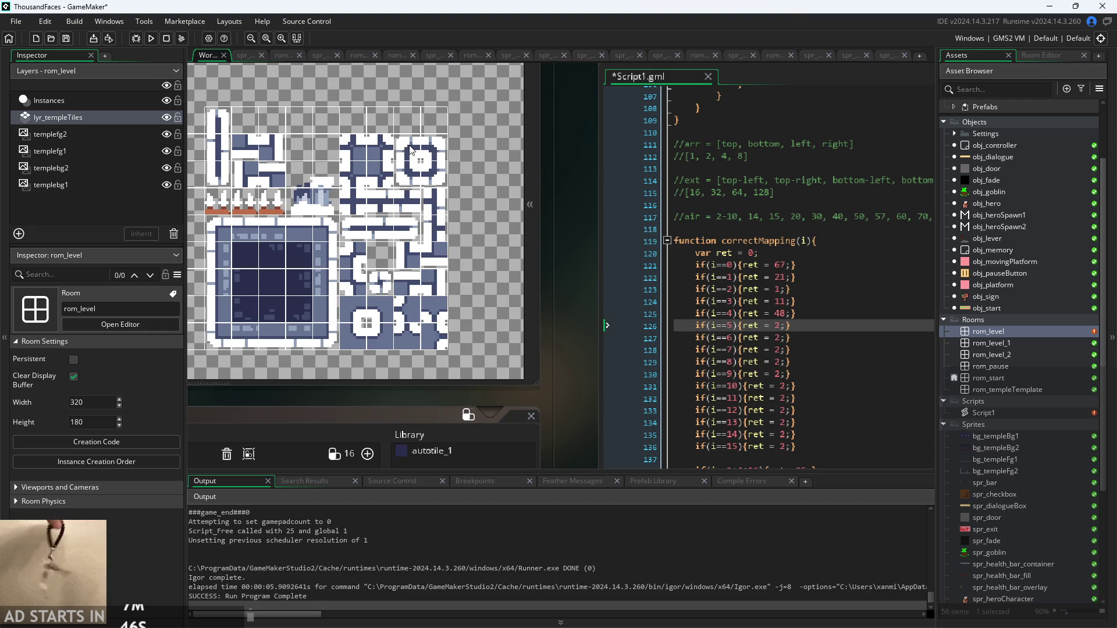
Set index 5 to return tile 29, correcting a mistyped 18
{"action": "left_click", "coordinate": [780, 325]}
{"action": "type", "text": "18"}
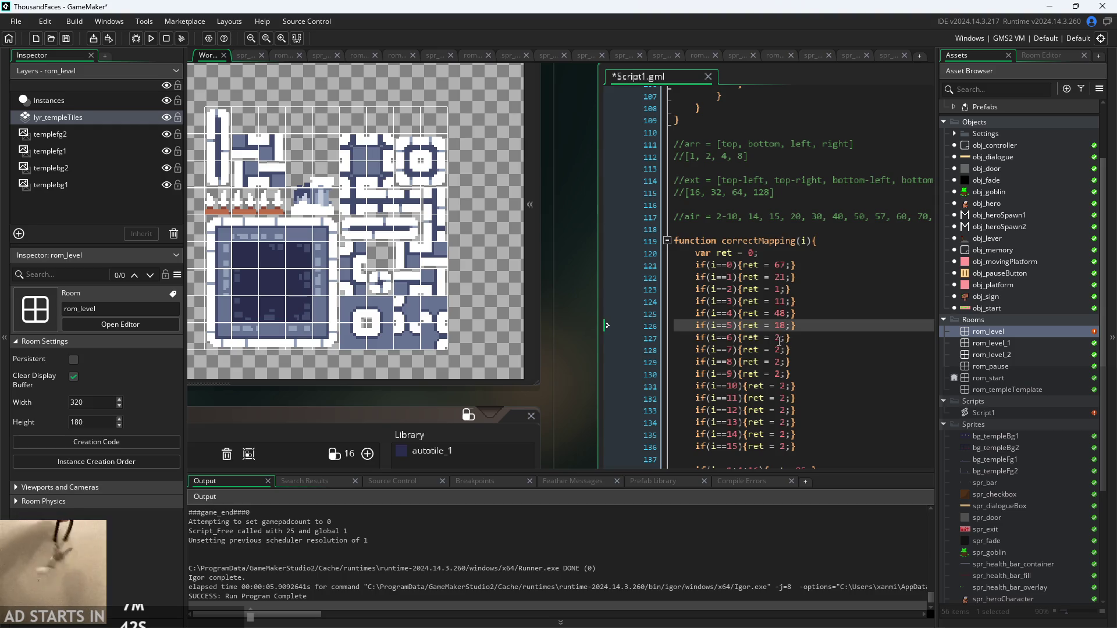
{"action": "left_click", "coordinate": [780, 342]}
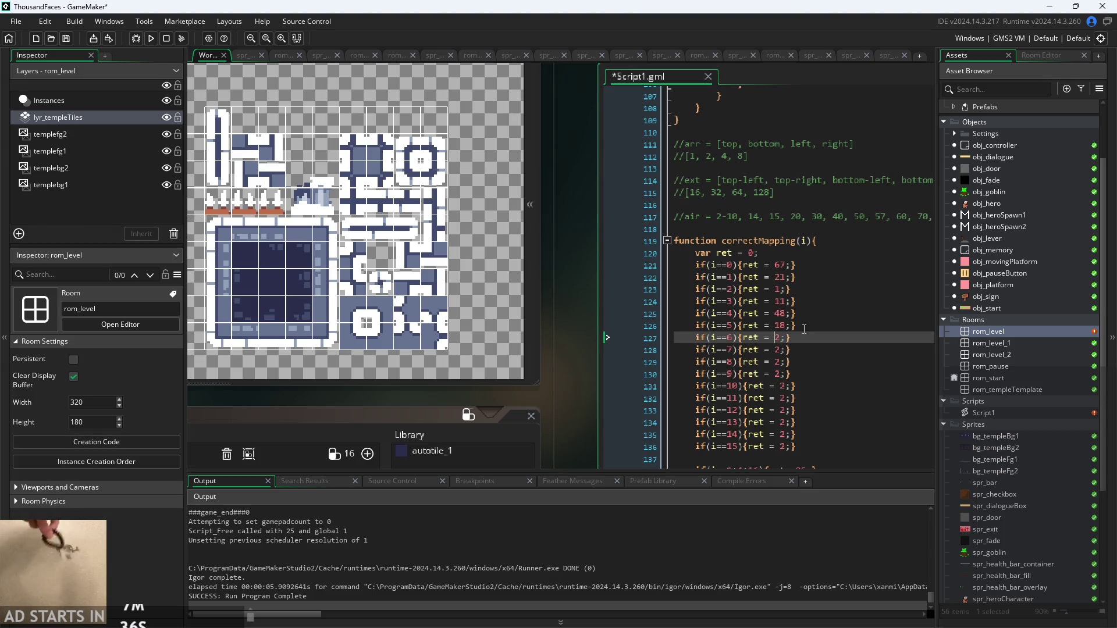
{"action": "left_click", "coordinate": [782, 325]}
{"action": "key", "text": "BackSpace"}
{"action": "type", "text": "2"}
{"action": "key", "text": "Delete"}
{"action": "type", "text": "9"}
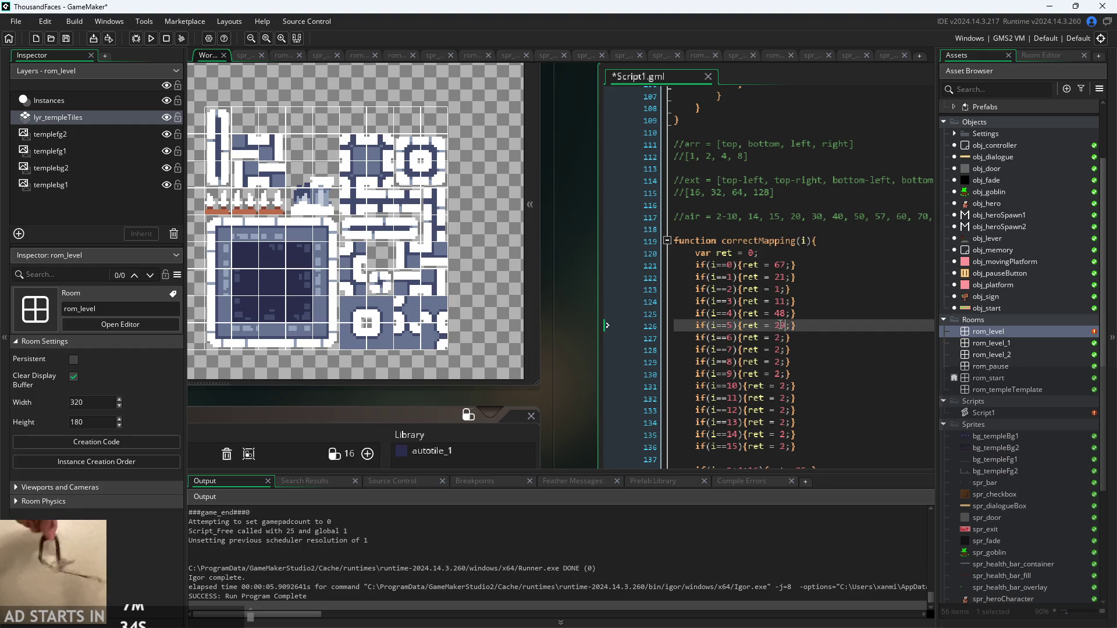
Set indices 6, 7 and 8 to return tiles 19, 39 and 45
{"action": "left_click", "coordinate": [775, 338]}
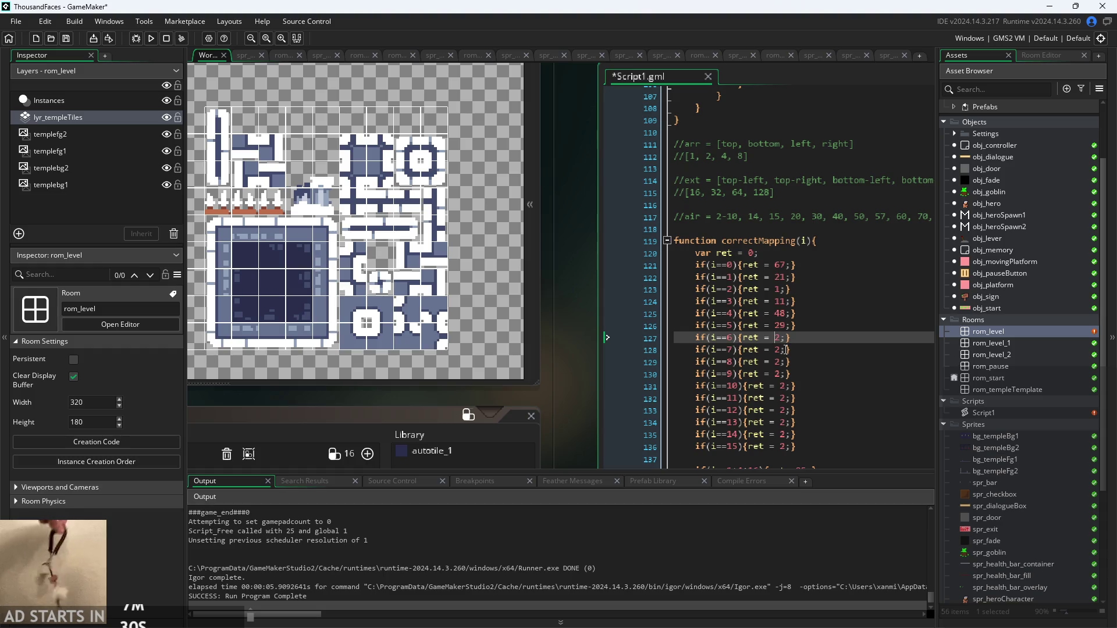
{"action": "key", "text": "Delete"}
{"action": "type", "text": "19"}
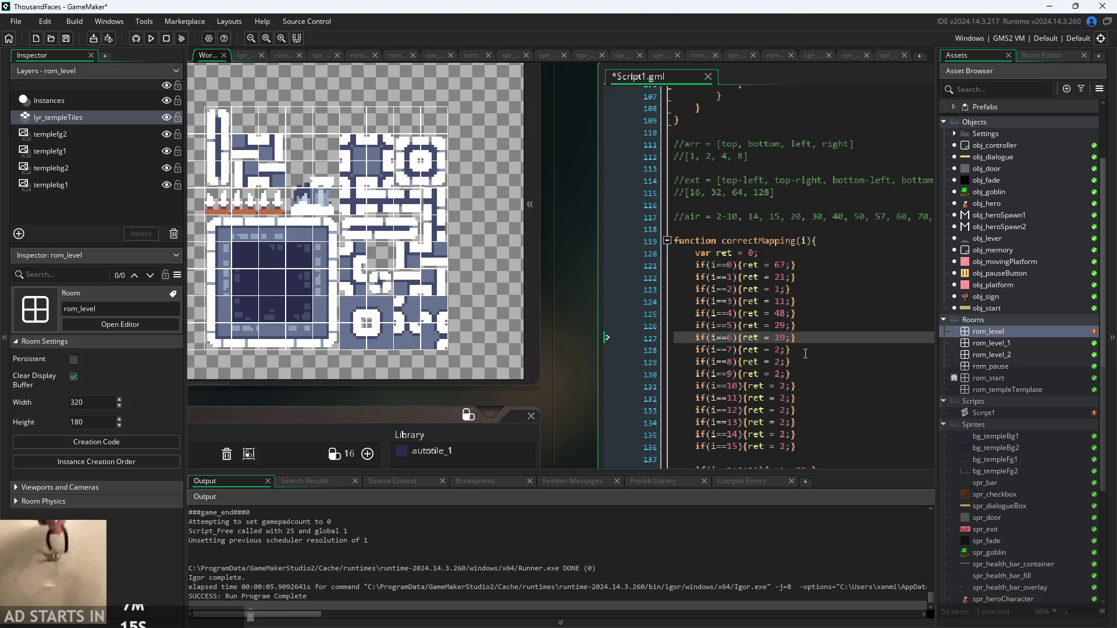
{"action": "left_click", "coordinate": [778, 352]}
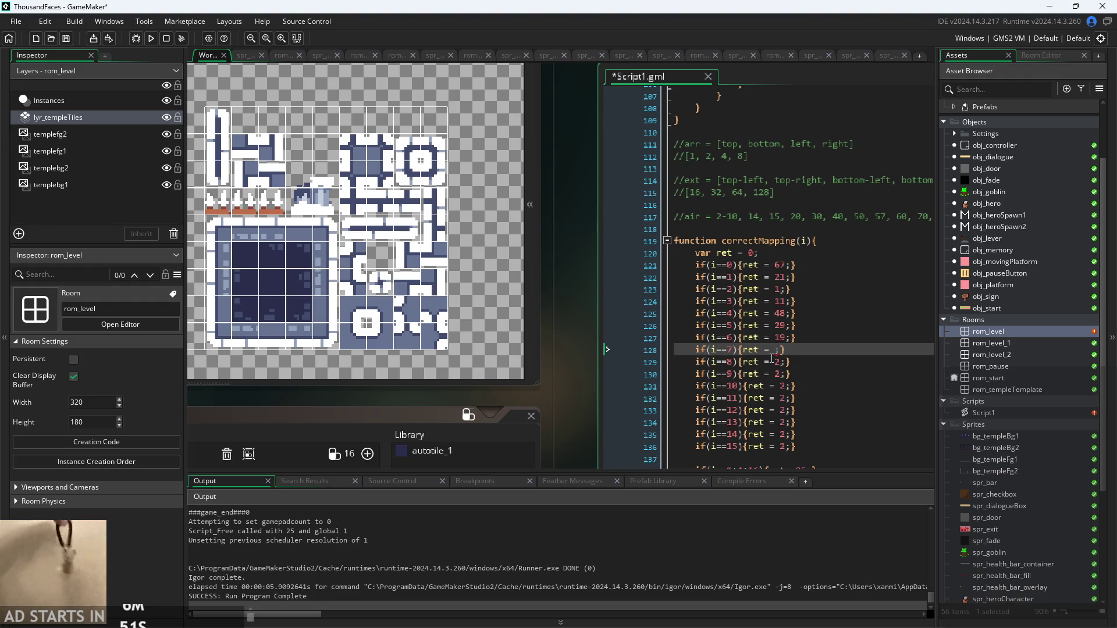
{"action": "type", "text": "39"}
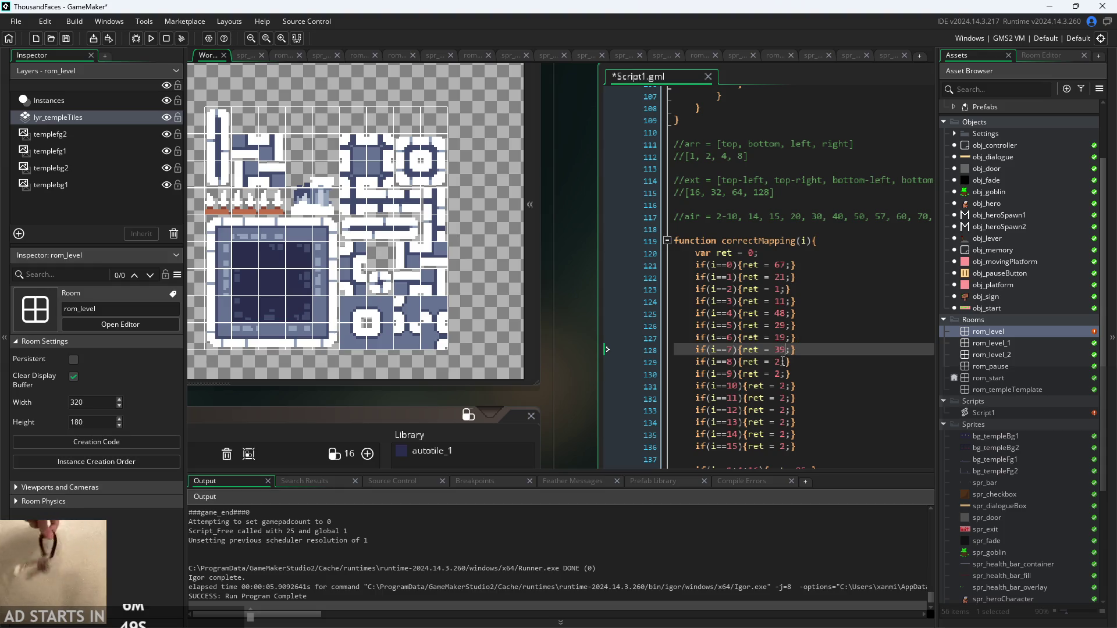
{"action": "left_click", "coordinate": [780, 362]}
{"action": "key", "text": "BackSpace"}
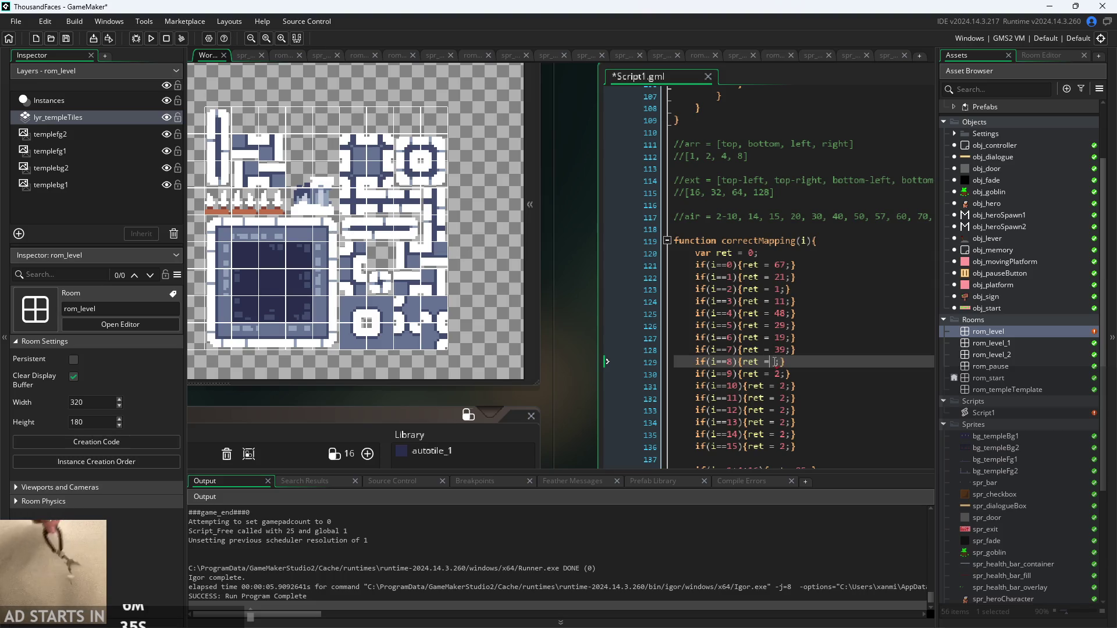
{"action": "type", "text": "45"}
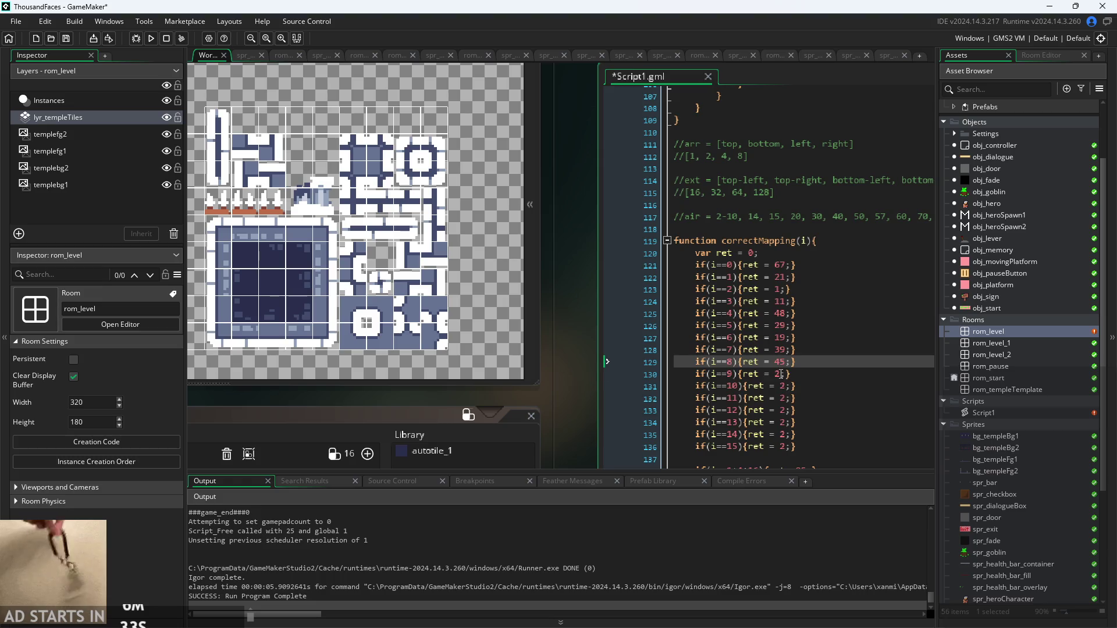
{"action": "left_click", "coordinate": [783, 374]}
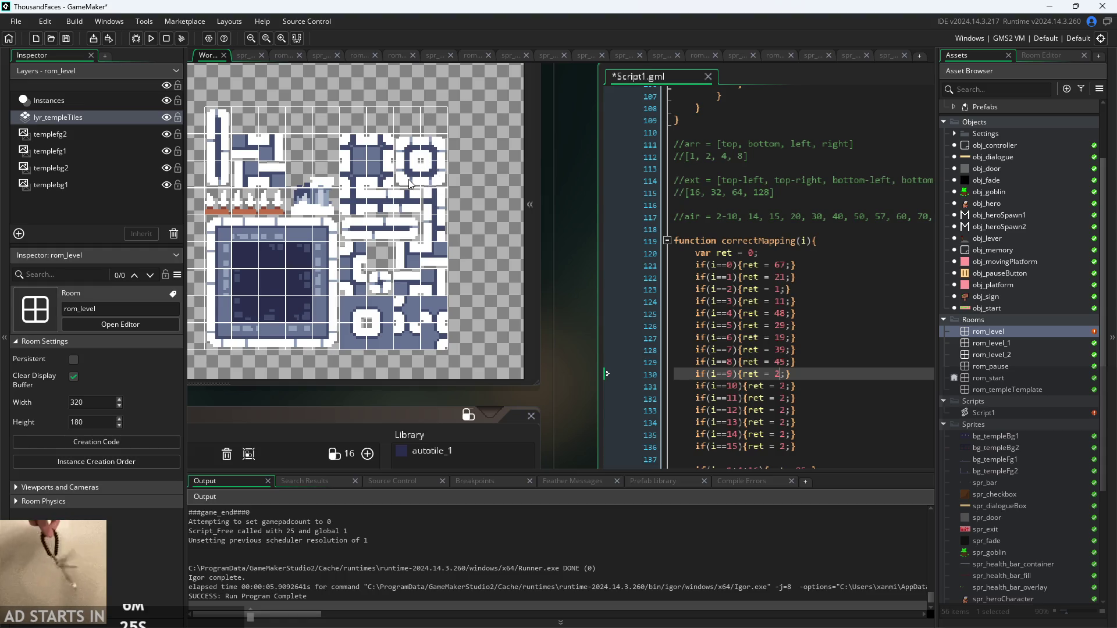
{"action": "type", "text": "8"}
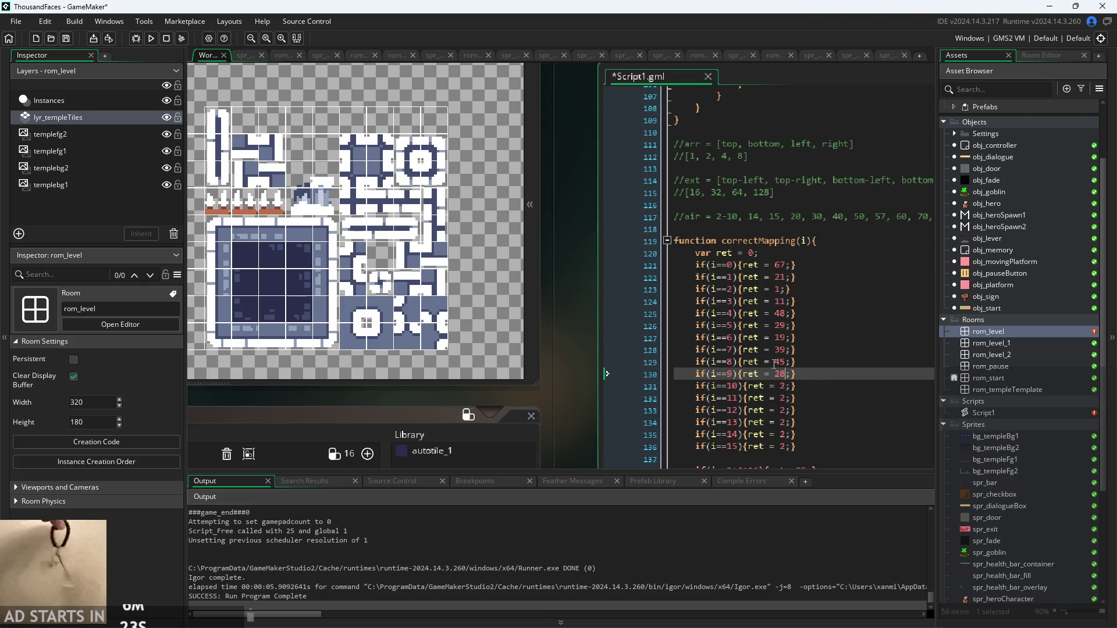
{"action": "key", "text": "Down"}
{"action": "key", "text": "BackSpace"}
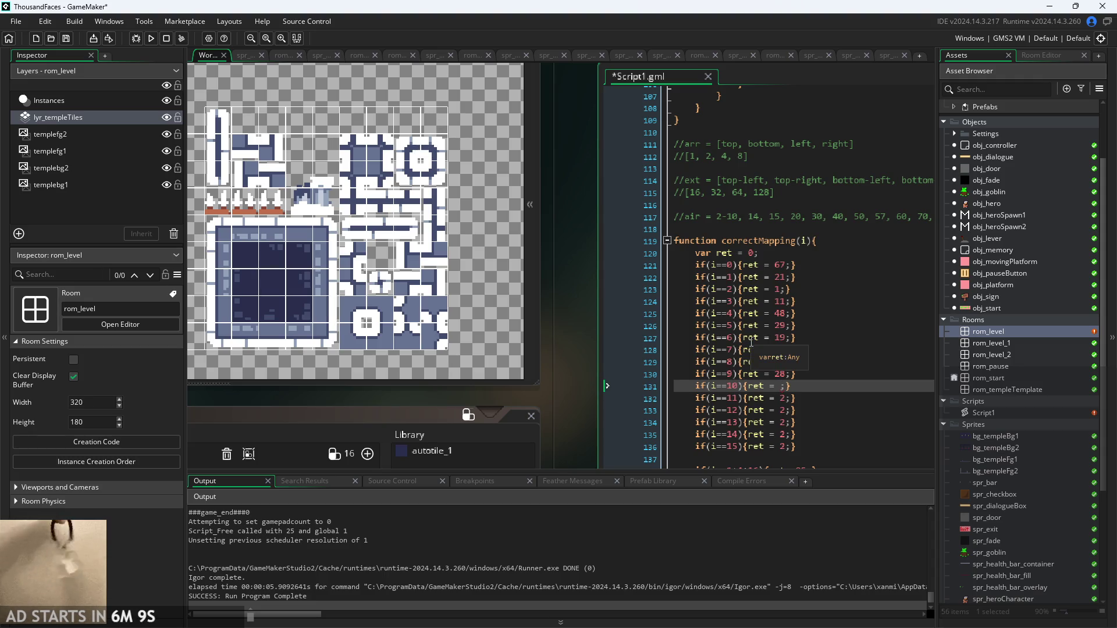
{"action": "type", "text": "18"}
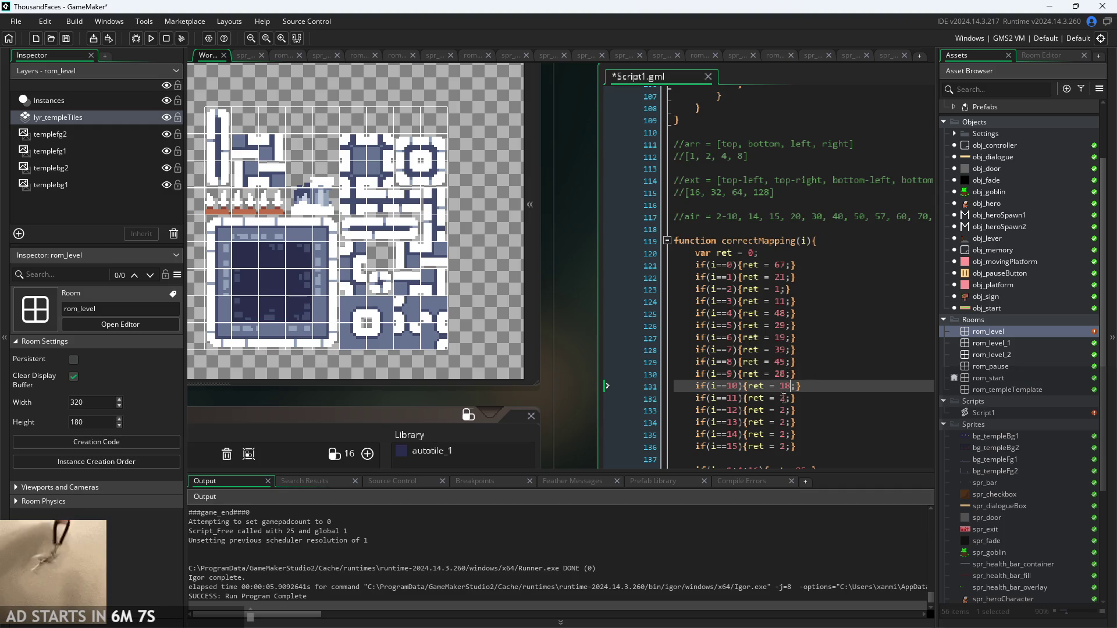
{"action": "left_click", "coordinate": [790, 398]}
{"action": "key", "text": "BackSpace"}
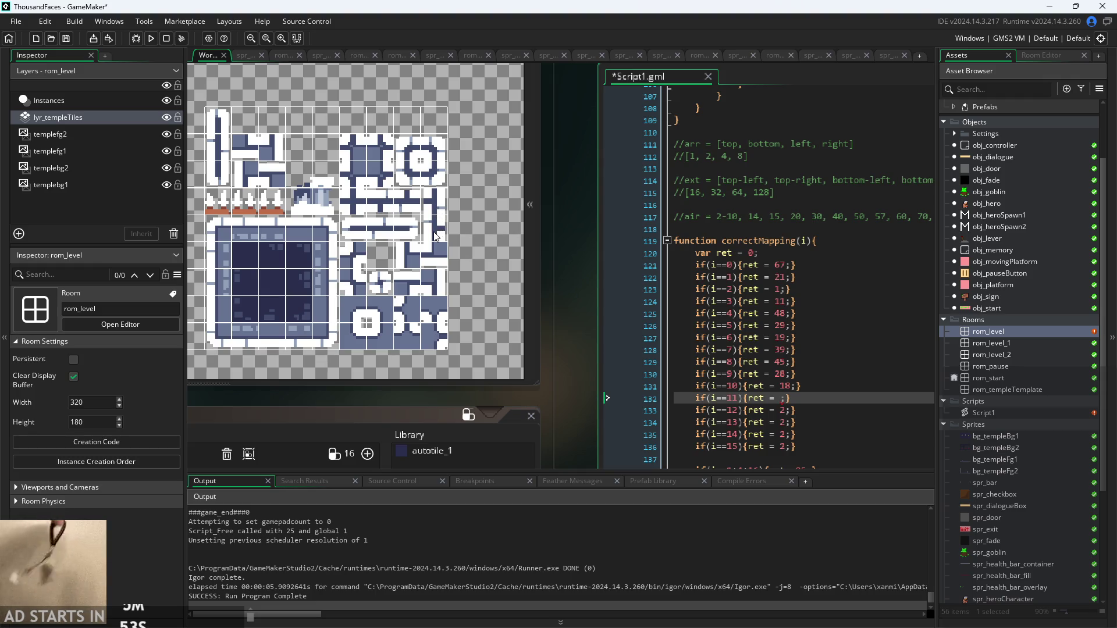
{"action": "type", "text": "49"}
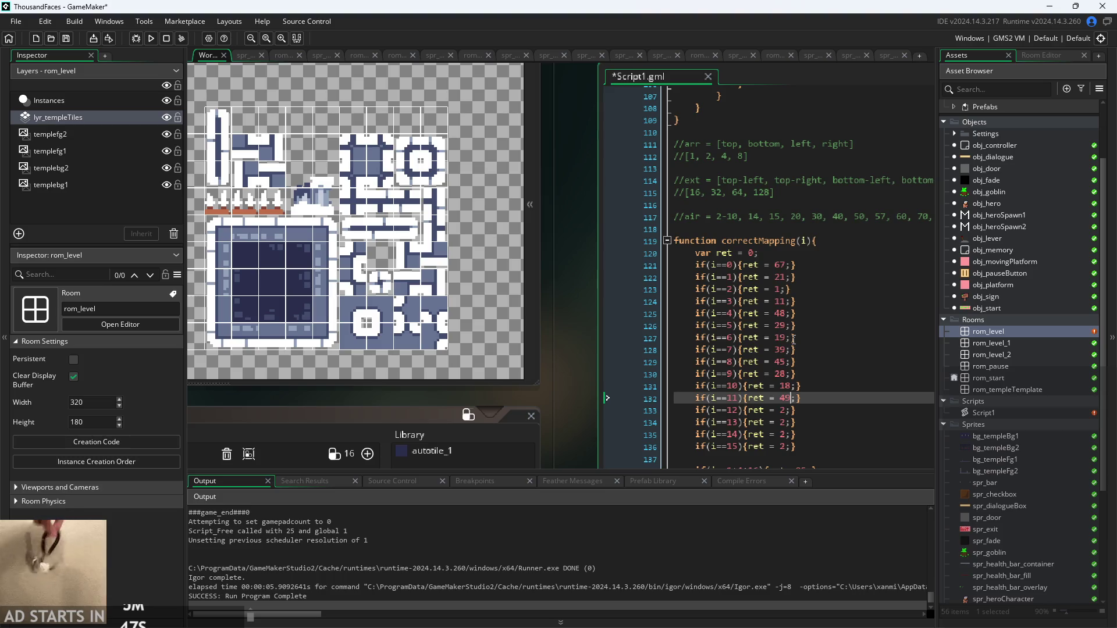
{"action": "left_click", "coordinate": [786, 411]}
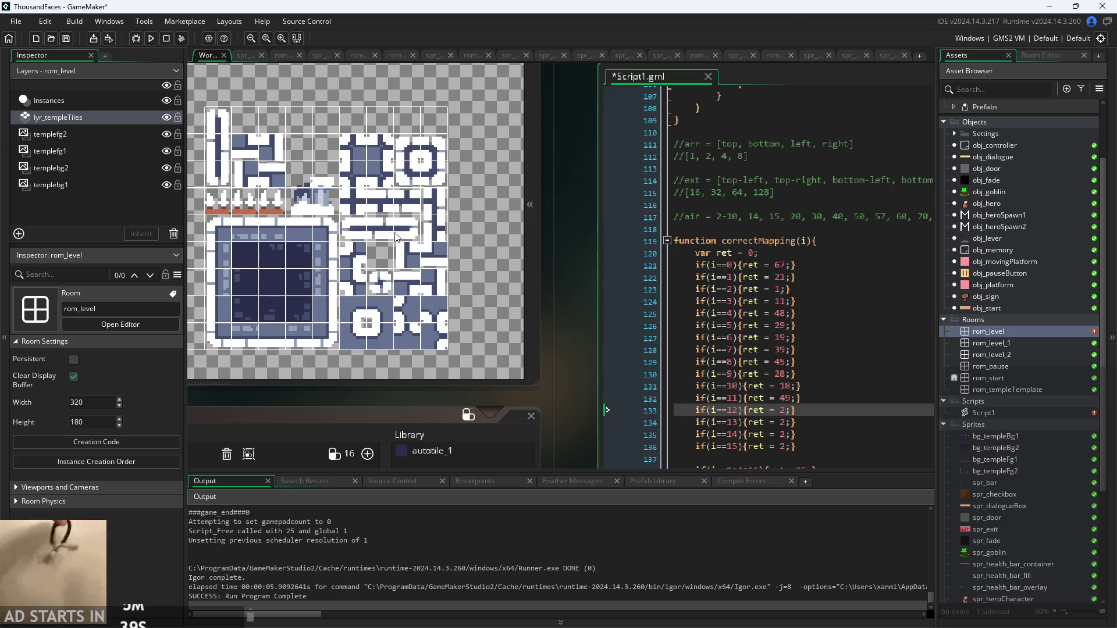
{"action": "left_click_drag", "start_coordinate": [437, 201], "coordinate": [435, 234]}
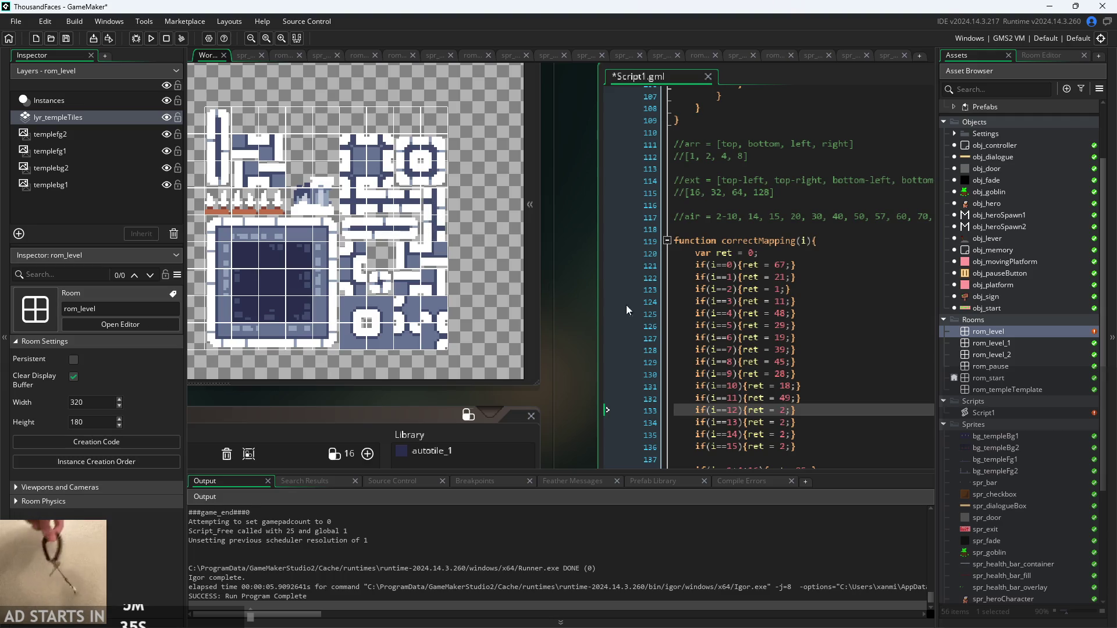
{"action": "key", "text": "BackSpace"}
{"action": "type", "text": "47"}
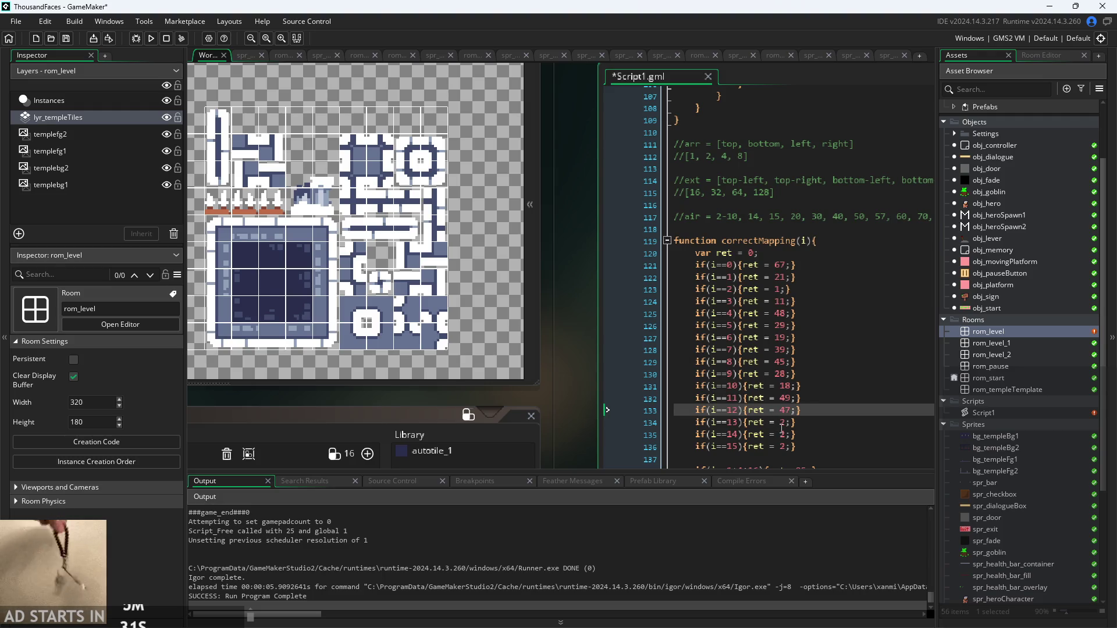
{"action": "left_click", "coordinate": [782, 423]}
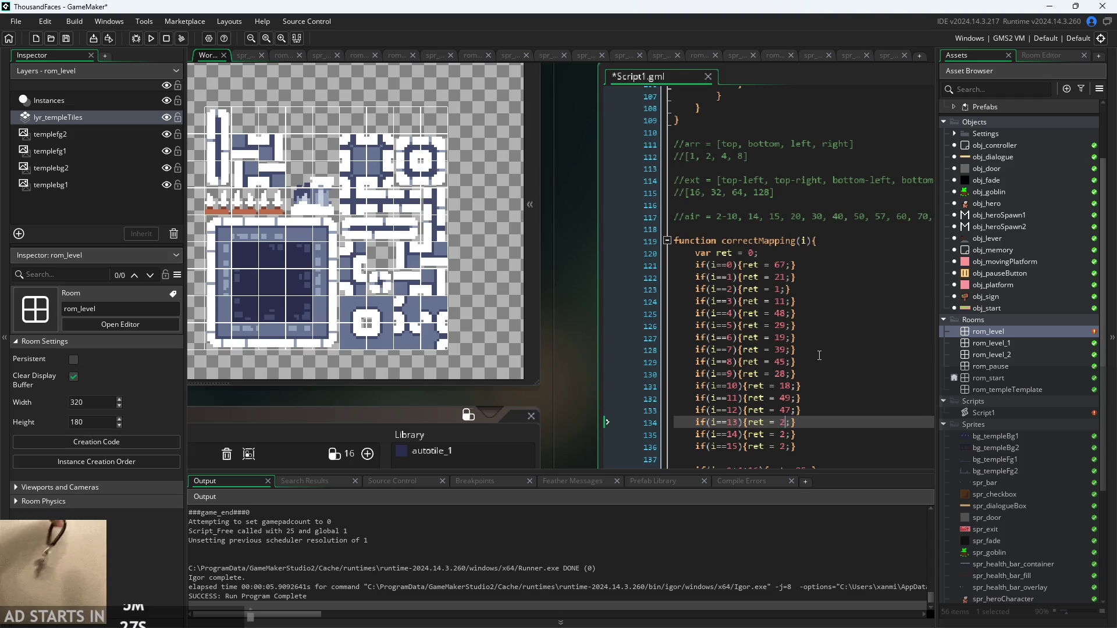
{"action": "left_click", "coordinate": [788, 362]}
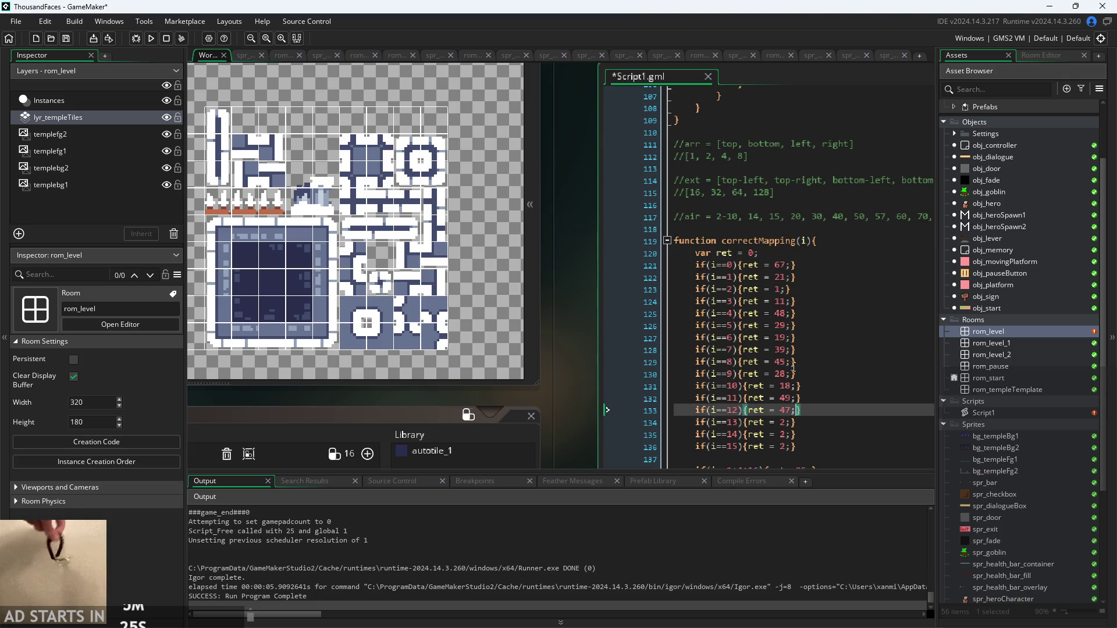
{"action": "left_click", "coordinate": [419, 230]}
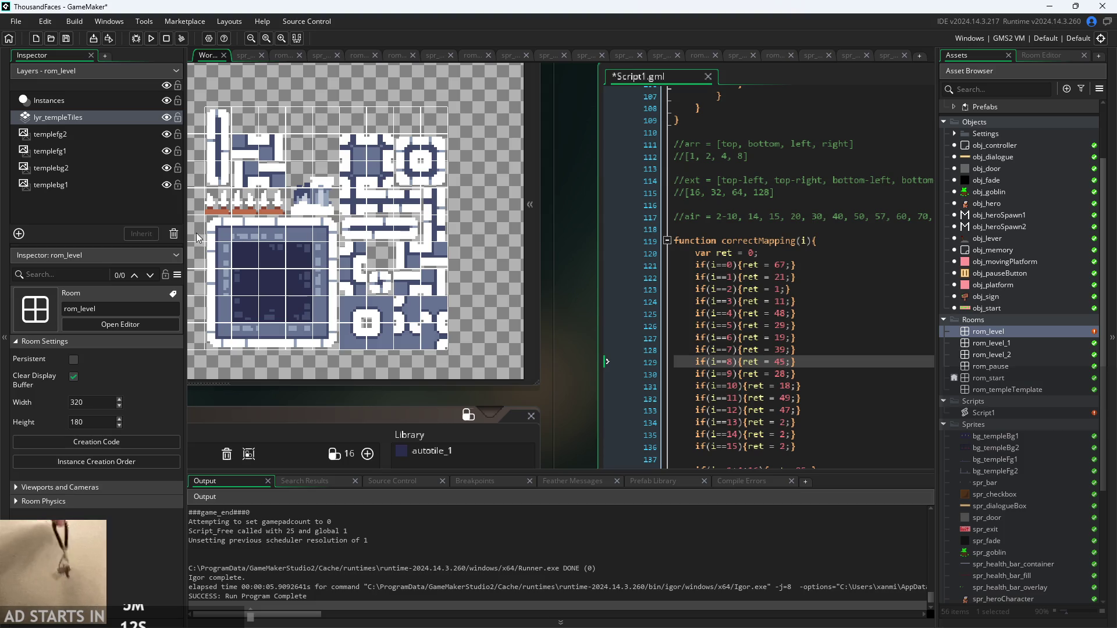
Make correctMapping return 46 for index 8
{"action": "mouse_move", "coordinate": [249, 229]}
{"action": "left_mouse_down"}
{"action": "mouse_move", "coordinate": [309, 231]}
{"action": "mouse_move", "coordinate": [291, 229]}
{"action": "left_mouse_up"}
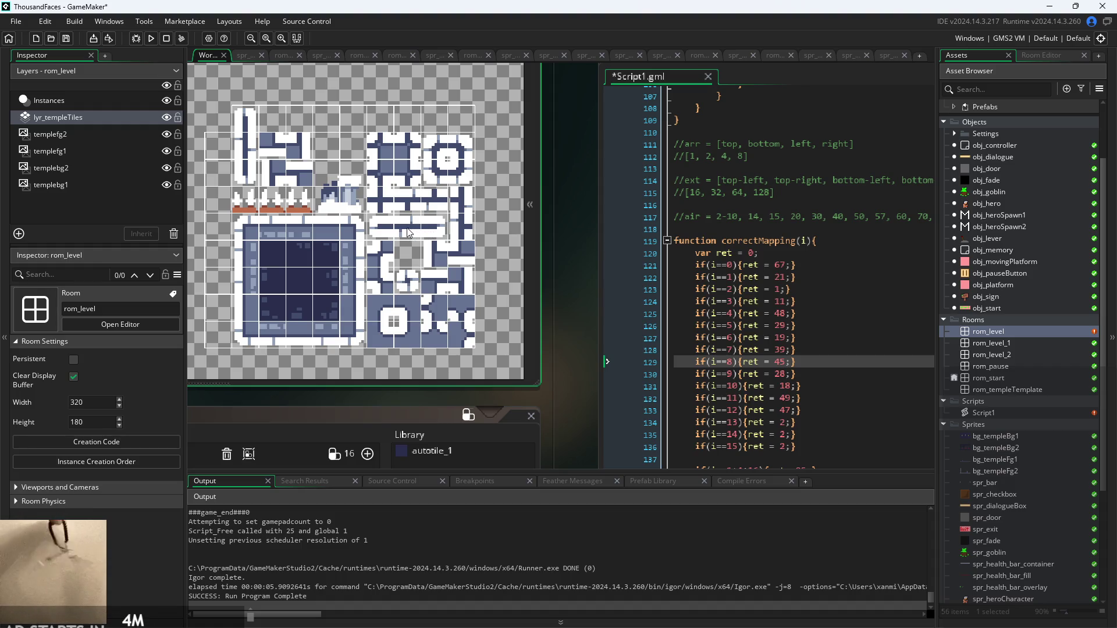
{"action": "left_click", "coordinate": [782, 362]}
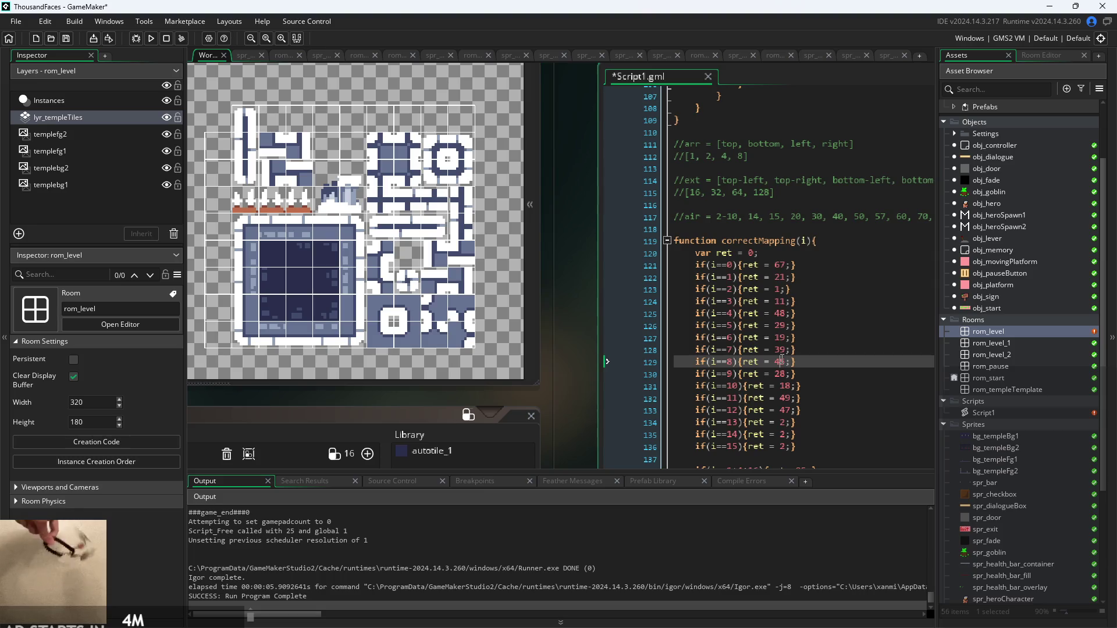
{"action": "key", "text": "BackSpace"}
{"action": "type", "text": "6"}
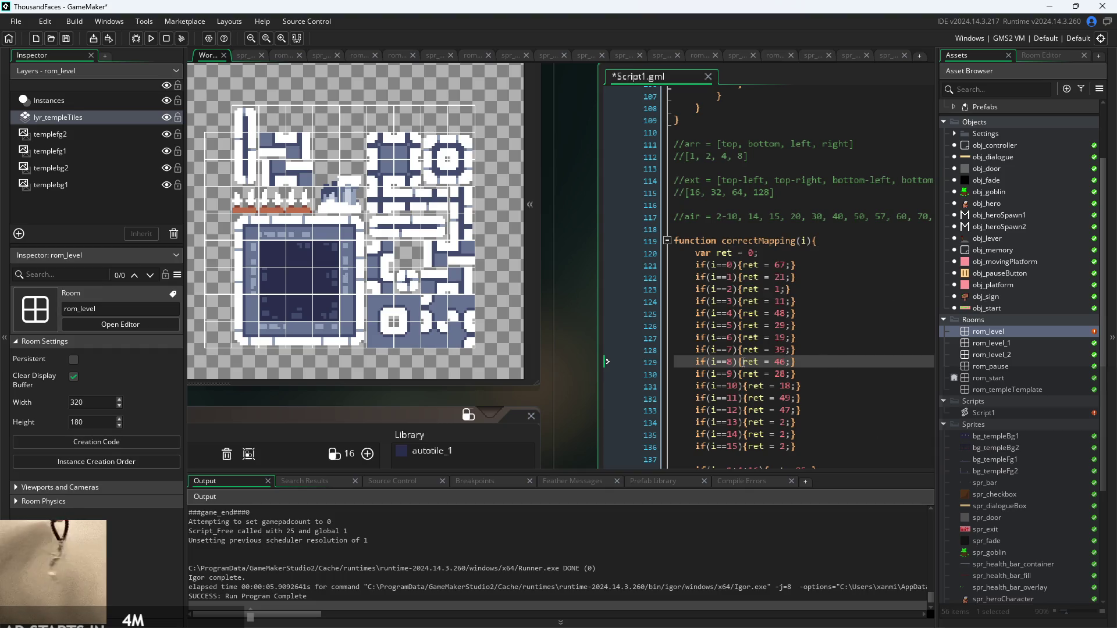
Change the return value for index 14 to 38
{"action": "left_click", "coordinate": [827, 374]}
{"action": "left_click", "coordinate": [833, 401]}
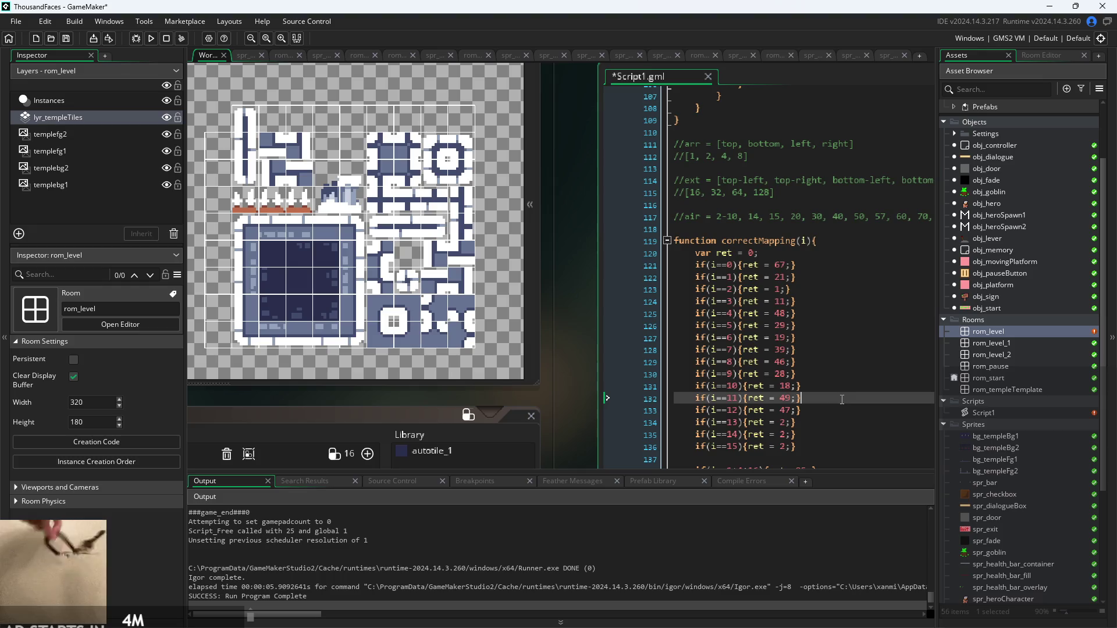
{"action": "left_click", "coordinate": [786, 422]}
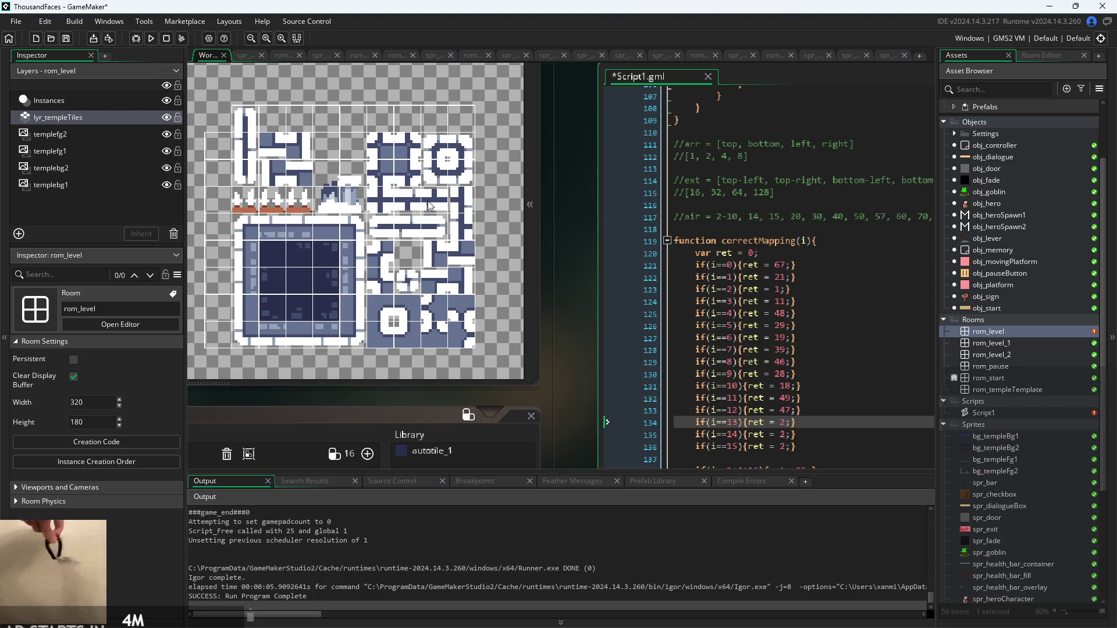
{"action": "left_click", "coordinate": [803, 437]}
{"action": "key", "text": "Left"}
{"action": "key", "text": "Left"}
{"action": "key", "text": "Left"}
{"action": "key", "text": "BackSpace"}
{"action": "type", "text": "38"}
{"action": "key", "text": "Delete"}
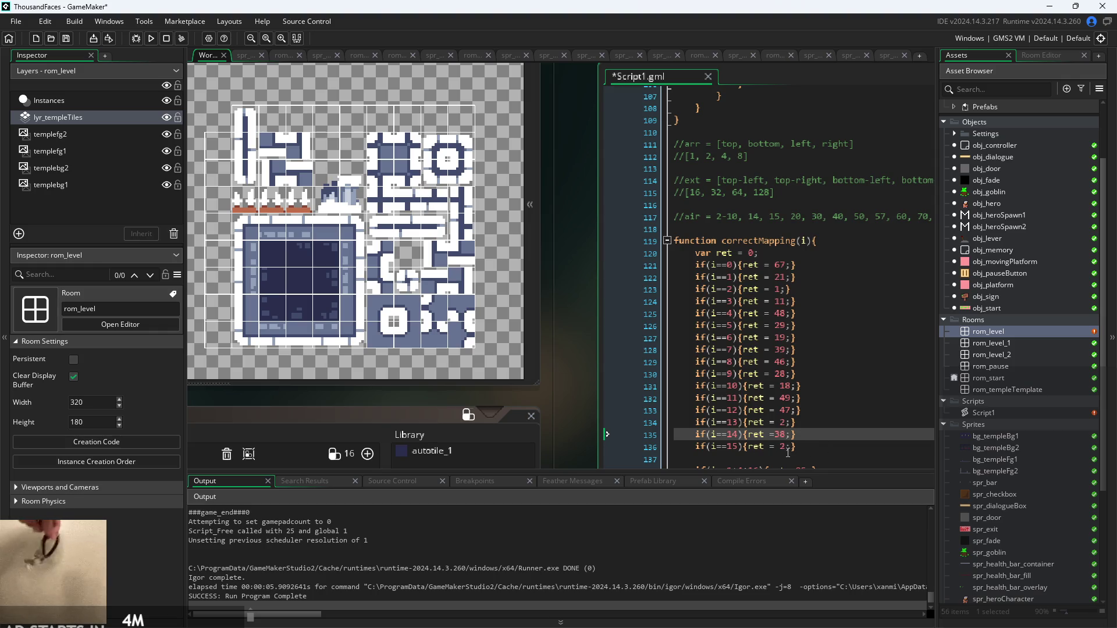
Set index 15's return value to 36, save the script, and open rom_level
{"action": "left_click", "coordinate": [788, 453]}
{"action": "key", "text": "BackSpace"}
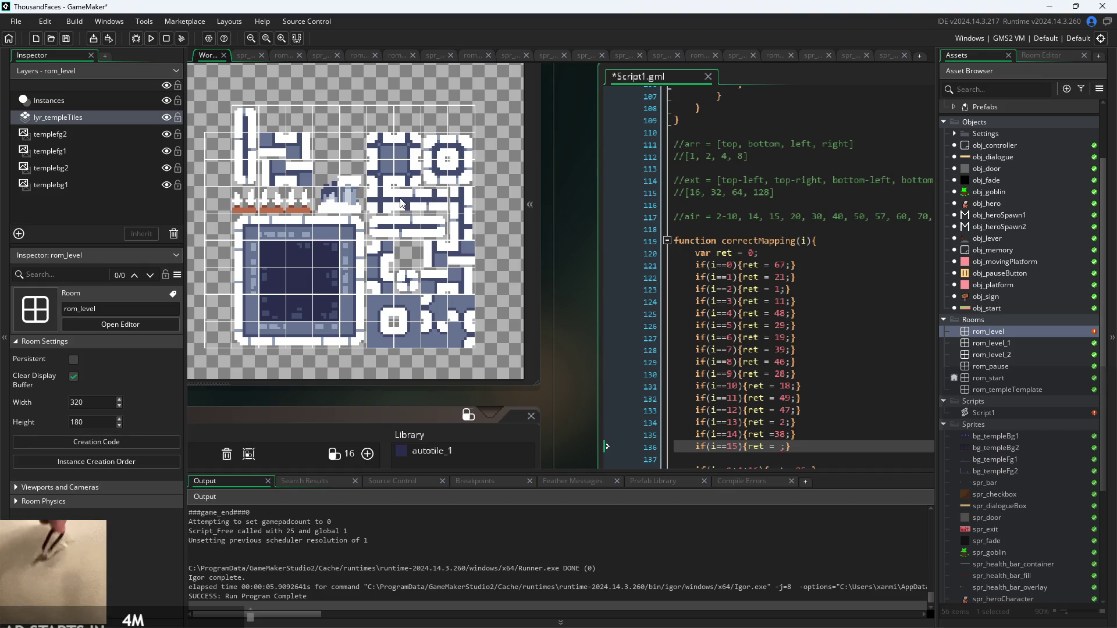
{"action": "type", "text": "36"}
{"action": "scroll", "coordinate": [799, 355], "scroll_direction": "down", "scroll_amount": 3}
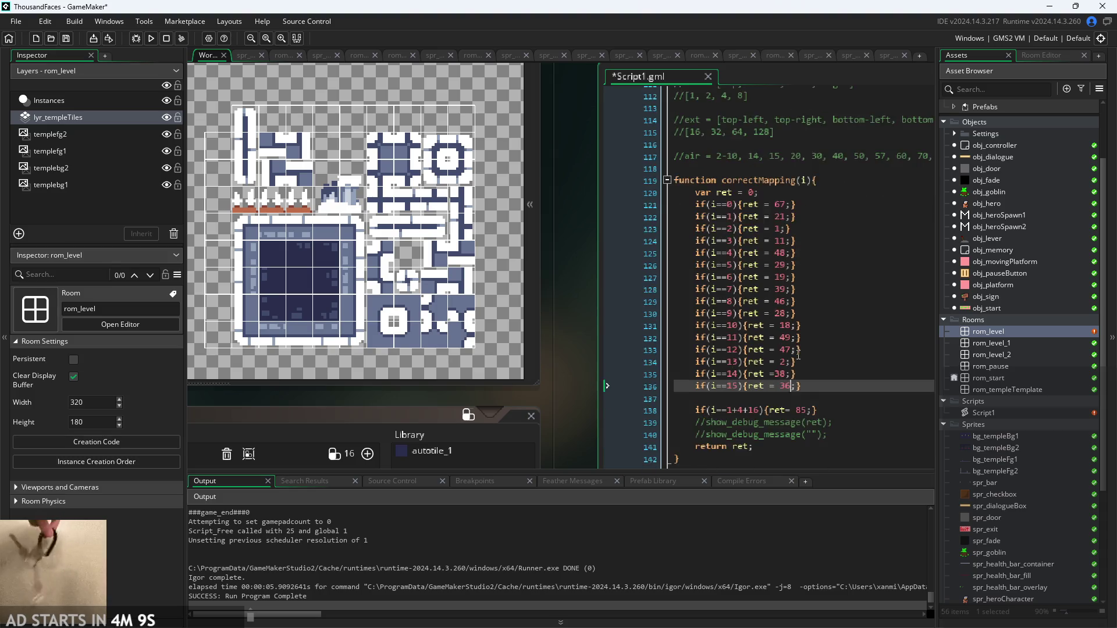
{"action": "left_click", "coordinate": [775, 343]}
{"action": "left_click", "coordinate": [817, 354]}
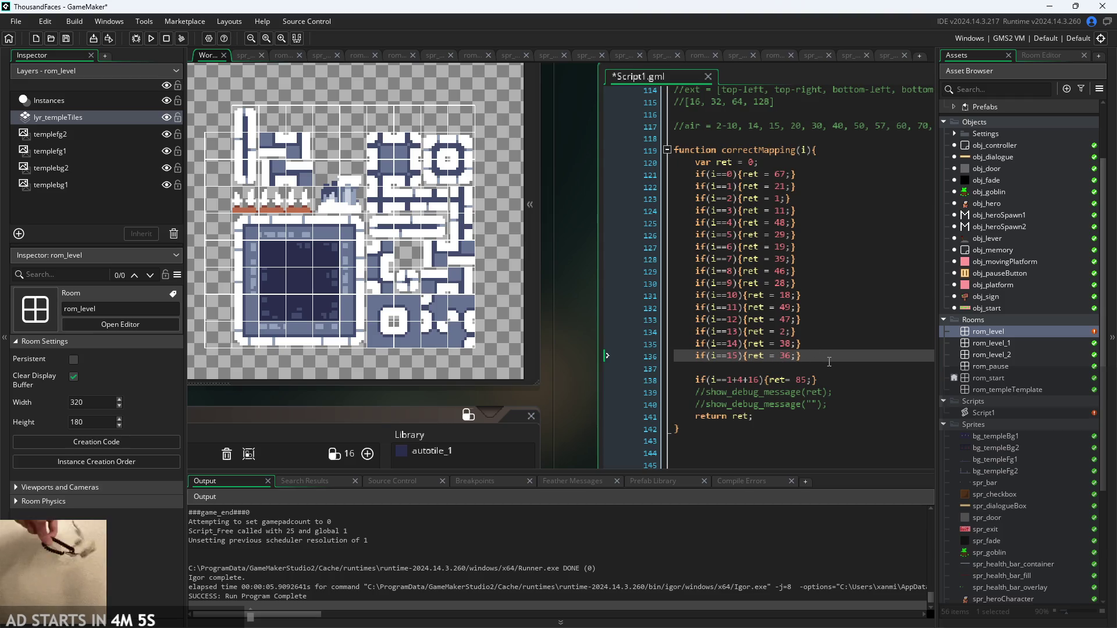
{"action": "key", "text": "ctrl+s"}
{"action": "left_click", "coordinate": [1001, 333]}
{"action": "double_click", "coordinate": [1000, 333]}
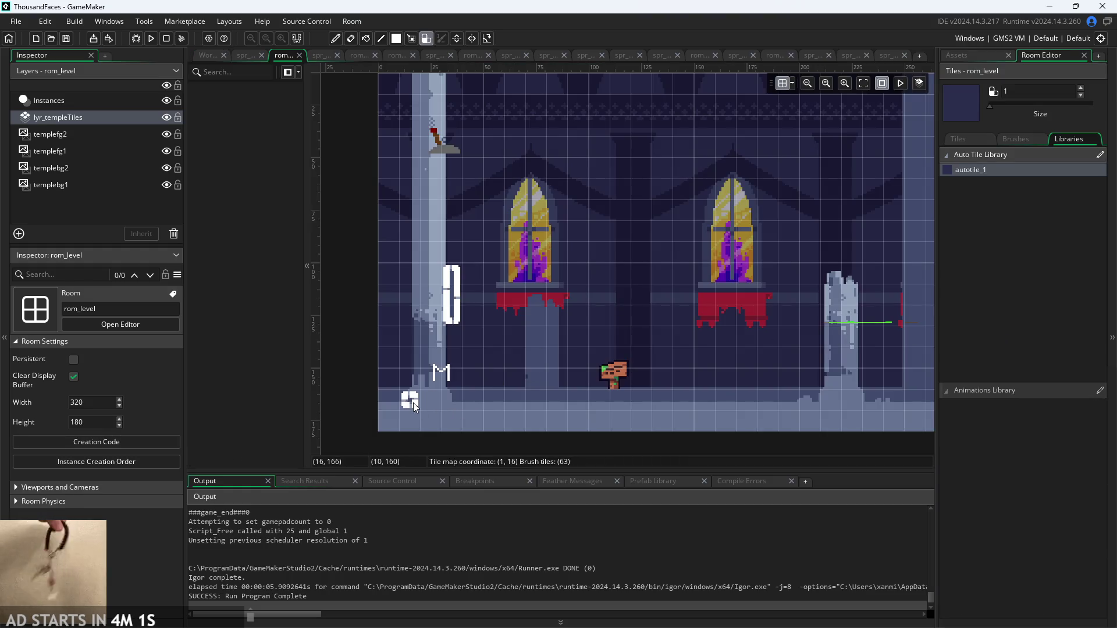
Paint a floor-to-wall run, a cross junction, a hook shape and a rightward upper extension
{"action": "mouse_move", "coordinate": [489, 403]}
{"action": "left_mouse_down"}
{"action": "mouse_move", "coordinate": [576, 404]}
{"action": "mouse_move", "coordinate": [587, 287]}
{"action": "mouse_move", "coordinate": [646, 296]}
{"action": "mouse_move", "coordinate": [528, 293]}
{"action": "mouse_move", "coordinate": [565, 281]}
{"action": "left_mouse_up"}
{"action": "left_click", "coordinate": [536, 313]}
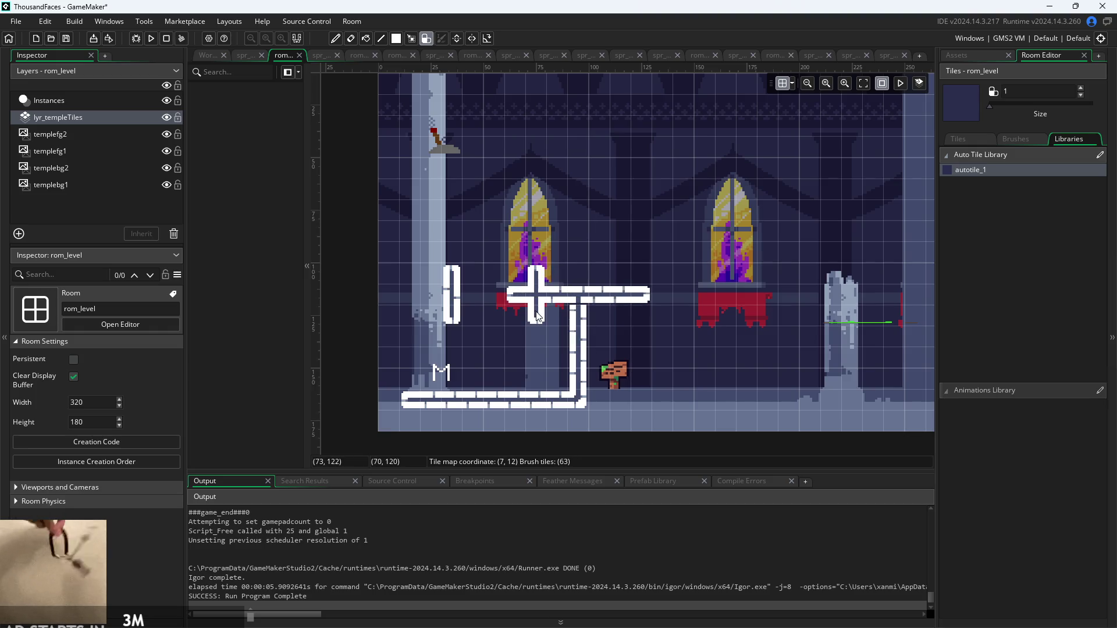
{"action": "mouse_move", "coordinate": [489, 362]}
{"action": "left_mouse_down"}
{"action": "mouse_move", "coordinate": [517, 356]}
{"action": "mouse_move", "coordinate": [517, 384]}
{"action": "left_mouse_up"}
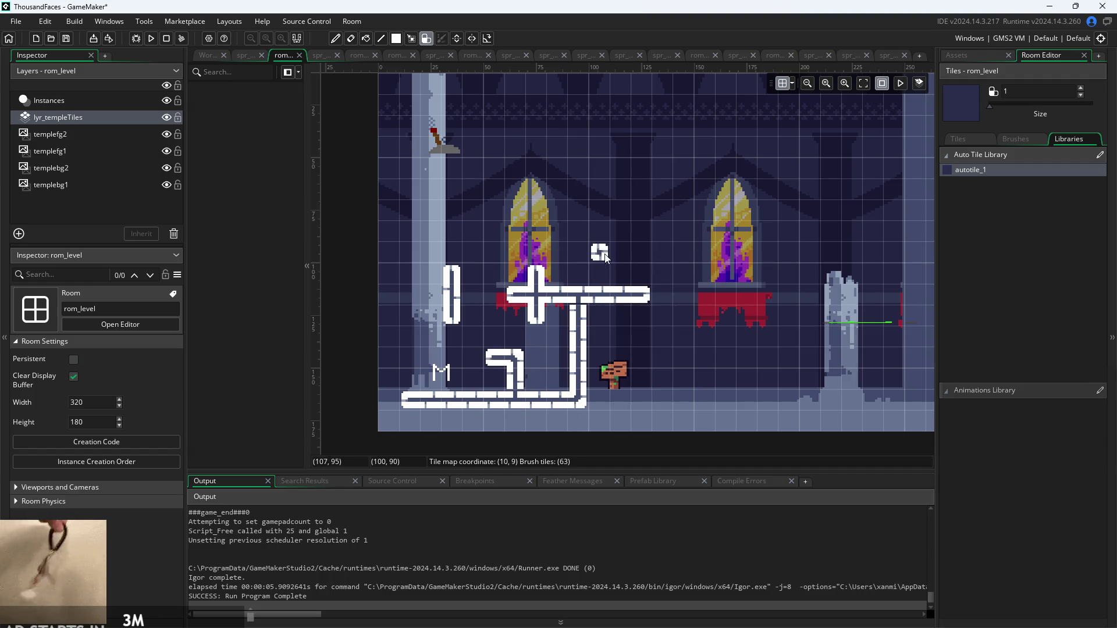
{"action": "mouse_move", "coordinate": [649, 297]}
{"action": "left_mouse_down"}
{"action": "mouse_move", "coordinate": [754, 298]}
{"action": "mouse_move", "coordinate": [749, 385]}
{"action": "left_mouse_up"}
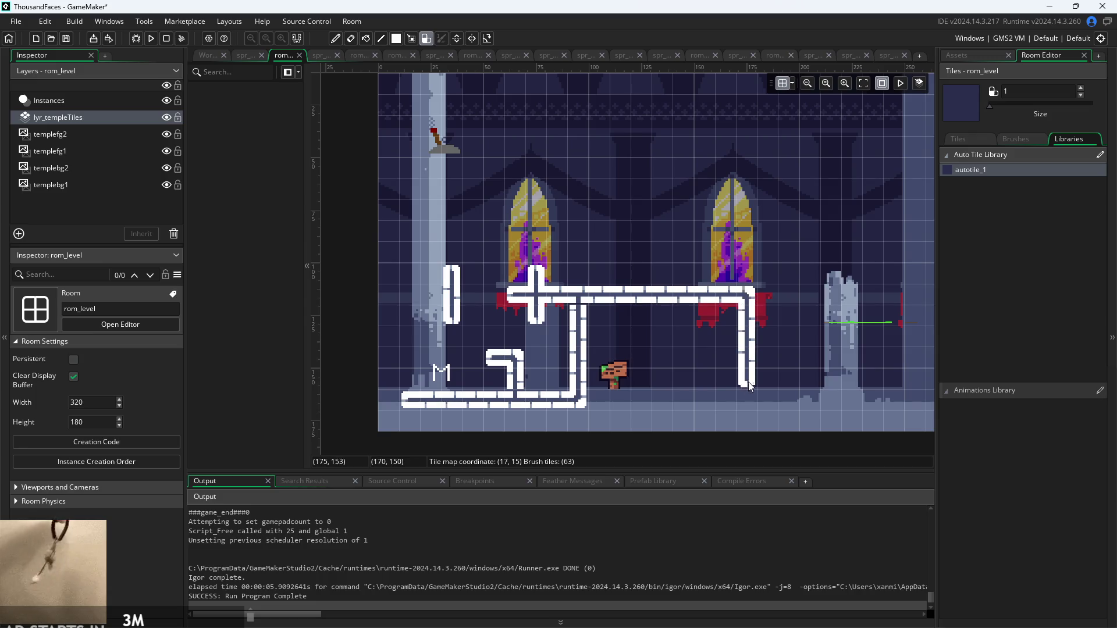
{"action": "left_click", "coordinate": [716, 394]}
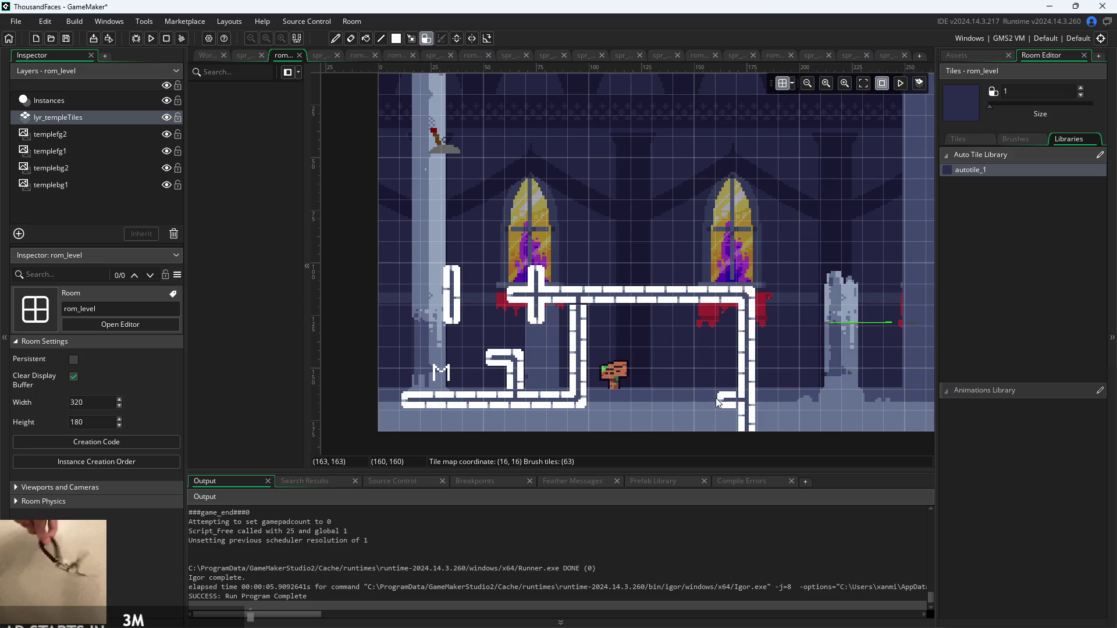
Erase part of the right vertical run, extend the runs rightward, then return to the script workspace
{"action": "right_click", "coordinate": [752, 389]}
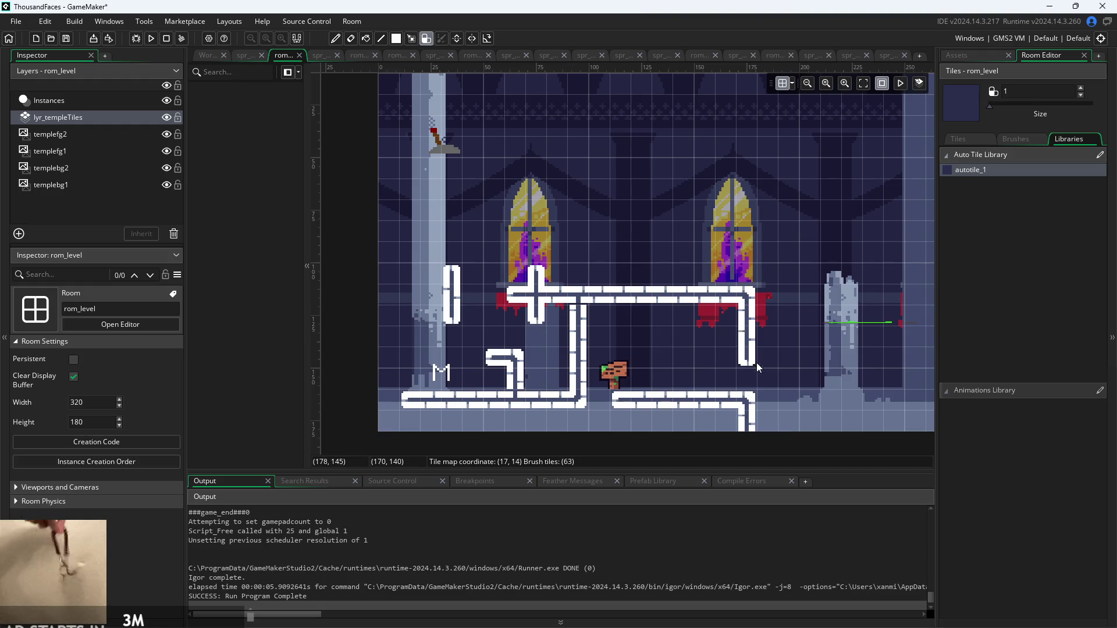
{"action": "left_click", "coordinate": [785, 400]}
{"action": "left_click", "coordinate": [762, 302]}
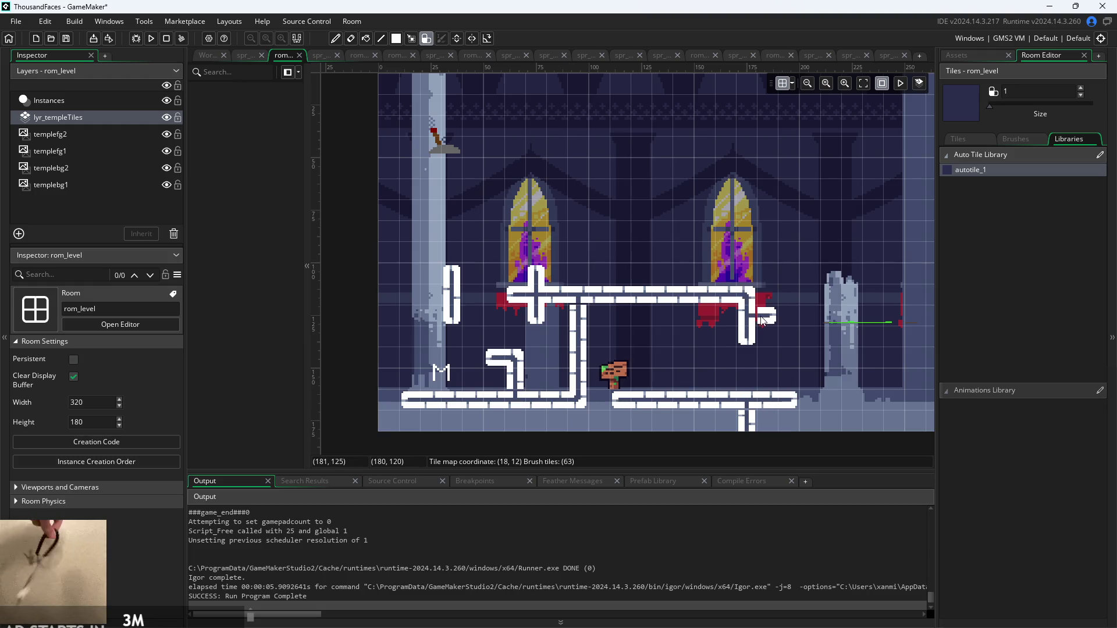
{"action": "mouse_move", "coordinate": [795, 301]}
{"action": "left_mouse_down"}
{"action": "mouse_move", "coordinate": [792, 340]}
{"action": "mouse_move", "coordinate": [815, 237]}
{"action": "left_mouse_up"}
{"action": "left_click", "coordinate": [208, 56]}
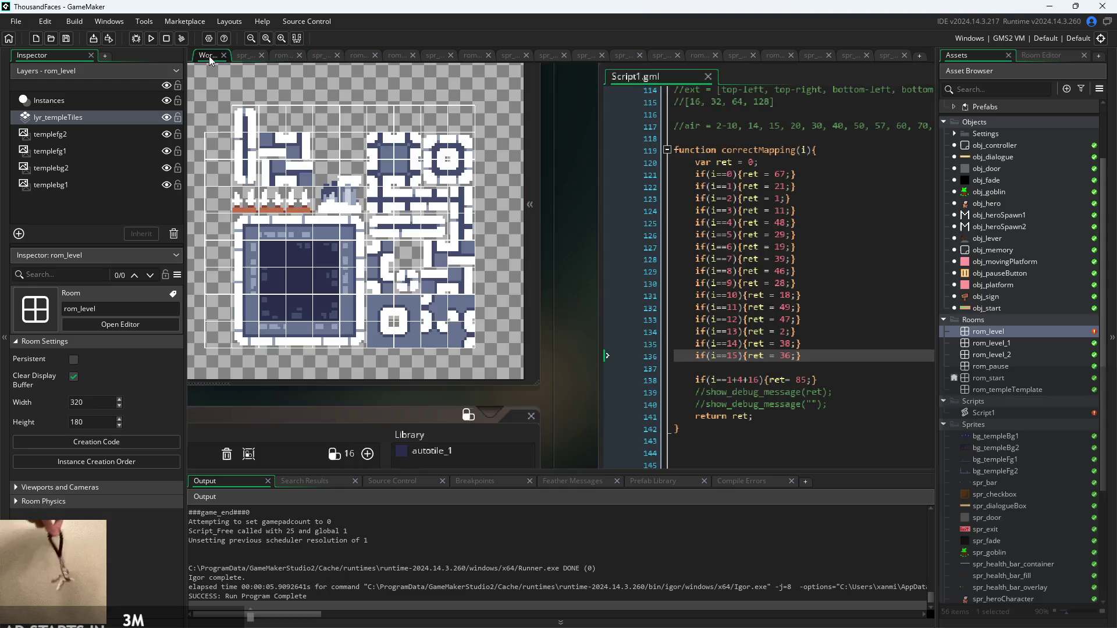
{"action": "left_click_drag", "start_coordinate": [564, 242], "coordinate": [591, 245]}
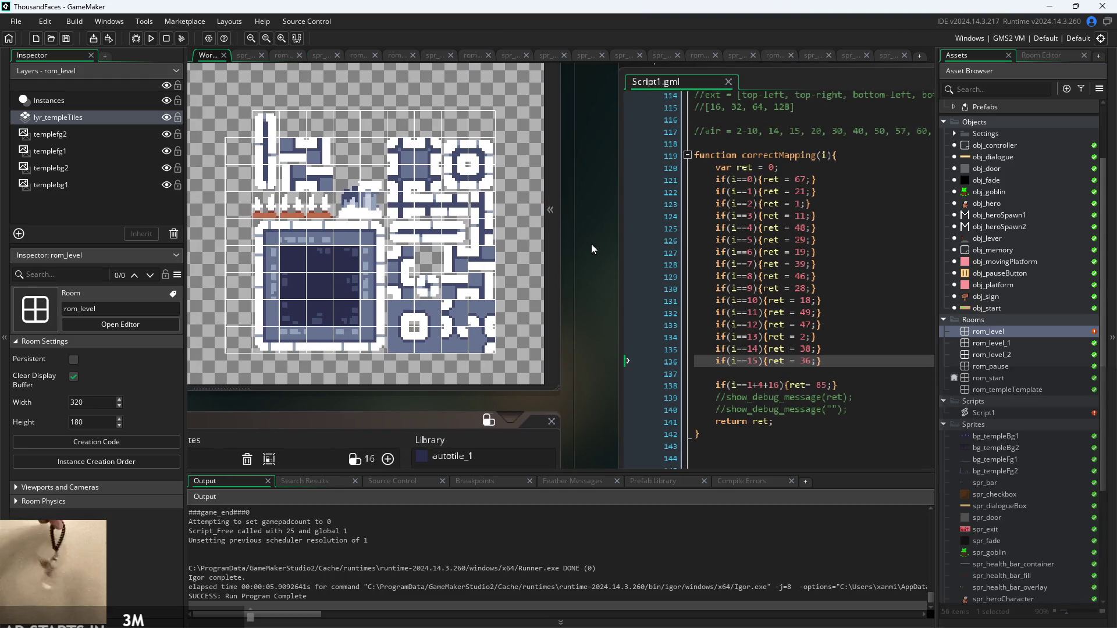
Run the game from the title screen to check the temple tile joins, then quit with Esc
{"action": "left_click", "coordinate": [151, 37]}
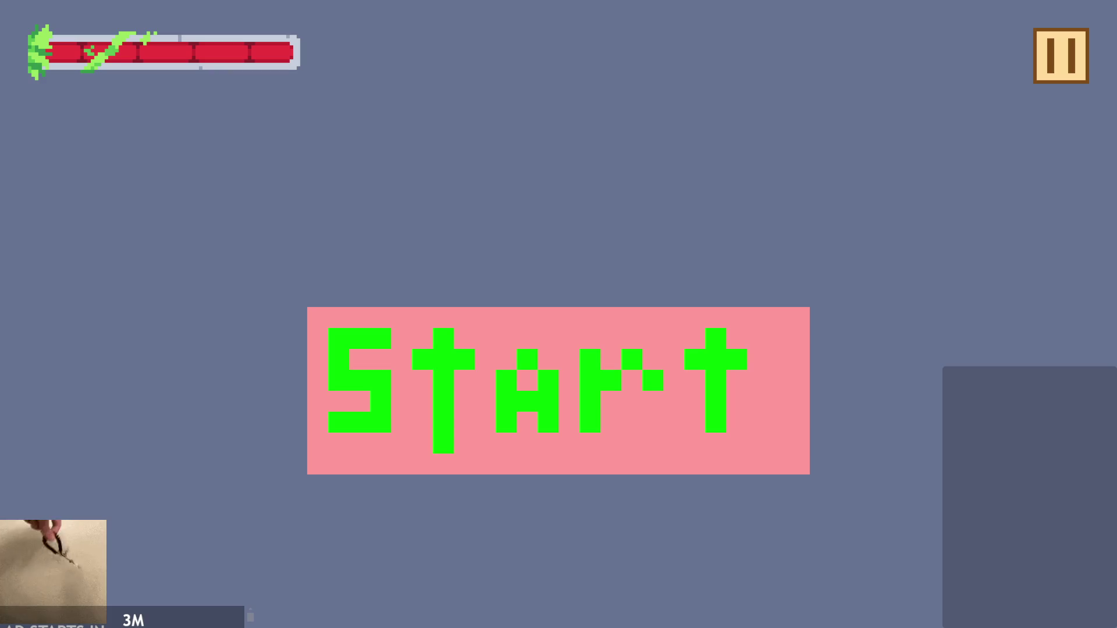
{"action": "left_click", "coordinate": [607, 336]}
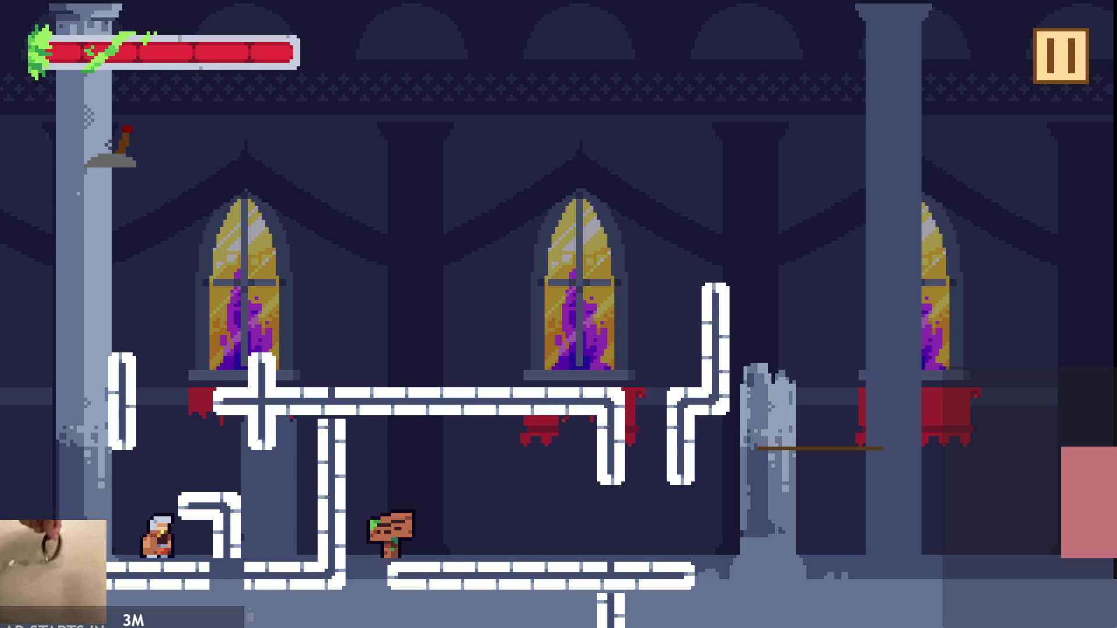
{"action": "key", "text": "Escape"}
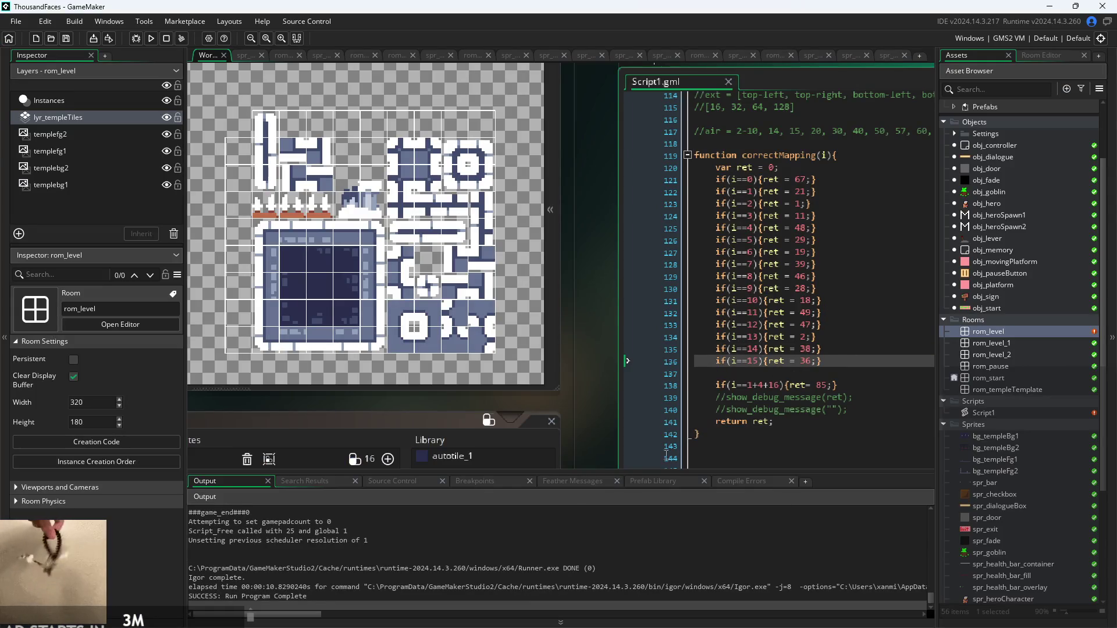
{"action": "scroll", "coordinate": [494, 545], "scroll_direction": "up", "scroll_amount": 10}
{"action": "scroll", "coordinate": [494, 546], "scroll_direction": "up", "scroll_amount": 5}
{"action": "scroll", "coordinate": [460, 588], "scroll_direction": "up", "scroll_amount": 5}
{"action": "scroll", "coordinate": [456, 600], "scroll_direction": "down", "scroll_amount": 5}
{"action": "scroll", "coordinate": [342, 578], "scroll_direction": "down", "scroll_amount": 10}
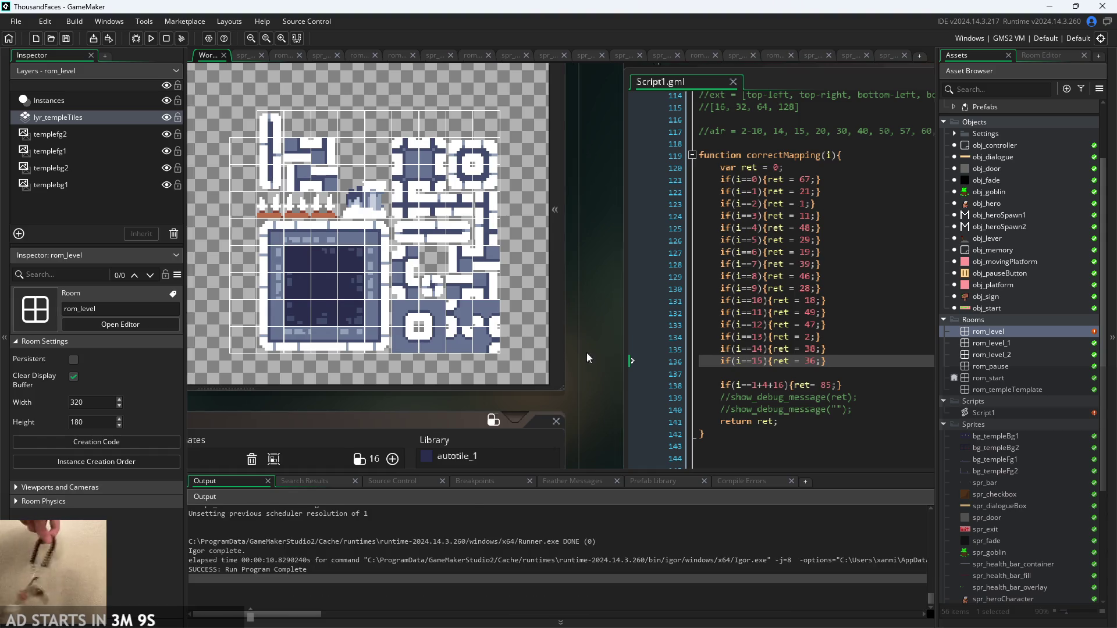
{"action": "scroll", "coordinate": [587, 358], "scroll_direction": "left", "scroll_amount": 1}
{"action": "scroll", "coordinate": [599, 369], "scroll_direction": "left", "scroll_amount": 1}
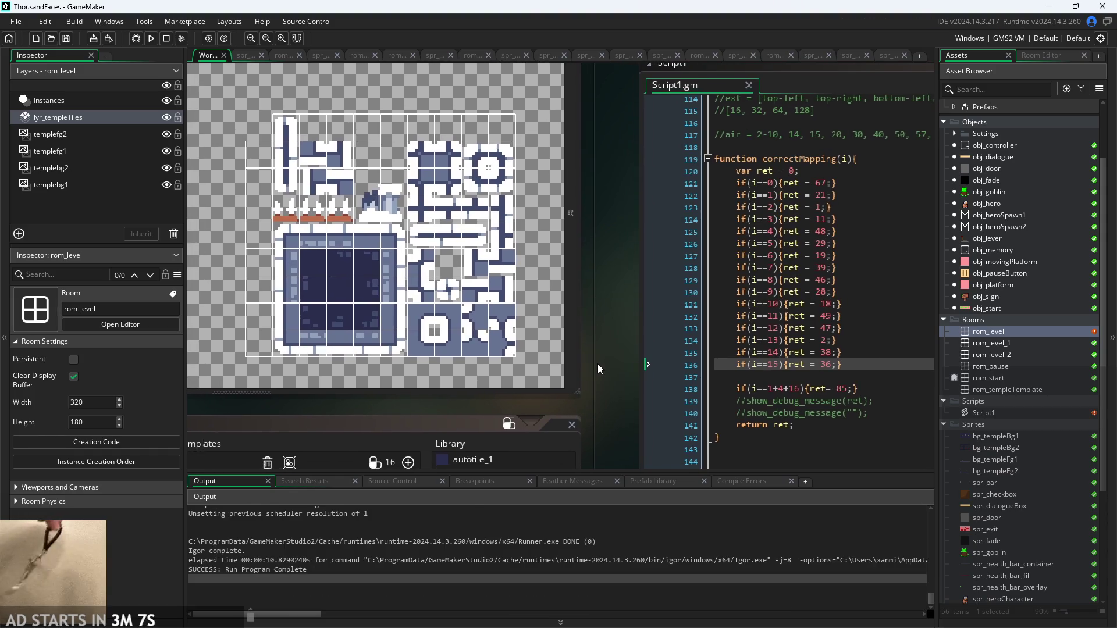
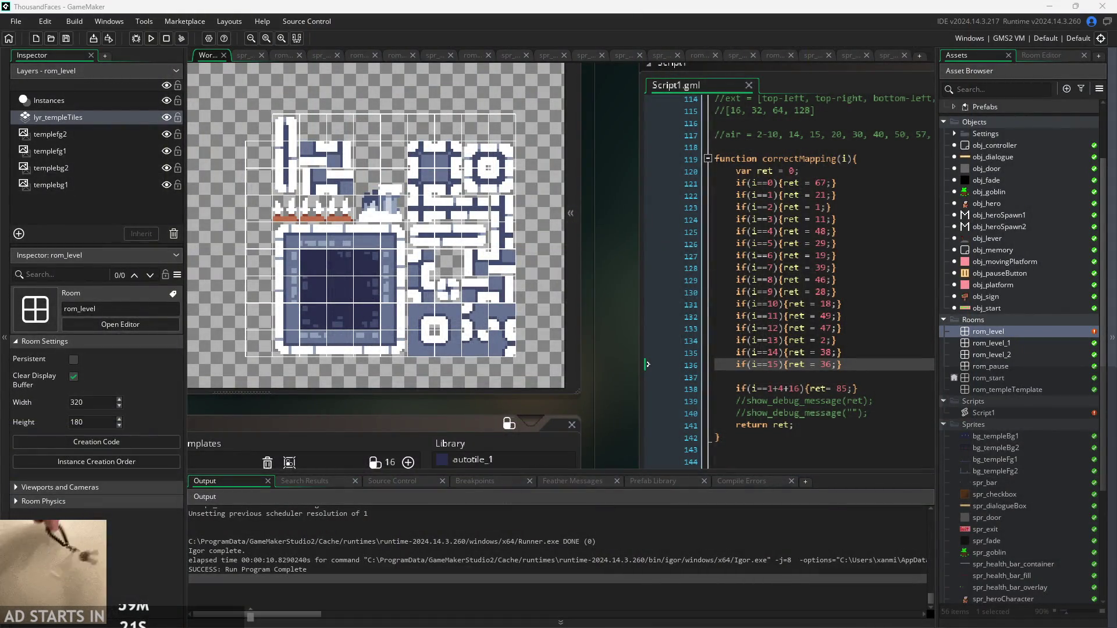
Insert a blank line after var ret = 0 in correctMapping
{"action": "scroll", "coordinate": [544, 344], "scroll_direction": "down", "scroll_amount": 3, "text": "ctrl"}
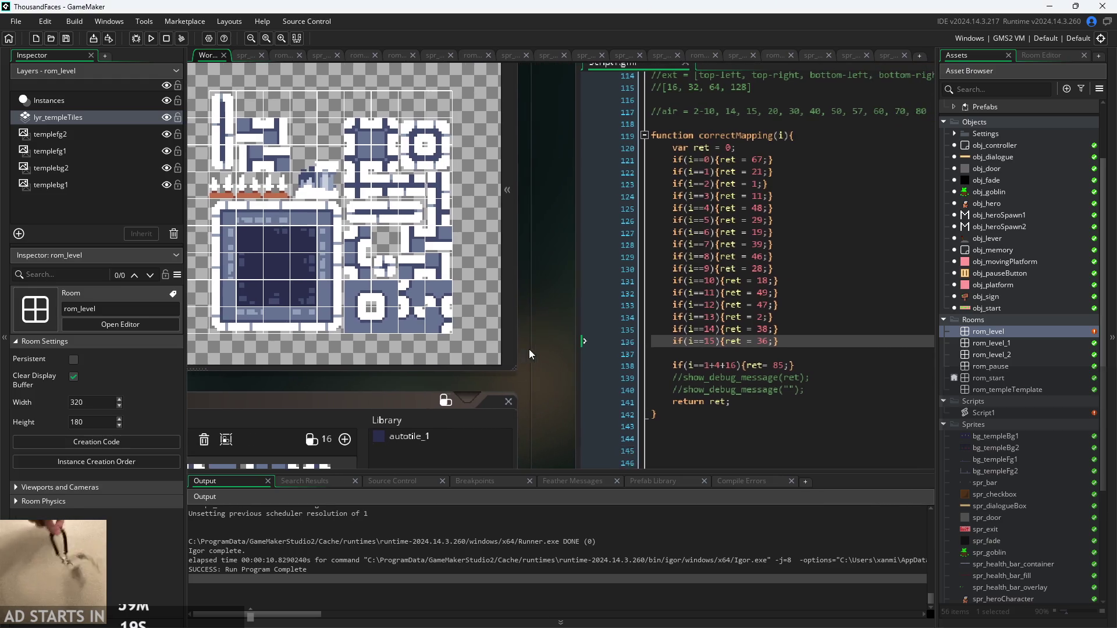
{"action": "scroll", "coordinate": [427, 348], "scroll_direction": "up", "scroll_amount": 3, "text": "ctrl"}
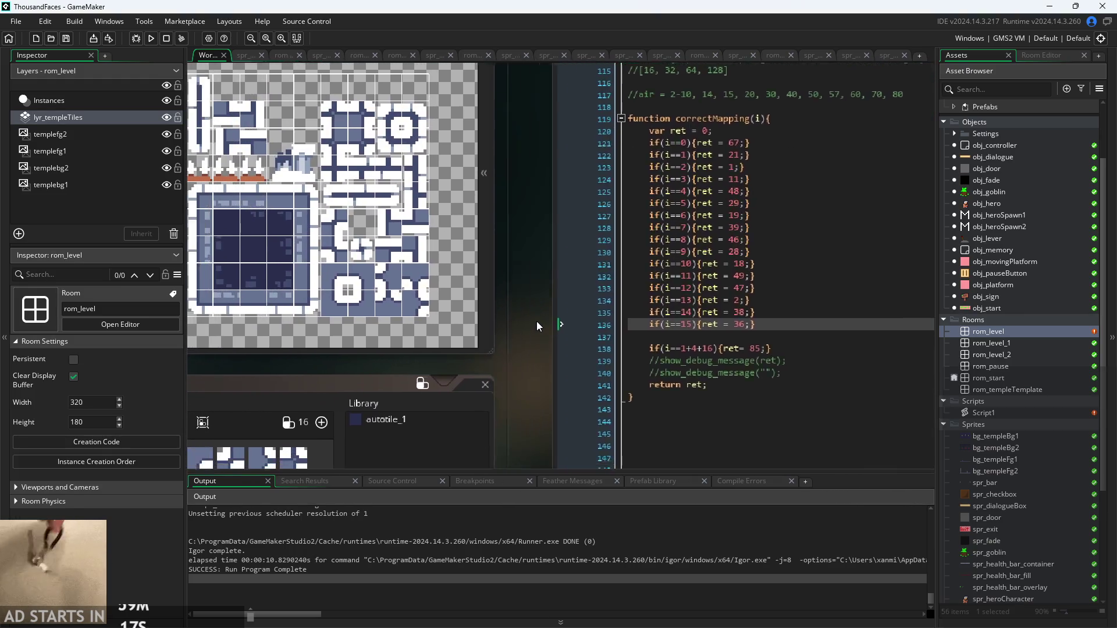
{"action": "mouse_move", "coordinate": [575, 389]}
{"action": "left_mouse_down"}
{"action": "mouse_move", "coordinate": [585, 382]}
{"action": "mouse_move", "coordinate": [568, 366]}
{"action": "mouse_move", "coordinate": [530, 369]}
{"action": "left_mouse_up"}
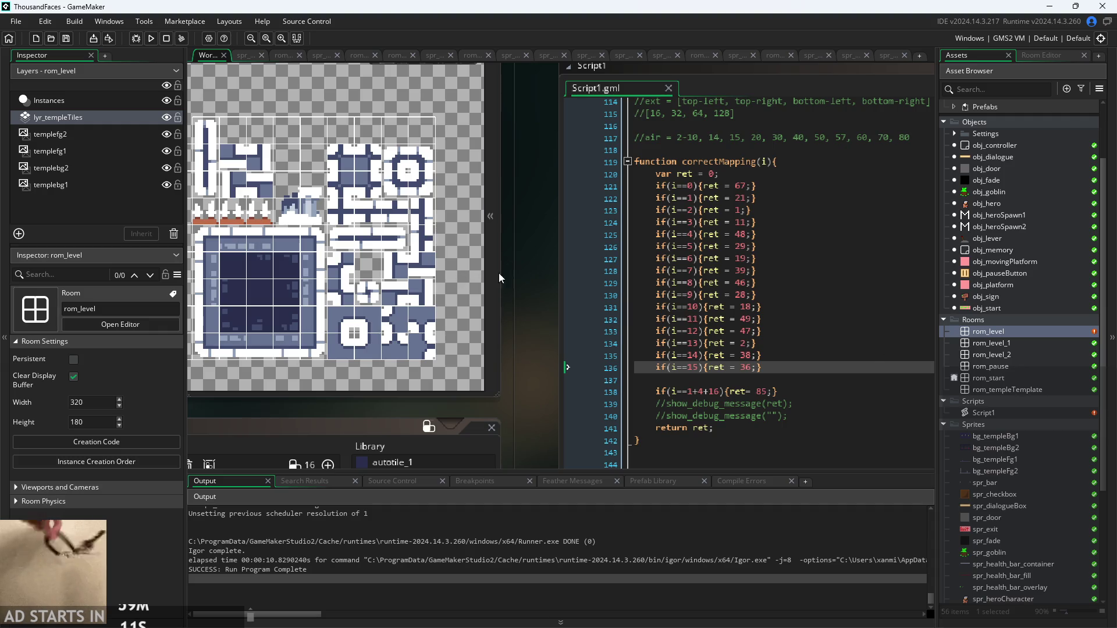
{"action": "left_click_drag", "start_coordinate": [514, 276], "coordinate": [532, 288]}
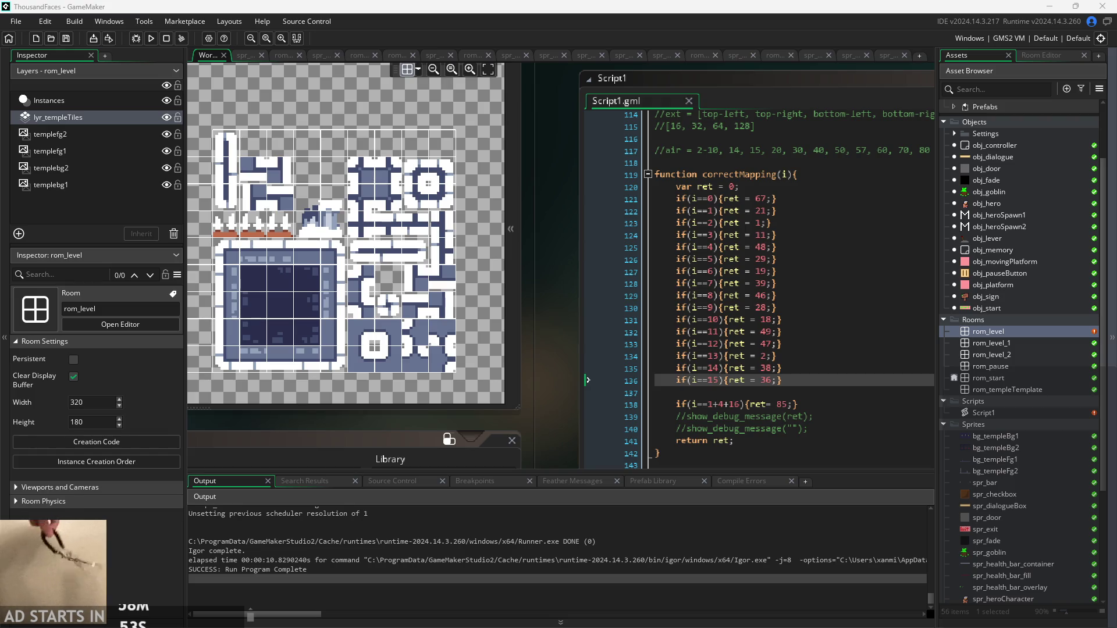
{"action": "scroll", "coordinate": [511, 326], "scroll_direction": "up", "scroll_amount": 2}
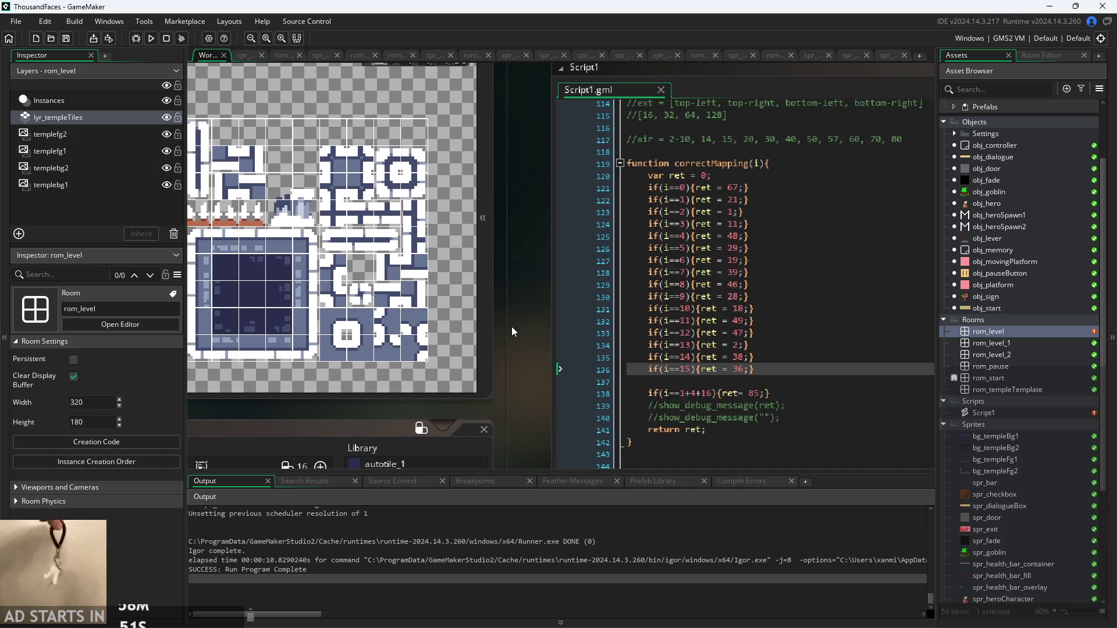
{"action": "mouse_move", "coordinate": [511, 326]}
{"action": "left_mouse_down"}
{"action": "mouse_move", "coordinate": [254, 296]}
{"action": "mouse_move", "coordinate": [241, 331]}
{"action": "left_mouse_up"}
{"action": "scroll", "coordinate": [262, 340], "scroll_direction": "down", "scroll_amount": 3}
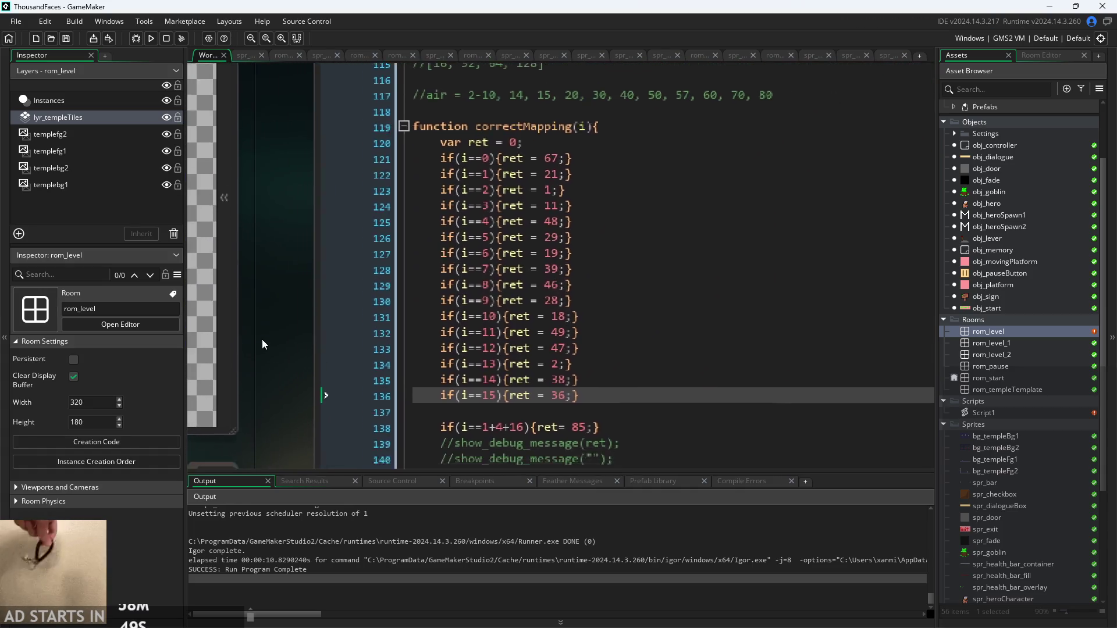
{"action": "left_click", "coordinate": [526, 144]}
{"action": "key", "text": "Return"}
Remove the blank line so the 1+4+16 check sits directly under the i==15 check
{"action": "left_click", "coordinate": [588, 392]}
{"action": "left_click", "coordinate": [593, 405]}
{"action": "left_click", "coordinate": [590, 379]}
{"action": "left_click", "coordinate": [599, 406]}
{"action": "left_click", "coordinate": [613, 391]}
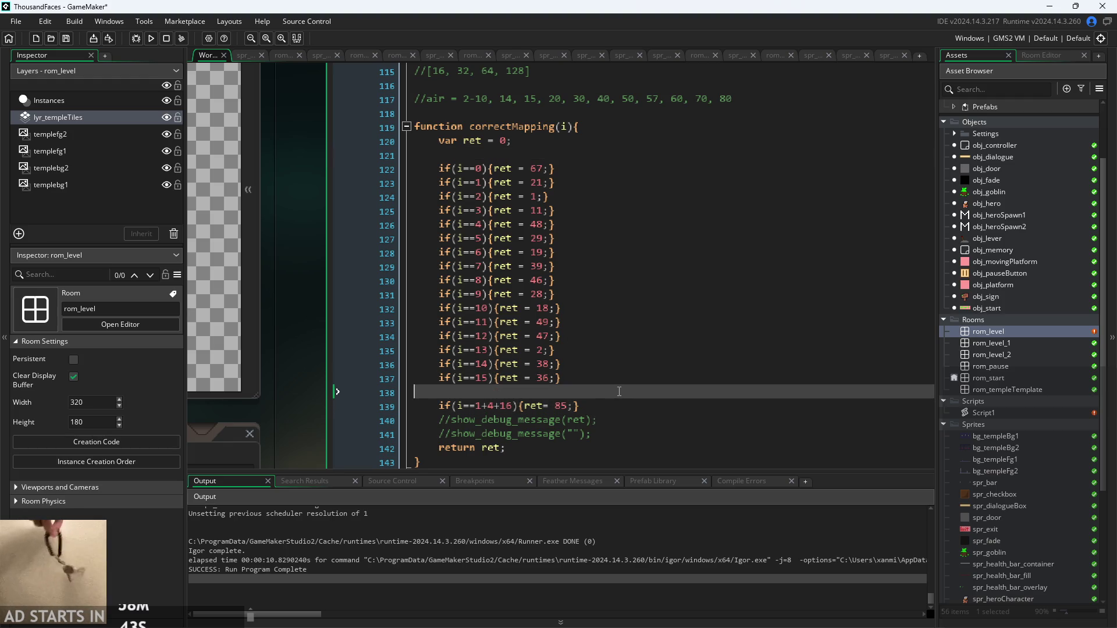
{"action": "key", "text": "BackSpace"}
{"action": "left_click", "coordinate": [528, 379]}
{"action": "left_click", "coordinate": [503, 393]}
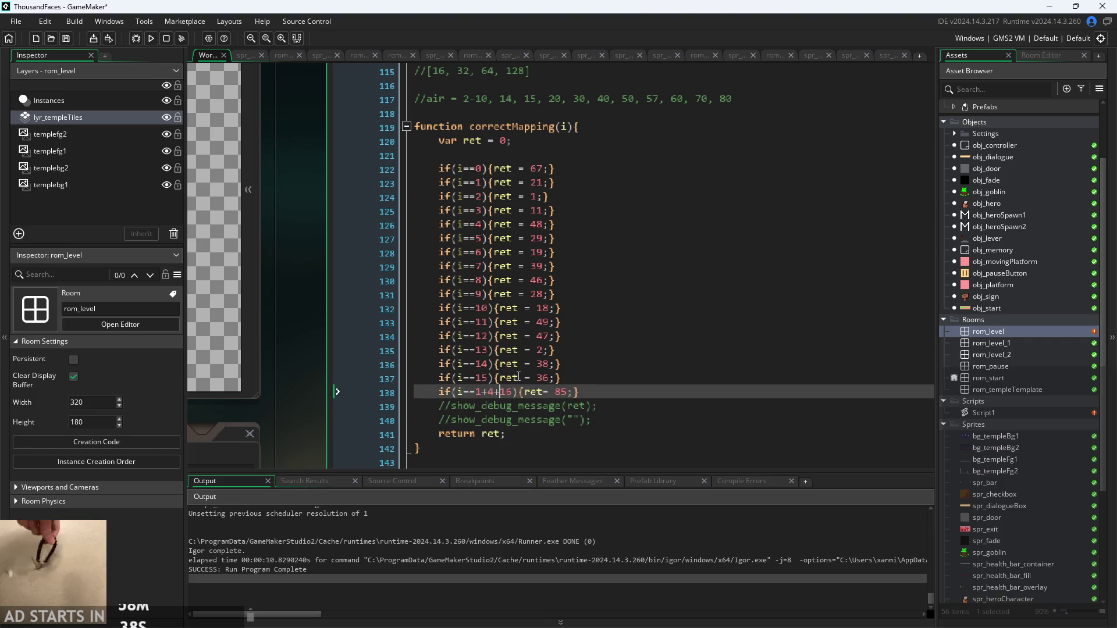
{"action": "key", "text": "Right"}
{"action": "key", "text": "Right"}
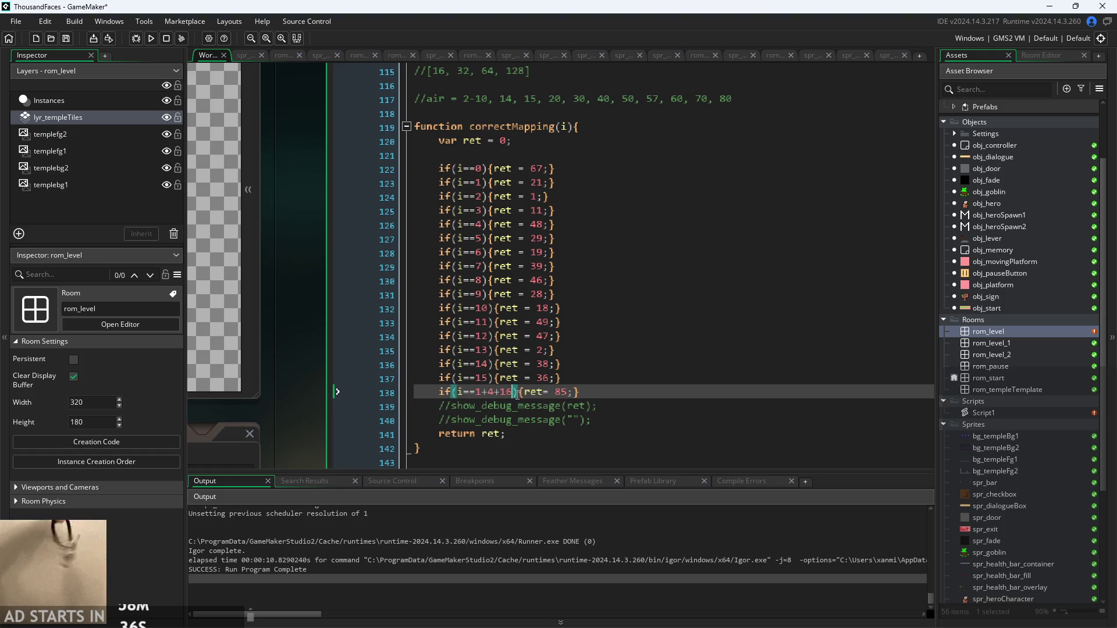
{"action": "type", "text": ")"}
{"action": "scroll", "coordinate": [511, 398], "scroll_direction": "up", "scroll_amount": 2}
{"action": "scroll", "coordinate": [509, 399], "scroll_direction": "down", "scroll_amount": 2}
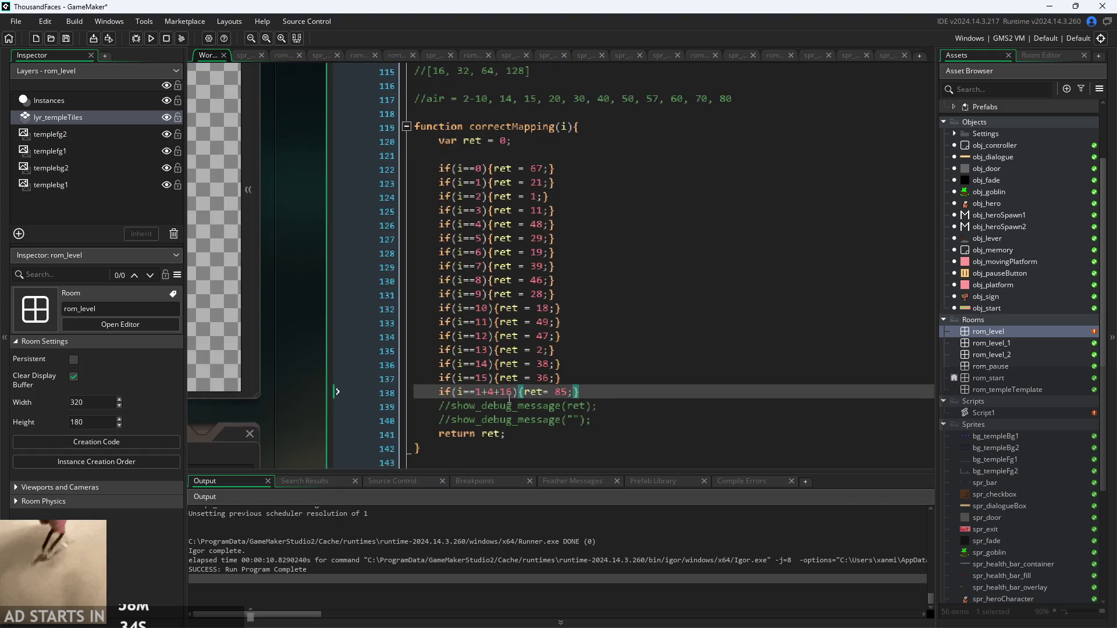
{"action": "left_click", "coordinate": [576, 377]}
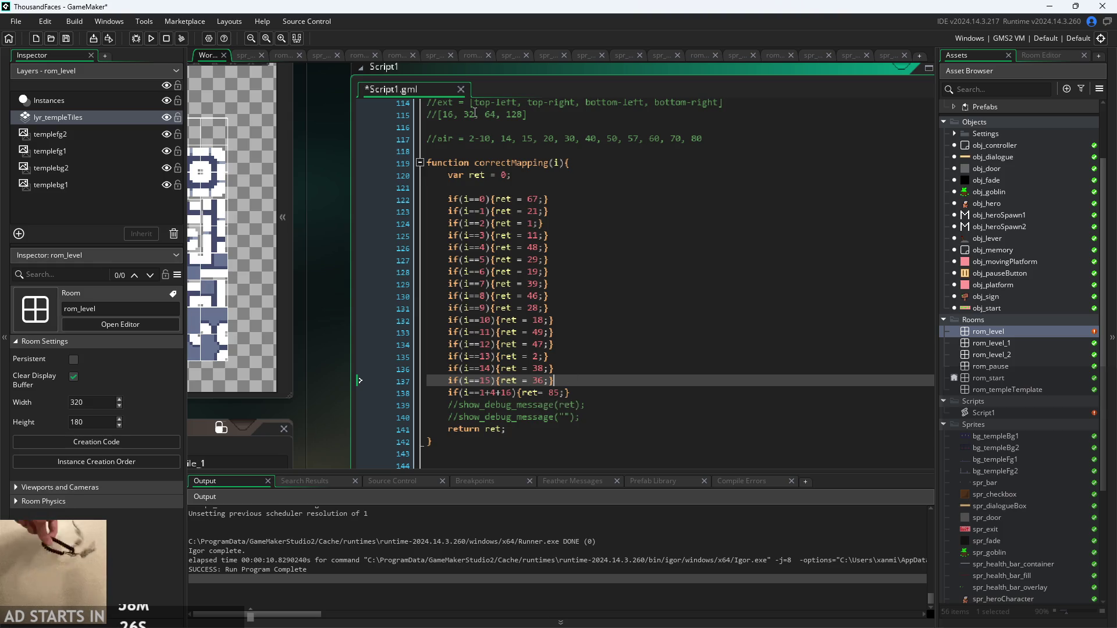
{"action": "scroll", "coordinate": [522, 241], "scroll_direction": "up", "scroll_amount": 1}
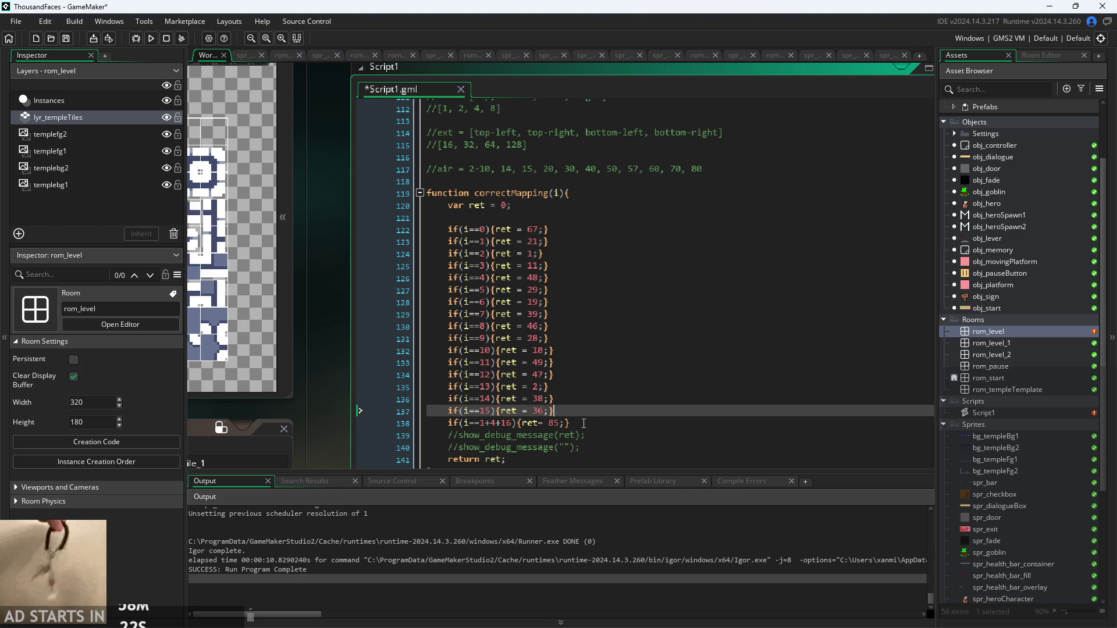
{"action": "key", "text": "Return"}
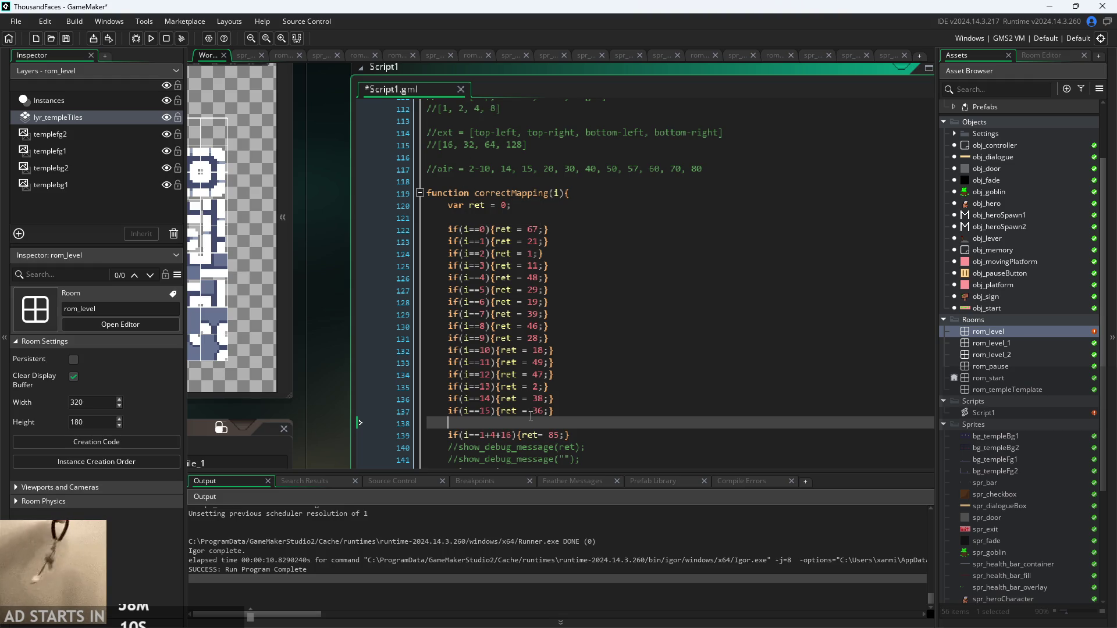
{"action": "key", "text": "BackSpace"}
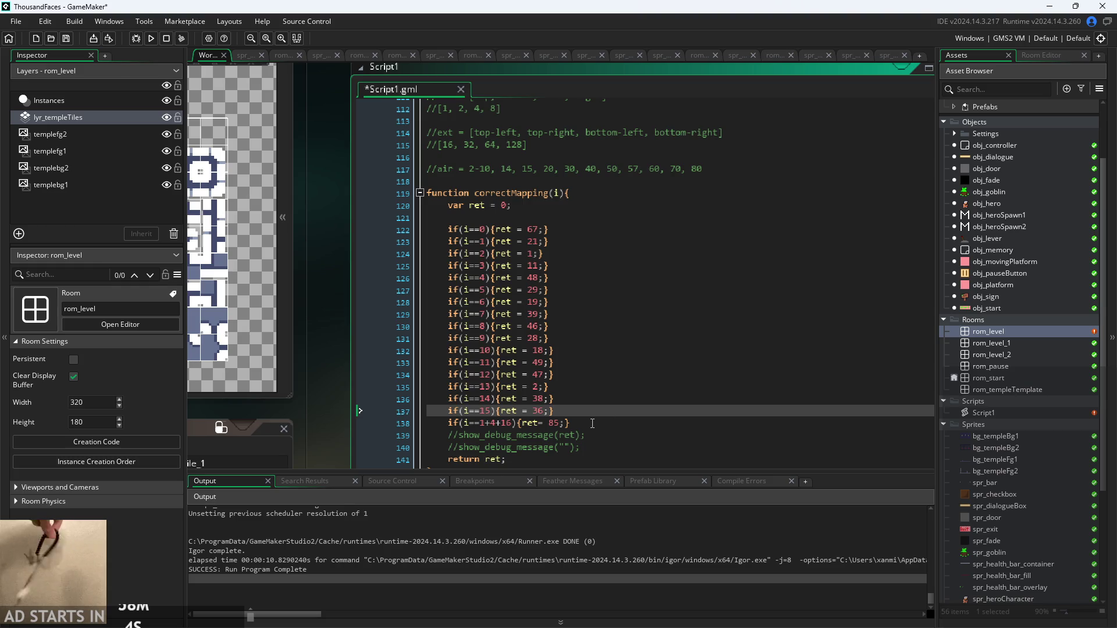
{"action": "left_click", "coordinate": [596, 419]}
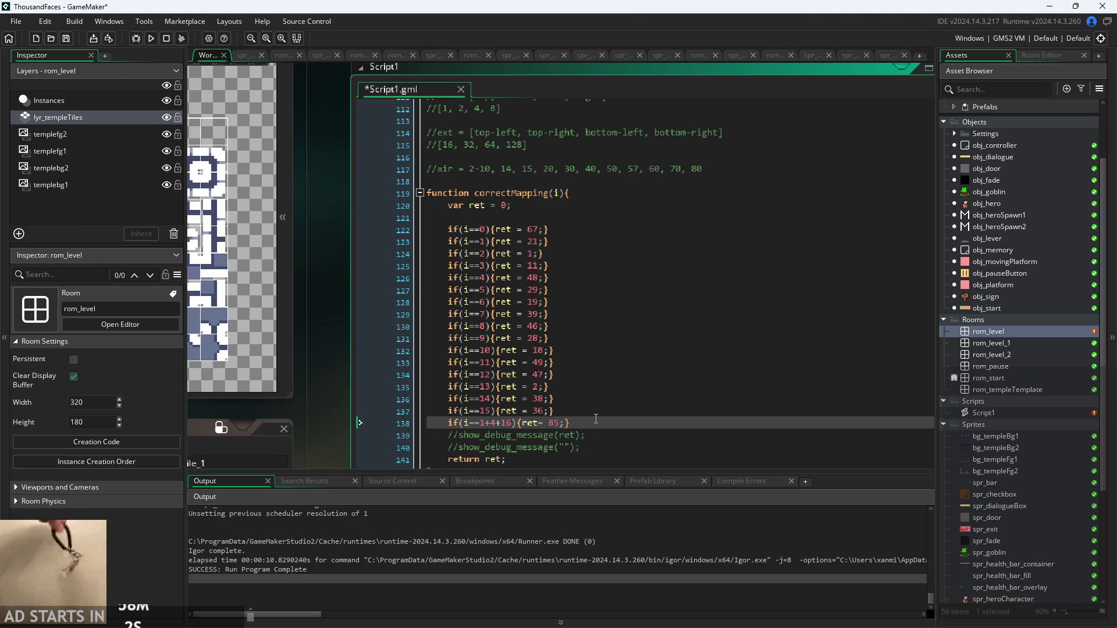
Save Script1 with the correctMapping edits
{"action": "mouse_move", "coordinate": [296, 328]}
{"action": "left_mouse_down"}
{"action": "mouse_move", "coordinate": [659, 348]}
{"action": "mouse_move", "coordinate": [462, 322]}
{"action": "mouse_move", "coordinate": [530, 310]}
{"action": "mouse_move", "coordinate": [593, 380]}
{"action": "mouse_move", "coordinate": [501, 381]}
{"action": "left_mouse_up"}
{"action": "key", "text": "ctrl+s"}
{"action": "scroll", "coordinate": [658, 348], "scroll_direction": "up", "scroll_amount": 2}
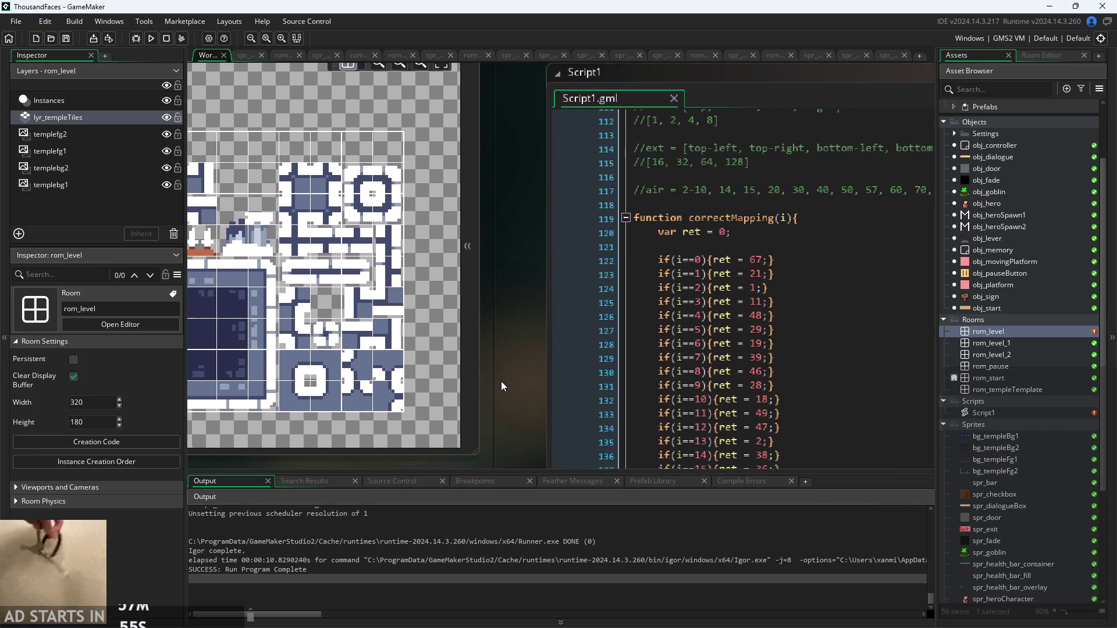
Delete the show_debug_message(correctMapping(finind)); line near line 102 of the tile-setting loop
{"action": "left_click", "coordinate": [372, 245]}
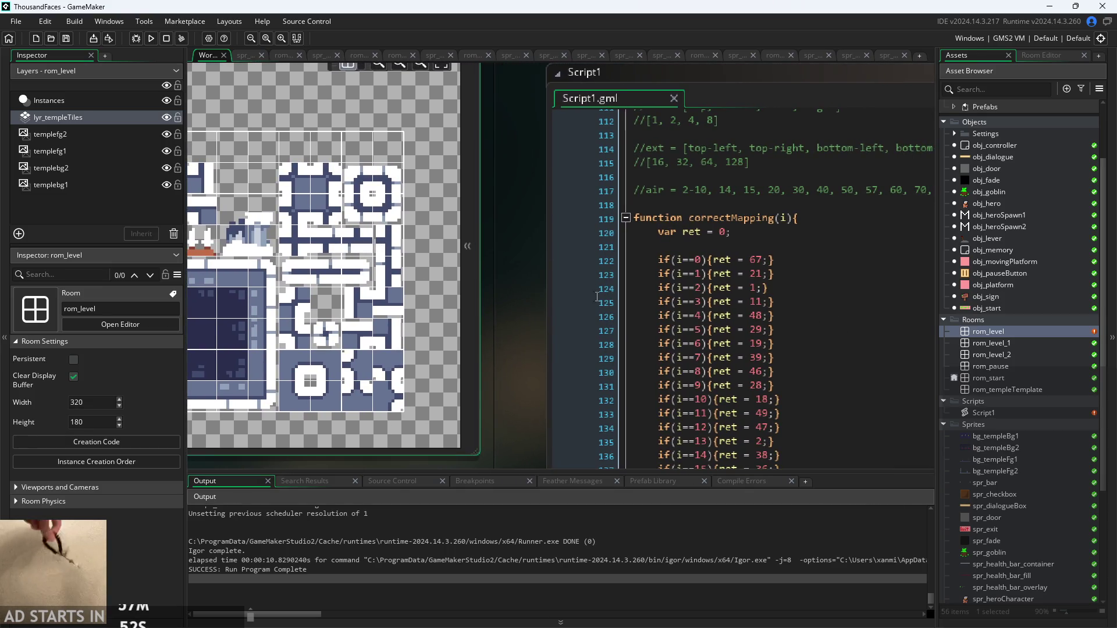
{"action": "left_click_drag", "start_coordinate": [484, 236], "coordinate": [617, 227]}
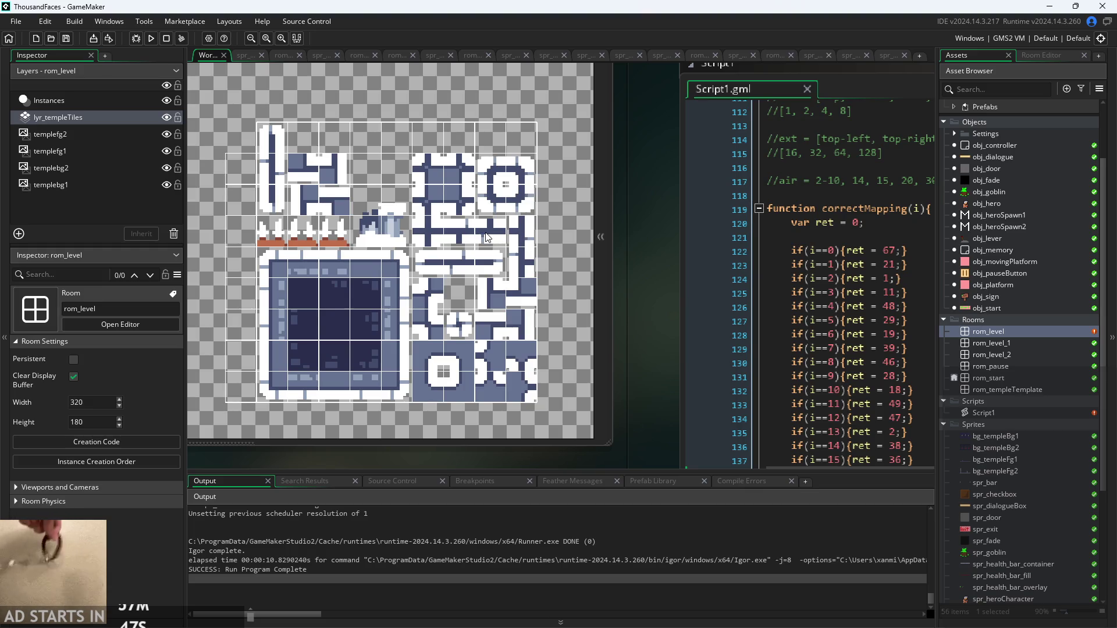
{"action": "left_click", "coordinate": [836, 361]}
{"action": "left_click", "coordinate": [835, 348]}
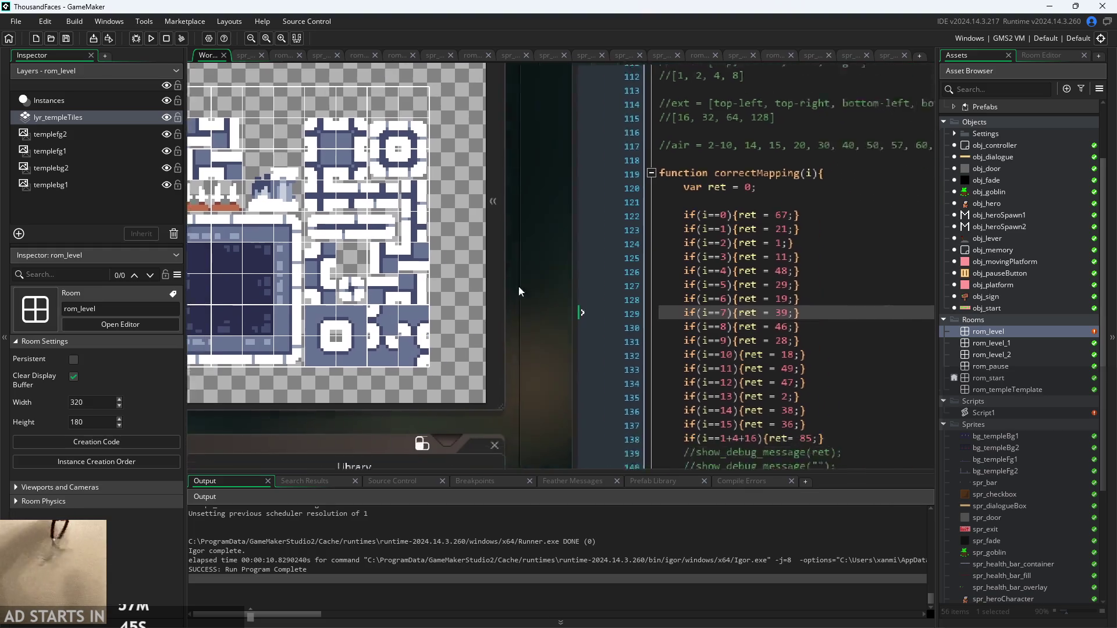
{"action": "scroll", "coordinate": [317, 545], "scroll_direction": "up", "scroll_amount": 2}
{"action": "scroll", "coordinate": [318, 544], "scroll_direction": "up", "scroll_amount": 10}
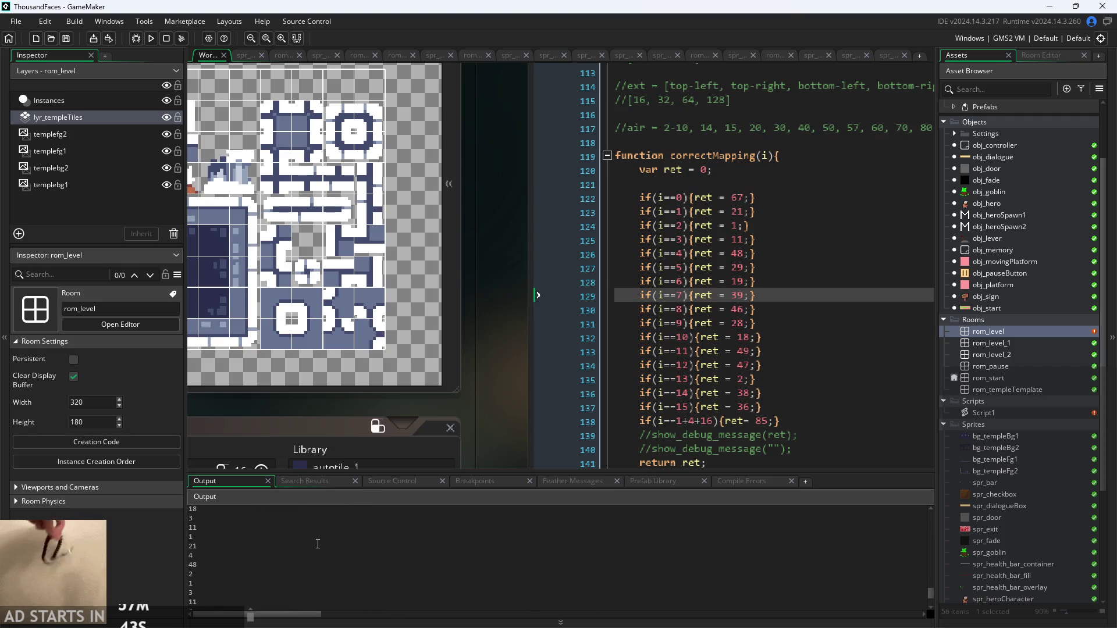
{"action": "scroll", "coordinate": [318, 544], "scroll_direction": "down", "scroll_amount": 2}
{"action": "mouse_move", "coordinate": [483, 340]}
{"action": "left_mouse_down"}
{"action": "mouse_move", "coordinate": [274, 400]}
{"action": "mouse_move", "coordinate": [265, 281]}
{"action": "left_mouse_up"}
{"action": "scroll", "coordinate": [540, 340], "scroll_direction": "up", "scroll_amount": 2}
{"action": "scroll", "coordinate": [540, 340], "scroll_direction": "up", "scroll_amount": 4}
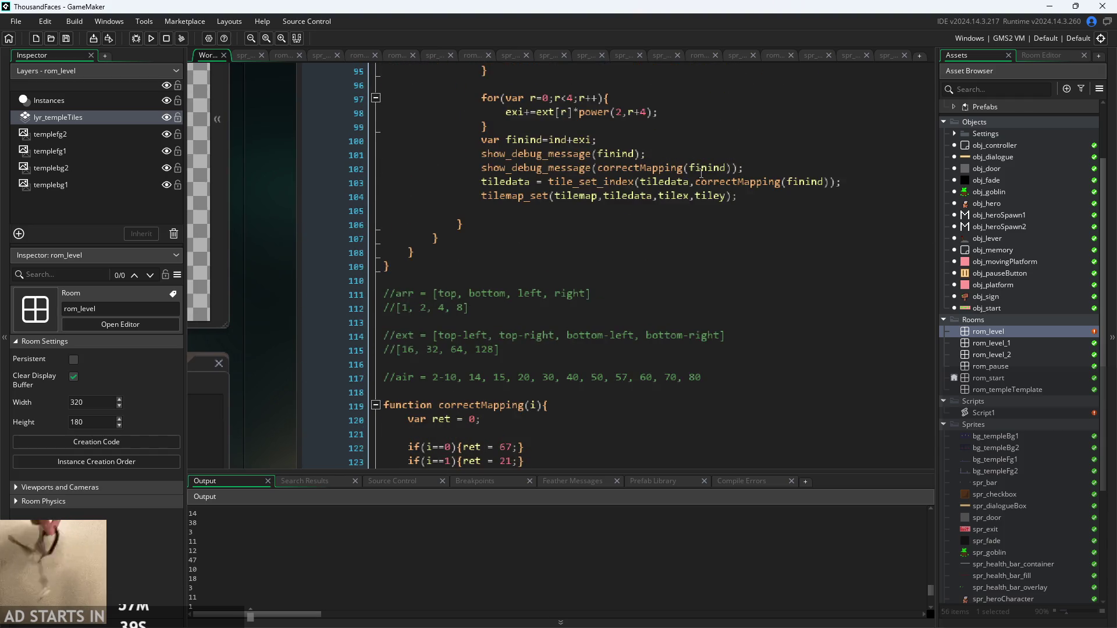
{"action": "left_click", "coordinate": [753, 169]}
{"action": "left_click_drag", "start_coordinate": [753, 169], "coordinate": [211, 186]}
{"action": "key", "text": "BackSpace"}
{"action": "scroll", "coordinate": [527, 338], "scroll_direction": "down", "scroll_amount": 6}
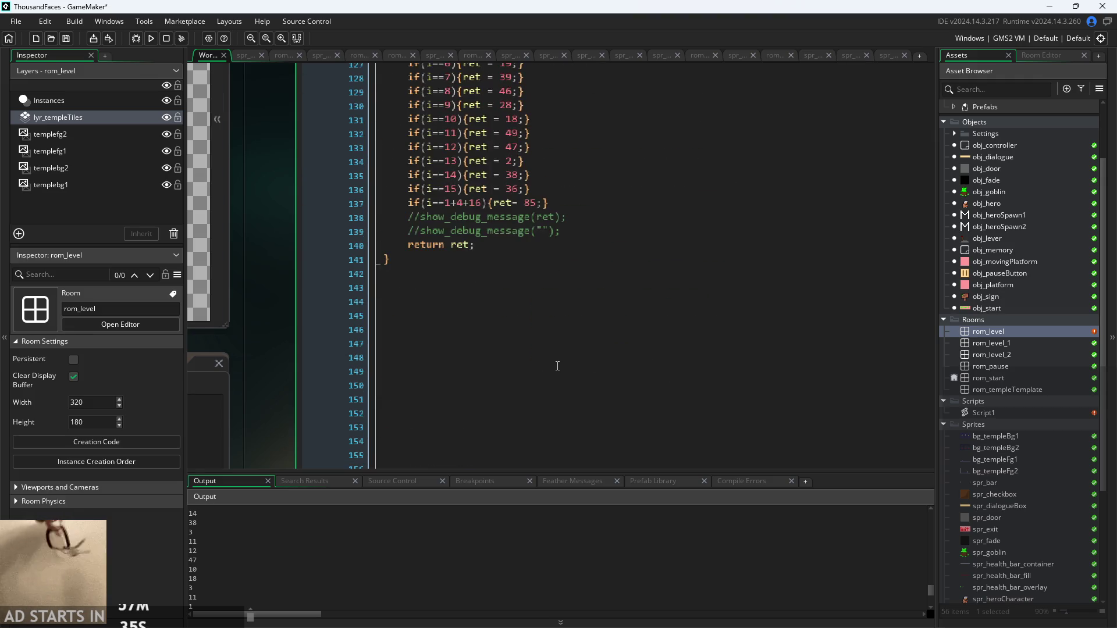
Uncomment the two show_debug_message lines in correctMapping and add blank lines around them
{"action": "left_click_drag", "start_coordinate": [563, 231], "coordinate": [197, 218]}
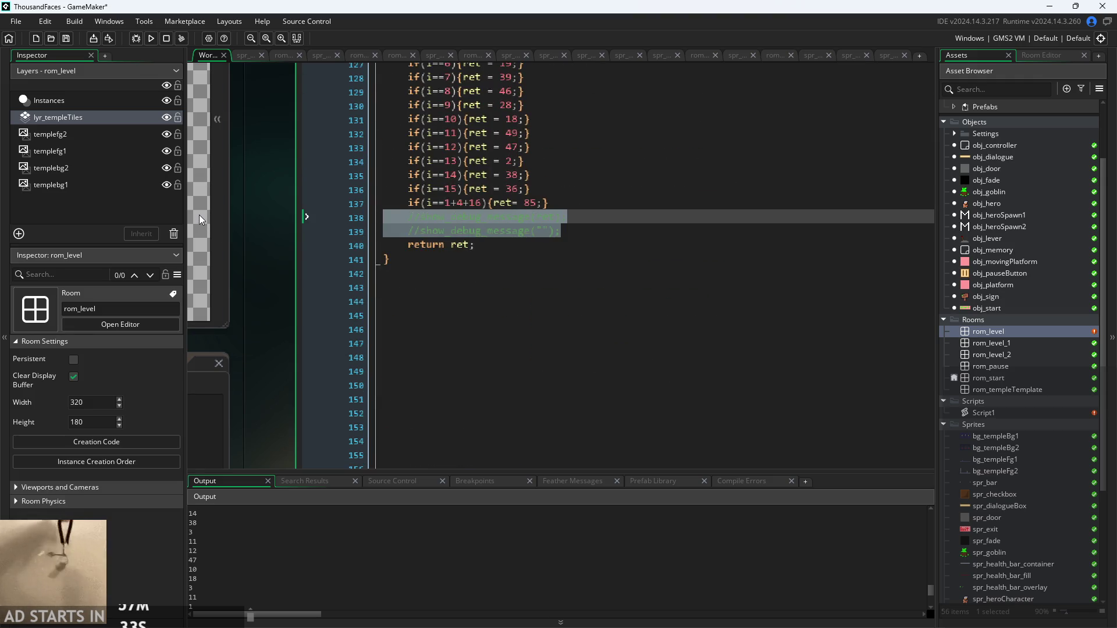
{"action": "key", "text": "ctrl+shift+k"}
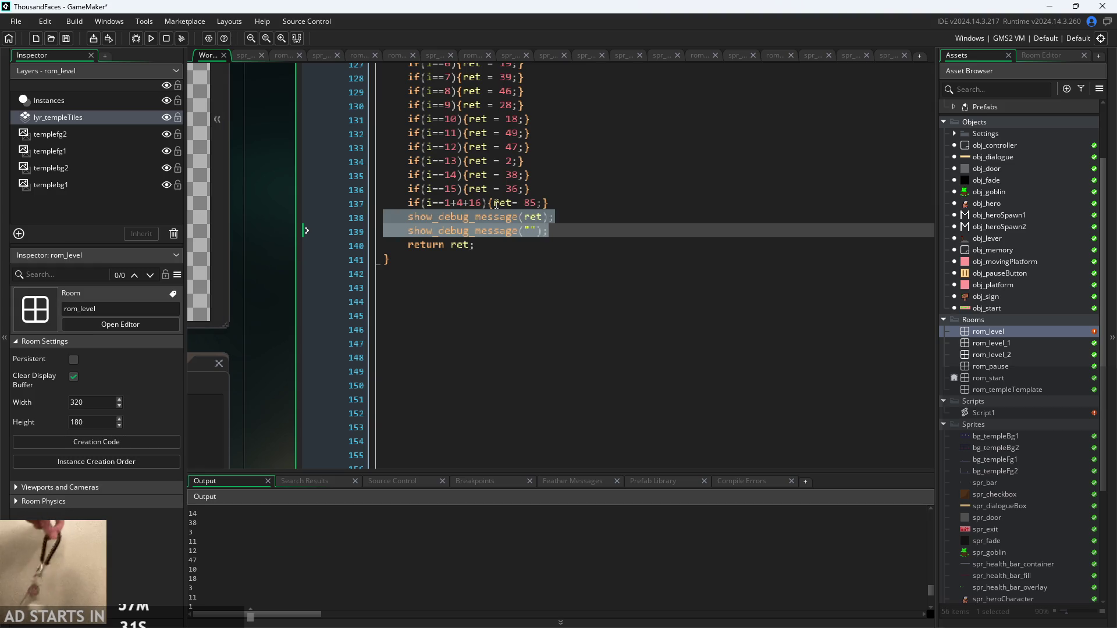
{"action": "left_click", "coordinate": [549, 202]}
{"action": "key", "text": "Return"}
{"action": "left_click", "coordinate": [549, 245]}
{"action": "key", "text": "Return"}
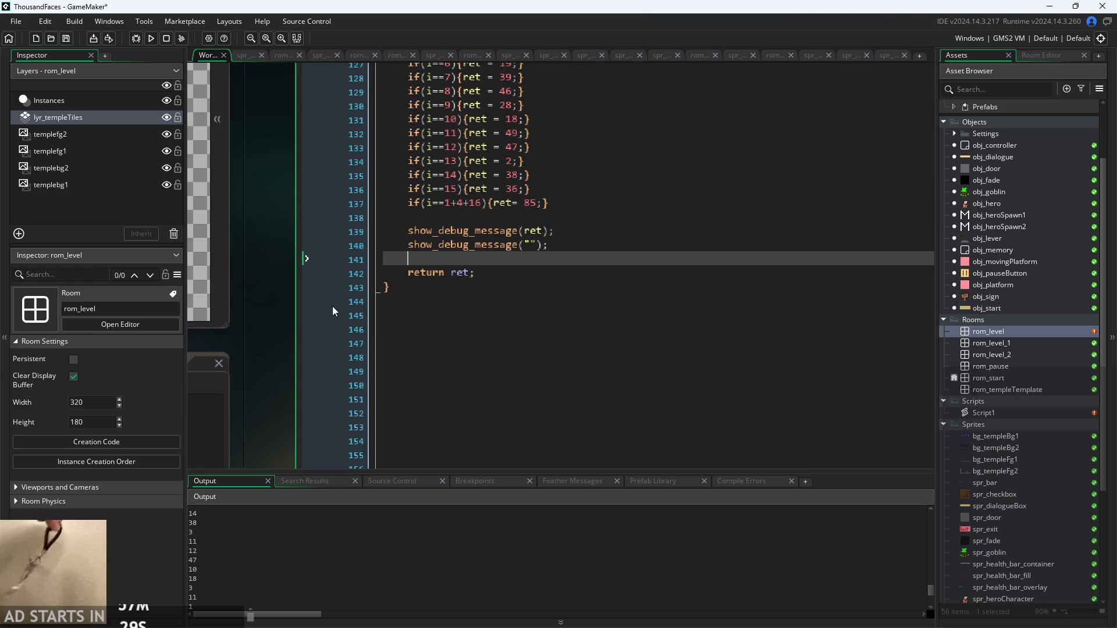
Run the game with F5 so correctMapping's return values print to the Output panel
{"action": "left_click_drag", "start_coordinate": [265, 325], "coordinate": [310, 341]}
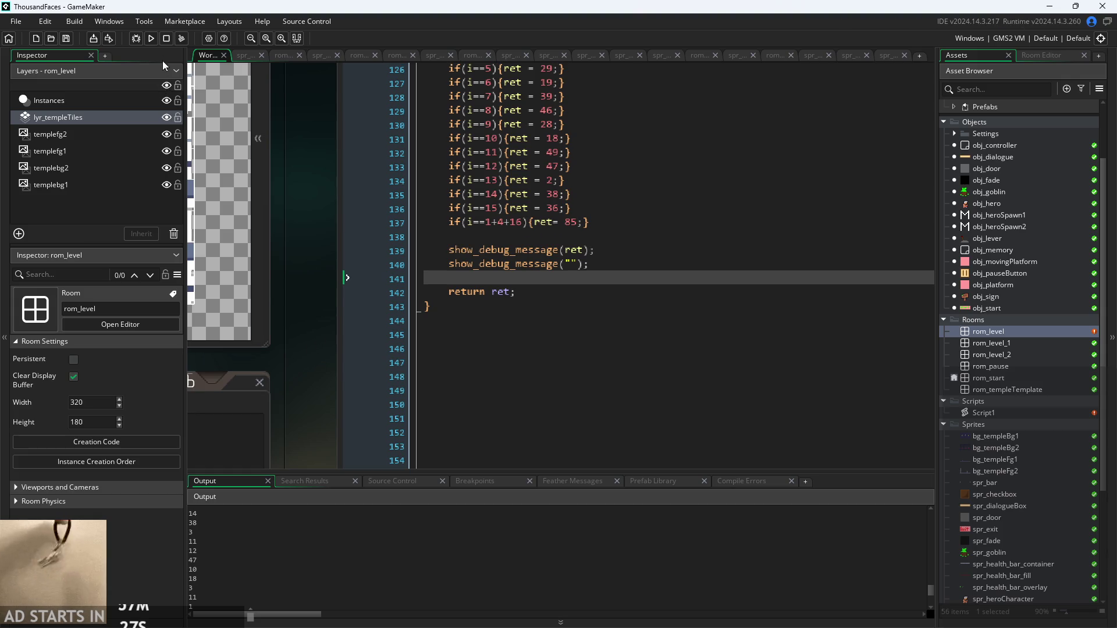
{"action": "key", "text": "F5"}
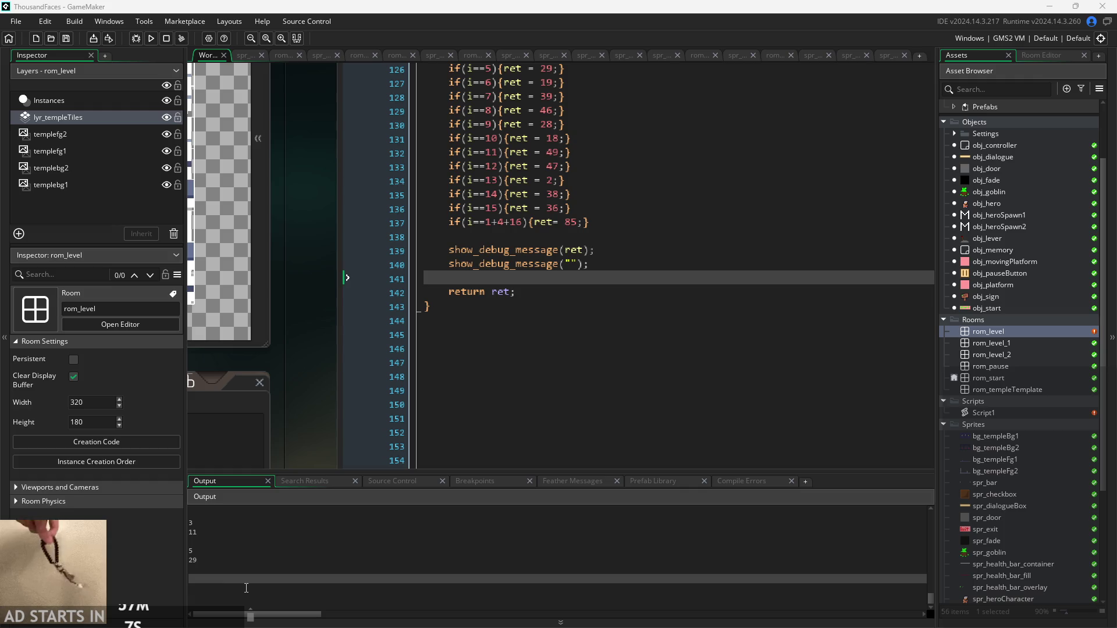
{"action": "scroll", "coordinate": [246, 589], "scroll_direction": "up", "scroll_amount": 1}
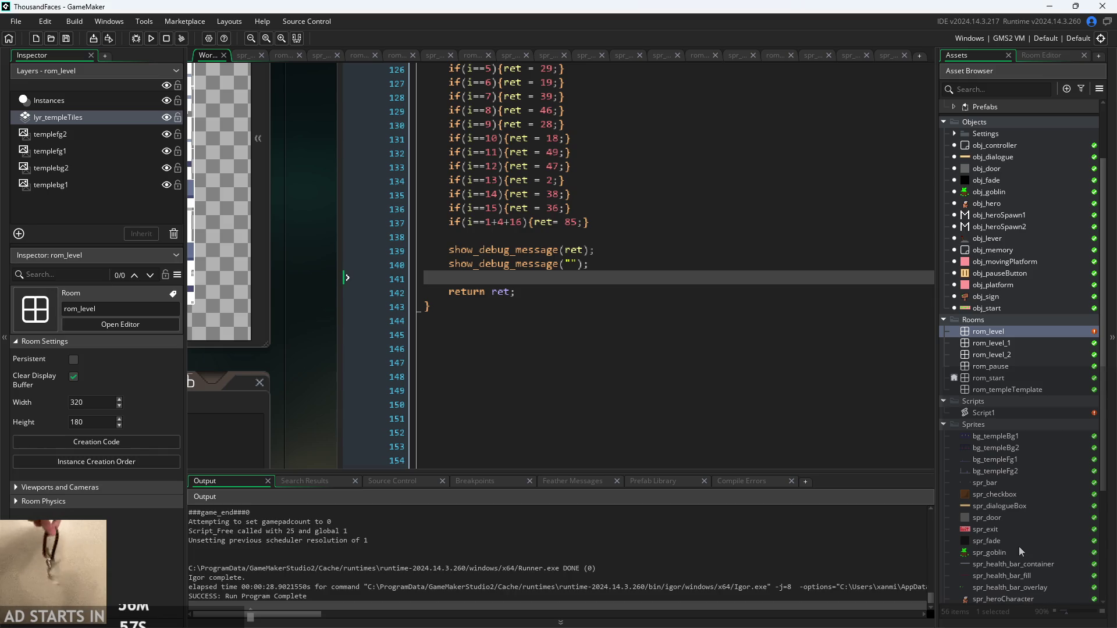
{"action": "mouse_move", "coordinate": [318, 311]}
{"action": "left_mouse_down"}
{"action": "mouse_move", "coordinate": [425, 383]}
{"action": "mouse_move", "coordinate": [588, 375]}
{"action": "mouse_move", "coordinate": [586, 359]}
{"action": "mouse_move", "coordinate": [466, 358]}
{"action": "mouse_move", "coordinate": [474, 355]}
{"action": "left_mouse_up"}
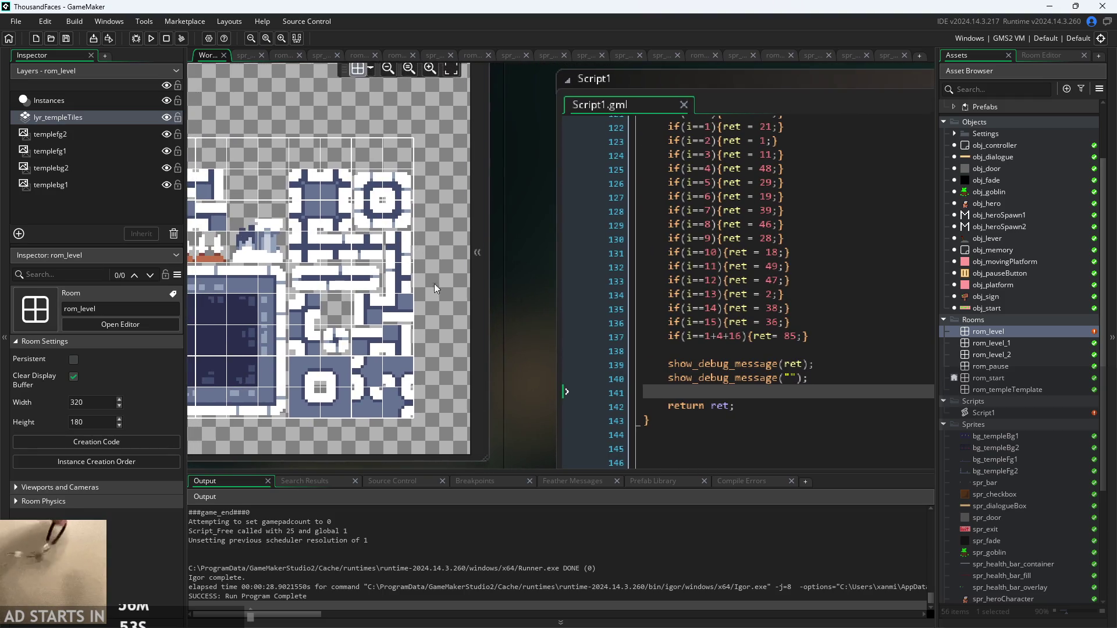
Move through correctMapping's tile return cases, from i==9 to i==15, toward the i==14 line
{"action": "mouse_move", "coordinate": [525, 285]}
{"action": "left_mouse_down"}
{"action": "mouse_move", "coordinate": [641, 298]}
{"action": "mouse_move", "coordinate": [629, 306]}
{"action": "left_mouse_up"}
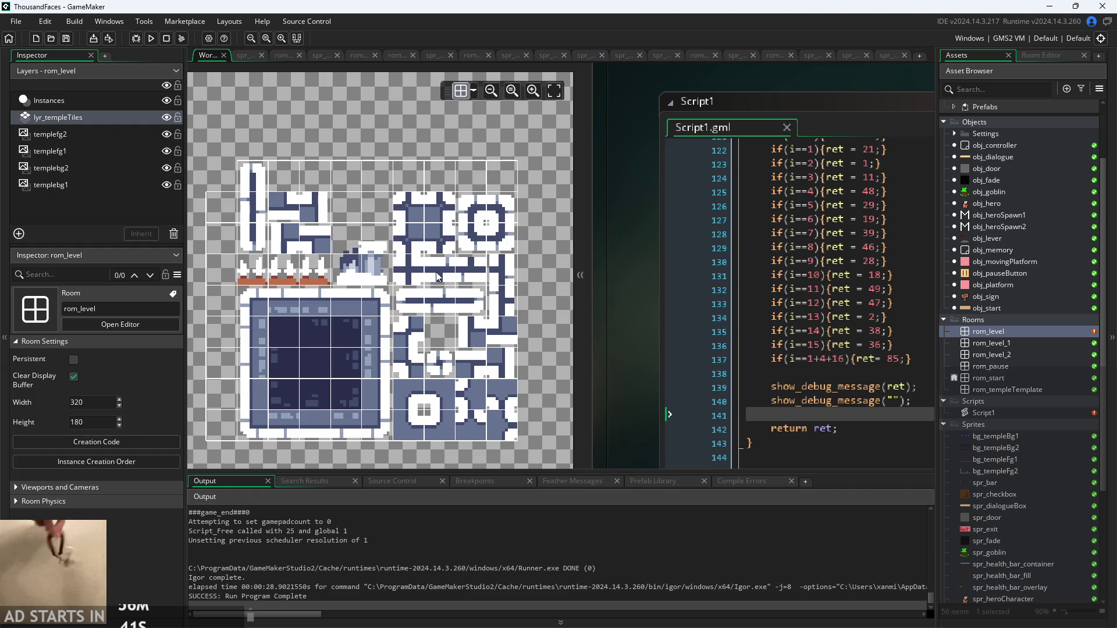
{"action": "left_click_drag", "start_coordinate": [620, 294], "coordinate": [522, 314]}
{"action": "scroll", "coordinate": [703, 336], "scroll_direction": "up", "scroll_amount": 3}
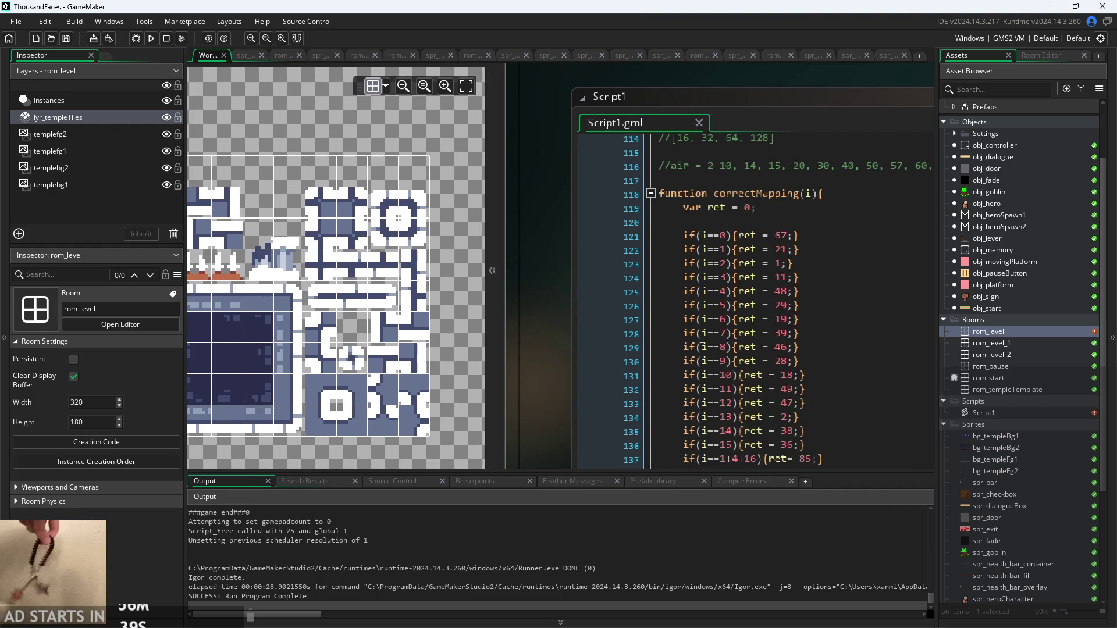
{"action": "scroll", "coordinate": [703, 336], "scroll_direction": "down", "scroll_amount": 1}
{"action": "left_click", "coordinate": [769, 290]}
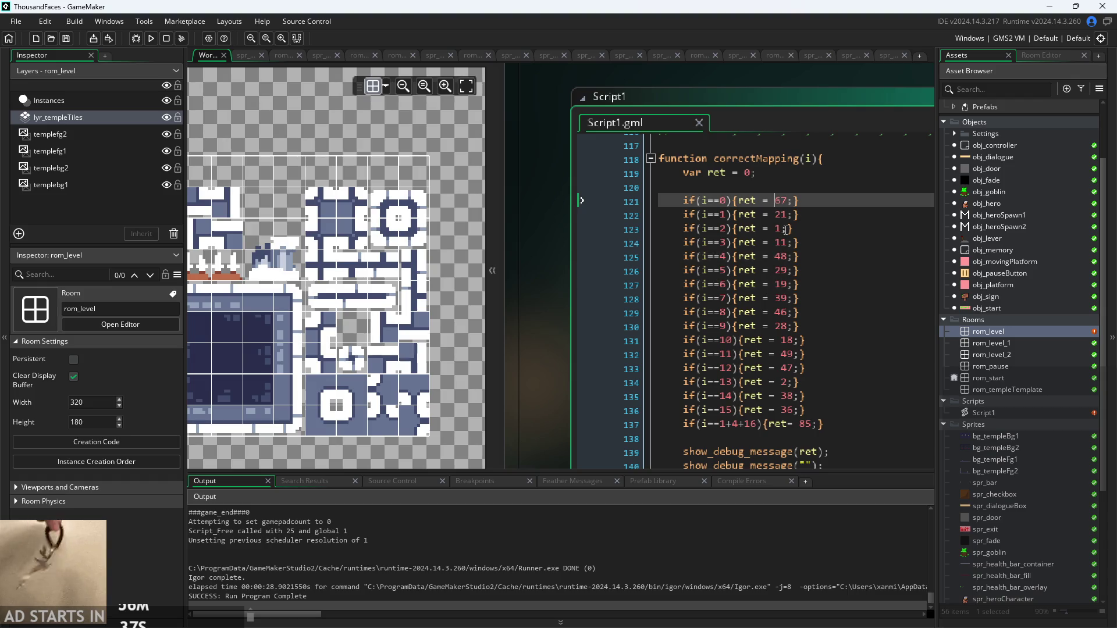
{"action": "left_click", "coordinate": [790, 382]}
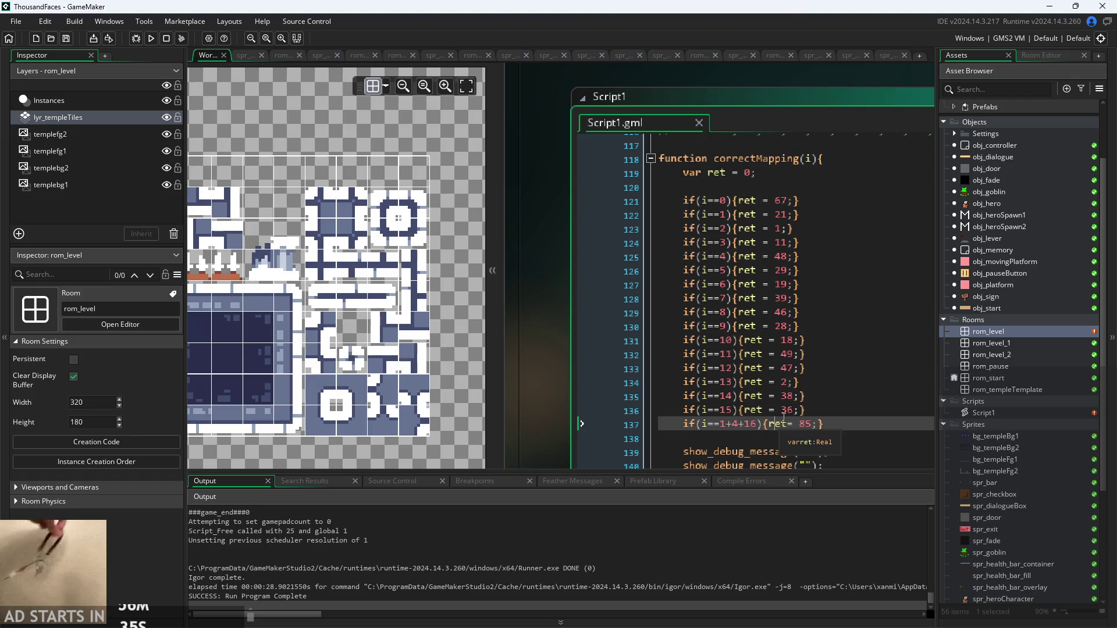
{"action": "left_click", "coordinate": [793, 369]}
{"action": "key", "text": "Up"}
{"action": "key", "text": "Up"}
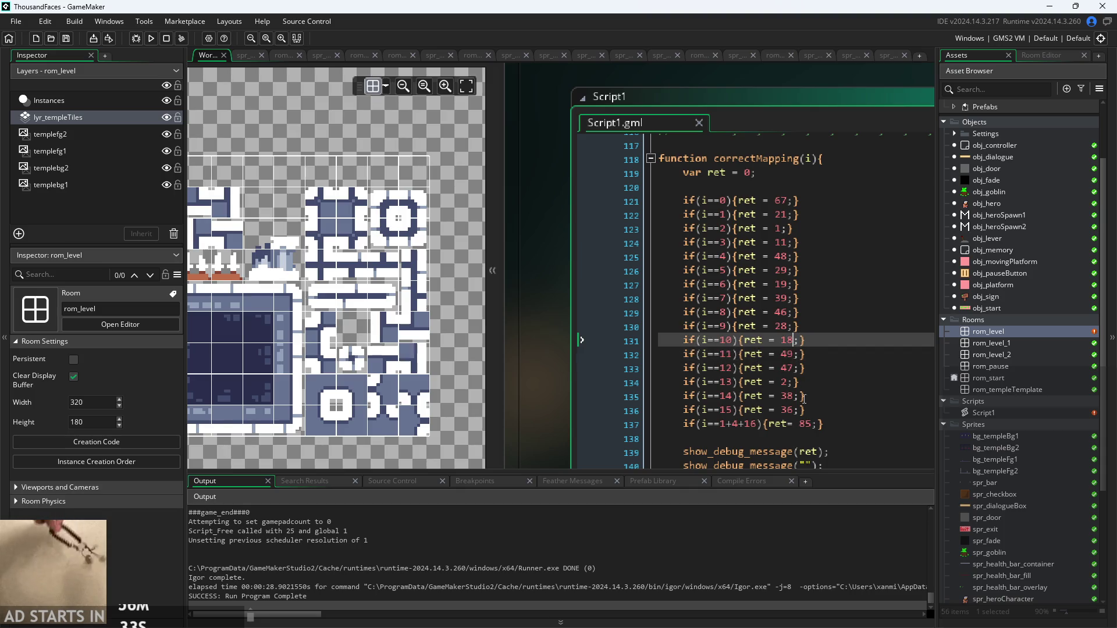
{"action": "scroll", "coordinate": [805, 401], "scroll_direction": "down", "scroll_amount": 1}
{"action": "scroll", "coordinate": [805, 401], "scroll_direction": "up", "scroll_amount": 1}
{"action": "left_click", "coordinate": [806, 401]}
{"action": "left_click", "coordinate": [813, 407]}
{"action": "key", "text": "Up"}
{"action": "key", "text": "Up"}
{"action": "key", "text": "Up"}
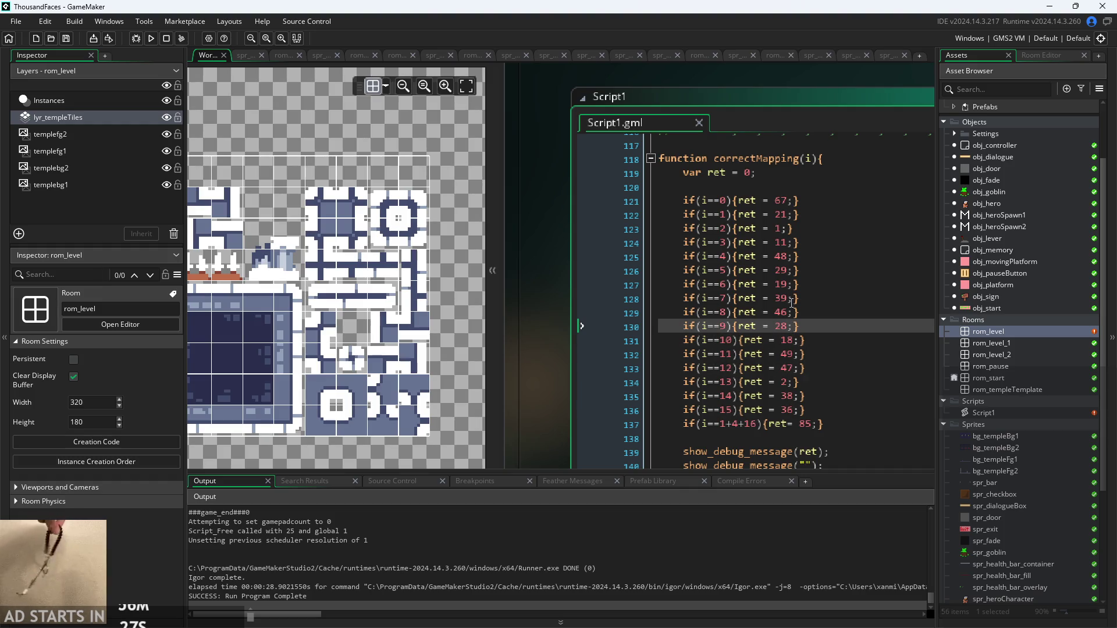
Check the room's tile canvas and set the i==14 case to return 37 instead of 38
{"action": "left_click_drag", "start_coordinate": [554, 320], "coordinate": [648, 312]}
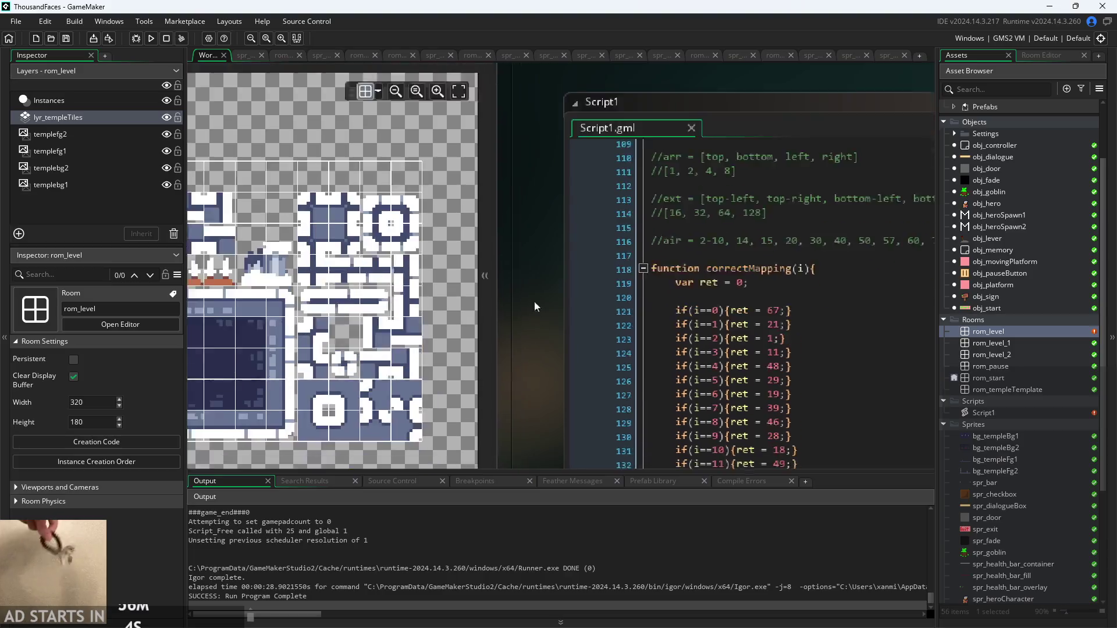
{"action": "scroll", "coordinate": [534, 302], "scroll_direction": "down", "scroll_amount": 2}
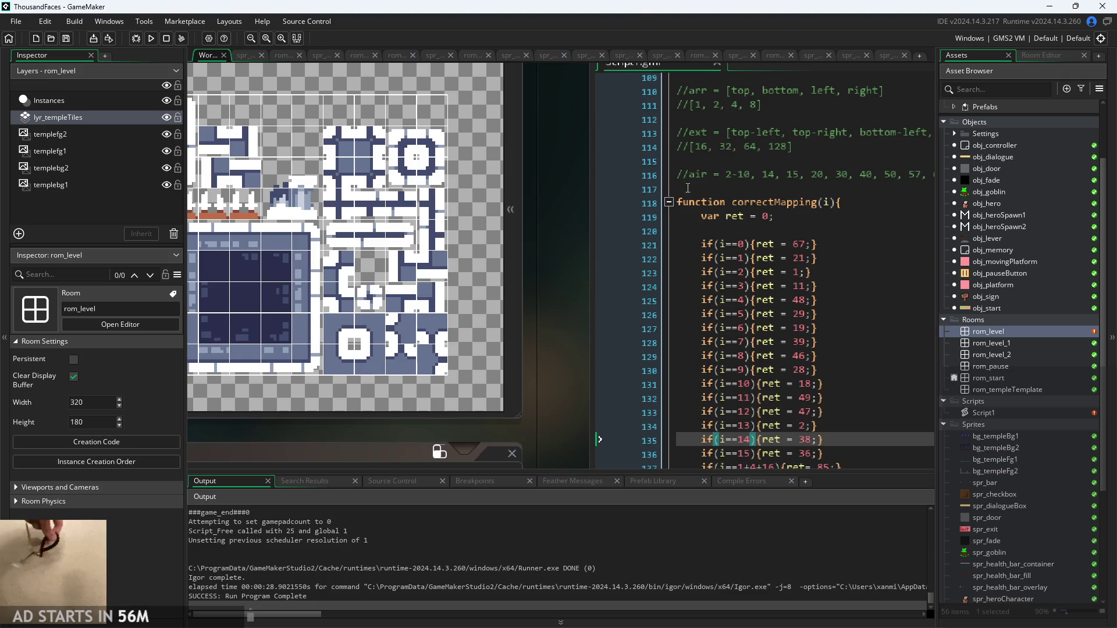
{"action": "left_click", "coordinate": [404, 208]}
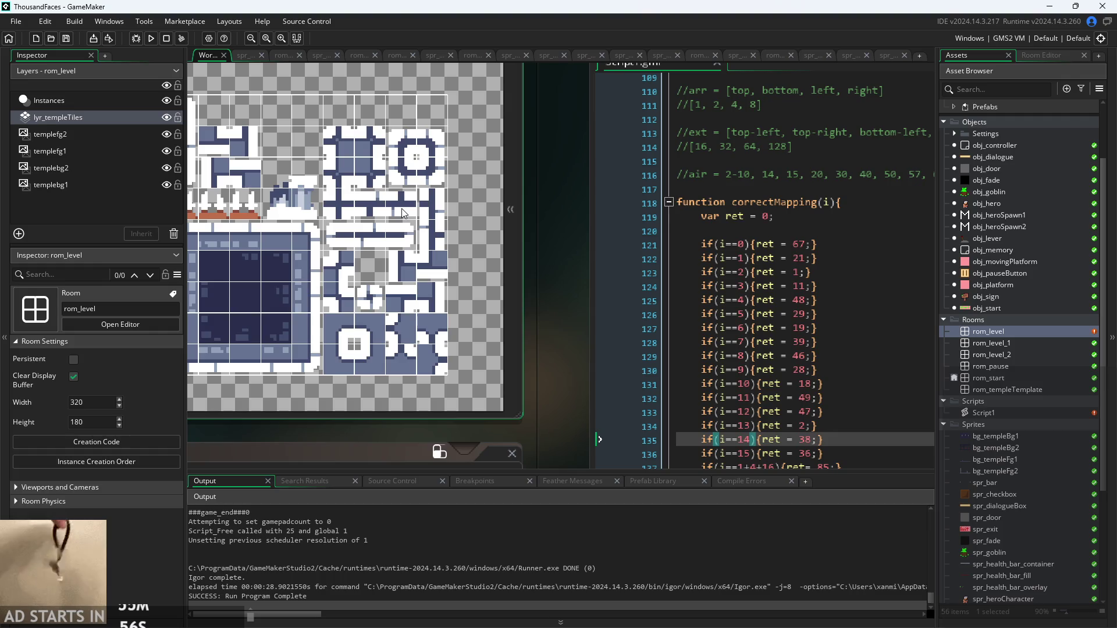
{"action": "scroll", "coordinate": [533, 290], "scroll_direction": "down", "scroll_amount": 1}
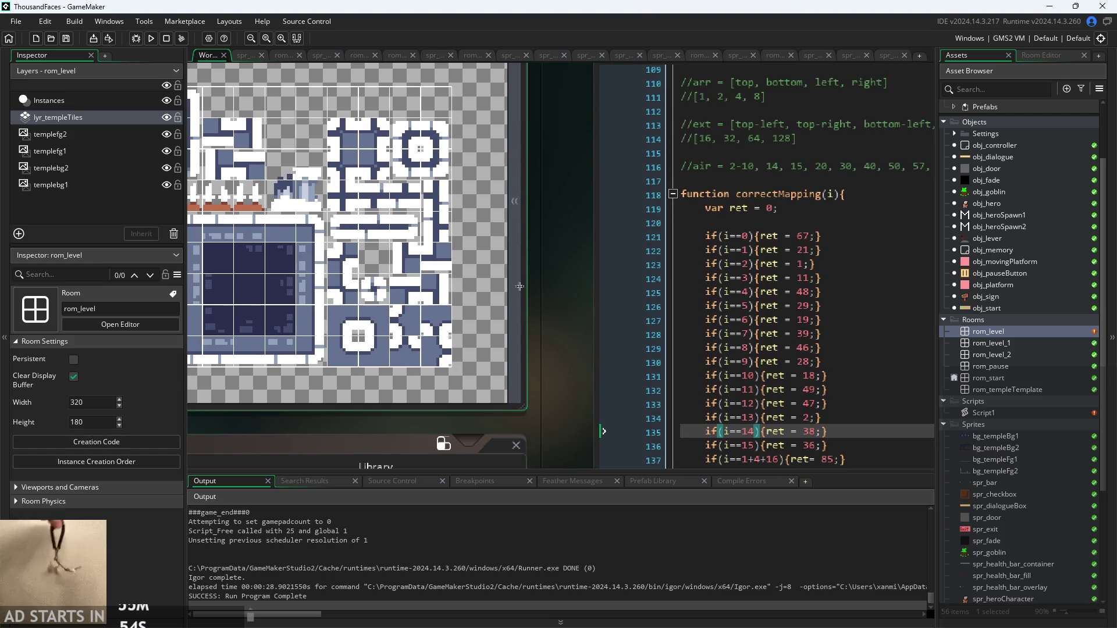
Find the i==13 case among correctMapping's tile return values on line 134
{"action": "left_click", "coordinate": [838, 363]}
{"action": "left_click", "coordinate": [835, 348]}
{"action": "left_click", "coordinate": [833, 330]}
{"action": "left_click", "coordinate": [833, 305]}
{"action": "left_click", "coordinate": [835, 333]}
{"action": "left_click", "coordinate": [841, 390]}
{"action": "left_click", "coordinate": [847, 431]}
{"action": "left_click", "coordinate": [851, 447]}
{"action": "left_click", "coordinate": [850, 433]}
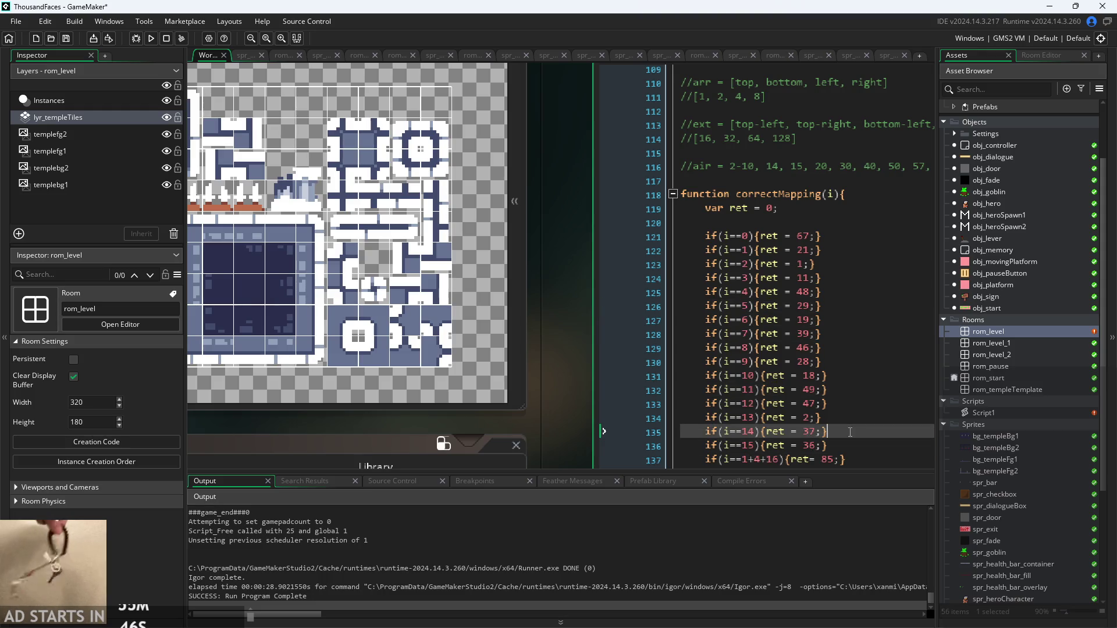
{"action": "left_click", "coordinate": [851, 418]}
{"action": "scroll", "coordinate": [552, 304], "scroll_direction": "up", "scroll_amount": 1}
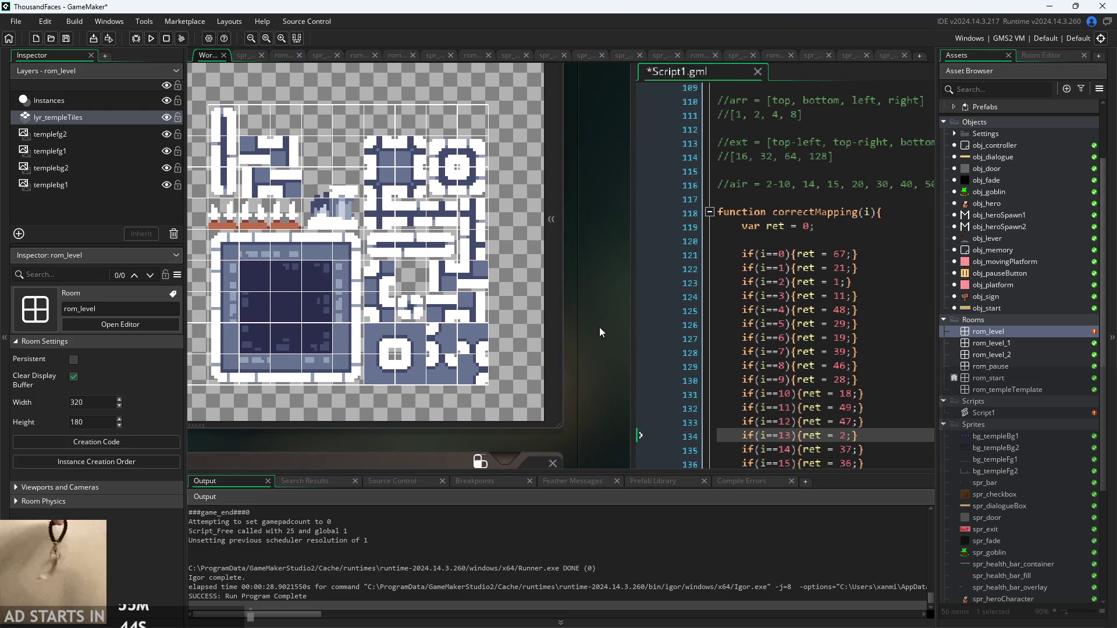
{"action": "scroll", "coordinate": [556, 311], "scroll_direction": "right", "scroll_amount": 3}
{"action": "left_click_drag", "start_coordinate": [442, 316], "coordinate": [510, 262]}
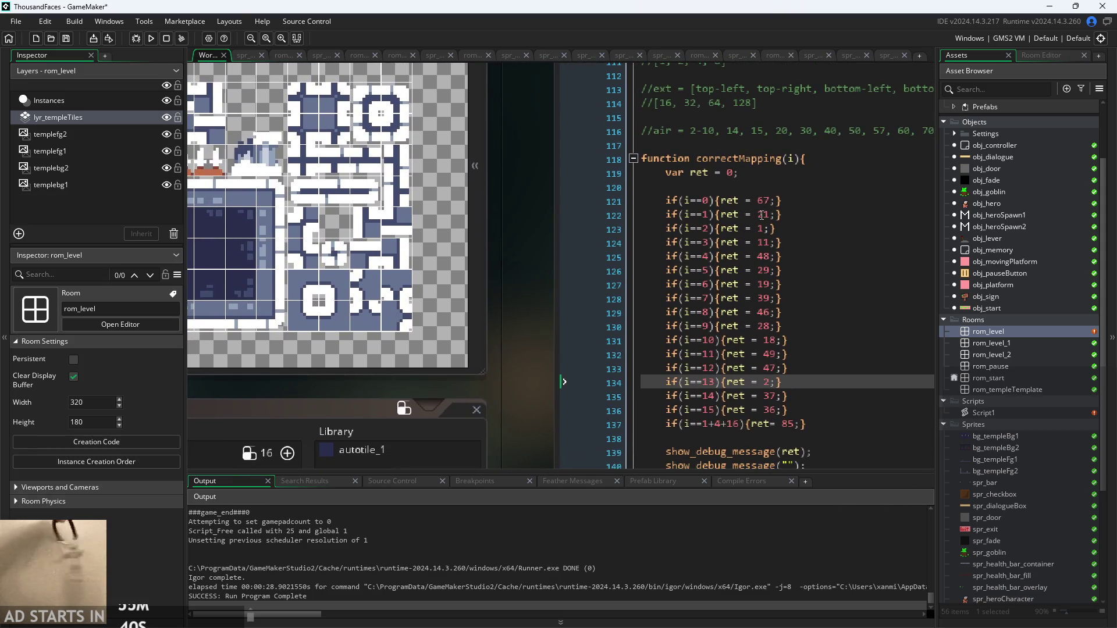
{"action": "key", "text": "Down"}
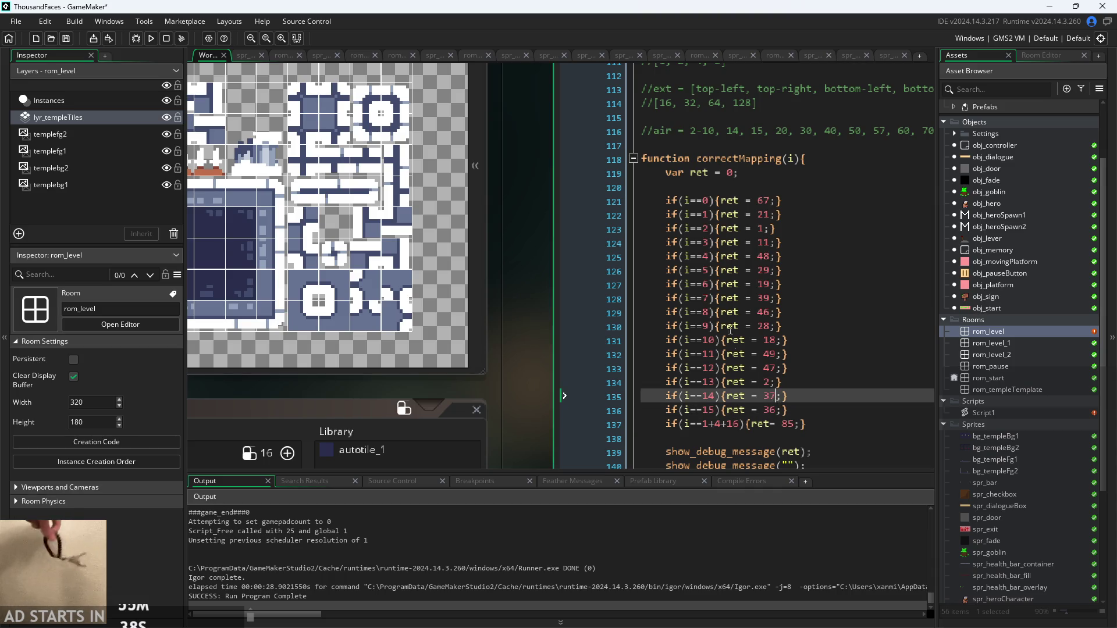
{"action": "mouse_move", "coordinate": [538, 251]}
{"action": "left_mouse_down"}
{"action": "mouse_move", "coordinate": [585, 297]}
{"action": "mouse_move", "coordinate": [627, 295]}
{"action": "left_mouse_up"}
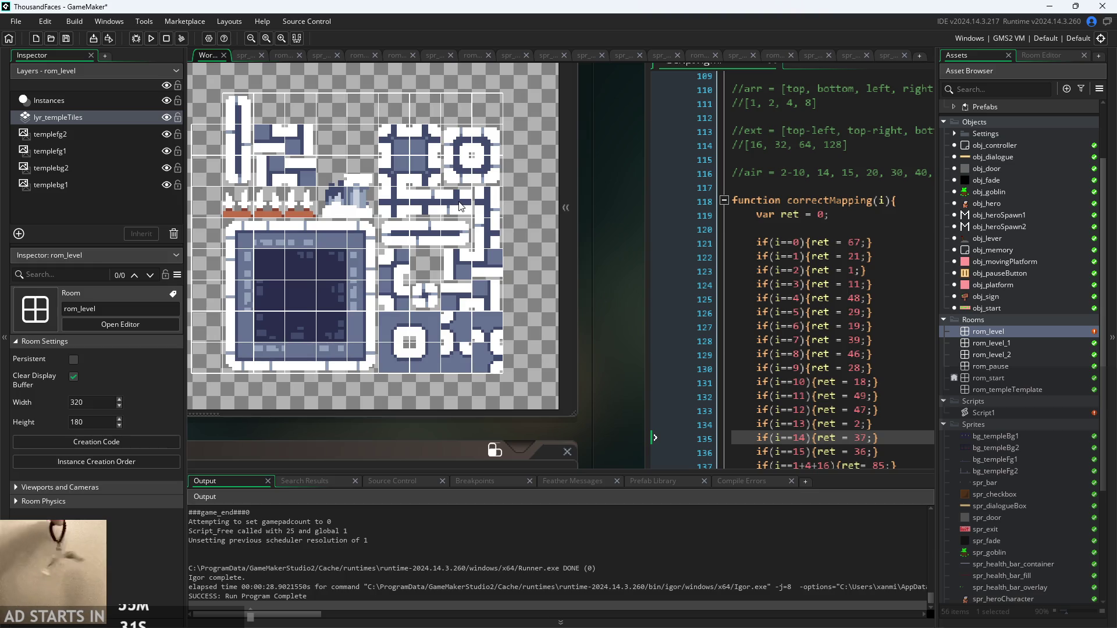
{"action": "mouse_move", "coordinate": [588, 225]}
{"action": "left_mouse_down"}
{"action": "mouse_move", "coordinate": [505, 227]}
{"action": "mouse_move", "coordinate": [463, 258]}
{"action": "left_mouse_up"}
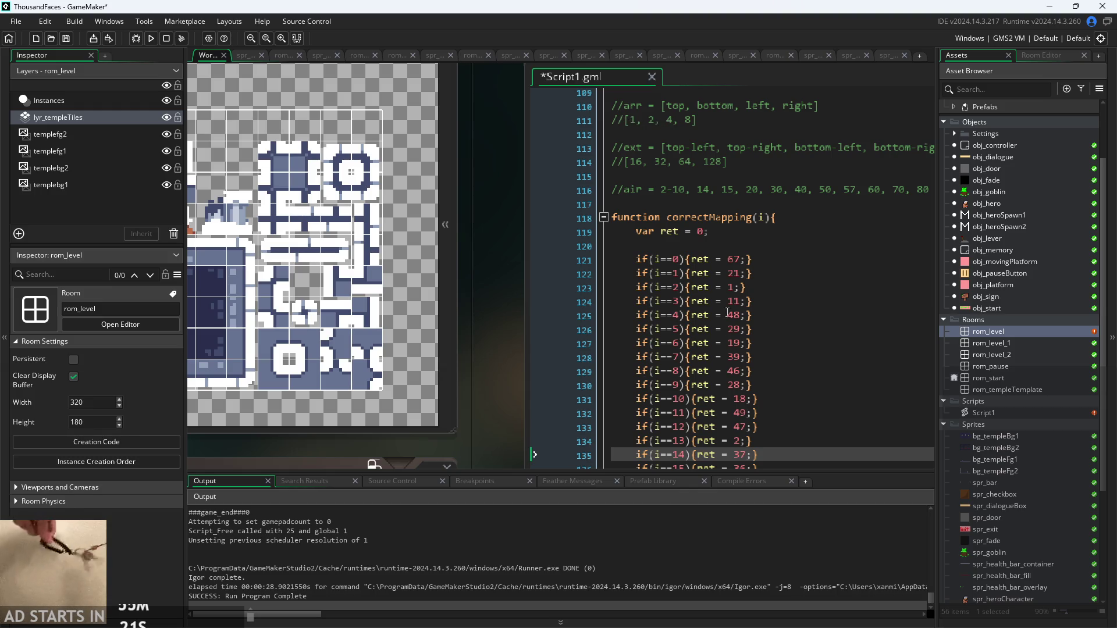
Change the i==13 case's return value from 2 to 38
{"action": "left_click", "coordinate": [740, 441]}
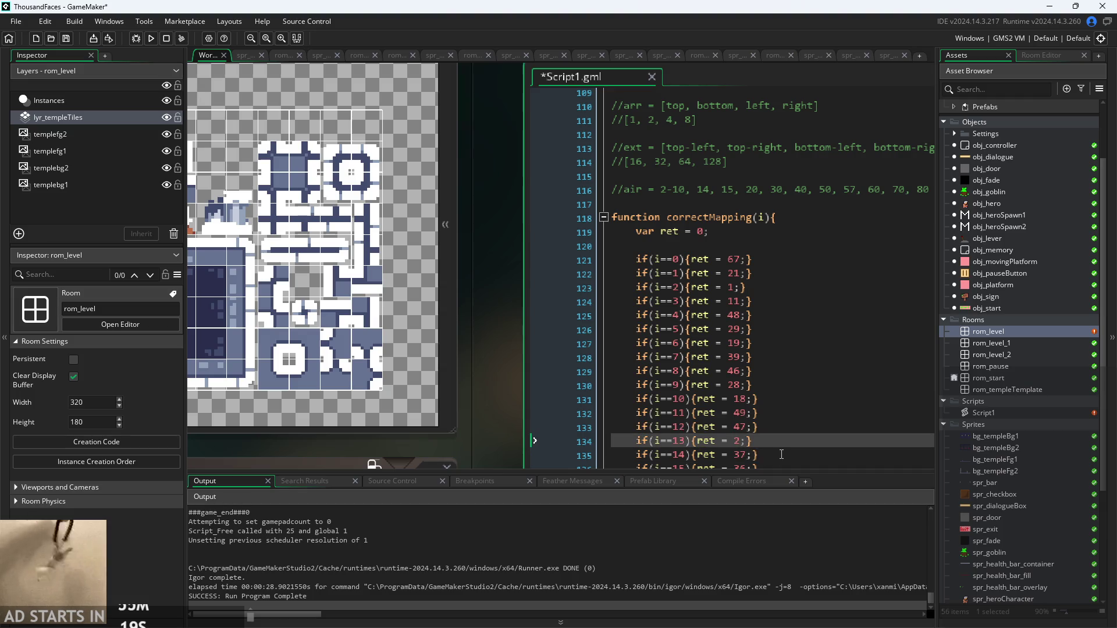
{"action": "key", "text": "BackSpace"}
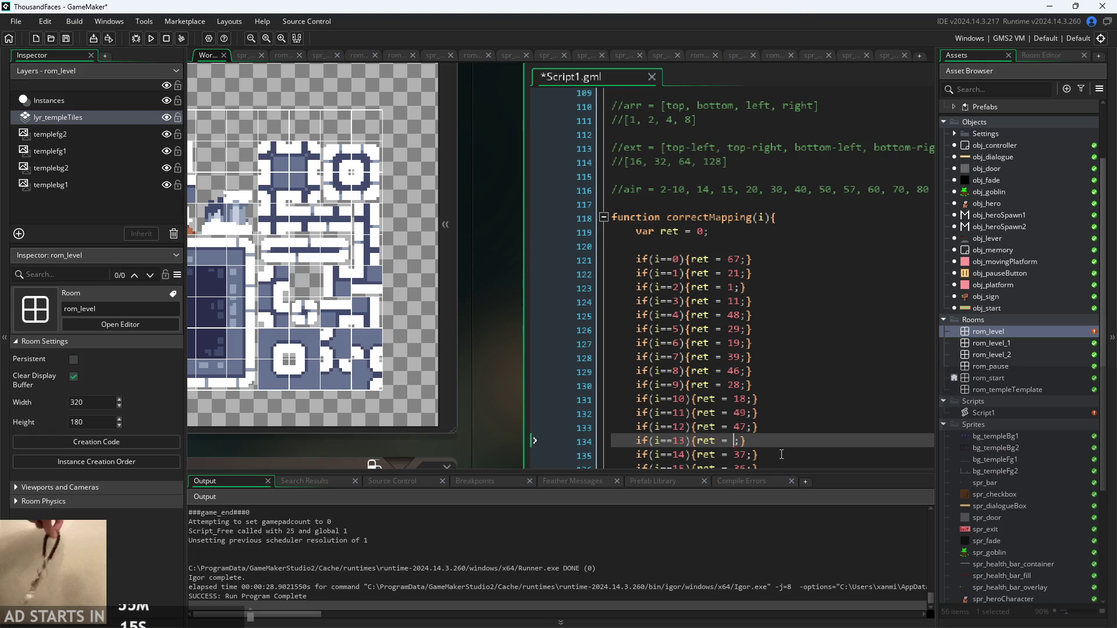
{"action": "type", "text": "1"}
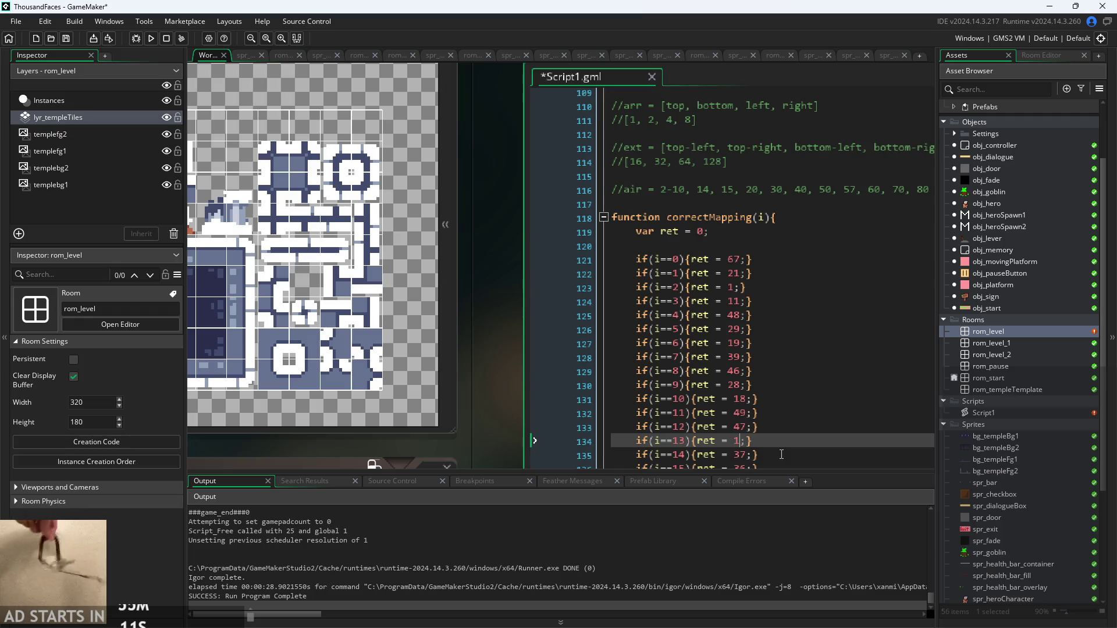
{"action": "key", "text": "BackSpace"}
{"action": "type", "text": "38"}
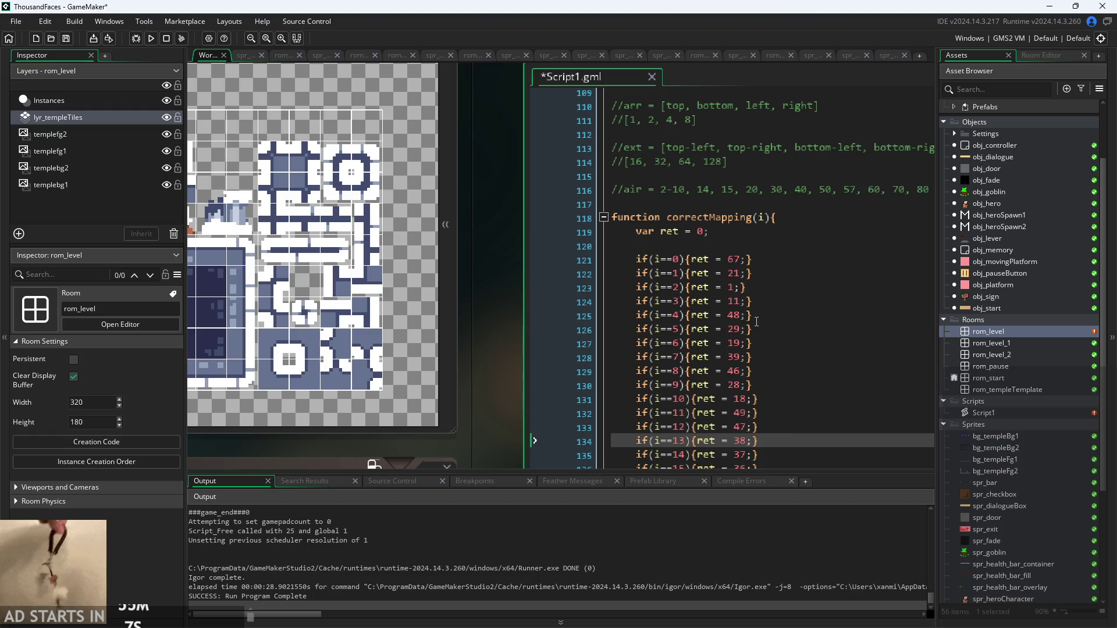
Save Script1.gml and run the game to test the tile mapping
{"action": "scroll", "coordinate": [757, 322], "scroll_direction": "down", "scroll_amount": 2}
{"action": "left_click", "coordinate": [767, 389]}
{"action": "left_click", "coordinate": [763, 396]}
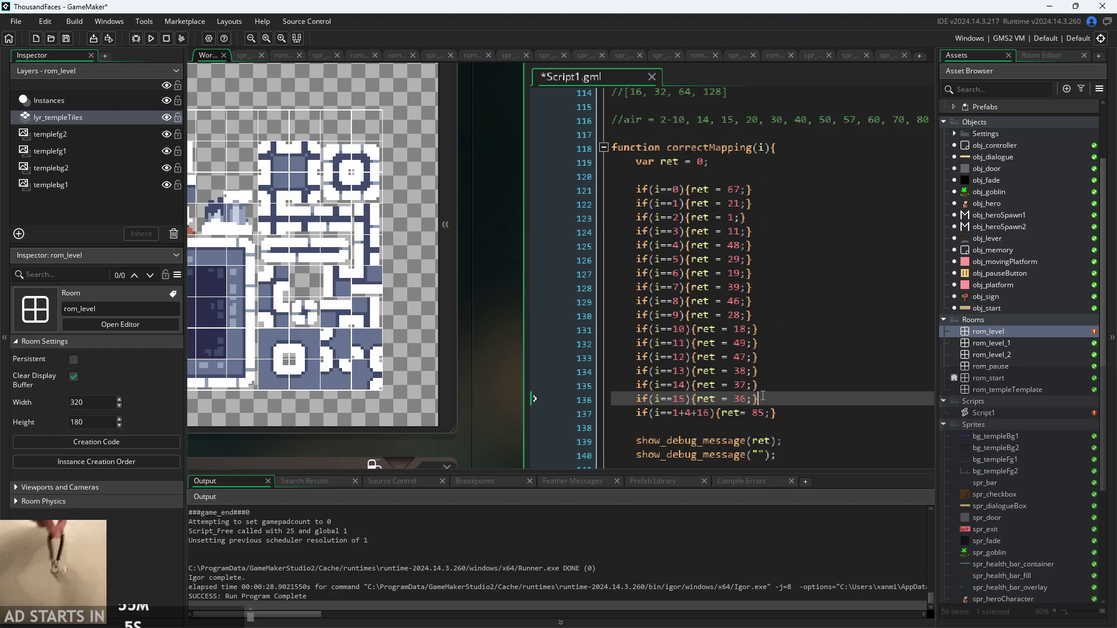
{"action": "left_click_drag", "start_coordinate": [500, 348], "coordinate": [573, 358]}
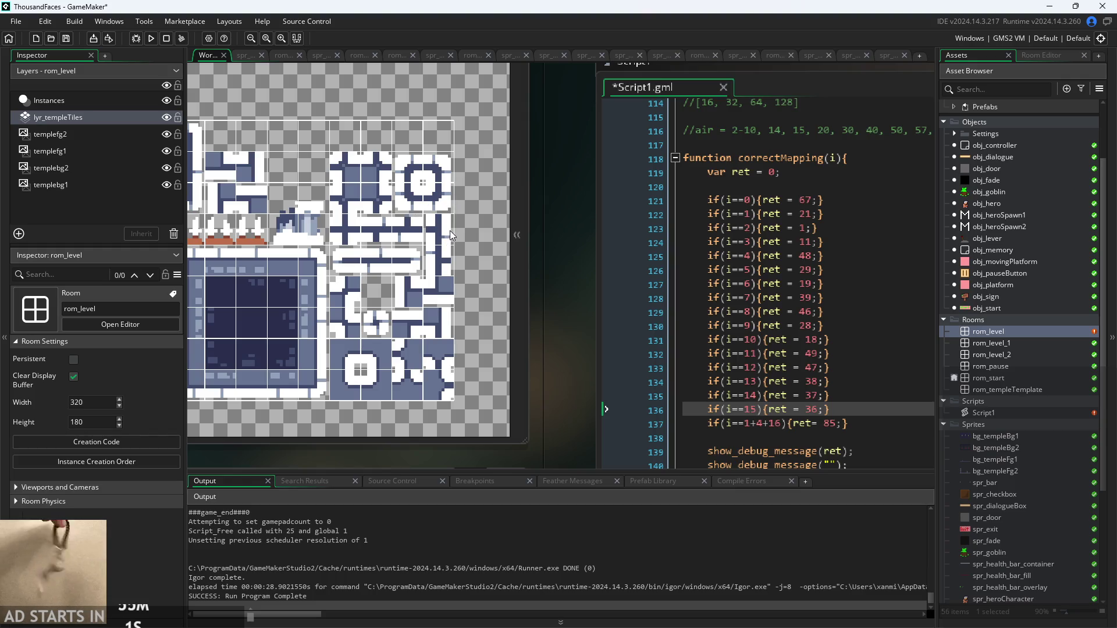
{"action": "left_click_drag", "start_coordinate": [555, 309], "coordinate": [538, 323]}
{"action": "key", "text": "ctrl+s"}
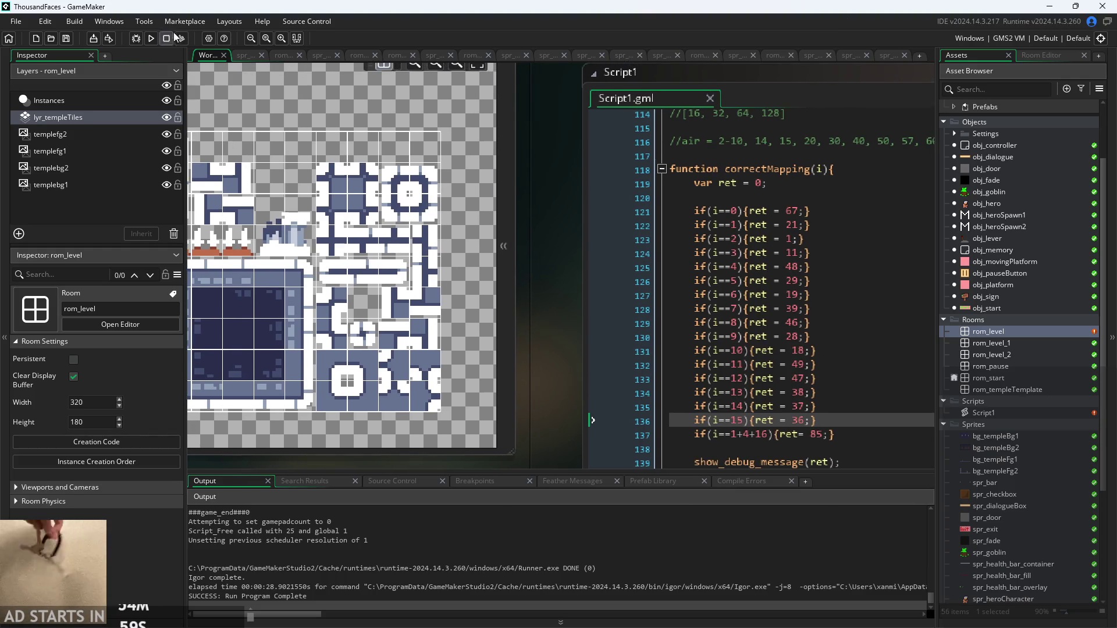
{"action": "left_click", "coordinate": [156, 40]}
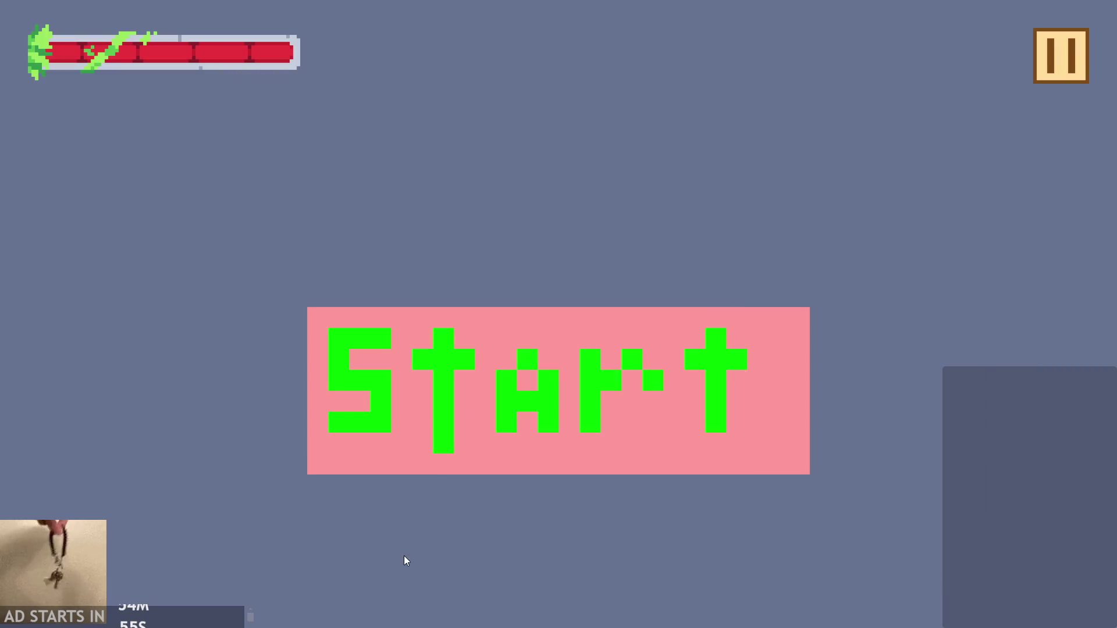
{"action": "left_click", "coordinate": [525, 359]}
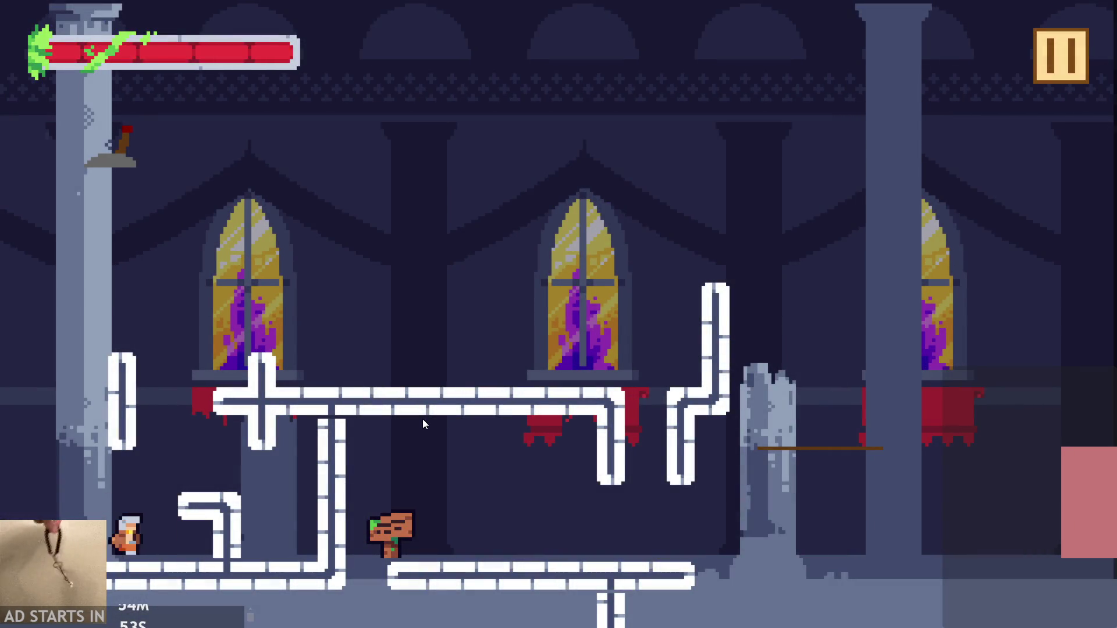
{"action": "key", "text": "Up"}
{"action": "key", "text": "Right"}
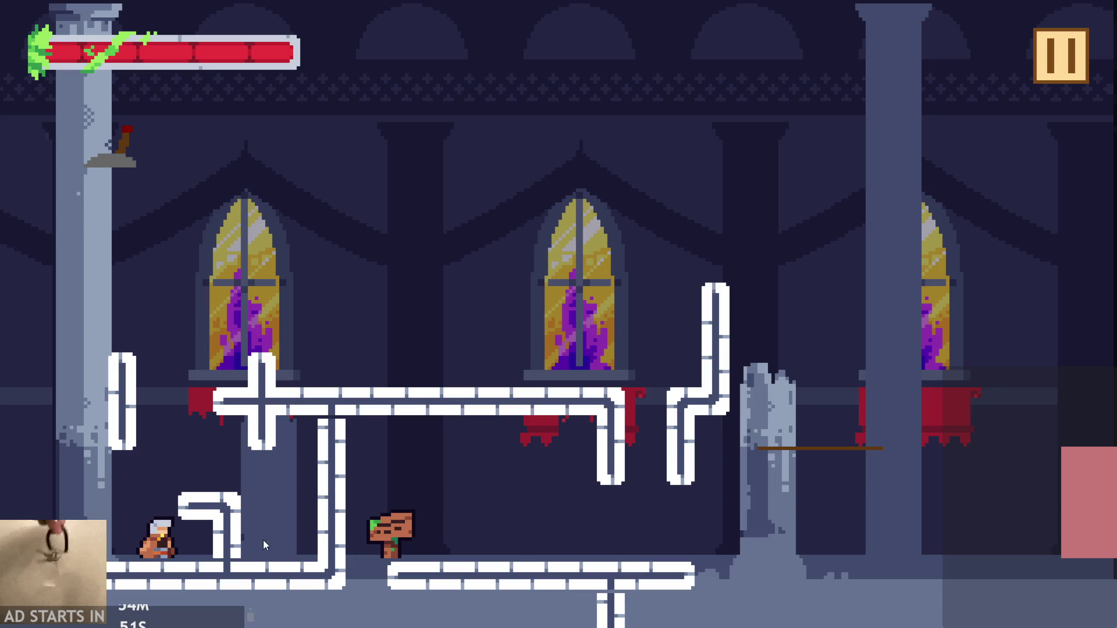
{"action": "key", "text": "Up"}
{"action": "key", "text": "Up"}
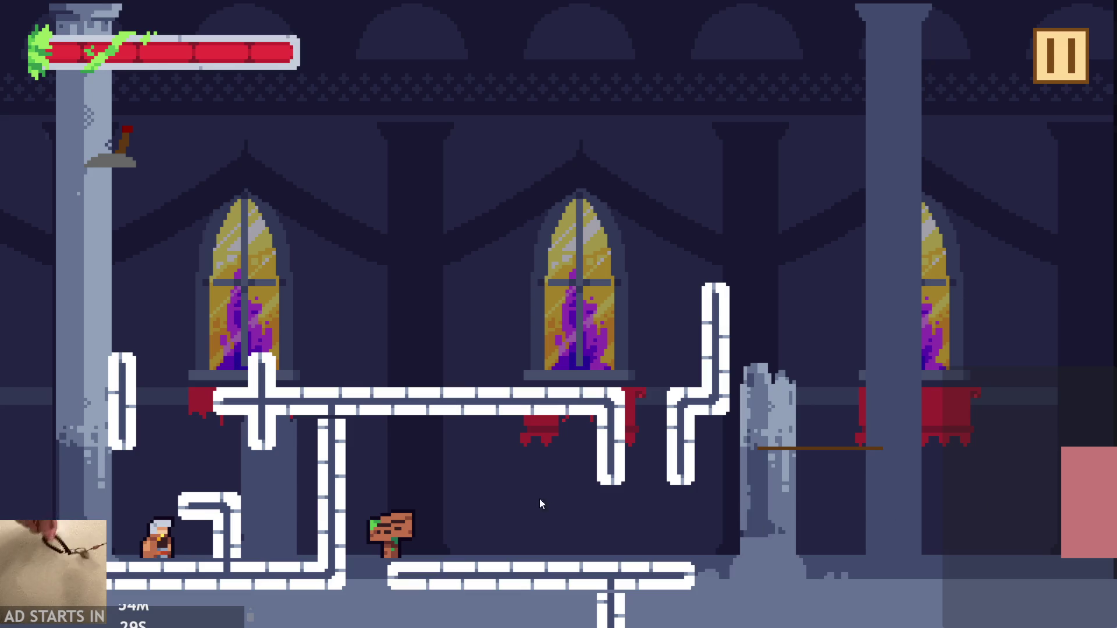
{"action": "key", "text": "space"}
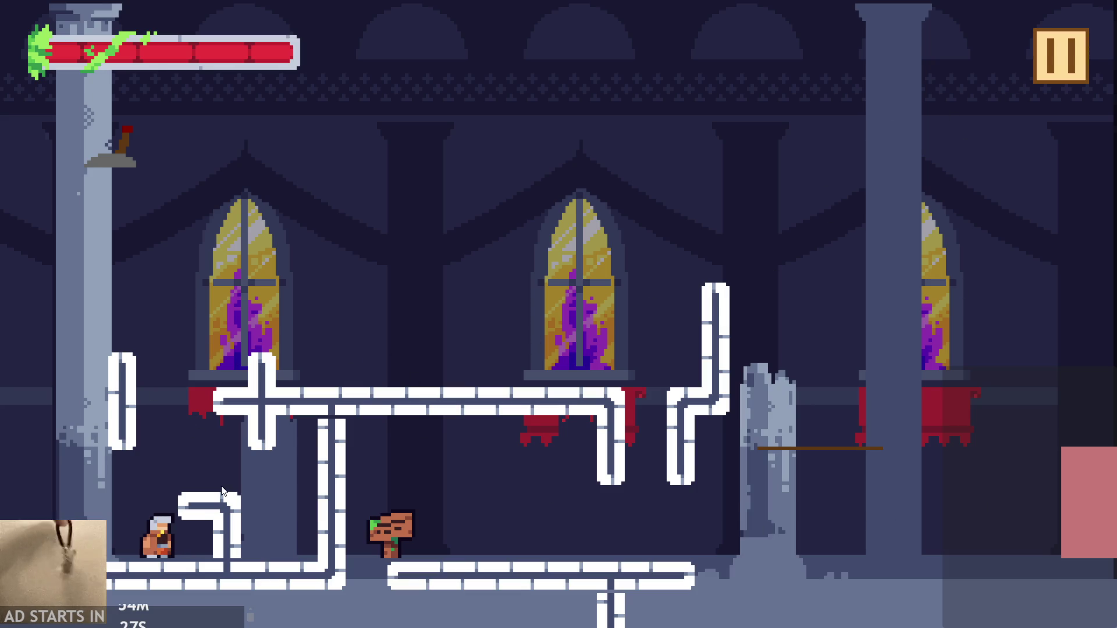
{"action": "left_click", "coordinate": [1060, 56]}
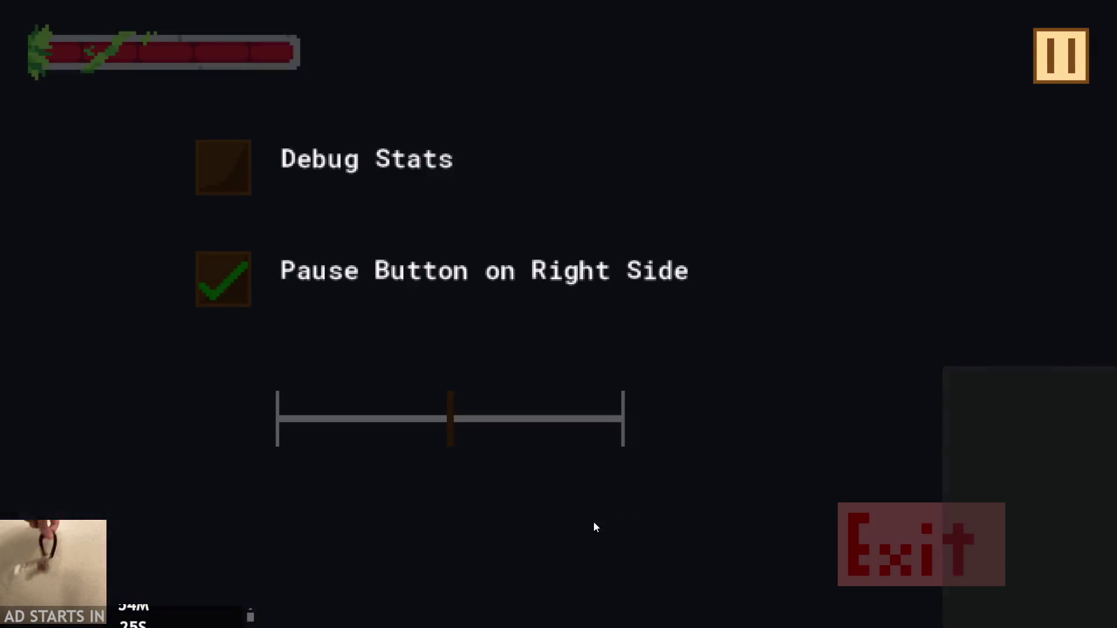
{"action": "left_click", "coordinate": [861, 517]}
{"action": "scroll", "coordinate": [1022, 406], "scroll_direction": "down", "scroll_amount": 3}
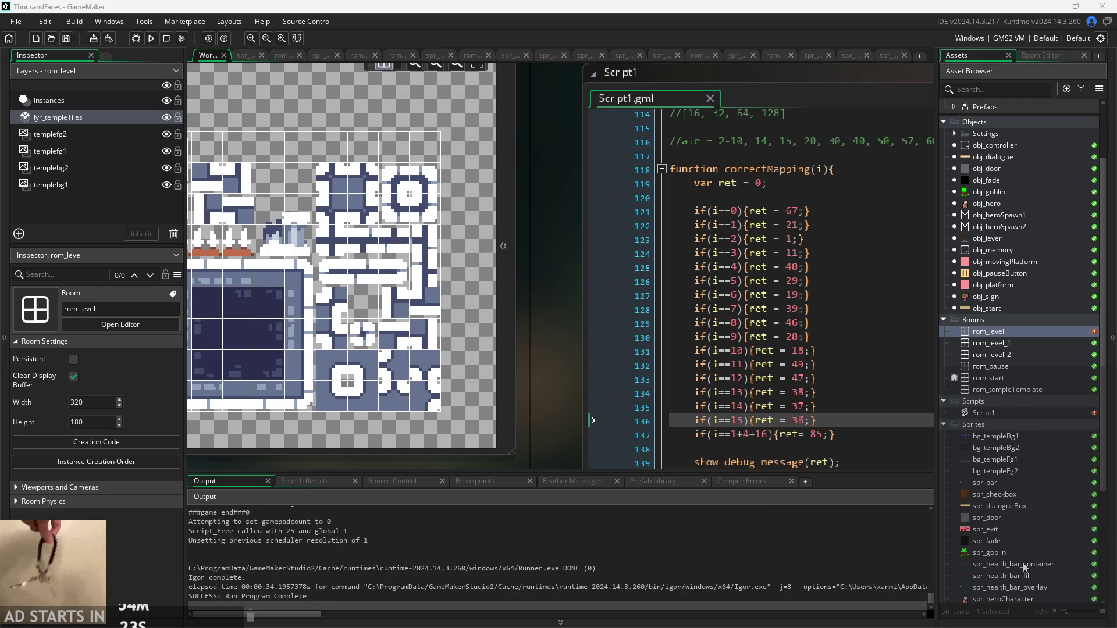
Set spr_temple_tileset's collision mask type to Precise (Slow)
{"action": "double_click", "coordinate": [1004, 561]}
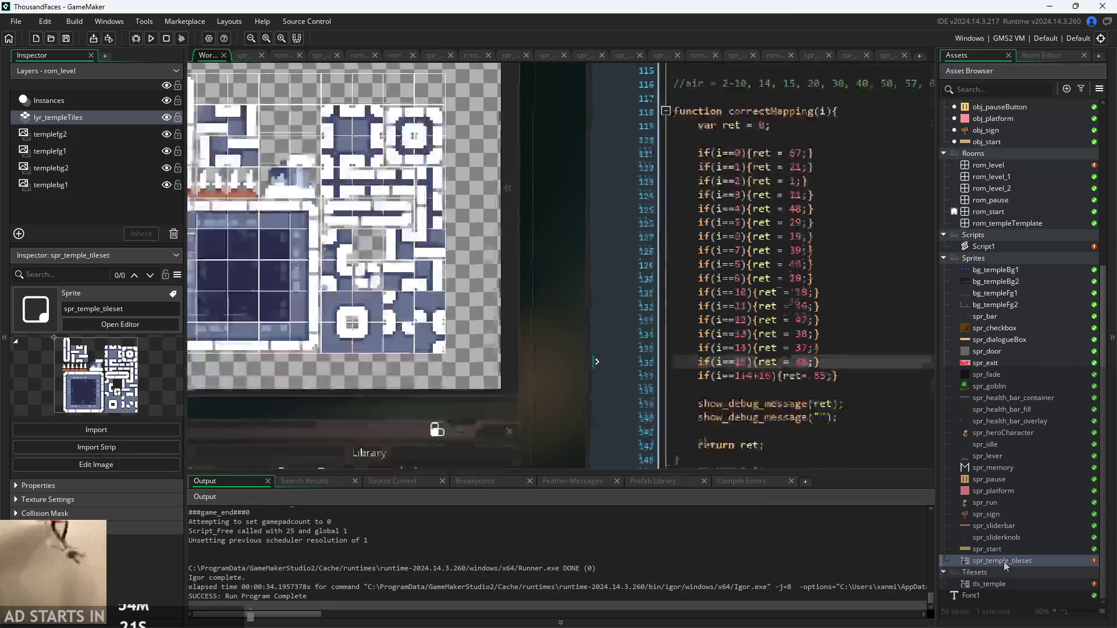
{"action": "left_click", "coordinate": [260, 213]}
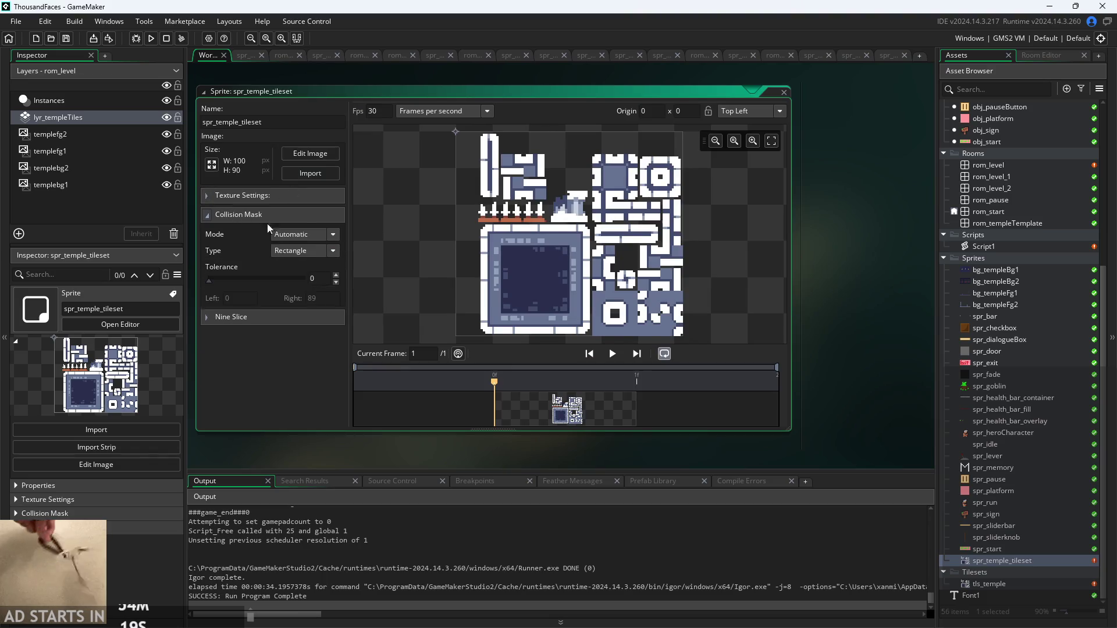
{"action": "left_click", "coordinate": [303, 251]}
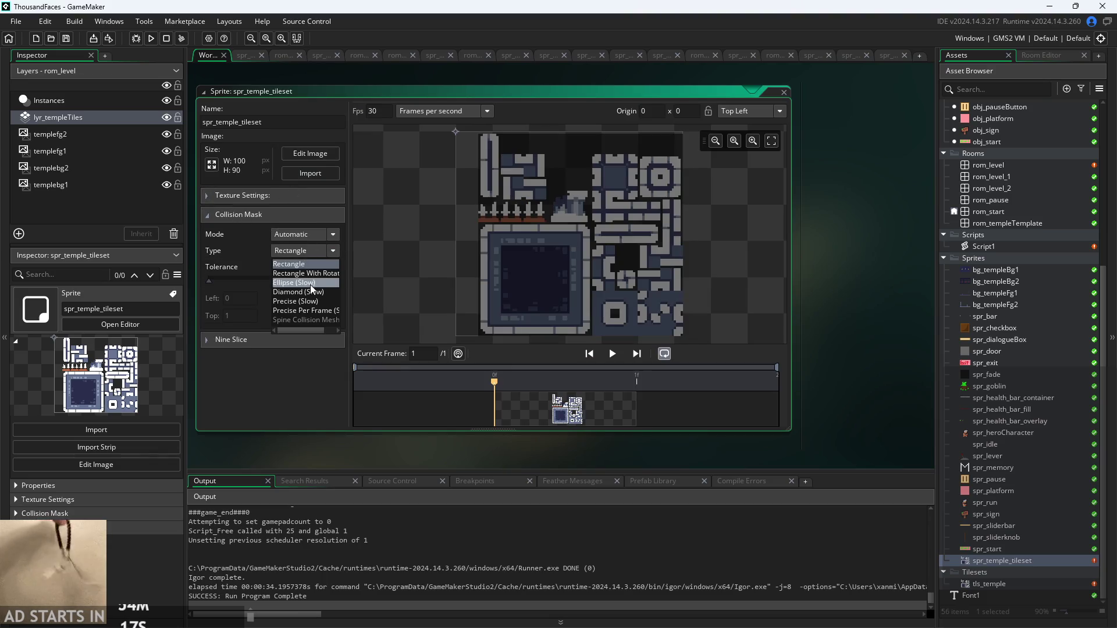
{"action": "left_click", "coordinate": [310, 301]}
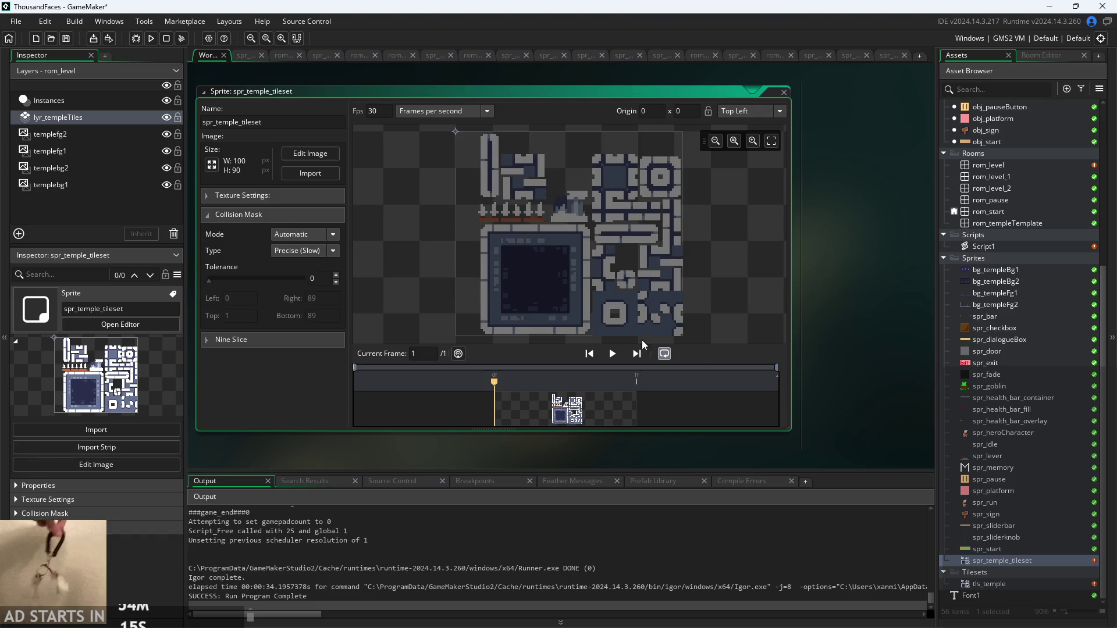
Build and run the game, then start the castle level from the Start screen
{"action": "left_click_drag", "start_coordinate": [878, 292], "coordinate": [867, 336]}
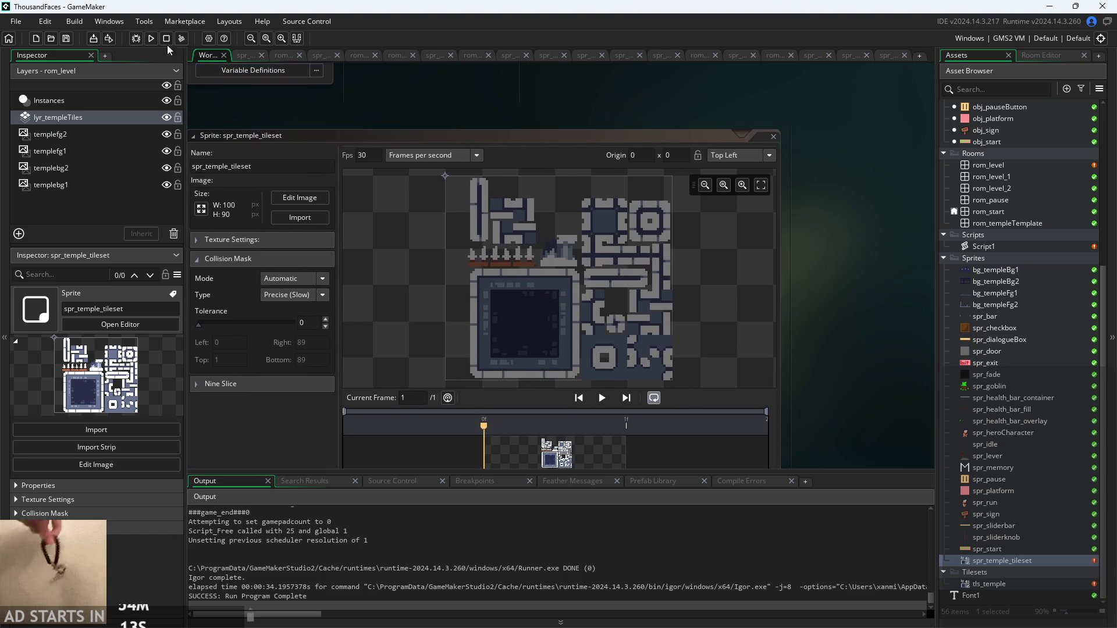
{"action": "left_click", "coordinate": [150, 38]}
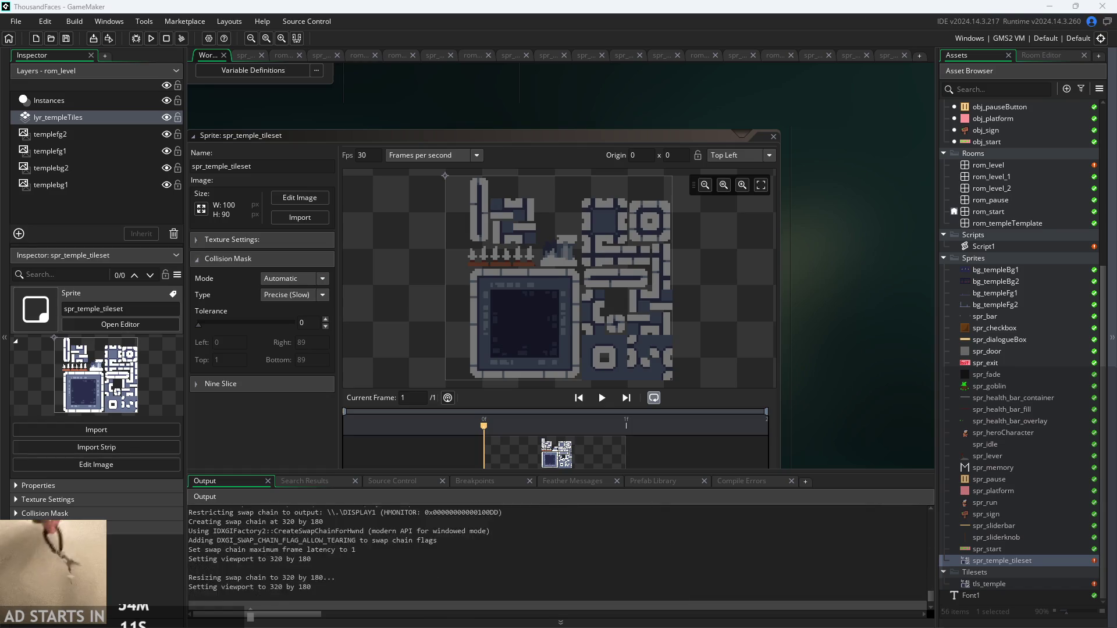
{"action": "left_click", "coordinate": [484, 441]}
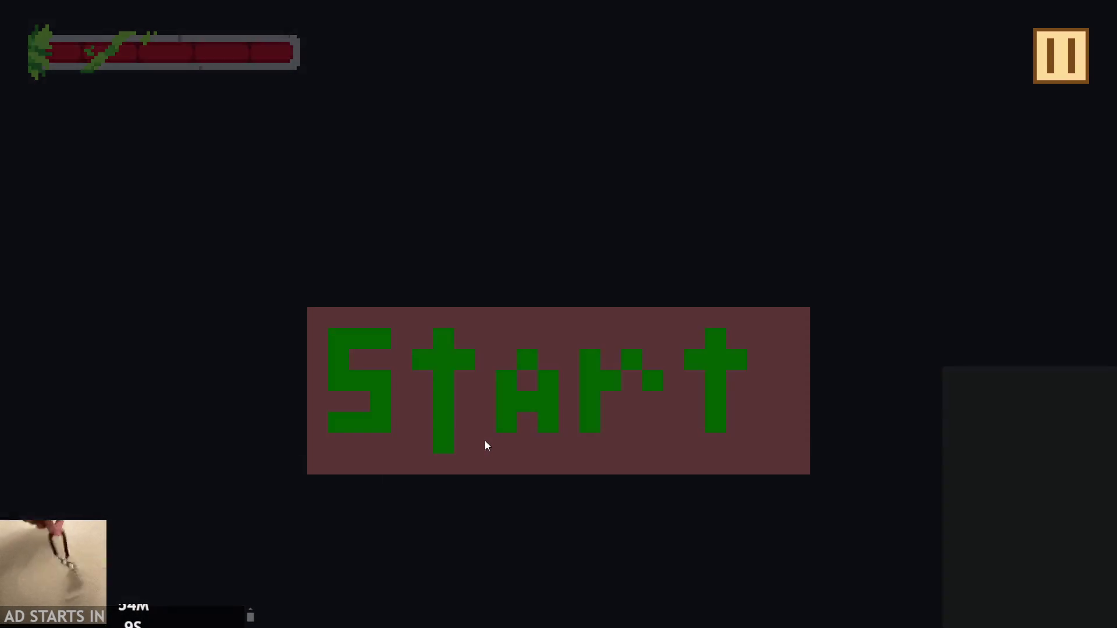
Jump onto the window ledge, up the narrow shaft, and wall-jump onto the upper platform
{"action": "left_click", "coordinate": [483, 447]}
{"action": "left_click", "coordinate": [469, 473]}
{"action": "left_click", "coordinate": [469, 474]}
{"action": "left_click", "coordinate": [469, 474]}
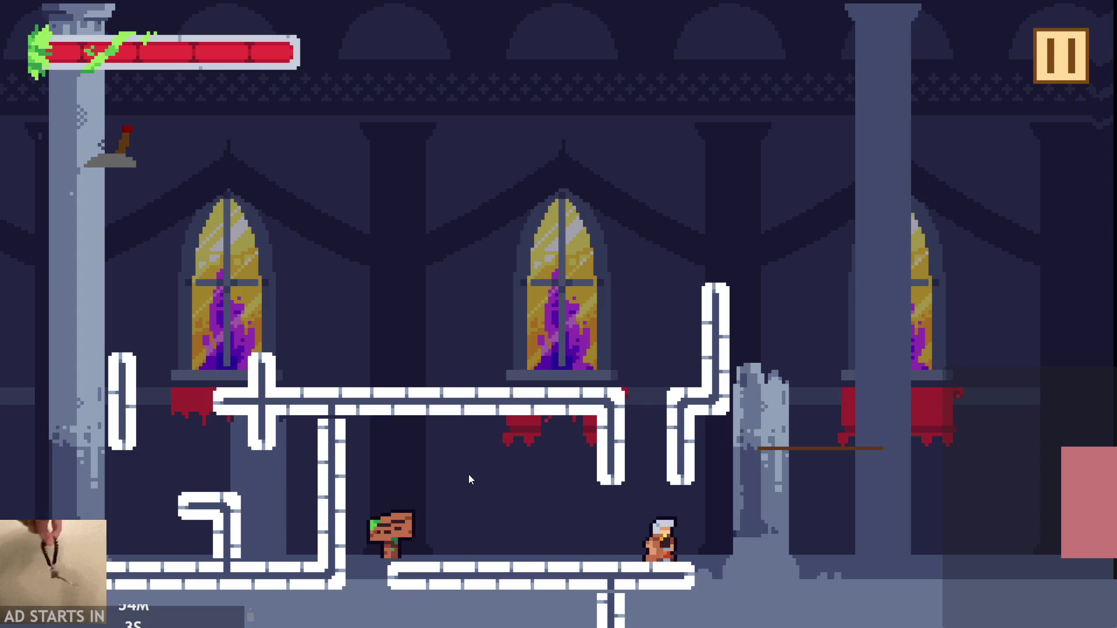
{"action": "left_click", "coordinate": [469, 474]}
{"action": "left_click", "coordinate": [469, 473]}
{"action": "left_click", "coordinate": [469, 474]}
{"action": "left_click", "coordinate": [469, 474]}
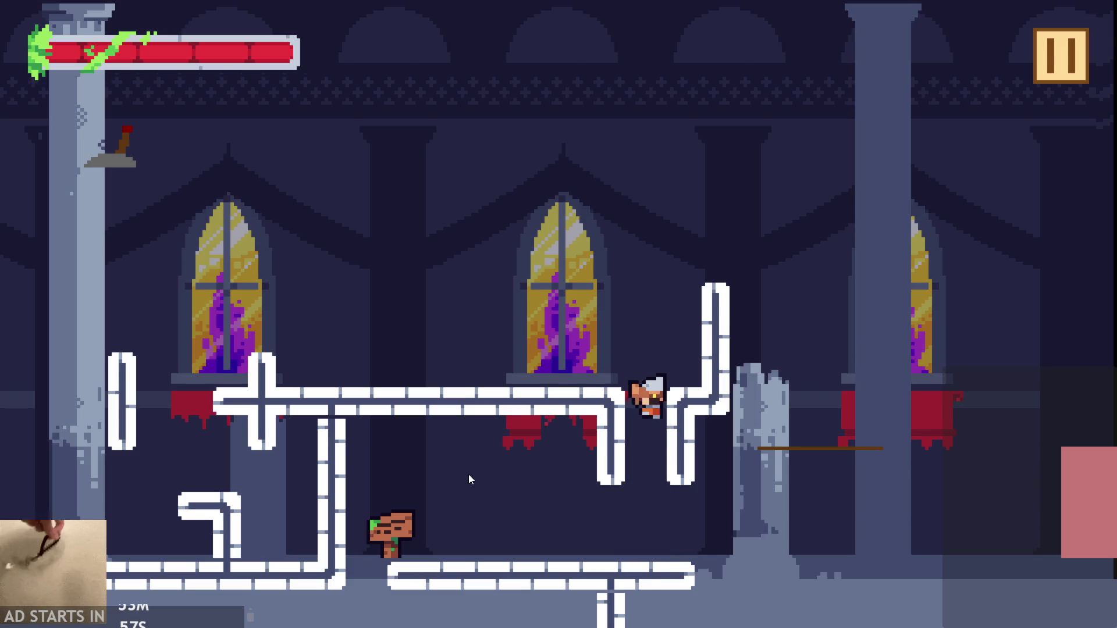
{"action": "left_click", "coordinate": [469, 475]}
{"action": "left_click", "coordinate": [467, 478]}
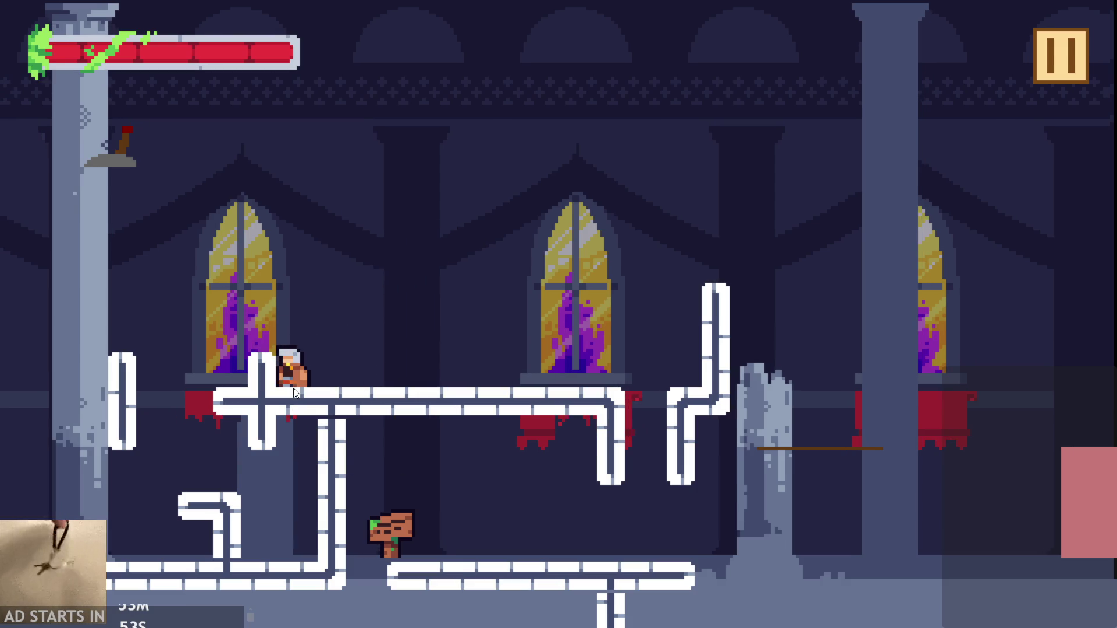
Test jumps between the pipe platforms, right wall and left pillar, then exit via the pause menu
{"action": "left_click", "coordinate": [273, 399]}
{"action": "left_click", "coordinate": [273, 399]}
{"action": "left_click", "coordinate": [273, 399]}
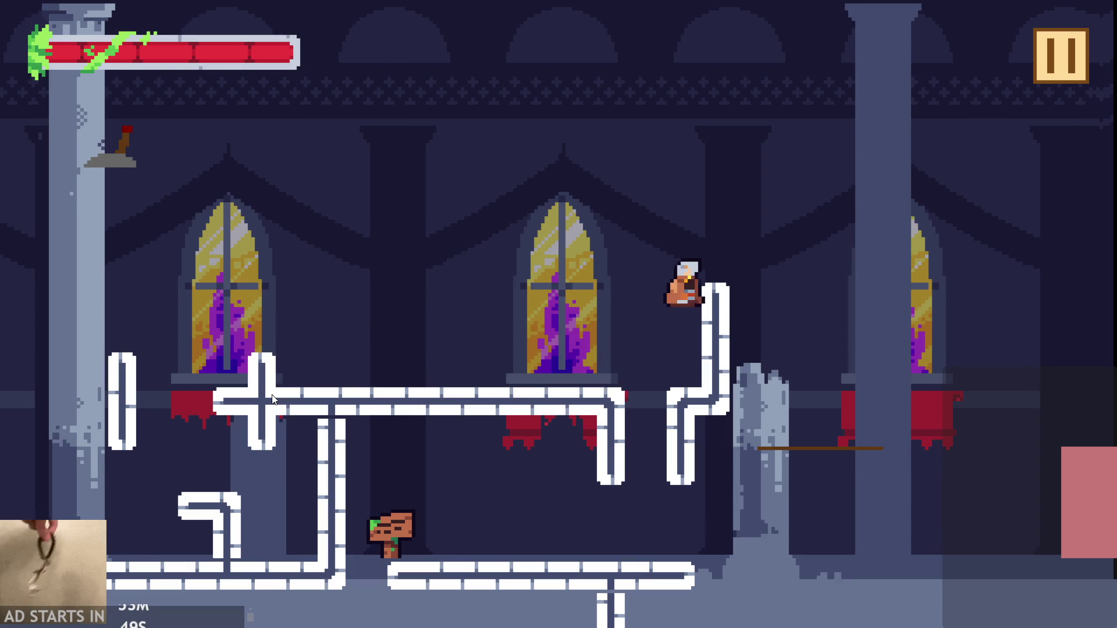
{"action": "left_click", "coordinate": [273, 399]}
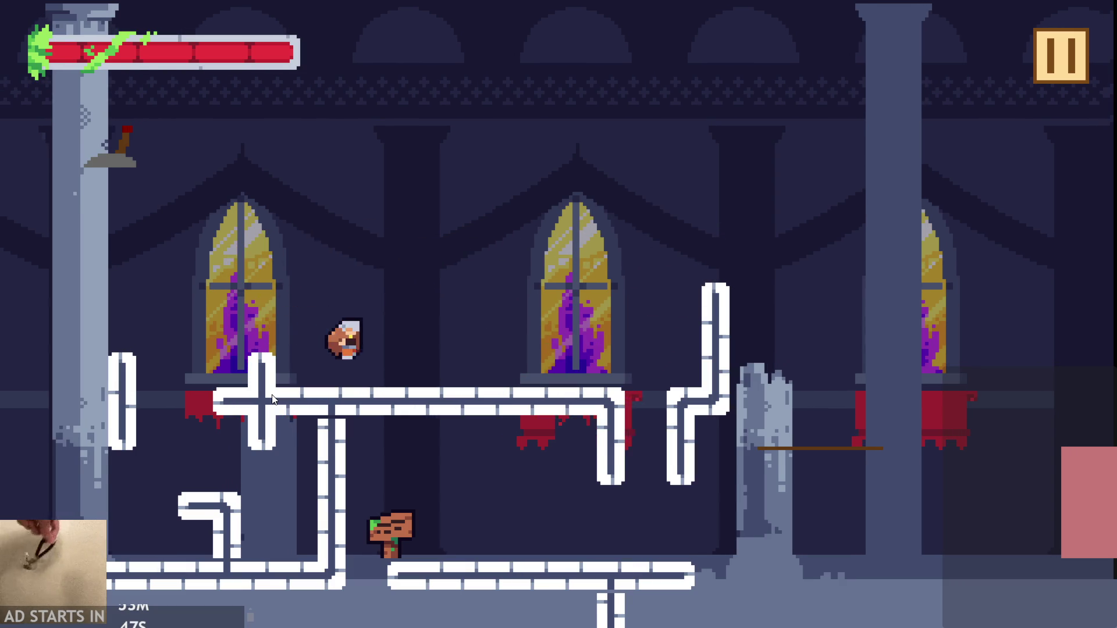
{"action": "left_click", "coordinate": [273, 399]}
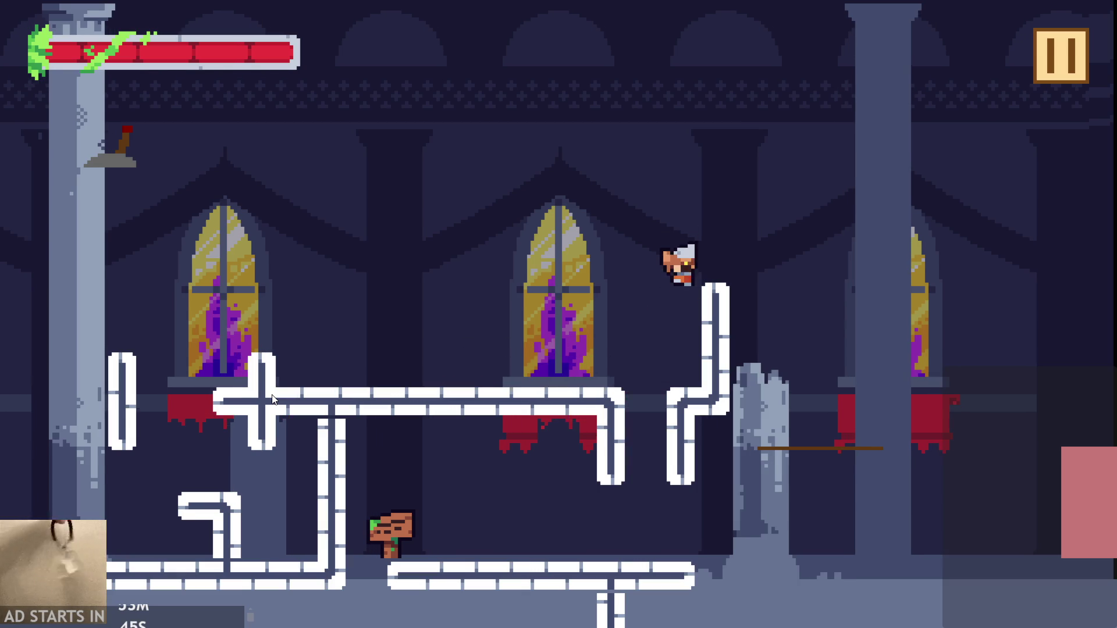
{"action": "left_click", "coordinate": [273, 399]}
{"action": "left_click", "coordinate": [273, 399]}
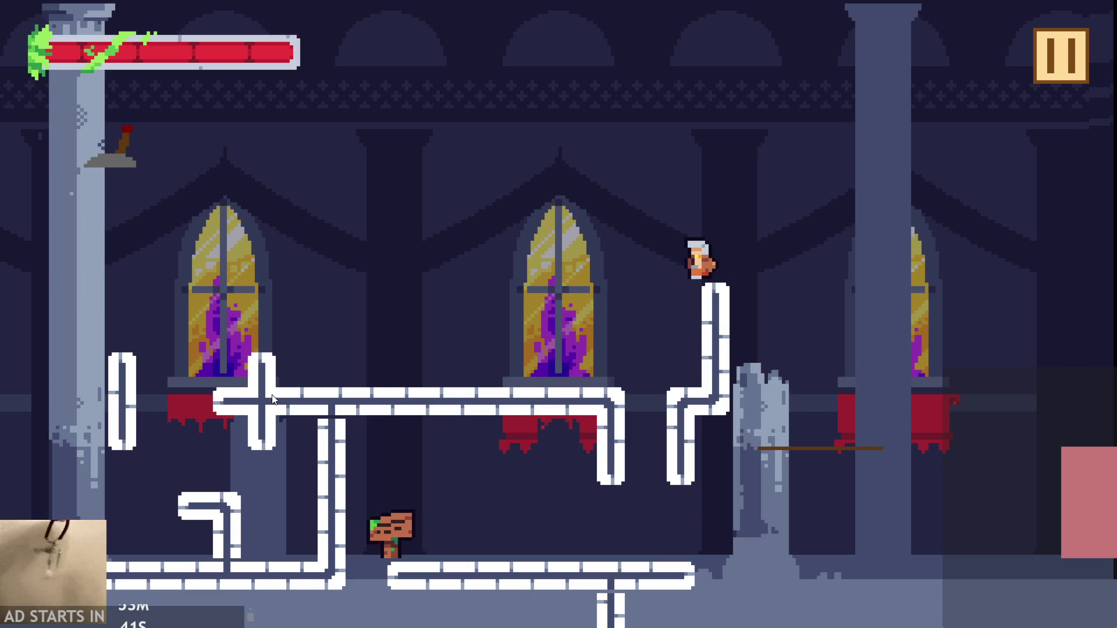
{"action": "left_click", "coordinate": [273, 399]}
{"action": "left_click", "coordinate": [273, 399]}
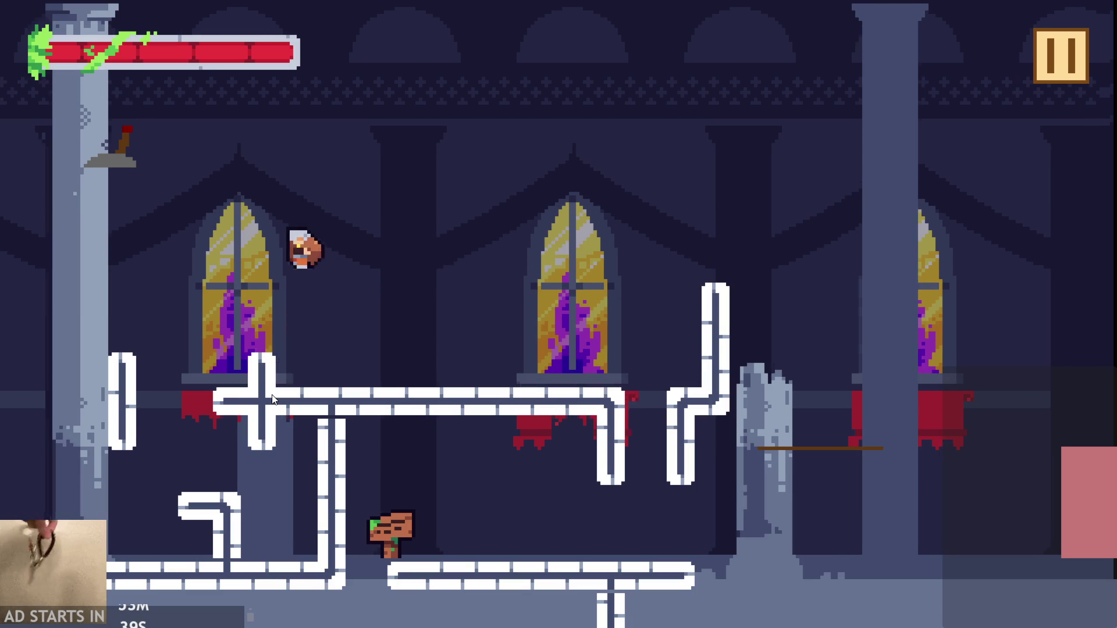
{"action": "left_click", "coordinate": [272, 399]}
{"action": "left_click", "coordinate": [273, 399]}
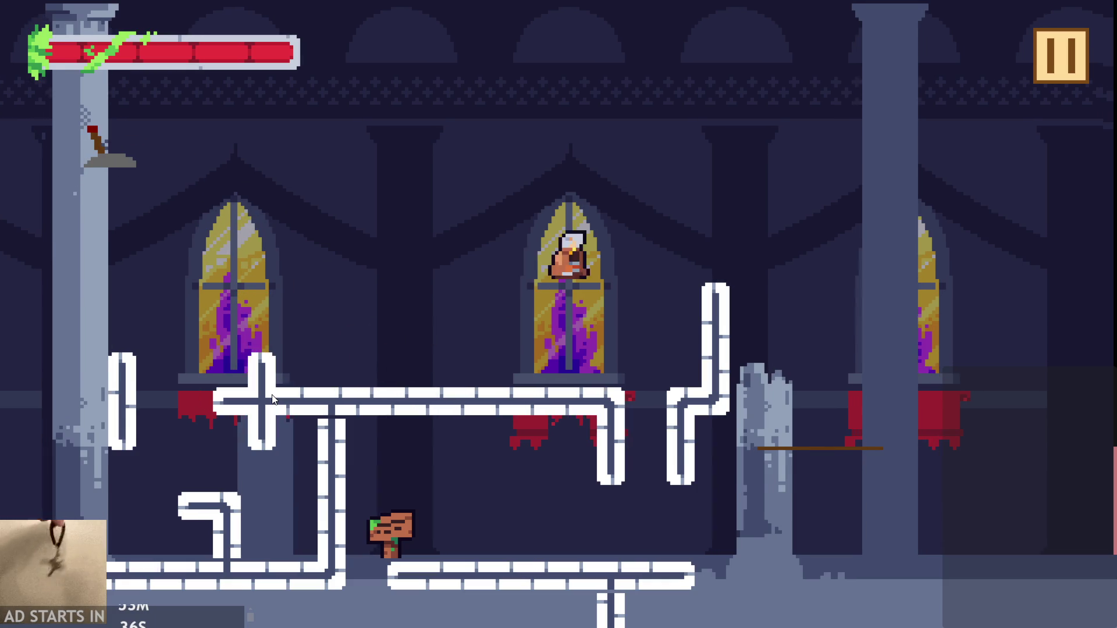
{"action": "left_click", "coordinate": [273, 399]}
{"action": "left_click", "coordinate": [272, 399]}
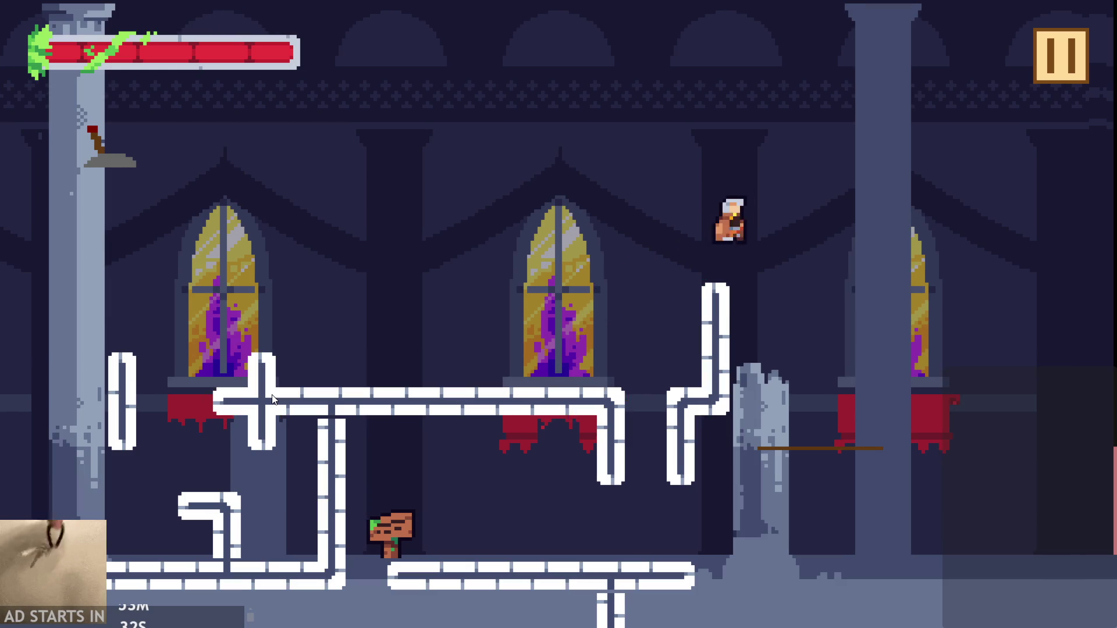
{"action": "left_click", "coordinate": [273, 400]}
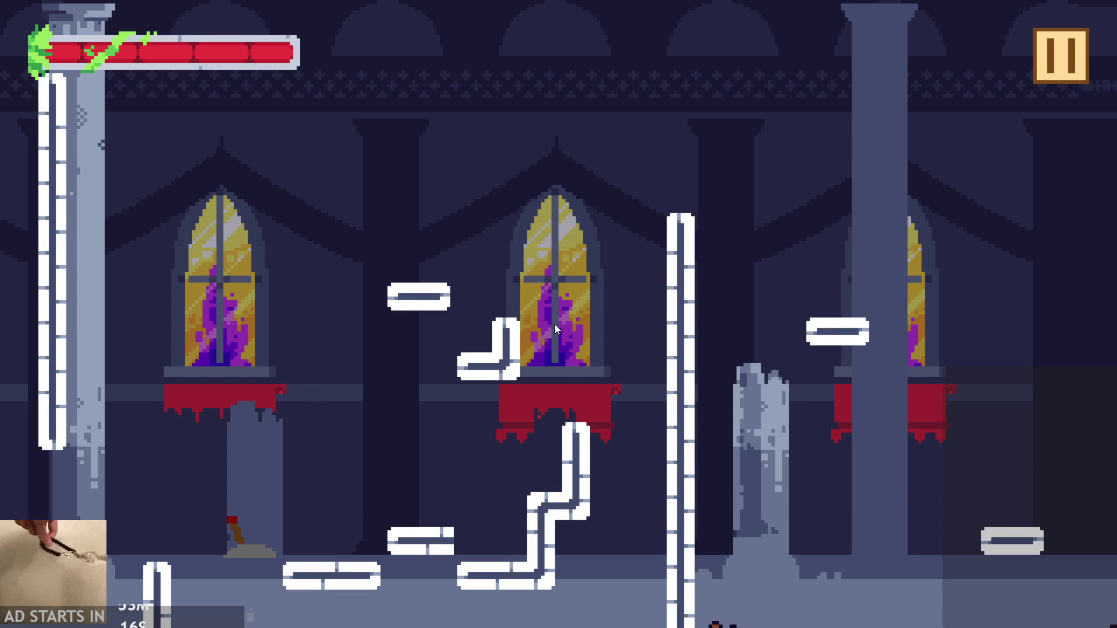
{"action": "left_click", "coordinate": [1073, 66]}
{"action": "left_click", "coordinate": [975, 568]}
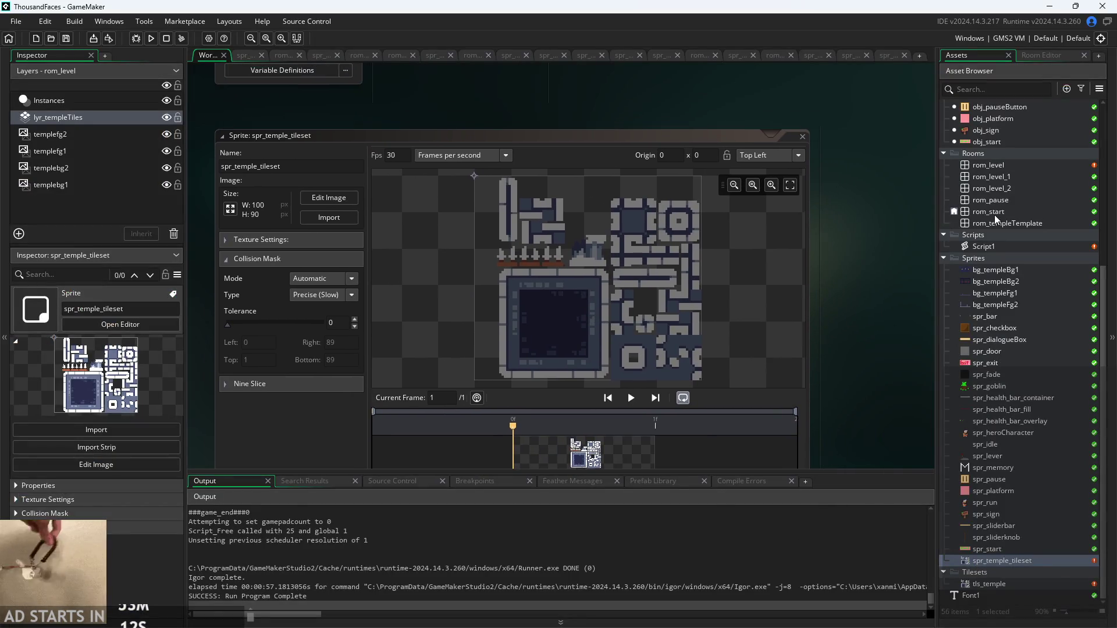
Reopen the rom_level room and the Script1 code, bringing the top-left cases on line 137 into view
{"action": "double_click", "coordinate": [997, 165]}
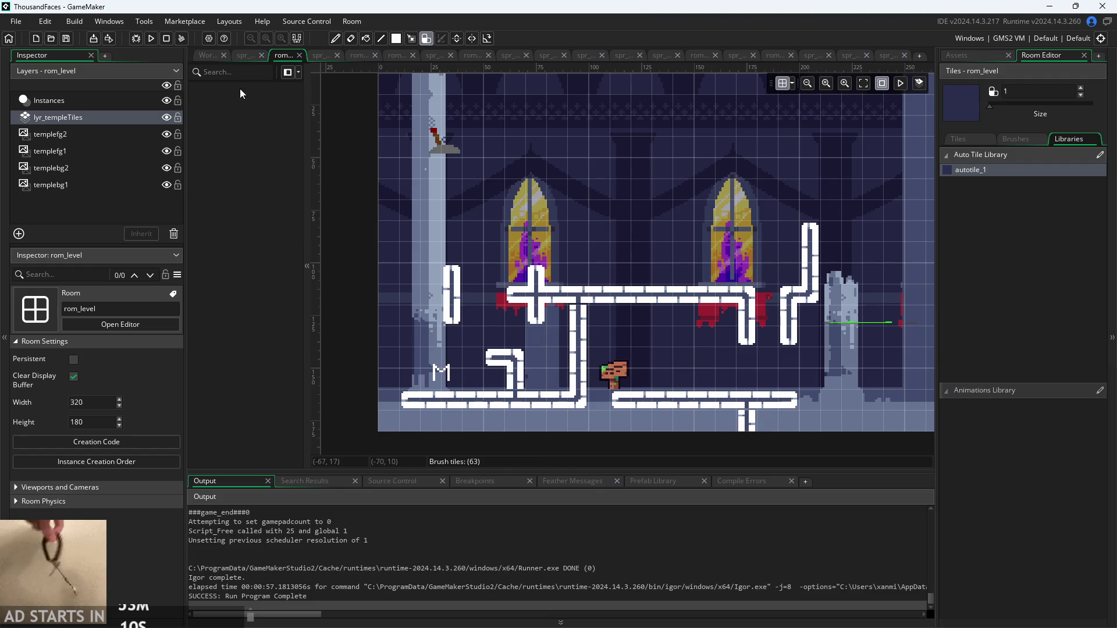
{"action": "left_click", "coordinate": [208, 56]}
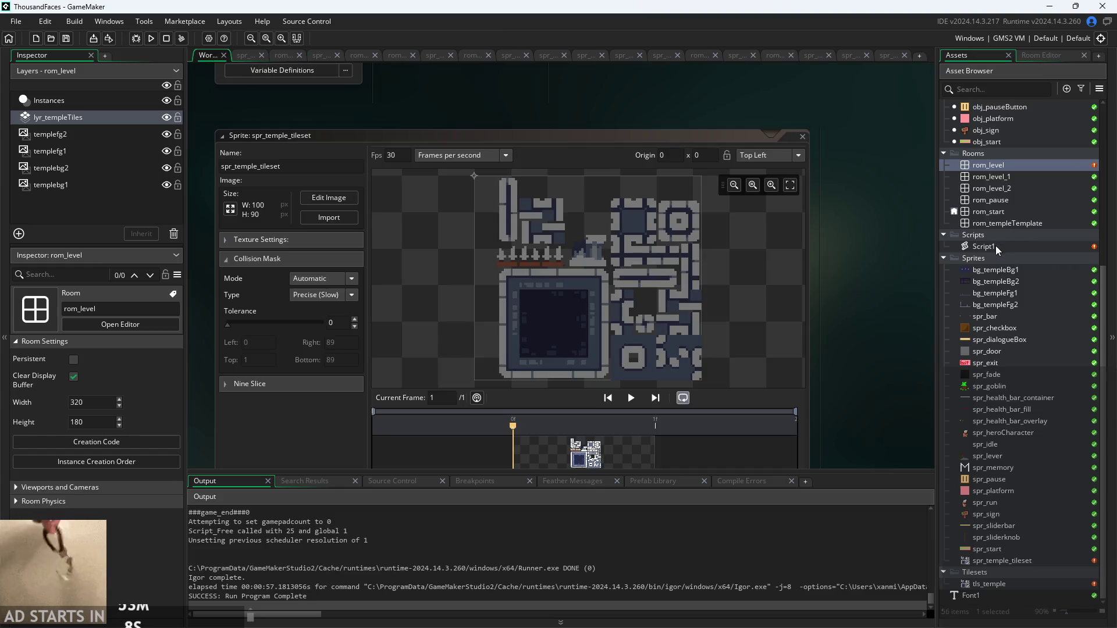
{"action": "double_click", "coordinate": [996, 246]}
{"action": "scroll", "coordinate": [431, 394], "scroll_direction": "up", "scroll_amount": 5, "text": "ctrl"}
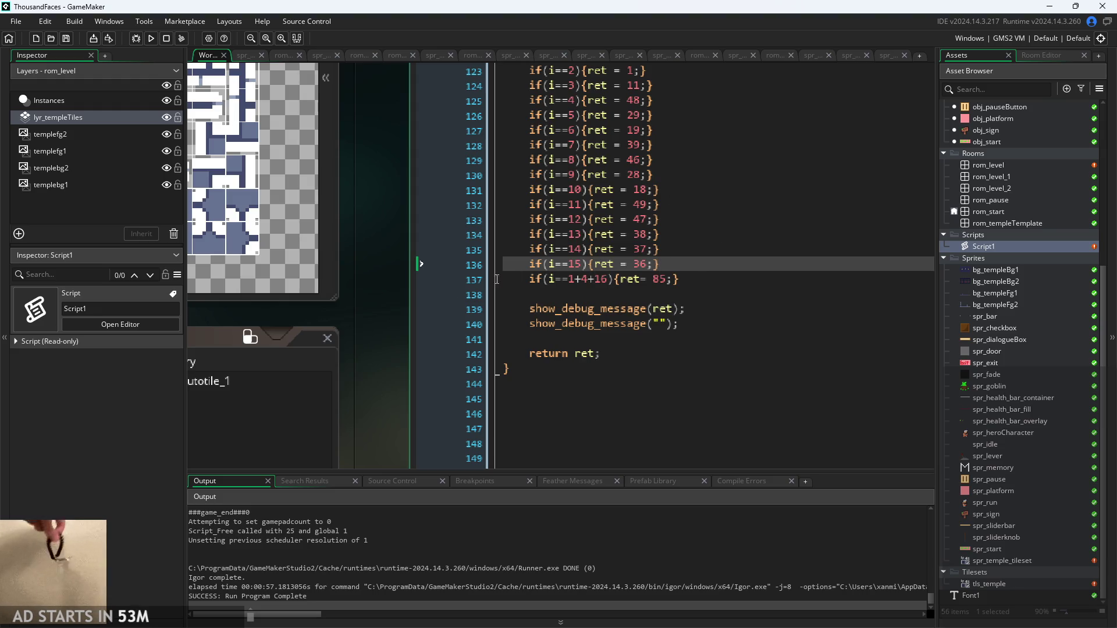
{"action": "scroll", "coordinate": [435, 323], "scroll_direction": "down", "scroll_amount": 4, "text": "ctrl"}
{"action": "mouse_move", "coordinate": [466, 376]}
{"action": "left_mouse_down"}
{"action": "mouse_move", "coordinate": [603, 407]}
{"action": "mouse_move", "coordinate": [582, 390]}
{"action": "left_mouse_up"}
{"action": "left_click", "coordinate": [881, 365]}
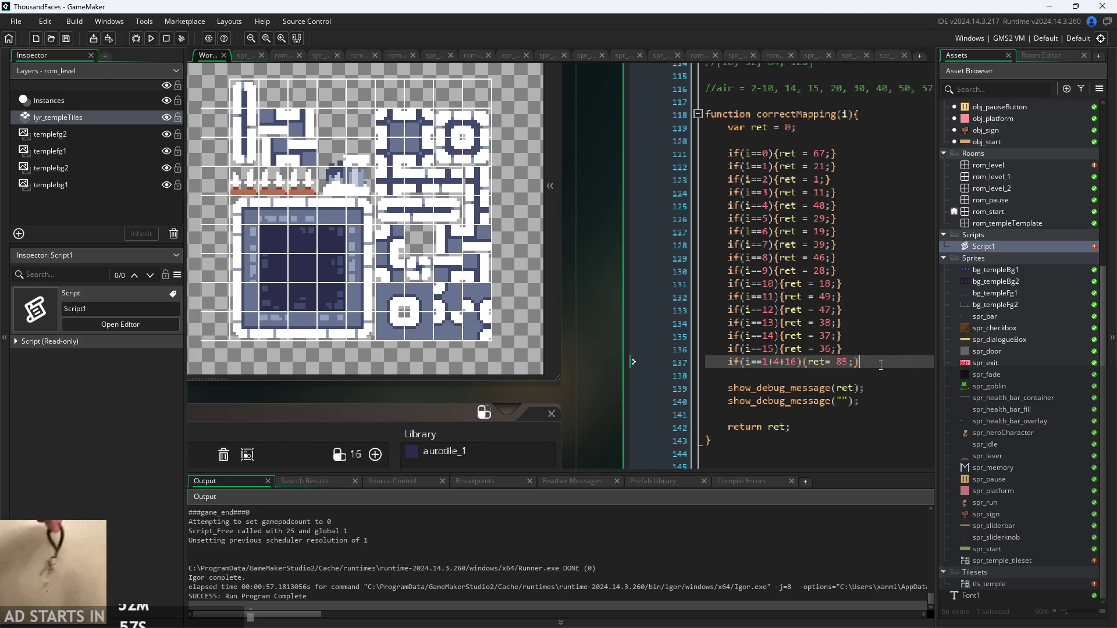
{"action": "scroll", "coordinate": [634, 344], "scroll_direction": "down", "scroll_amount": 3, "text": "ctrl"}
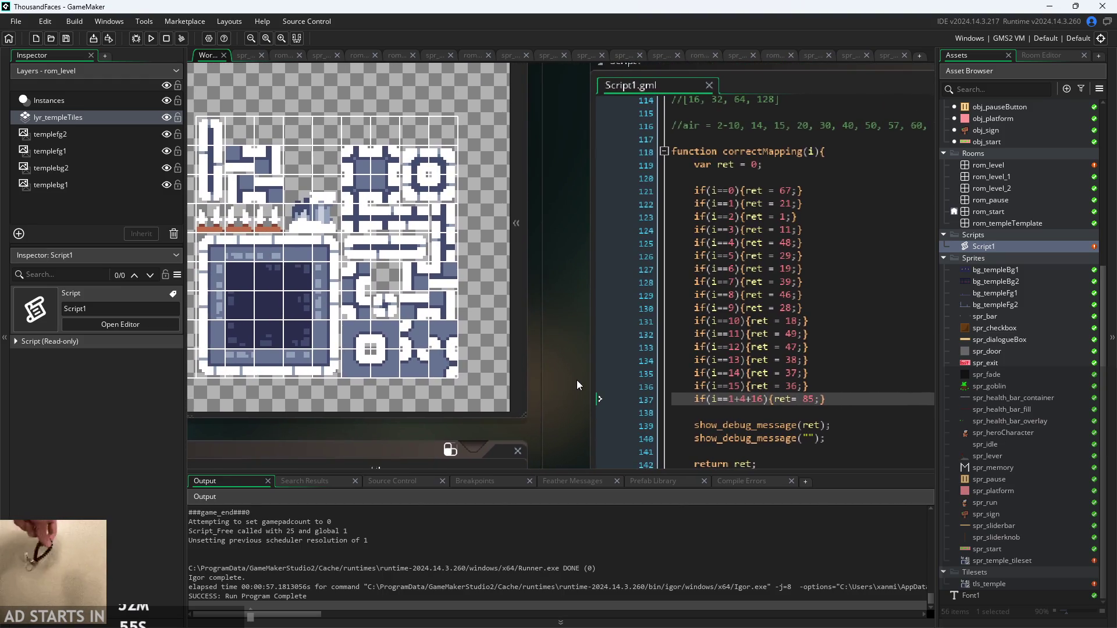
{"action": "left_click_drag", "start_coordinate": [574, 379], "coordinate": [559, 363]}
{"action": "scroll", "coordinate": [669, 364], "scroll_direction": "up", "scroll_amount": 2}
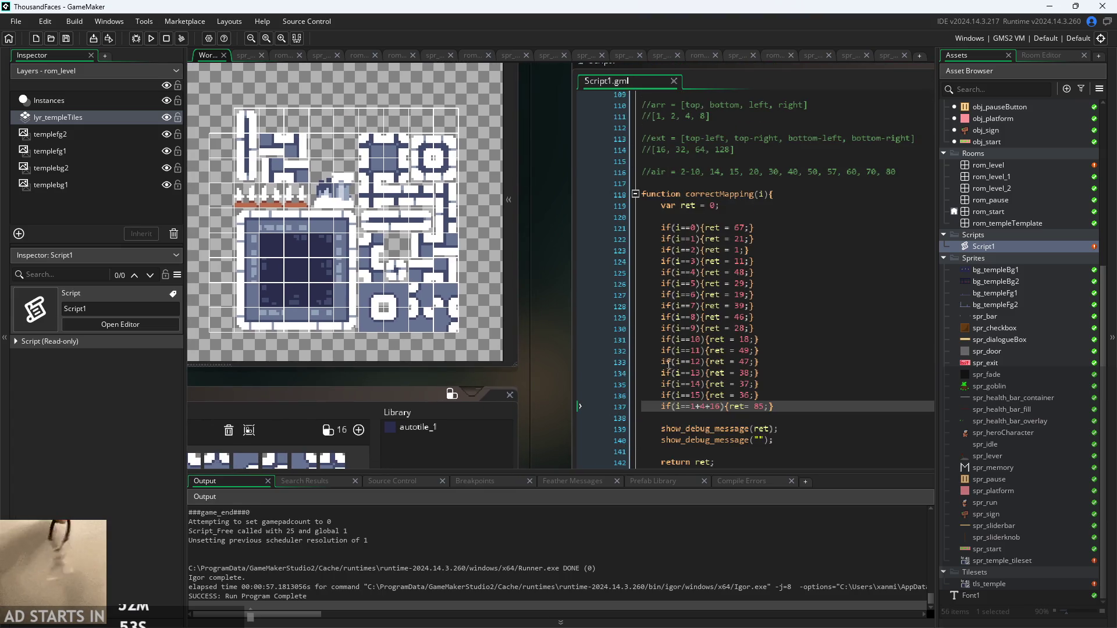
{"action": "scroll", "coordinate": [575, 339], "scroll_direction": "down", "scroll_amount": 1}
Duplicate the i==1+4+16 condition line with Ctrl+D
{"action": "left_click", "coordinate": [729, 388]}
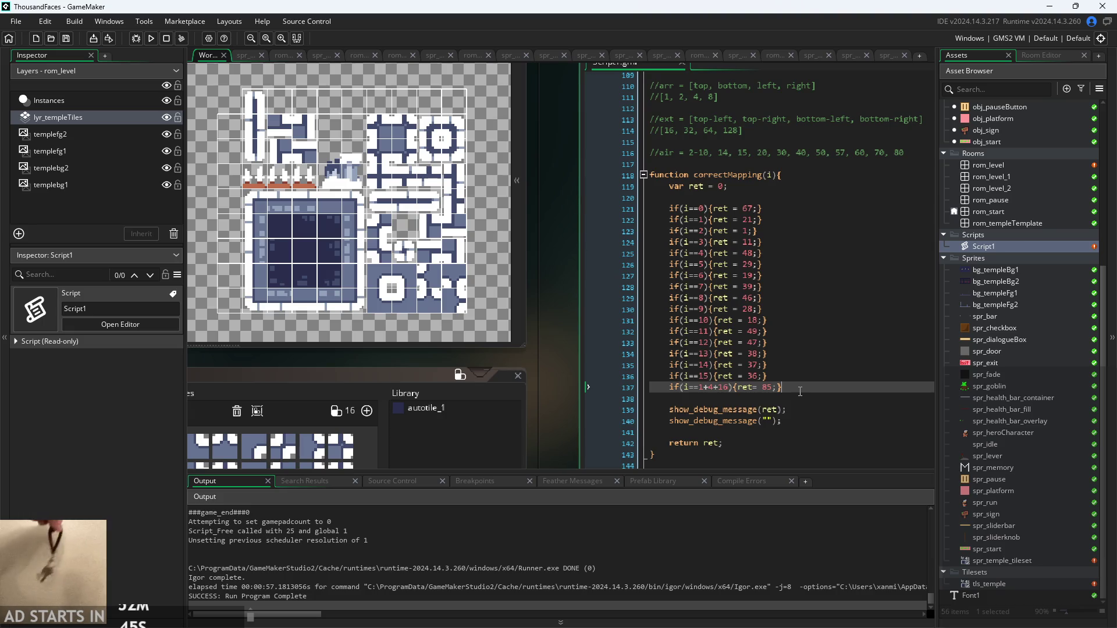
{"action": "left_click_drag", "start_coordinate": [800, 391], "coordinate": [690, 379]}
{"action": "left_click", "coordinate": [833, 387]}
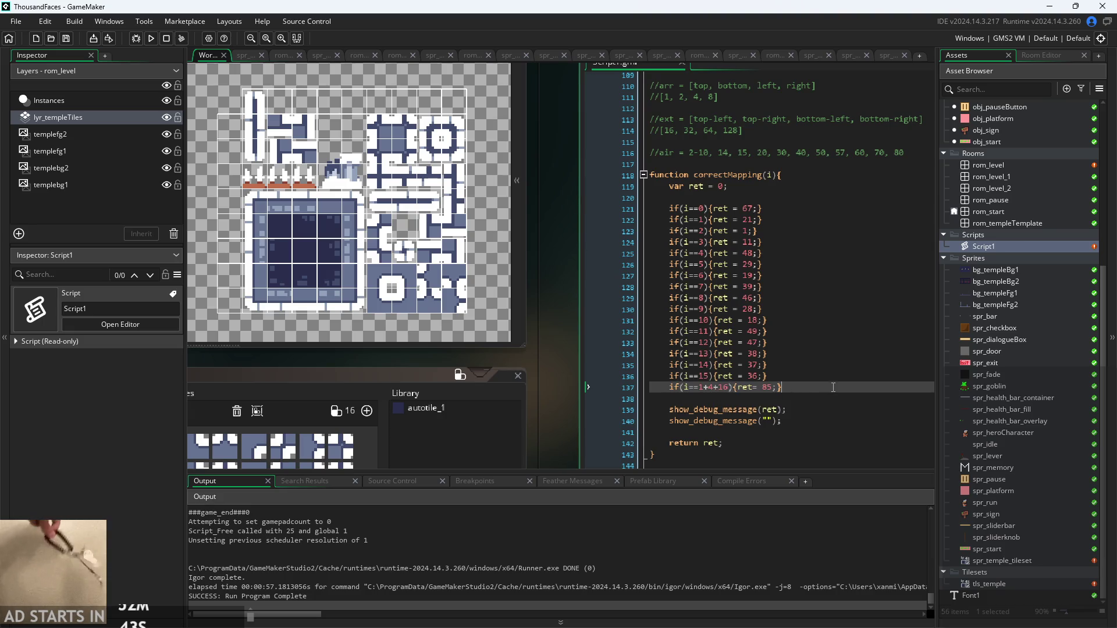
{"action": "key", "text": "ctrl+d"}
{"action": "key", "text": "ctrl+d"}
{"action": "key", "text": "ctrl+d"}
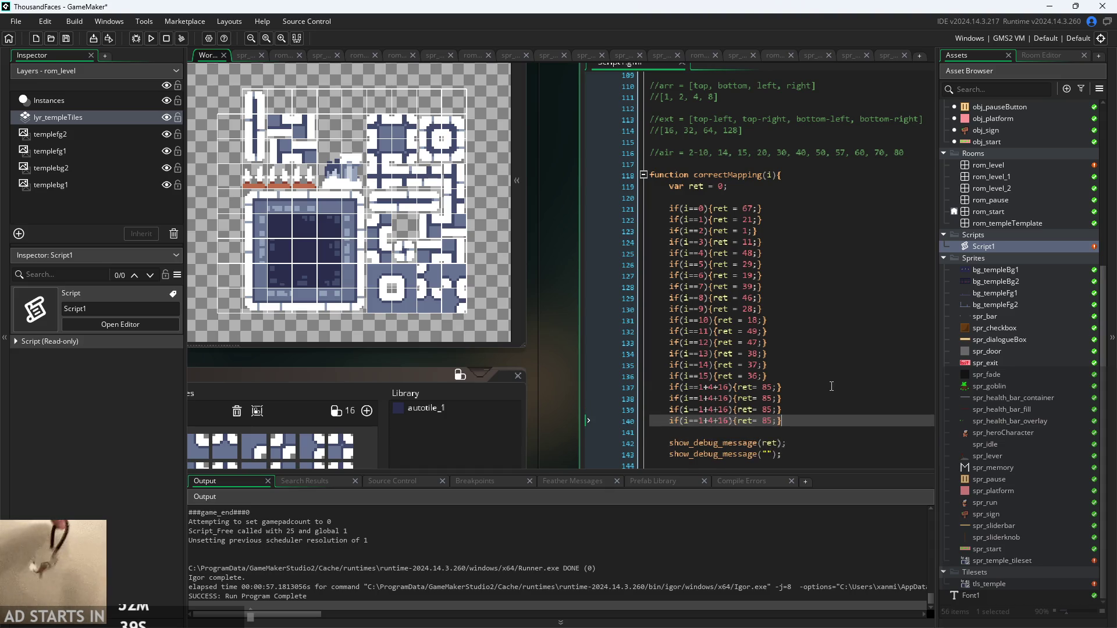
{"action": "key", "text": "ctrl+d"}
{"action": "scroll", "coordinate": [567, 398], "scroll_direction": "up", "scroll_amount": 2, "text": "ctrl"}
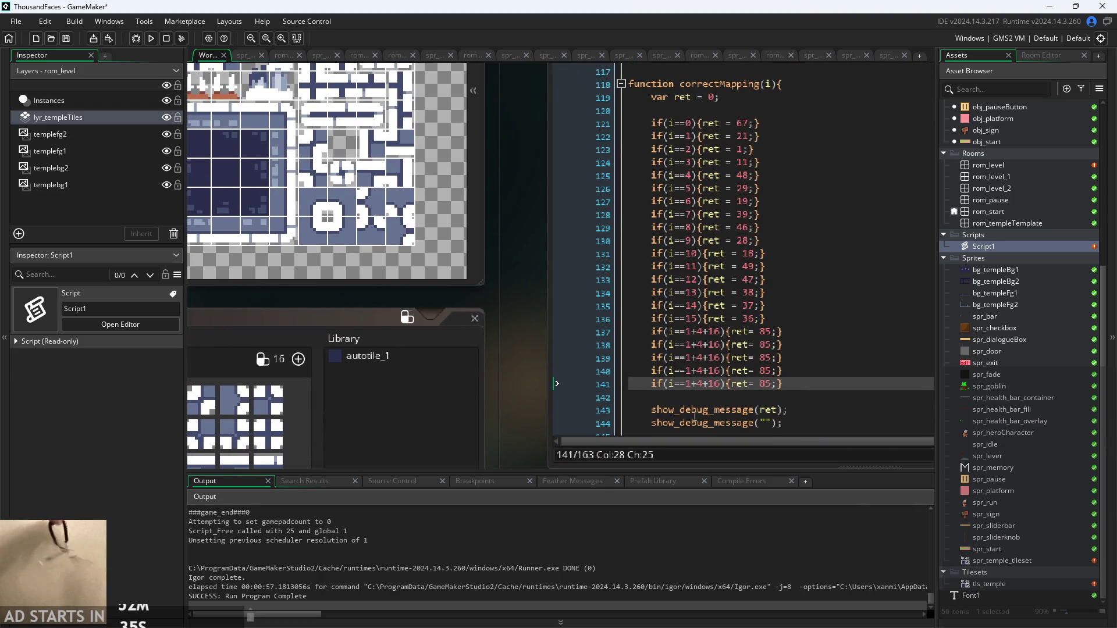
Try wrapping the 1+4+16 sum on line 137 in parentheses, then undo it
{"action": "left_click", "coordinate": [716, 331]}
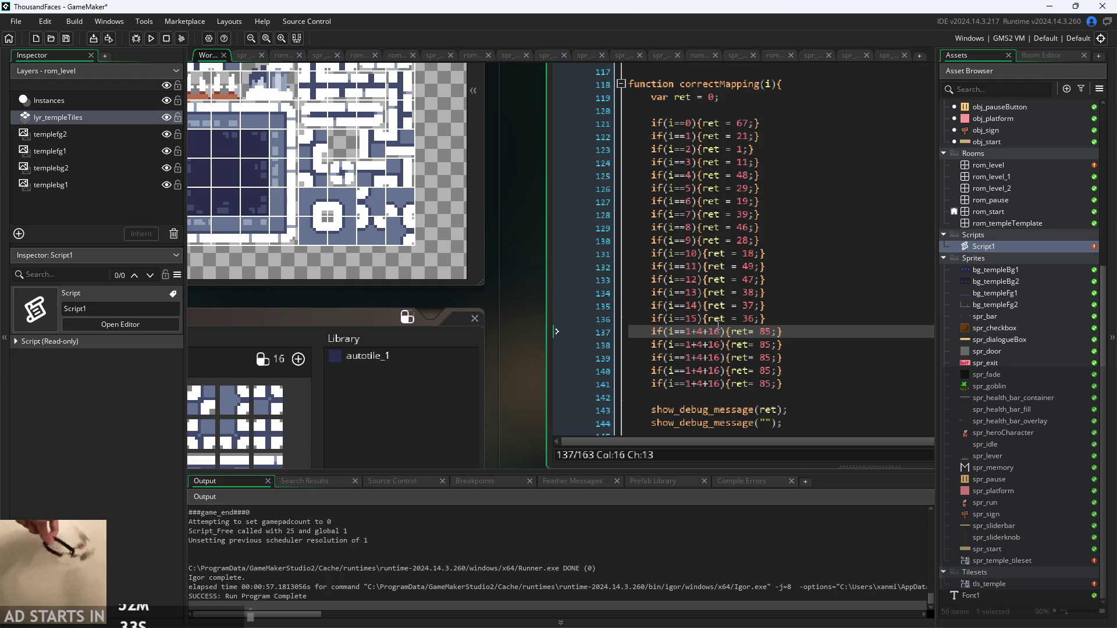
{"action": "left_click", "coordinate": [723, 344]}
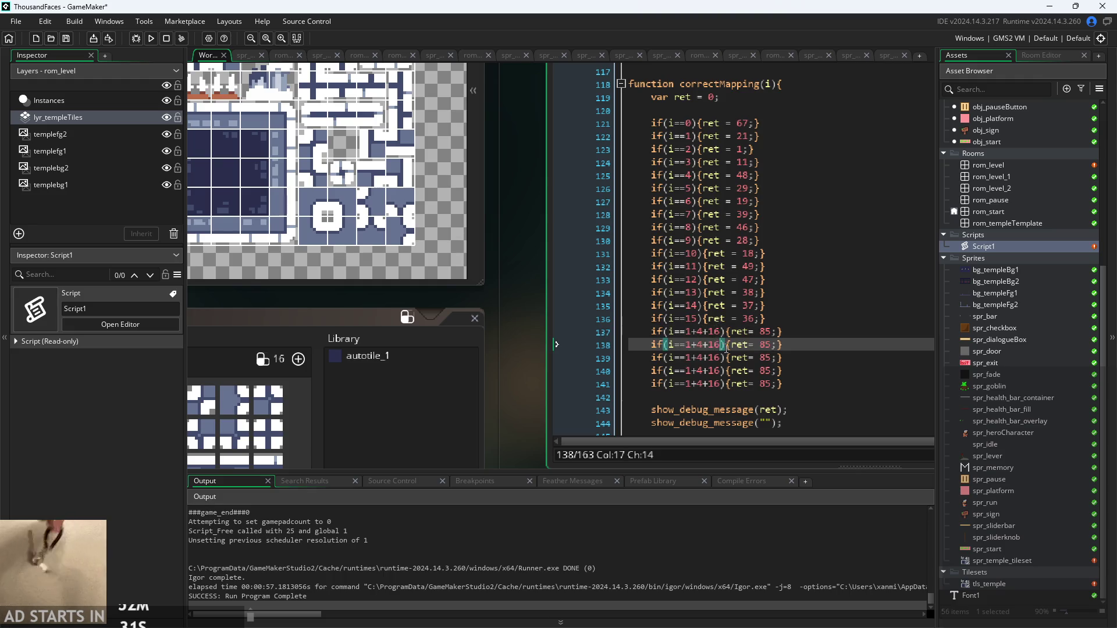
{"action": "left_click", "coordinate": [688, 331]}
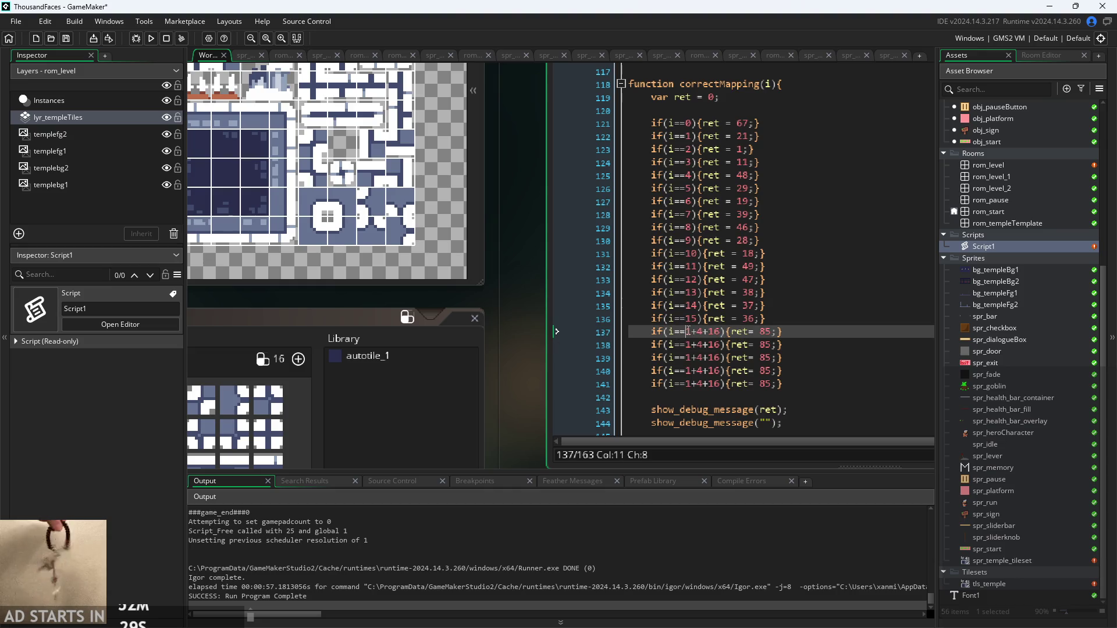
{"action": "type", "text": "("}
{"action": "key", "text": "Right"}
{"action": "key", "text": "Right"}
{"action": "key", "text": "Right"}
{"action": "type", "text": ")"}
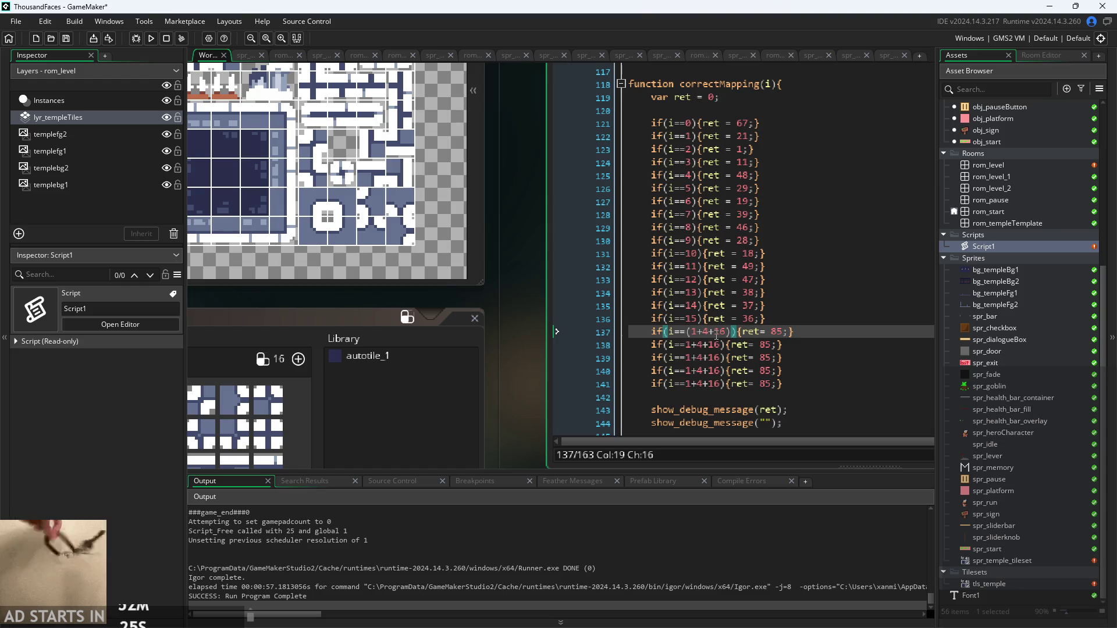
{"action": "key", "text": "ctrl+z"}
{"action": "key", "text": "ctrl+z"}
Append +2 so line 138 checks i==1+4+16+2, then switch to the Paint notes
{"action": "left_click", "coordinate": [722, 331]}
{"action": "key", "text": "Down"}
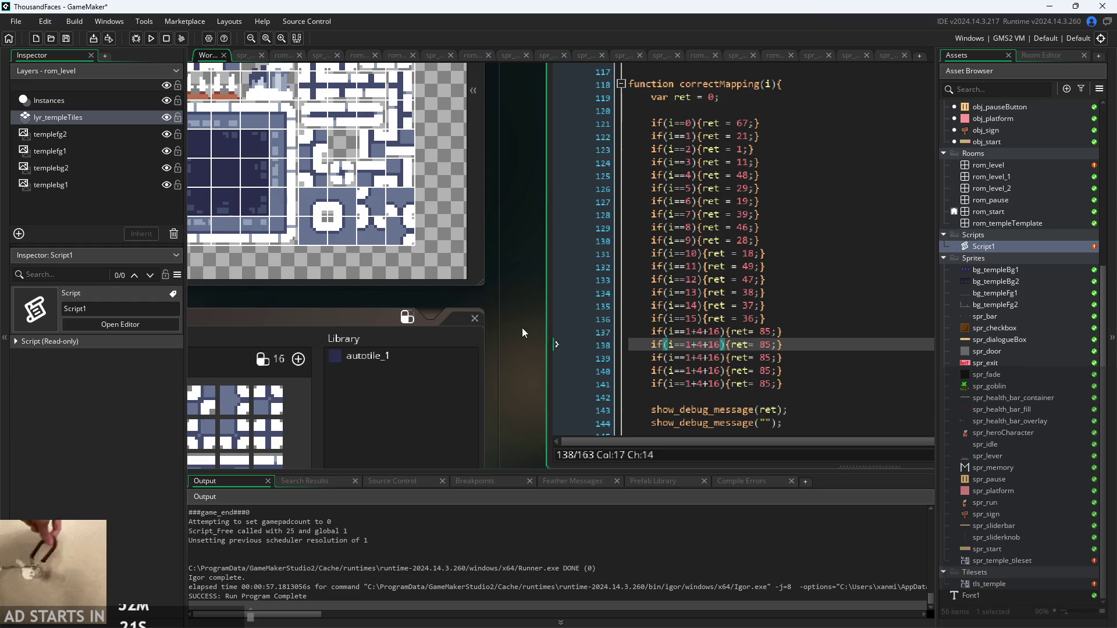
{"action": "scroll", "coordinate": [521, 381], "scroll_direction": "down", "scroll_amount": 3}
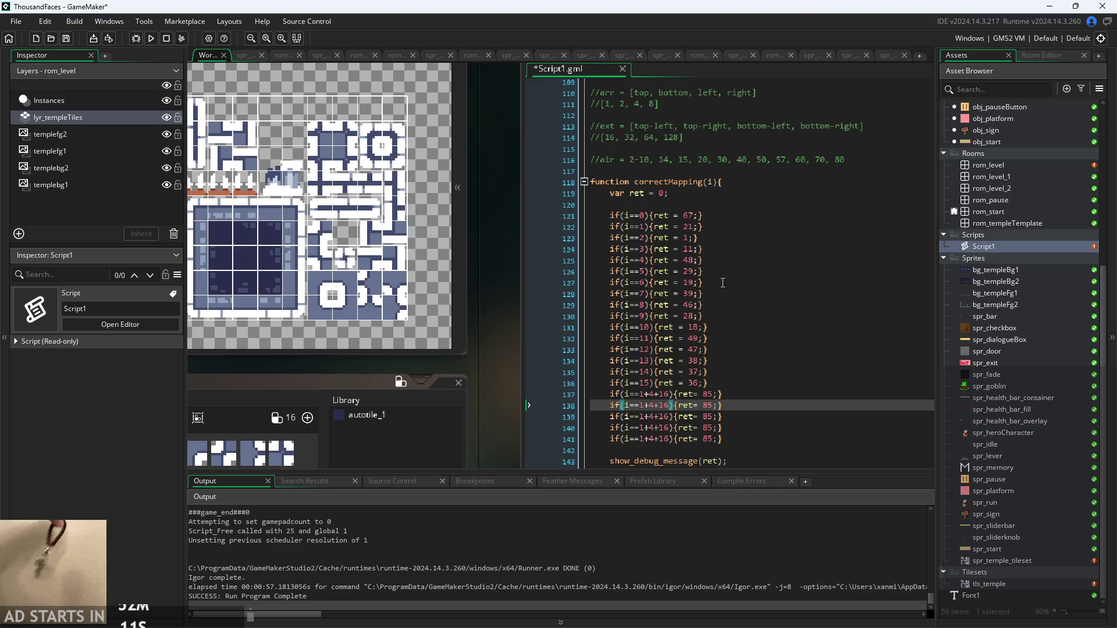
{"action": "type", "text": "+2"}
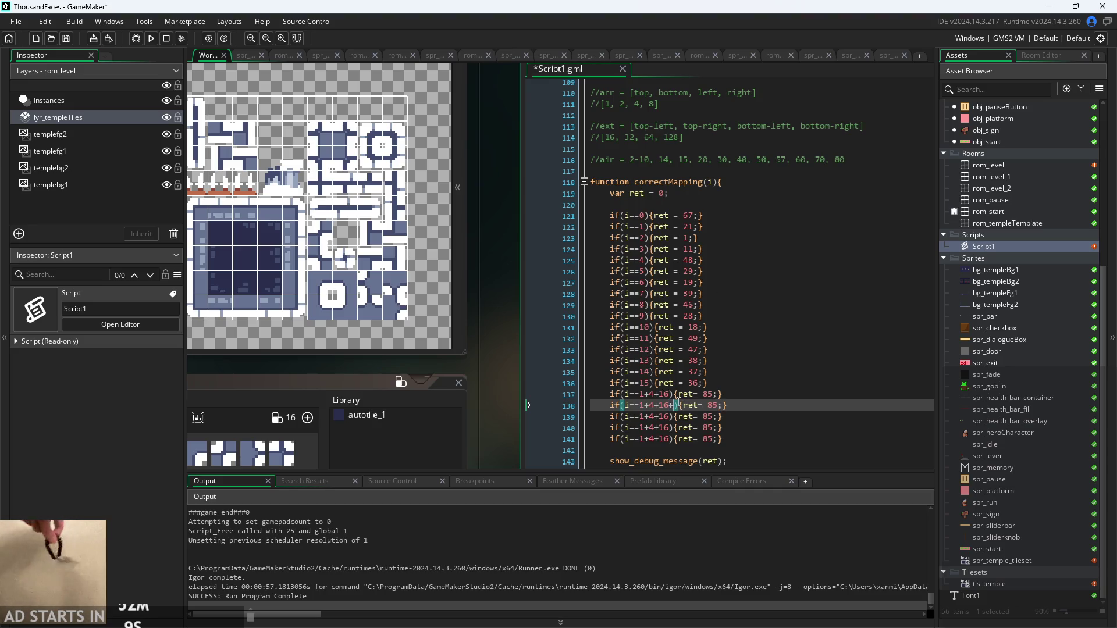
{"action": "left_click", "coordinate": [725, 411]}
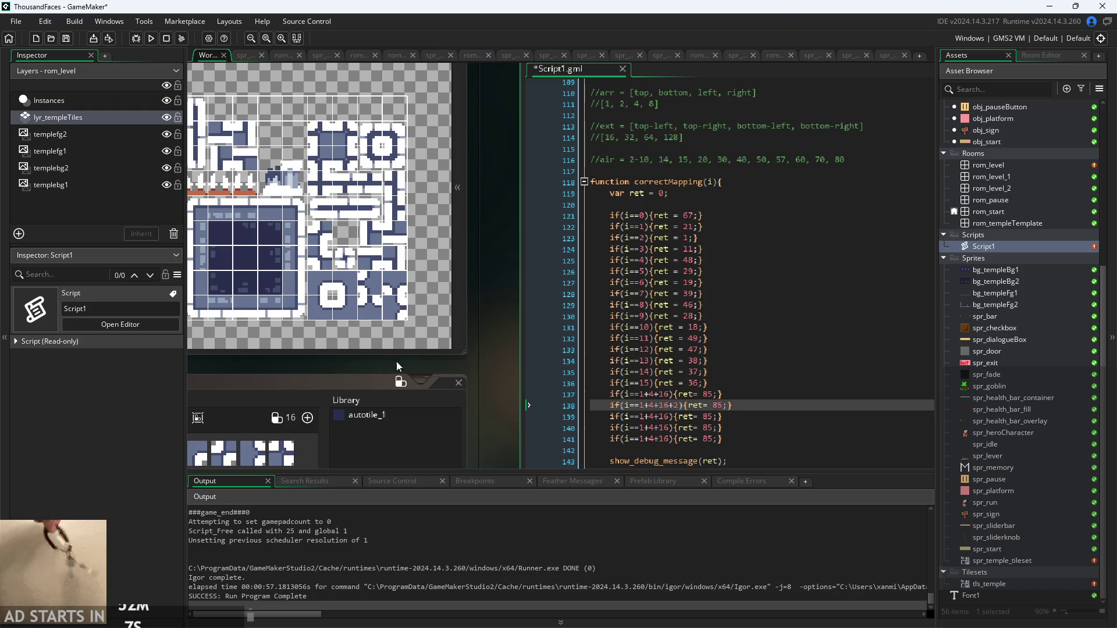
{"action": "left_click_drag", "start_coordinate": [471, 331], "coordinate": [567, 351]}
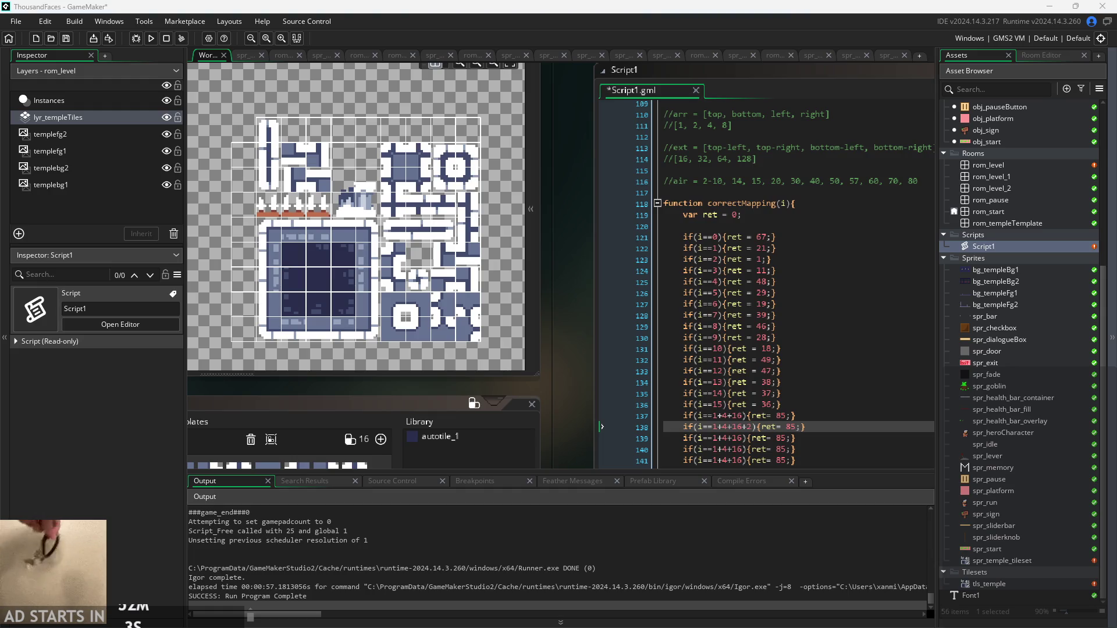
{"action": "key", "text": "alt+Tab"}
{"action": "key", "text": "alt+Tab"}
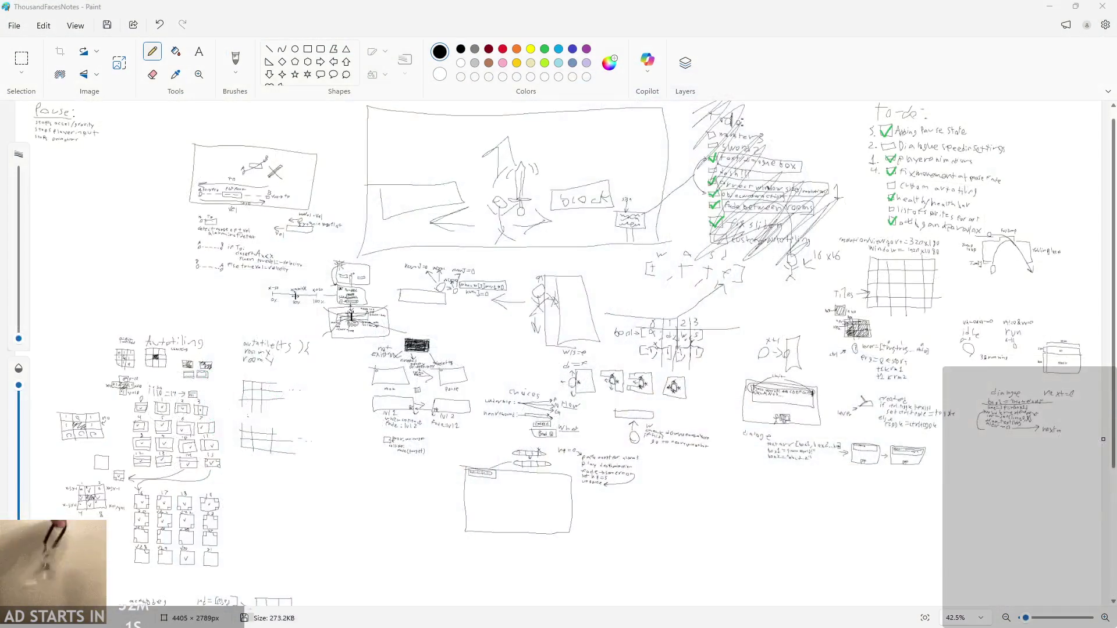
Float the ThousandFacesNotes Paint window over GameMaker and move it left
{"action": "left_click", "coordinate": [1075, 7]}
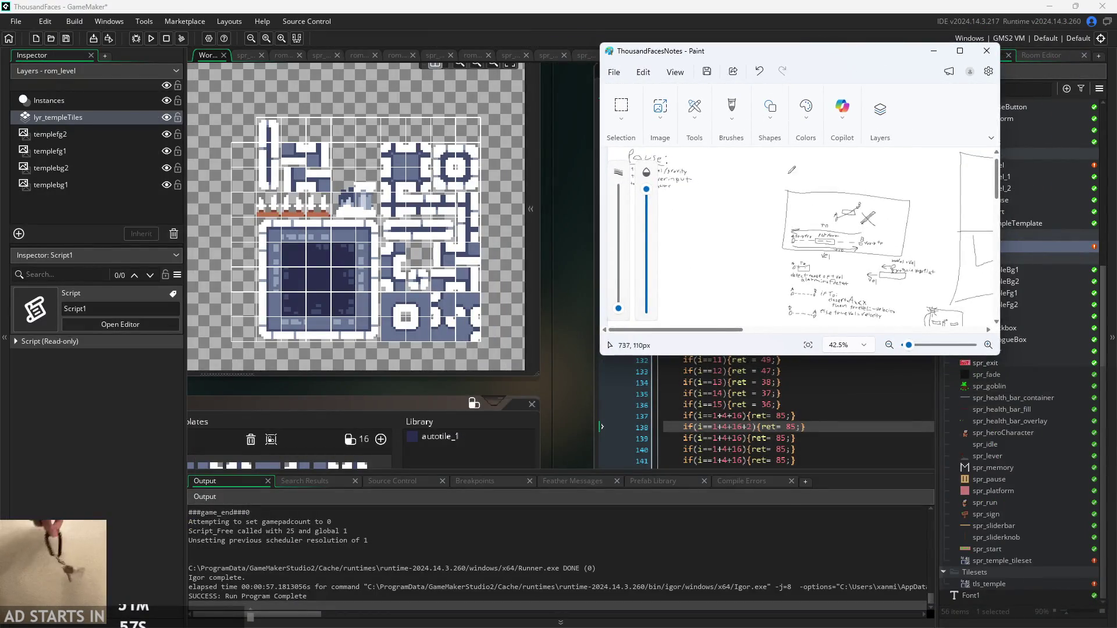
{"action": "scroll", "coordinate": [741, 235], "scroll_direction": "up", "scroll_amount": 5, "text": "ctrl"}
{"action": "scroll", "coordinate": [740, 235], "scroll_direction": "down", "scroll_amount": 10, "text": "ctrl"}
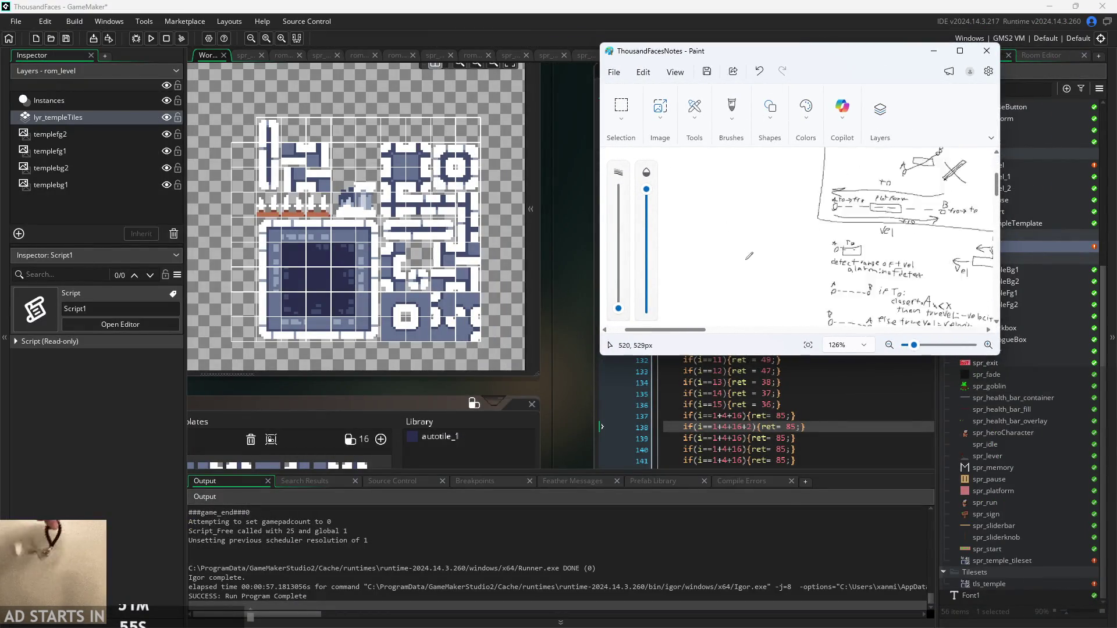
{"action": "scroll", "coordinate": [728, 313], "scroll_direction": "up", "scroll_amount": 5, "text": "ctrl"}
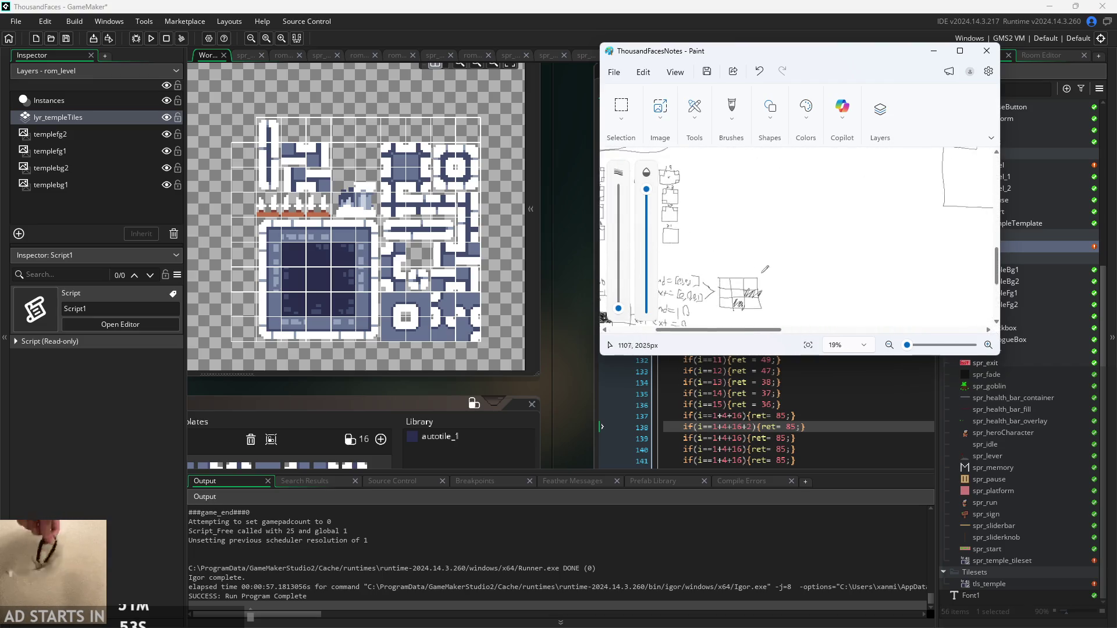
{"action": "scroll", "coordinate": [768, 273], "scroll_direction": "up", "scroll_amount": 5, "text": "ctrl"}
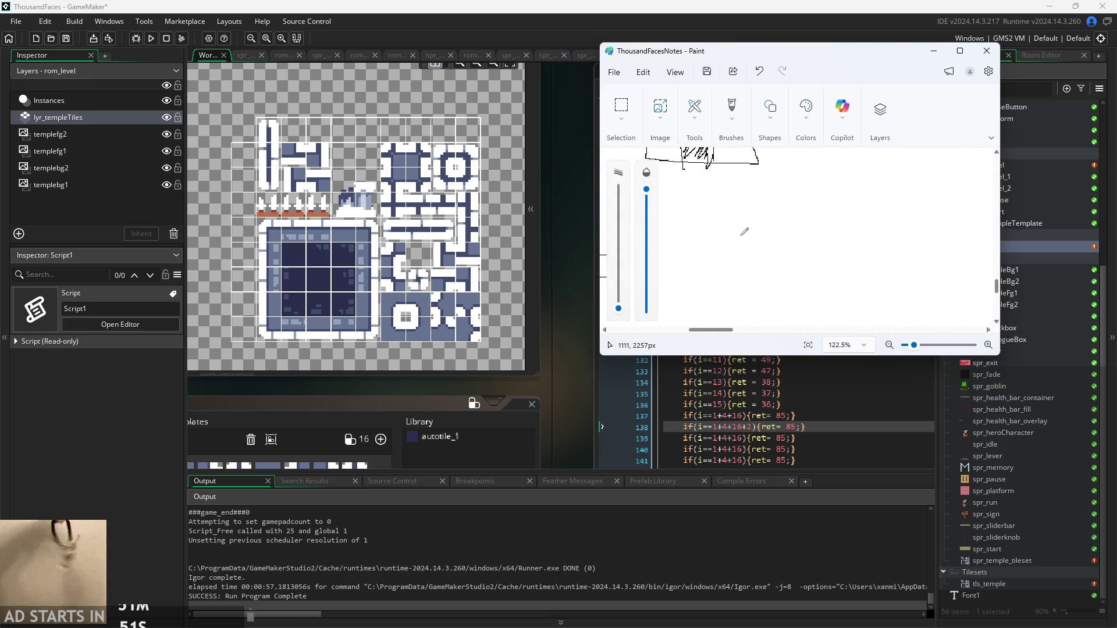
{"action": "mouse_move", "coordinate": [798, 61]}
{"action": "left_mouse_down"}
{"action": "mouse_move", "coordinate": [664, 70]}
{"action": "mouse_move", "coordinate": [326, 54]}
{"action": "mouse_move", "coordinate": [416, 61]}
{"action": "mouse_move", "coordinate": [425, 80]}
{"action": "left_mouse_up"}
Sketch a small pencil box outline on blank canvas, then minimize Paint
{"action": "scroll", "coordinate": [392, 243], "scroll_direction": "up", "scroll_amount": 1, "text": "ctrl"}
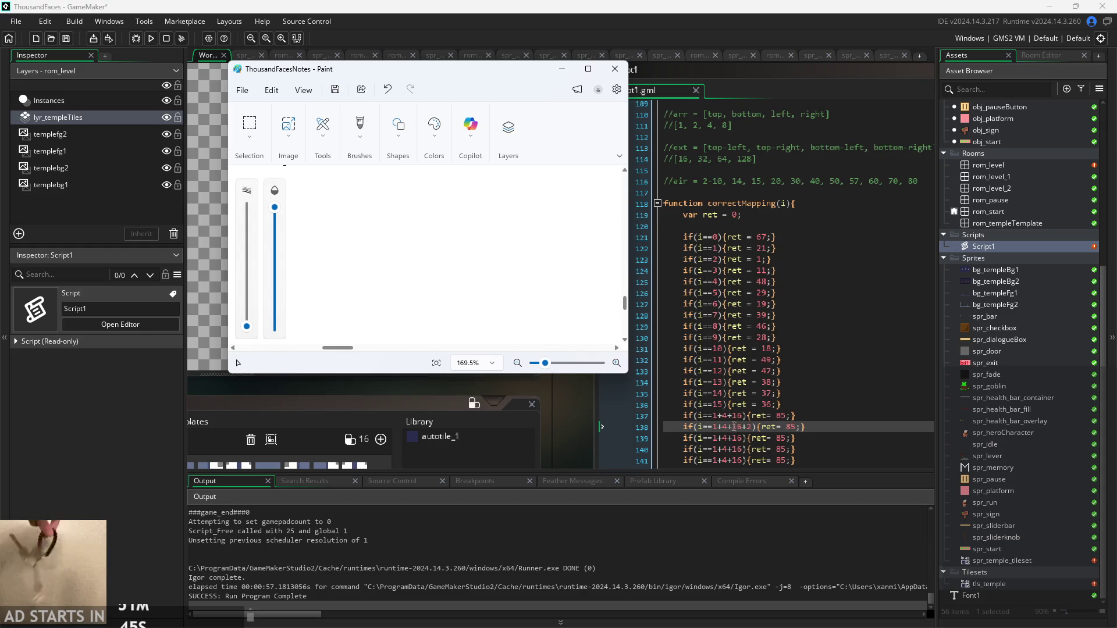
{"action": "mouse_move", "coordinate": [391, 276]}
{"action": "left_mouse_down"}
{"action": "mouse_move", "coordinate": [443, 284]}
{"action": "mouse_move", "coordinate": [456, 230]}
{"action": "left_mouse_up"}
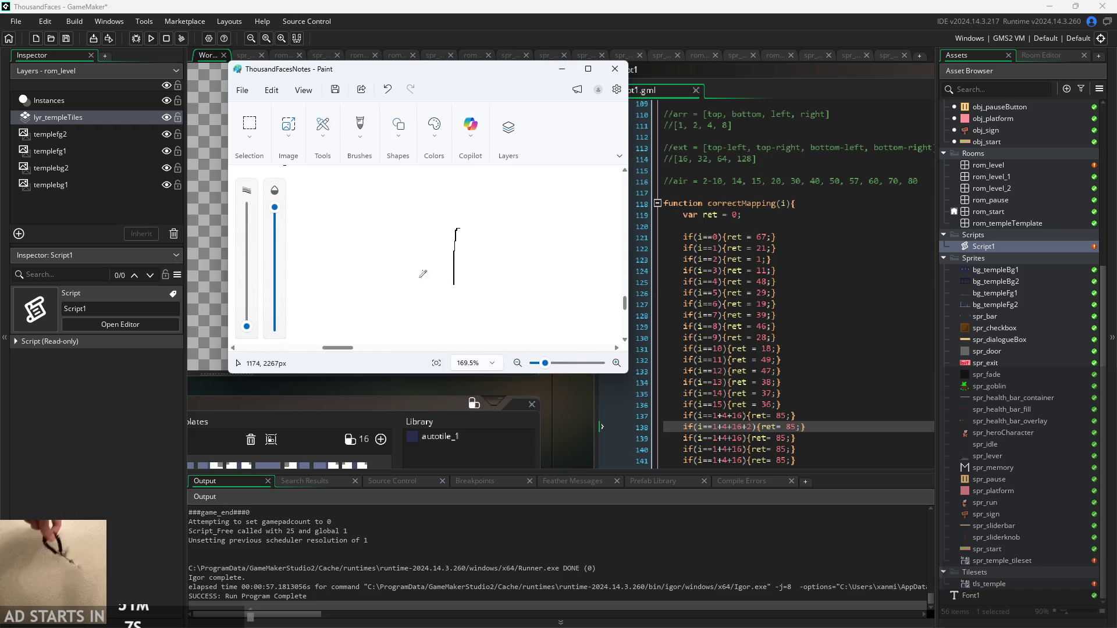
{"action": "mouse_move", "coordinate": [469, 222]}
{"action": "left_mouse_down"}
{"action": "mouse_move", "coordinate": [409, 225]}
{"action": "mouse_move", "coordinate": [478, 314]}
{"action": "mouse_move", "coordinate": [469, 221]}
{"action": "left_mouse_up"}
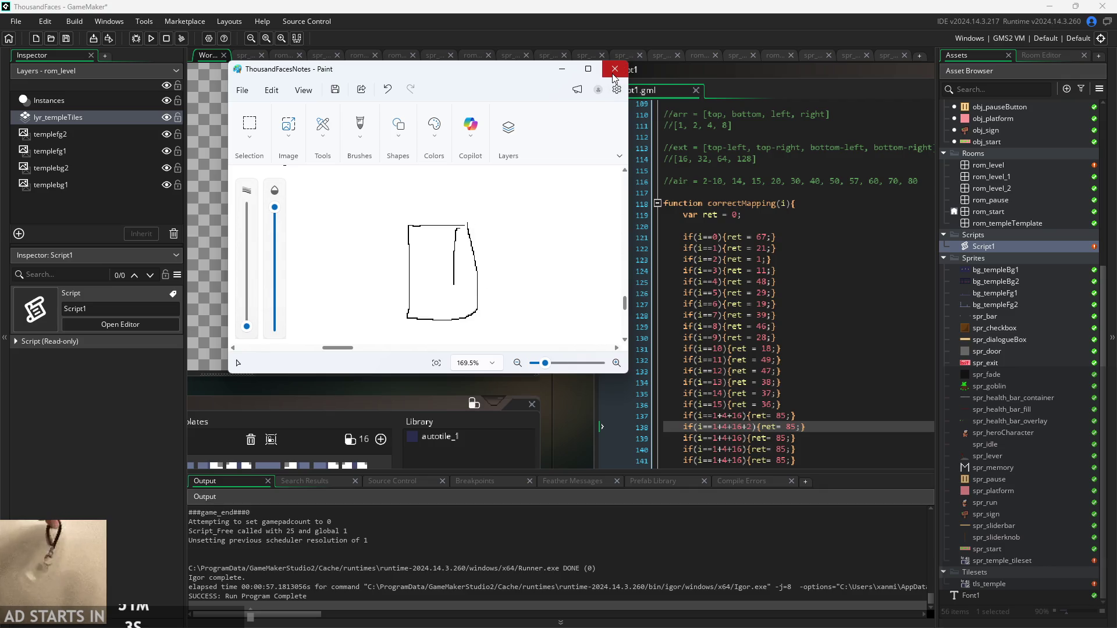
{"action": "left_click", "coordinate": [562, 69]}
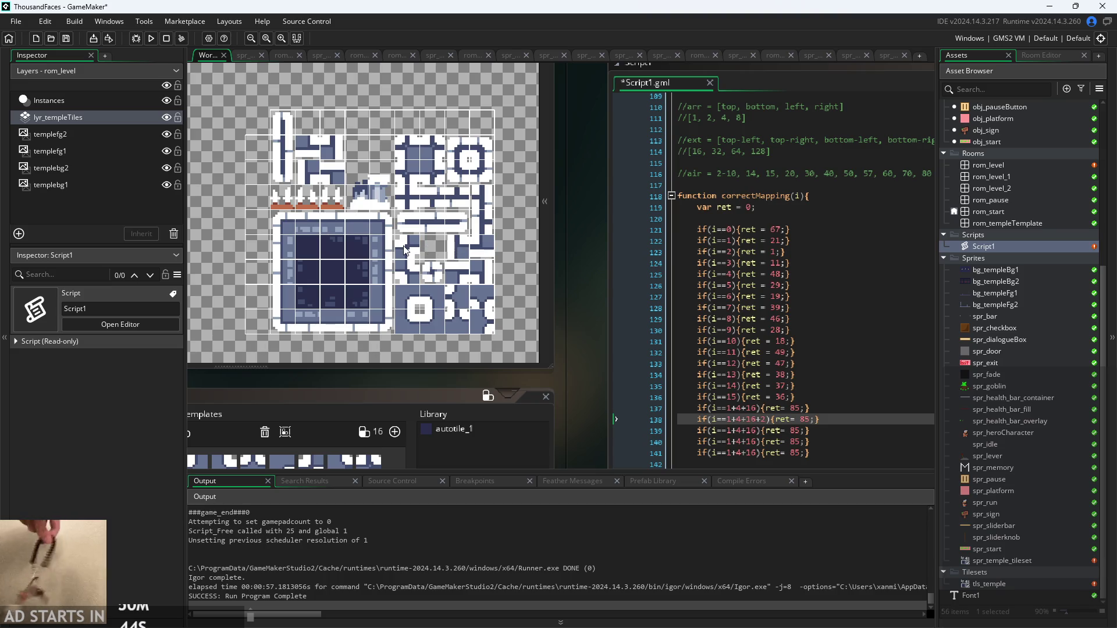
Focus the tileset view and Script1, then open rom_level from the Rooms list
{"action": "left_click", "coordinate": [486, 170]}
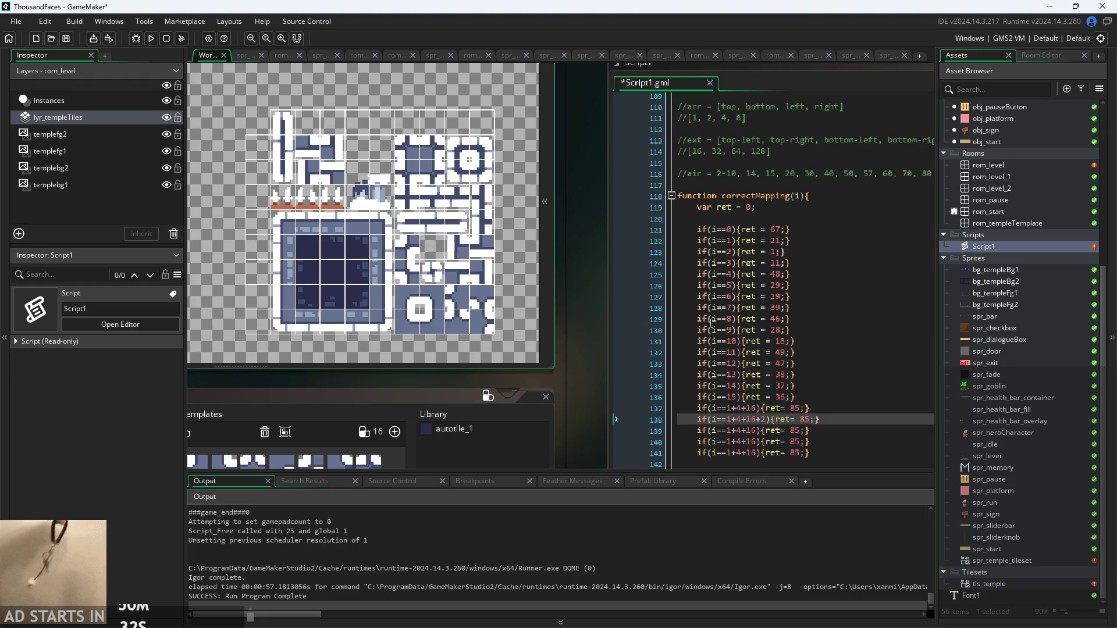
{"action": "left_click", "coordinate": [797, 419]}
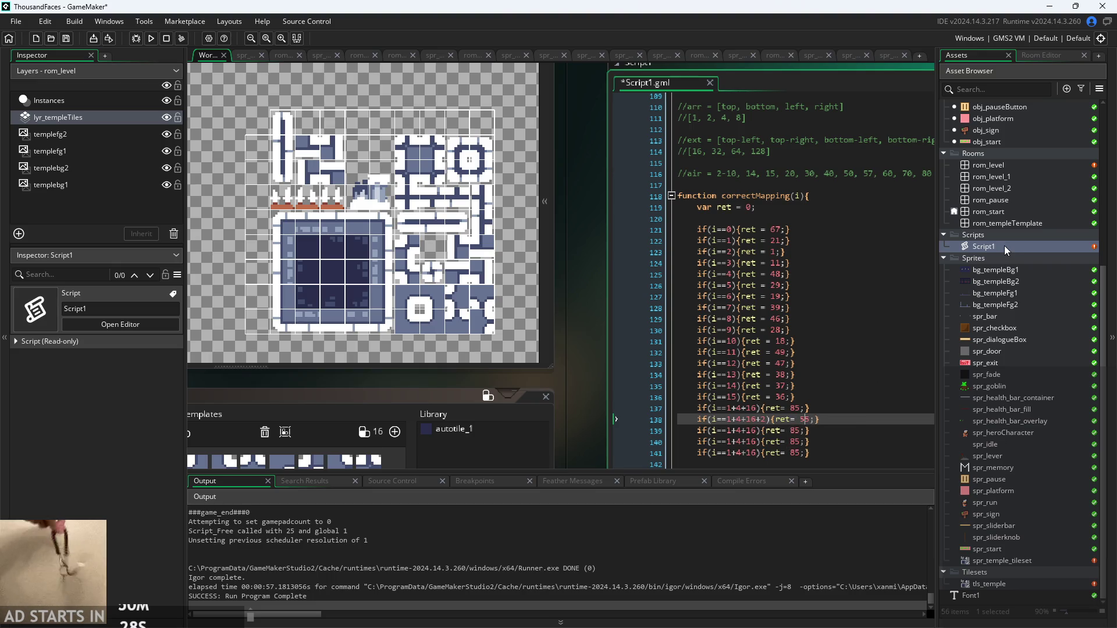
{"action": "double_click", "coordinate": [1000, 165]}
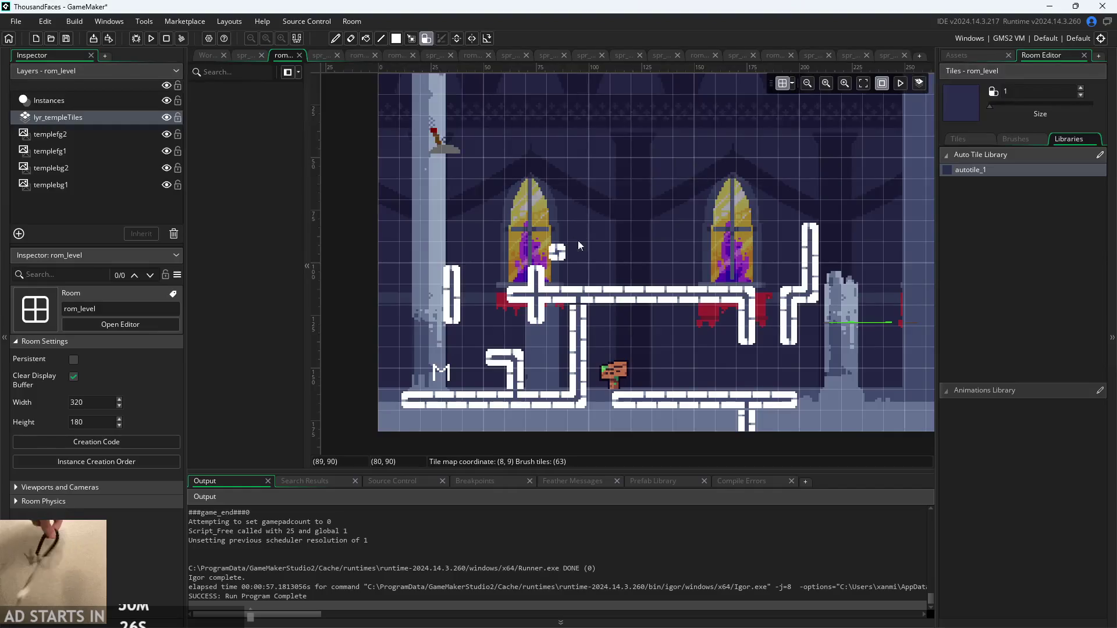
Brush an autotile loop above the windows, erase its bottom-left tile, and return to the workspace
{"action": "scroll", "coordinate": [625, 200], "scroll_direction": "up", "scroll_amount": 1}
{"action": "scroll", "coordinate": [618, 260], "scroll_direction": "down", "scroll_amount": 2}
{"action": "scroll", "coordinate": [581, 264], "scroll_direction": "up", "scroll_amount": 1}
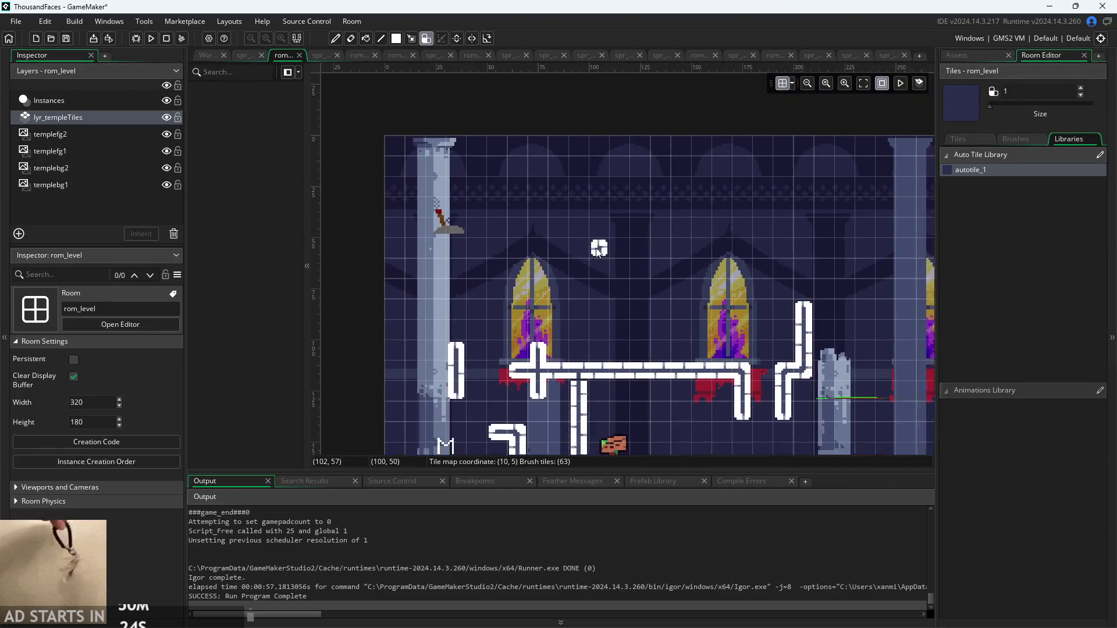
{"action": "mouse_move", "coordinate": [589, 228]}
{"action": "left_mouse_down"}
{"action": "mouse_move", "coordinate": [579, 256]}
{"action": "mouse_move", "coordinate": [596, 277]}
{"action": "mouse_move", "coordinate": [602, 247]}
{"action": "left_mouse_up"}
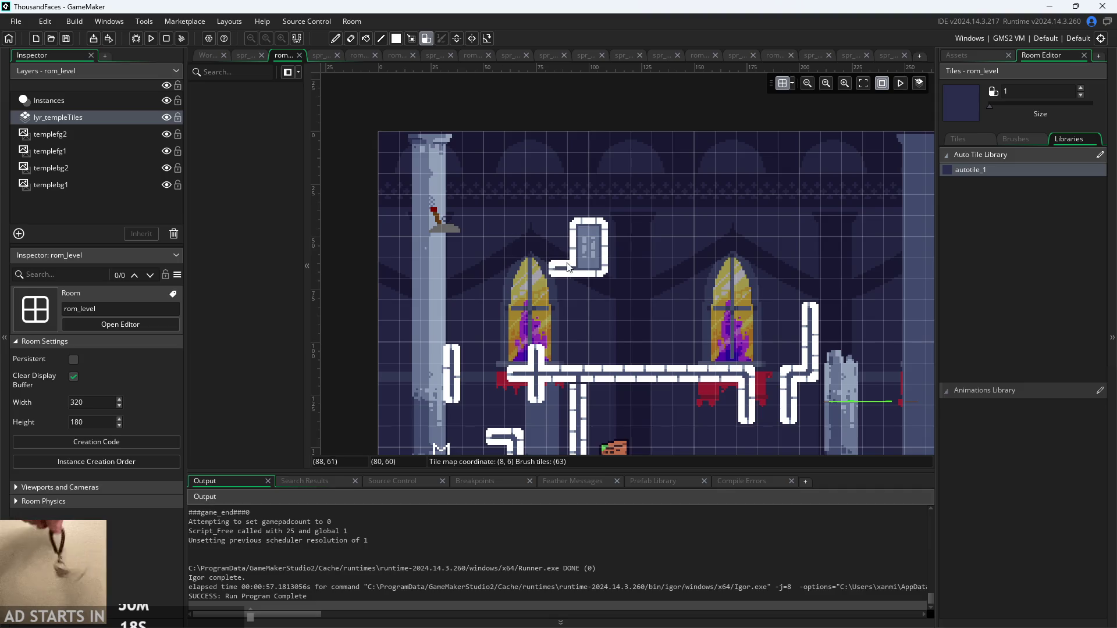
{"action": "right_click", "coordinate": [585, 272]}
{"action": "scroll", "coordinate": [608, 255], "scroll_direction": "up", "scroll_amount": 2}
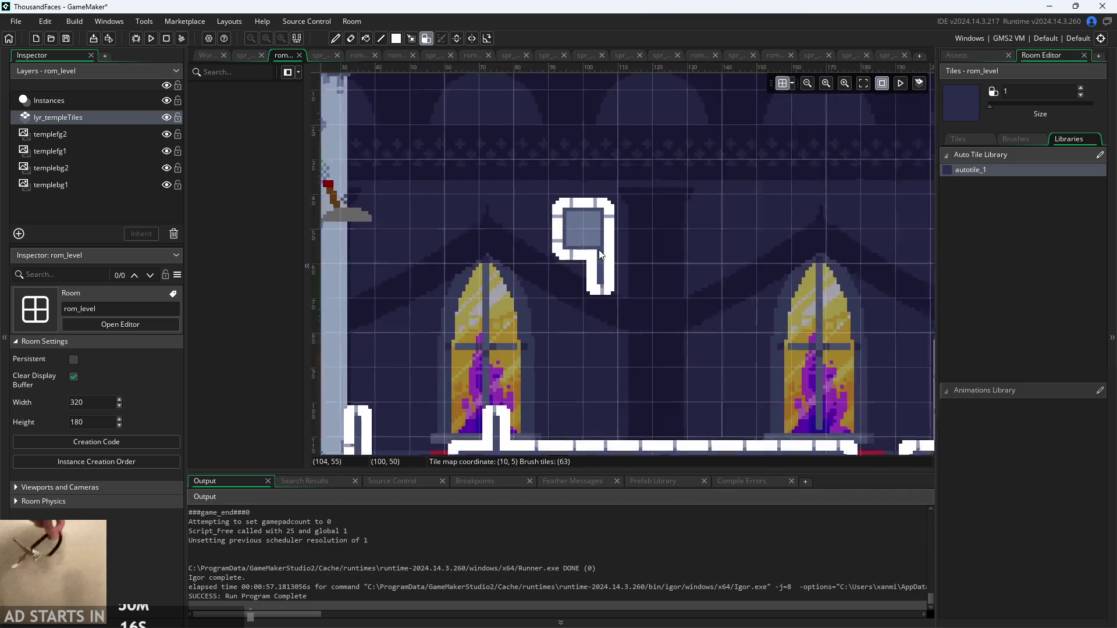
{"action": "scroll", "coordinate": [608, 254], "scroll_direction": "down", "scroll_amount": 2}
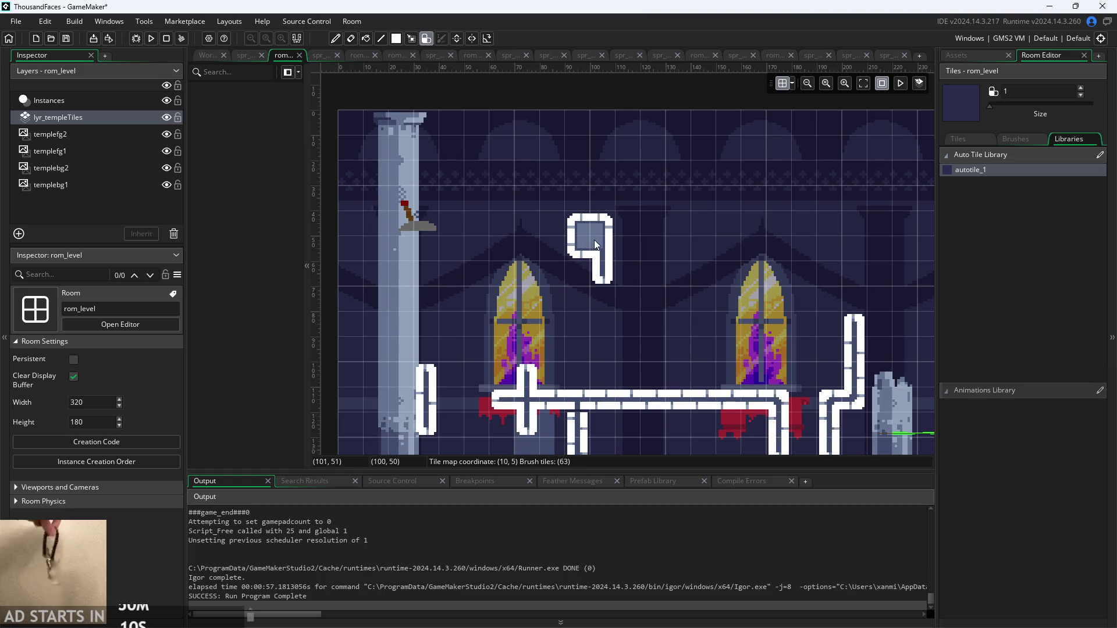
{"action": "left_click", "coordinate": [199, 56]}
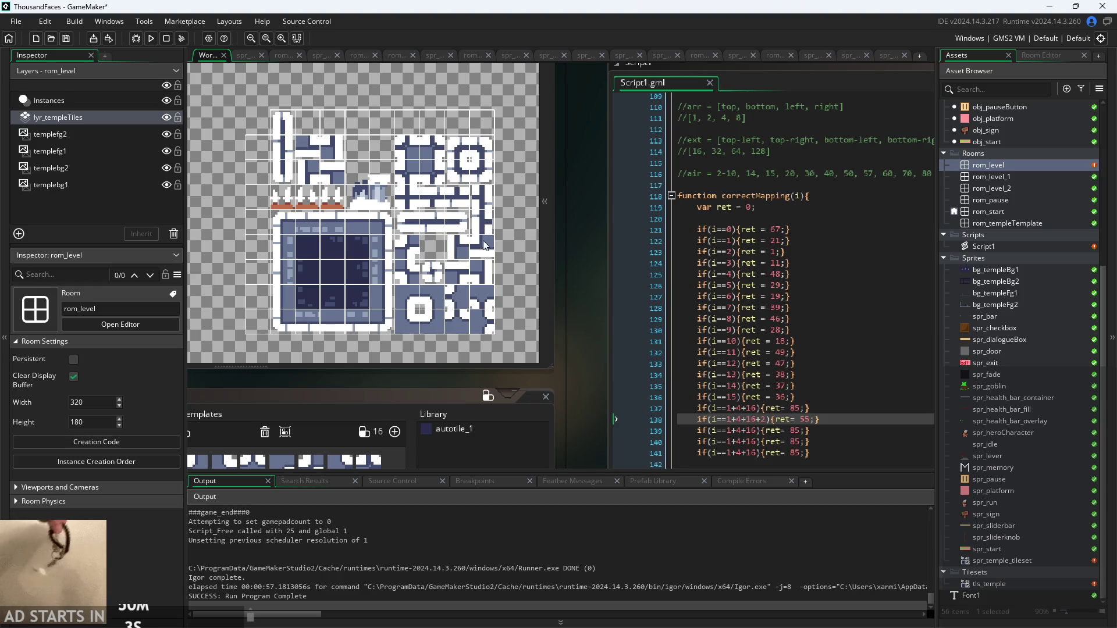
Change line 138's return value from 55 to 69 and save the script
{"action": "double_click", "coordinate": [805, 419]}
{"action": "key", "text": "BackSpace"}
{"action": "type", "text": "69"}
{"action": "key", "text": "ctrl+s"}
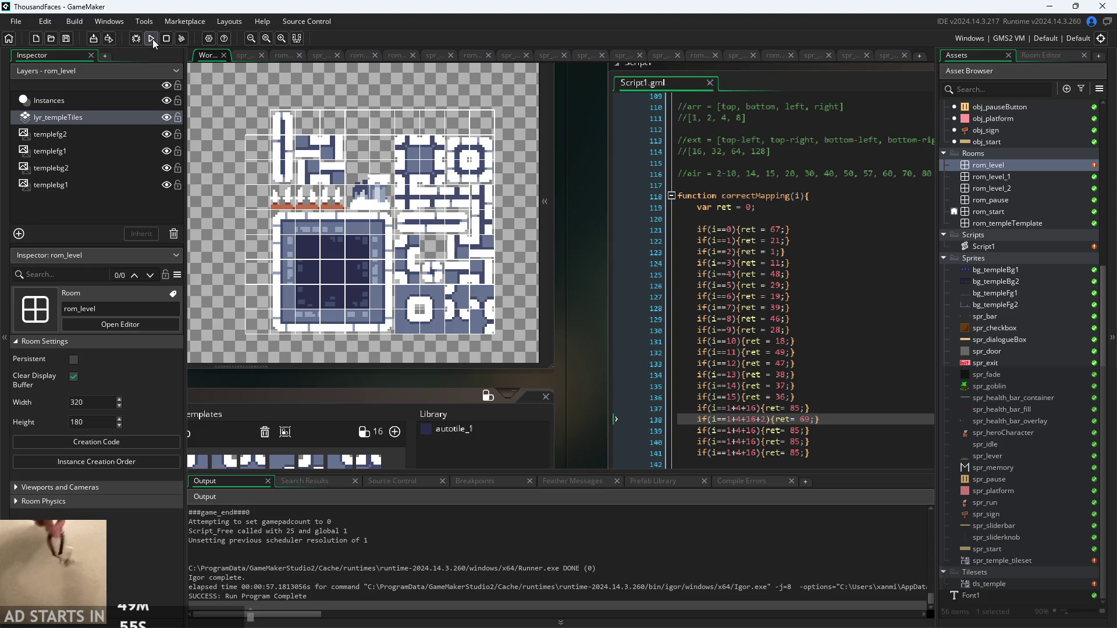
Run the game to test the tiles, then exit through the pause menu
{"action": "left_click", "coordinate": [151, 38]}
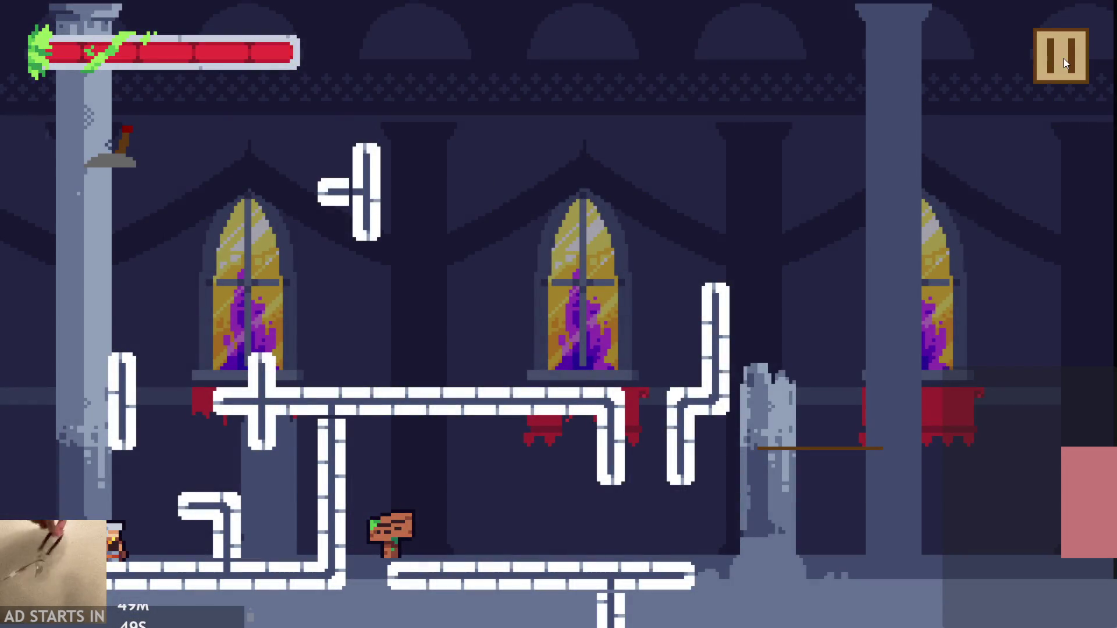
{"action": "left_click", "coordinate": [1064, 59]}
{"action": "left_click", "coordinate": [872, 546]}
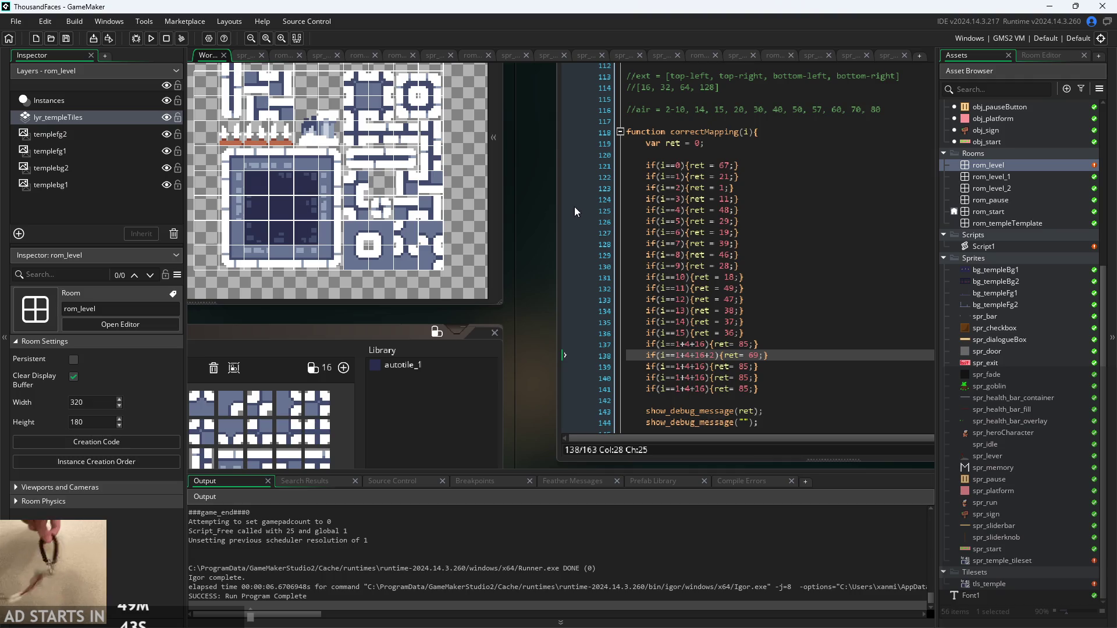
Add blank lines around the top-left cases and a //top-left comment above them
{"action": "left_click_drag", "start_coordinate": [536, 237], "coordinate": [573, 266]}
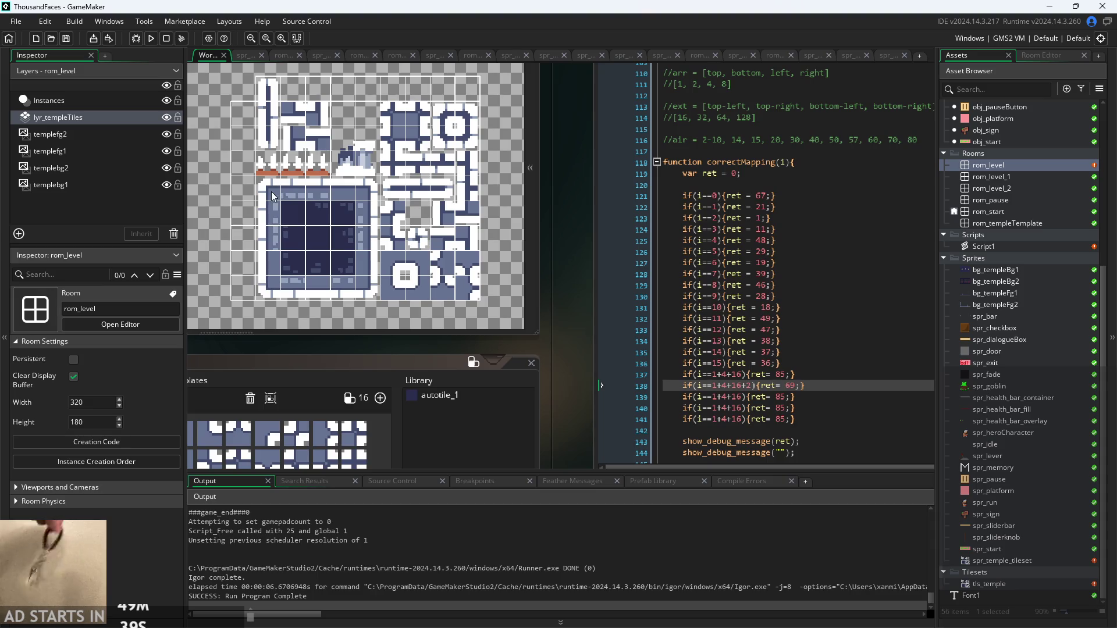
{"action": "left_click", "coordinate": [849, 362]}
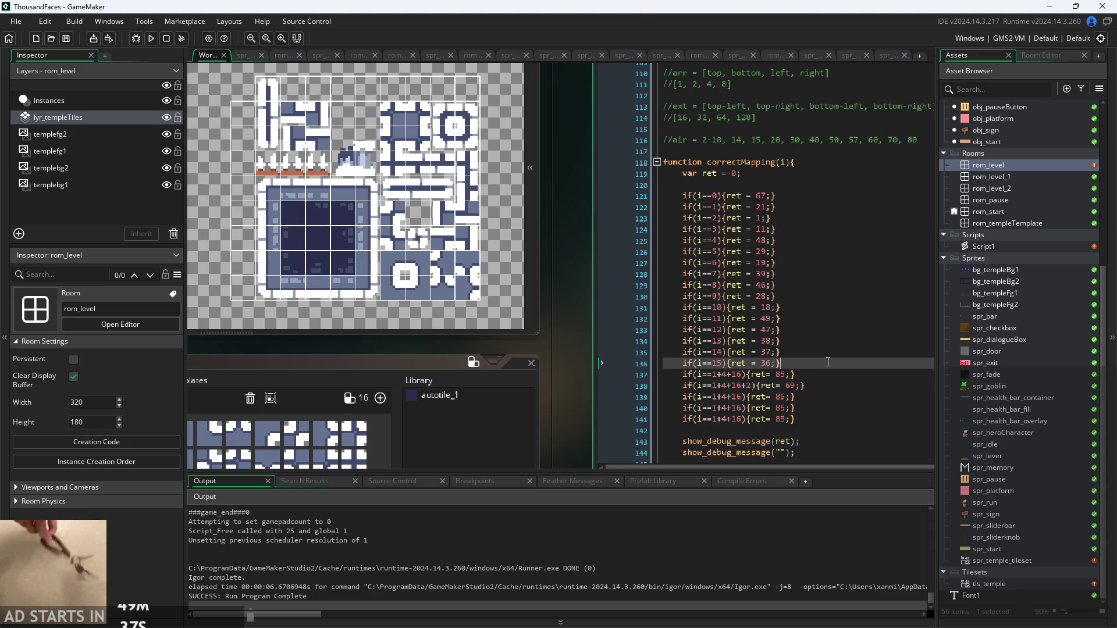
{"action": "key", "text": "Return"}
{"action": "left_click", "coordinate": [838, 429]}
{"action": "key", "text": "Return"}
{"action": "key", "text": "Return"}
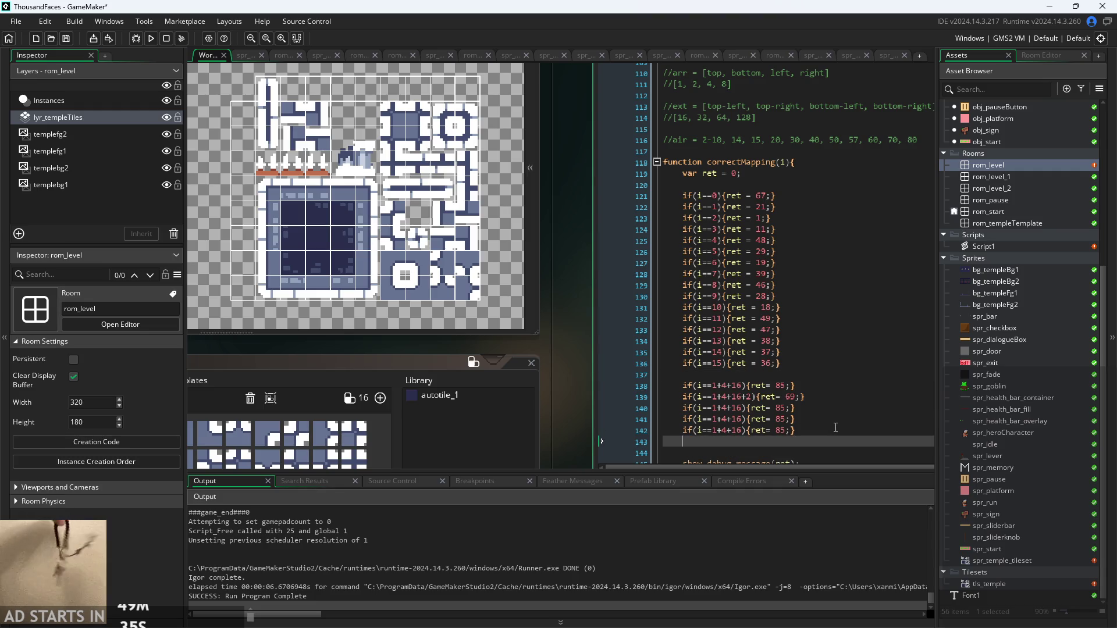
{"action": "scroll", "coordinate": [815, 401], "scroll_direction": "down", "scroll_amount": 2}
{"action": "left_click", "coordinate": [742, 317]}
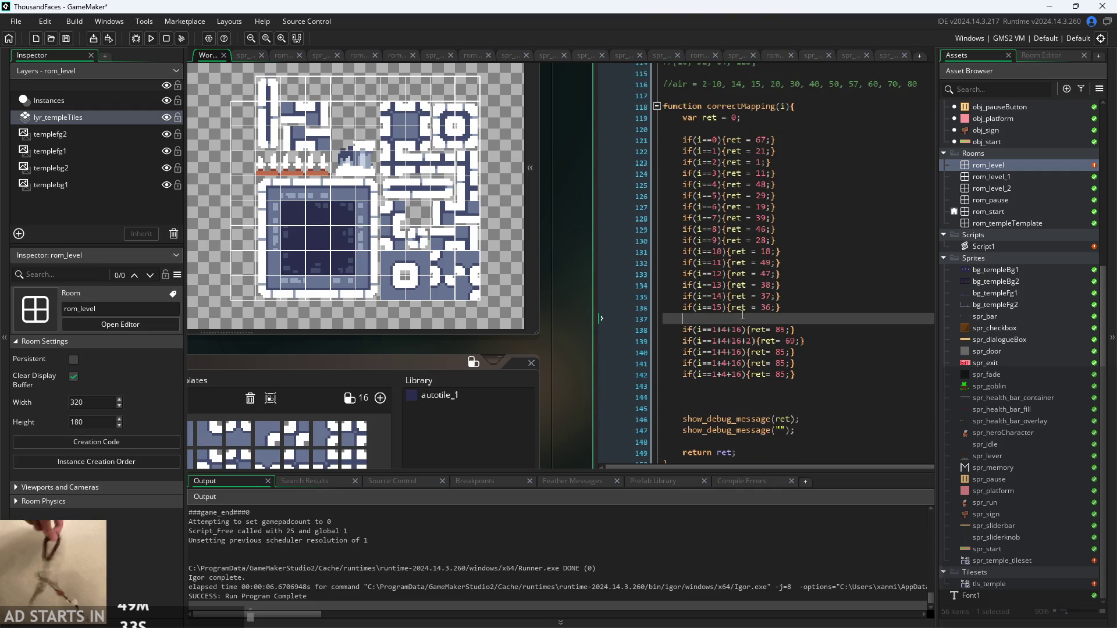
{"action": "key", "text": "Return"}
{"action": "type", "text": "//top-left"}
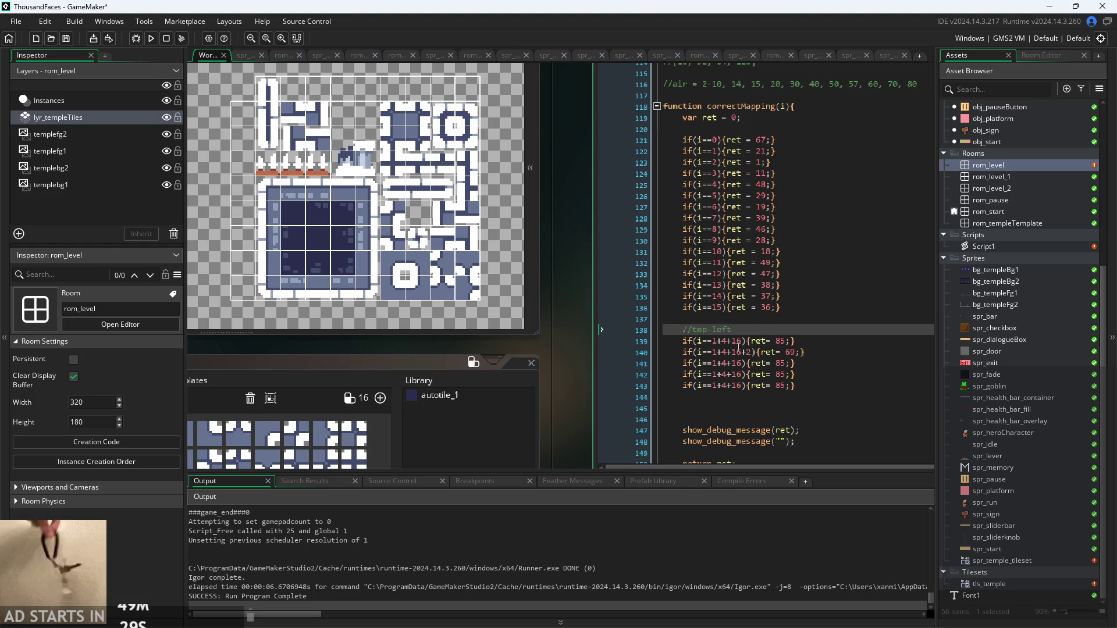
Copy the comment below the cases to create //top-right and //bottom-left sections
{"action": "left_click_drag", "start_coordinate": [759, 327], "coordinate": [682, 329]}
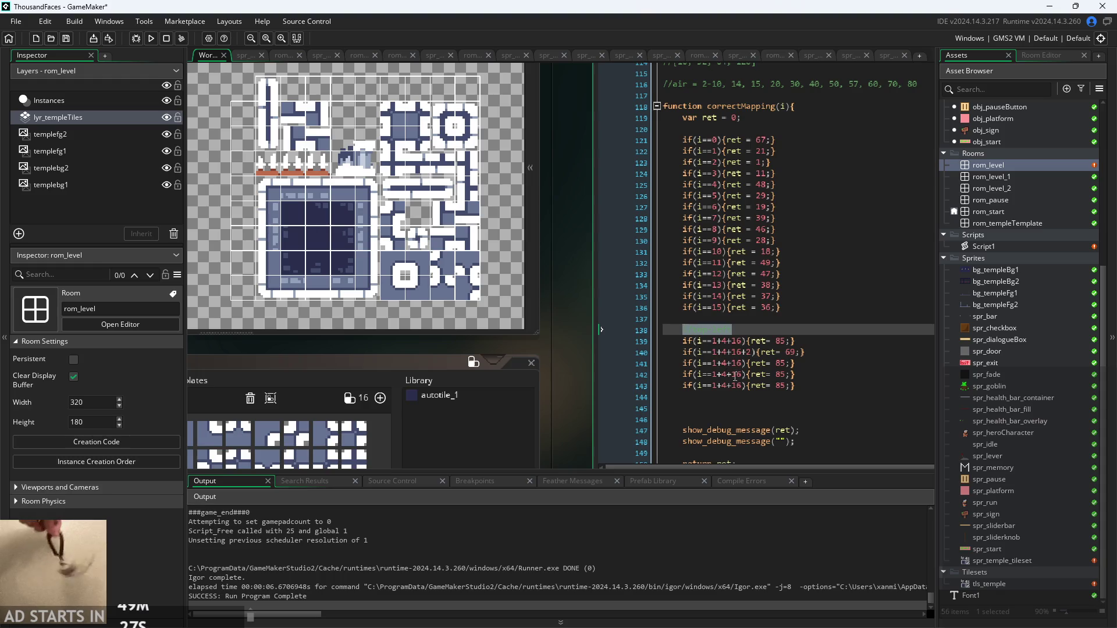
{"action": "key", "text": "ctrl+c"}
{"action": "left_click", "coordinate": [816, 386]}
{"action": "key", "text": "Return"}
{"action": "key", "text": "Return"}
{"action": "key", "text": "ctrl+v"}
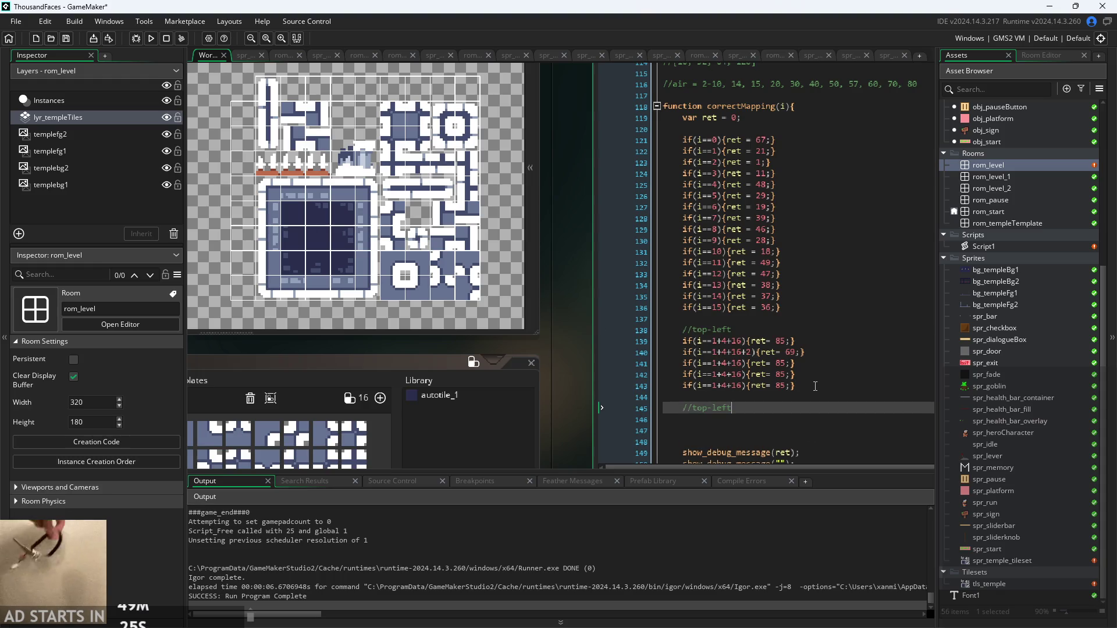
{"action": "key", "text": "BackSpace"}
{"action": "key", "text": "BackSpace"}
{"action": "key", "text": "BackSpace"}
{"action": "type", "text": "r"}
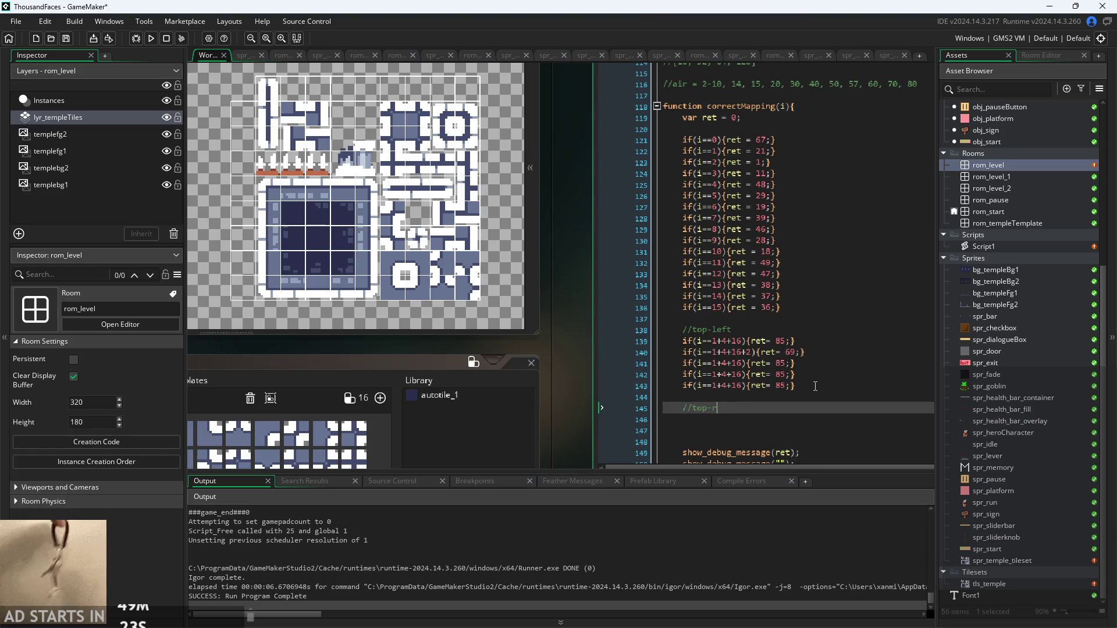
{"action": "type", "text": "ight"}
{"action": "key", "text": "Return"}
{"action": "key", "text": "Return"}
{"action": "key", "text": "ctrl+v"}
{"action": "key", "text": "Left"}
{"action": "key", "text": "Left"}
{"action": "key", "text": "Left"}
{"action": "key", "text": "BackSpace"}
{"action": "key", "text": "BackSpace"}
{"action": "key", "text": "BackSpace"}
{"action": "type", "text": "bottom"}
{"action": "key", "text": "End"}
Add a //bottom-right comment section from a copy of //top-right
{"action": "left_click_drag", "start_coordinate": [765, 405], "coordinate": [693, 409]}
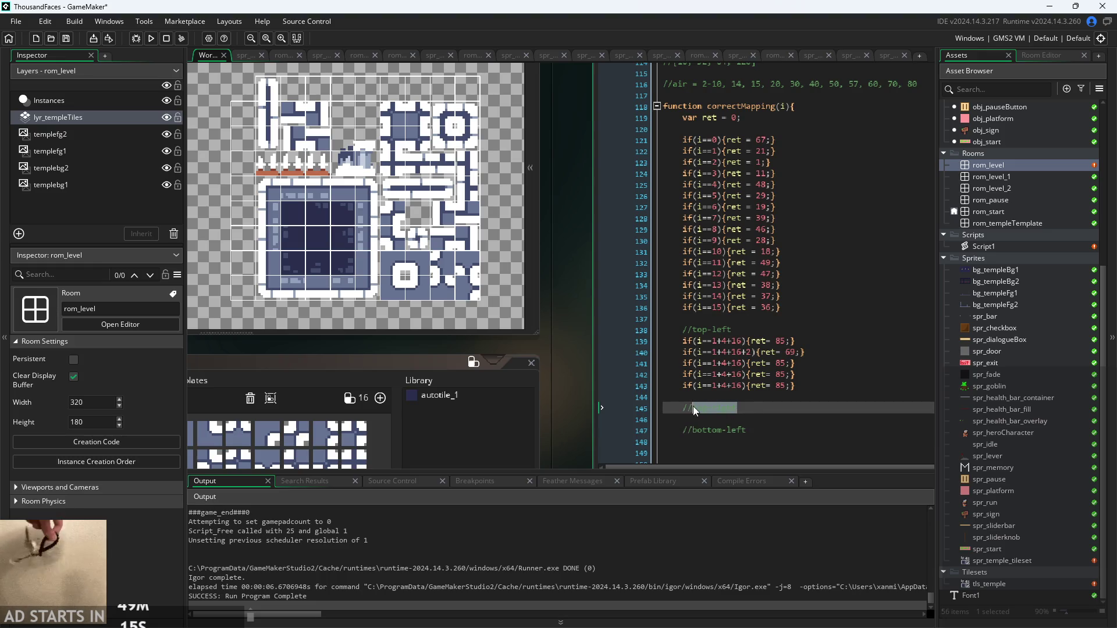
{"action": "key", "text": "ctrl+c"}
{"action": "key", "text": "Down"}
{"action": "key", "text": "Down"}
{"action": "key", "text": "Down"}
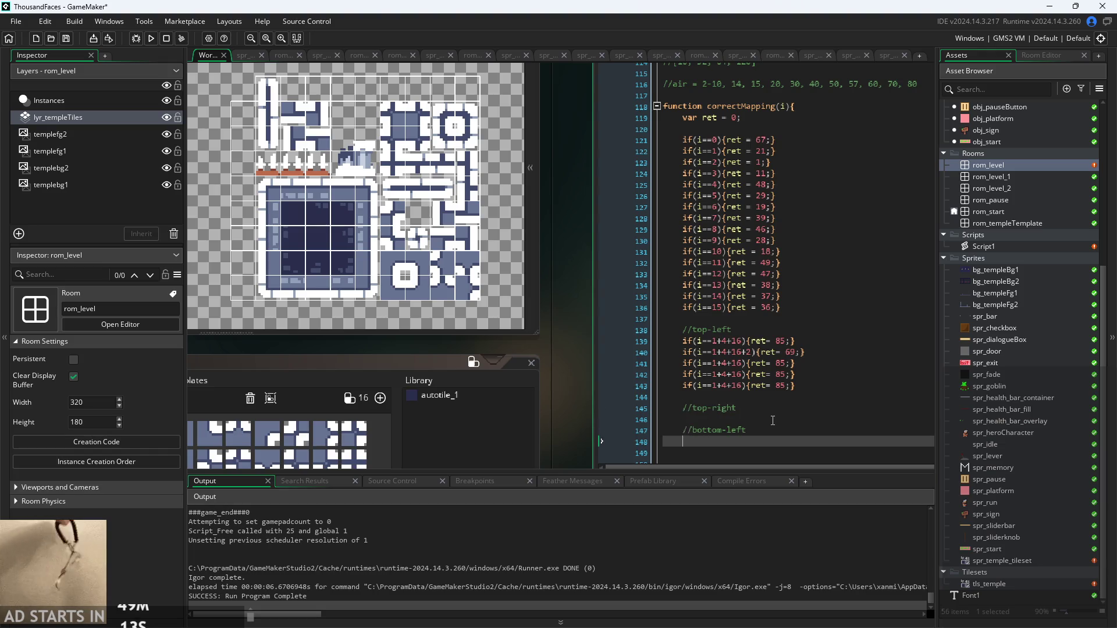
{"action": "key", "text": "ctrl+v"}
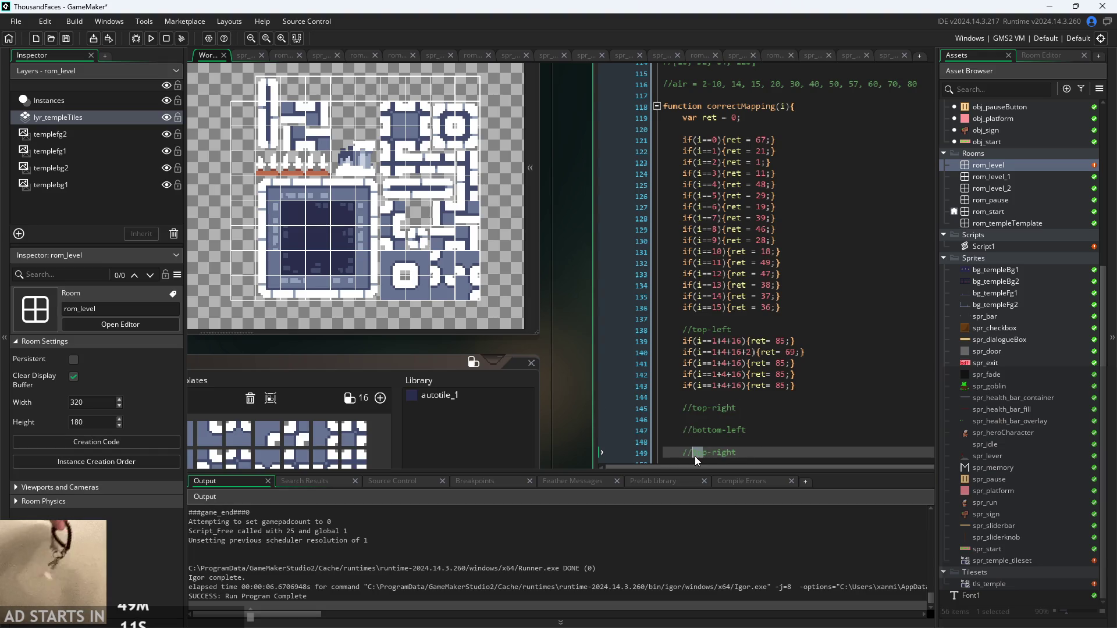
{"action": "key", "text": "BackSpace"}
{"action": "key", "text": "Down"}
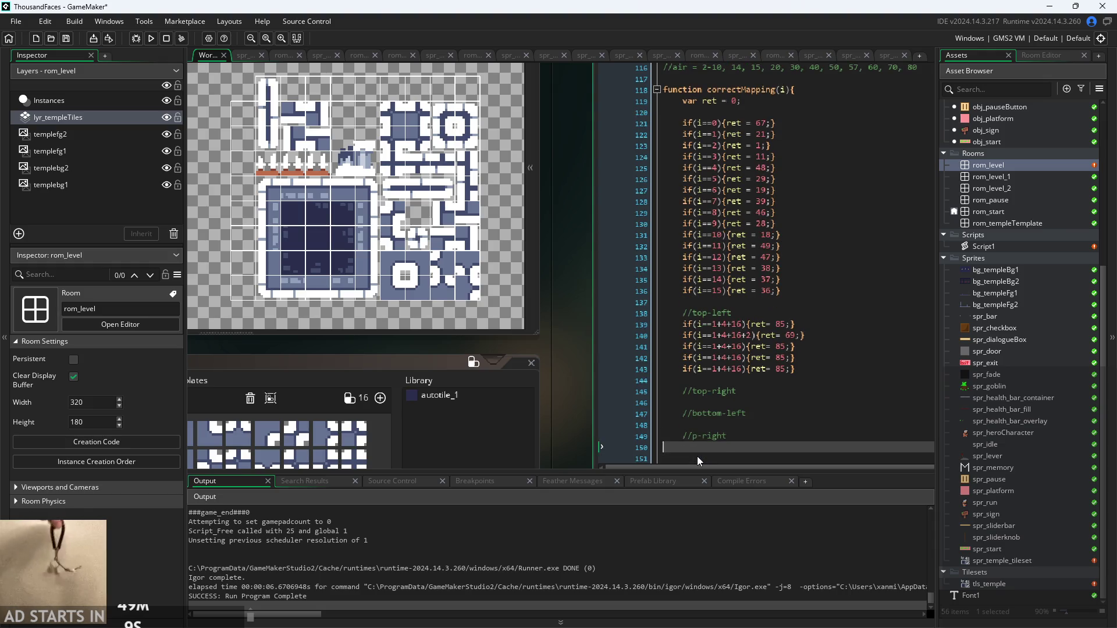
{"action": "key", "text": "Up"}
{"action": "key", "text": "BackSpace"}
{"action": "type", "text": "bottom"}
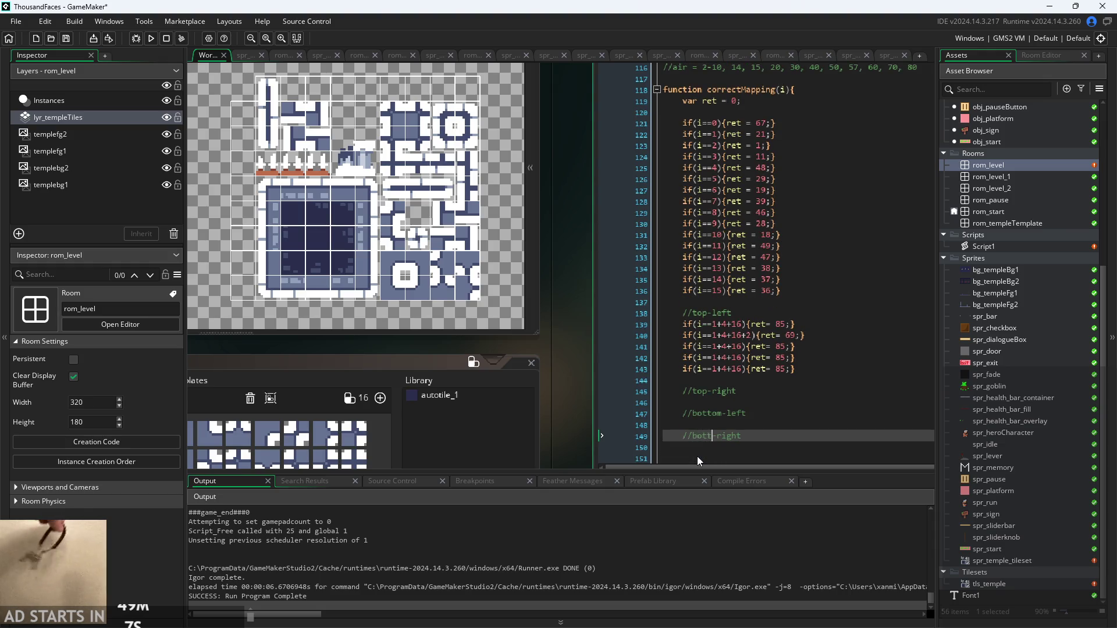
{"action": "left_click", "coordinate": [709, 402]}
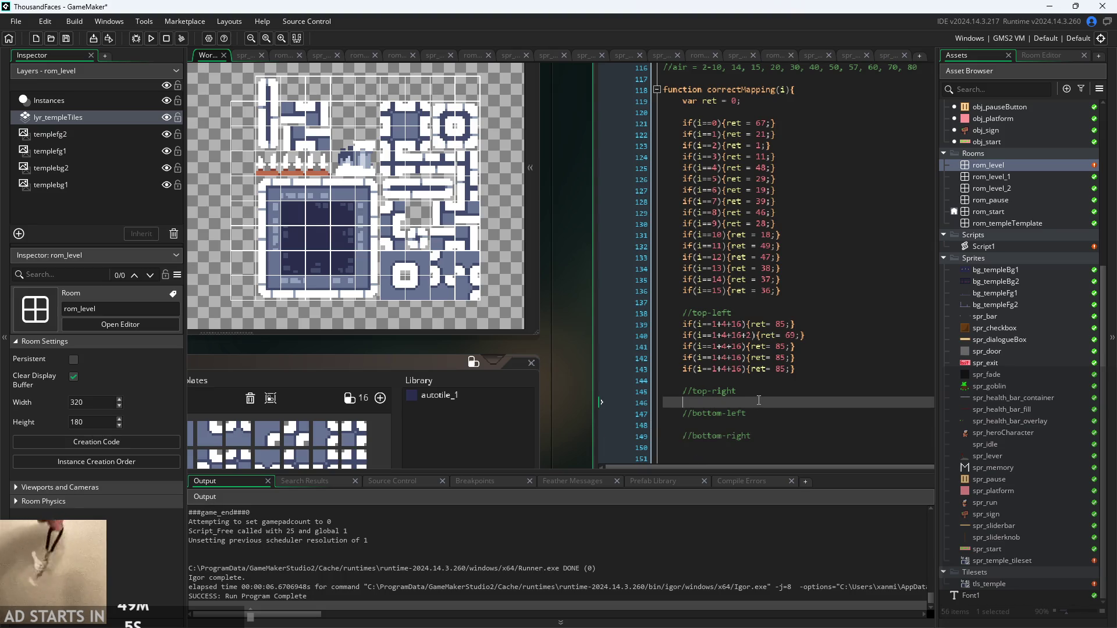
Copy the first top-left rule and paste it under //top-right
{"action": "left_click", "coordinate": [745, 324]}
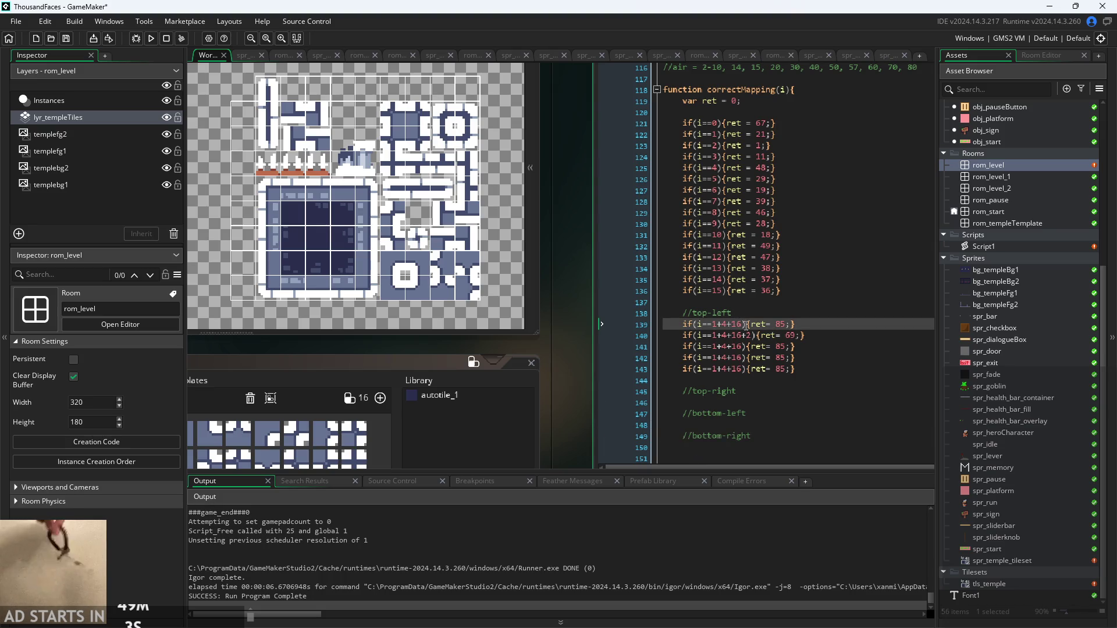
{"action": "key", "text": "Left"}
{"action": "key", "text": "Left"}
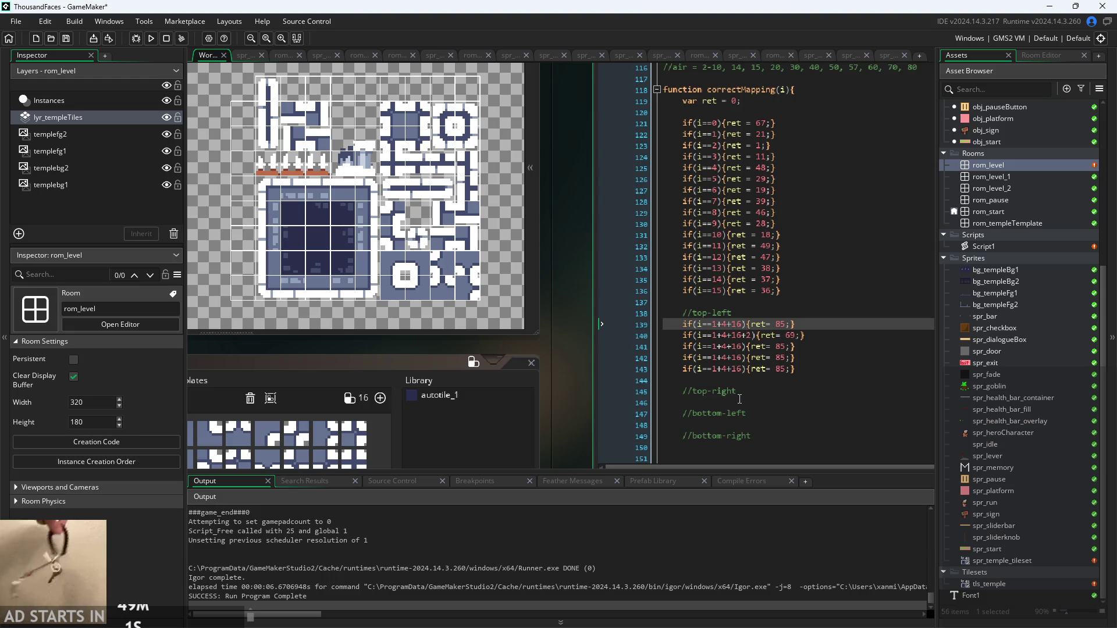
{"action": "key", "text": "End"}
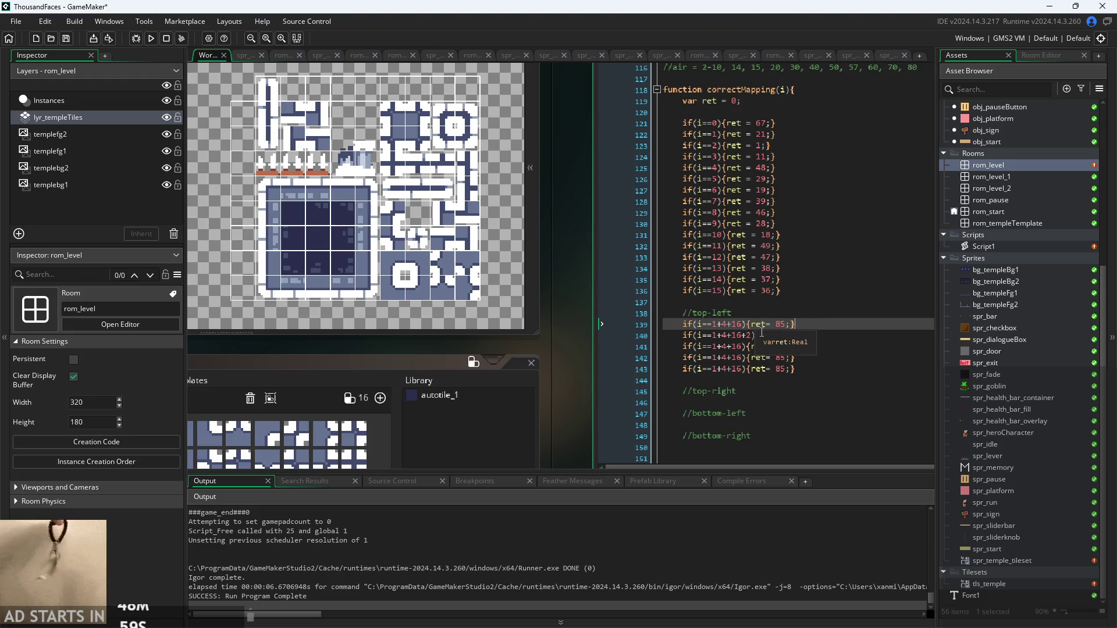
{"action": "left_click_drag", "start_coordinate": [795, 324], "coordinate": [683, 324]}
{"action": "key", "text": "ctrl+c"}
{"action": "left_click", "coordinate": [803, 391]}
{"action": "key", "text": "Return"}
{"action": "key", "text": "ctrl+v"}
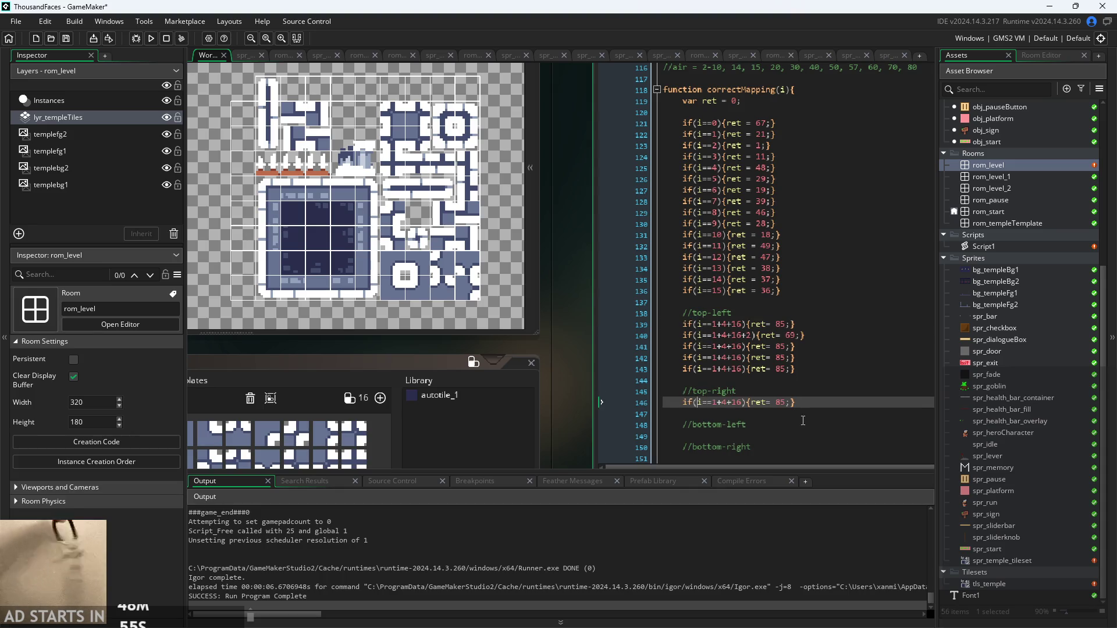
Paste the same rule under the //bottom-left and //bottom-right comments
{"action": "left_click", "coordinate": [793, 418]}
{"action": "left_click", "coordinate": [786, 424]}
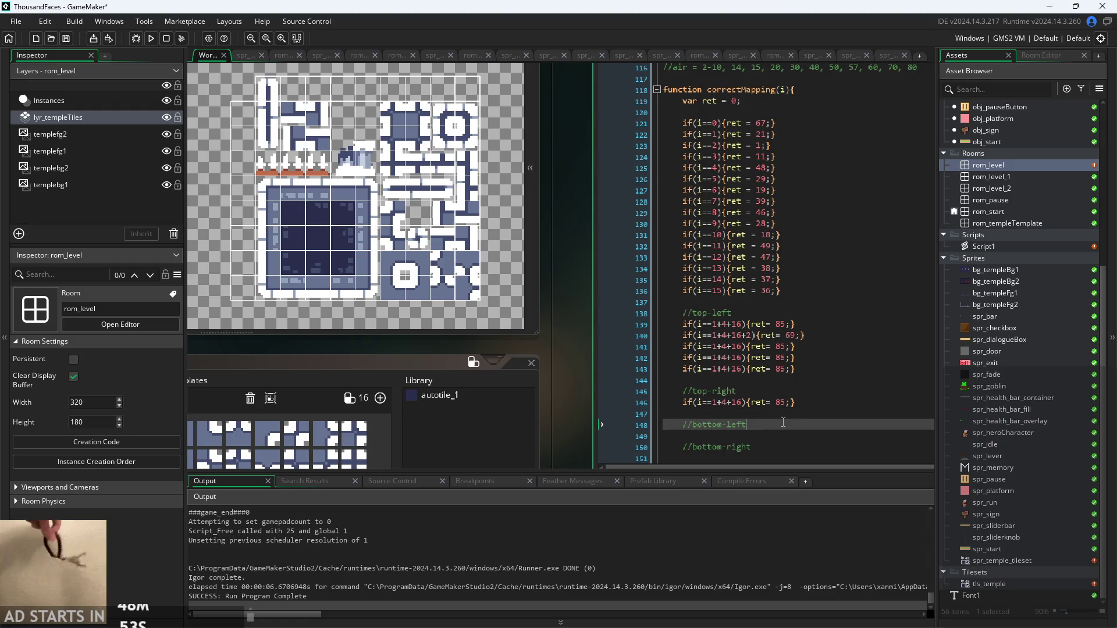
{"action": "key", "text": "Return"}
{"action": "key", "text": "ctrl+v"}
{"action": "left_click", "coordinate": [764, 457]}
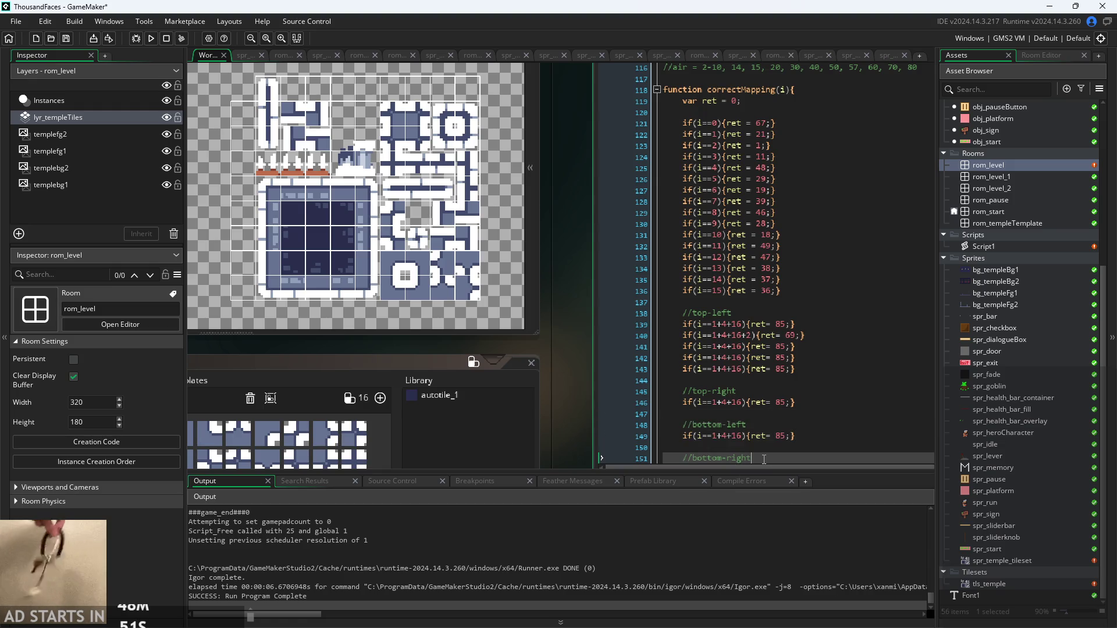
{"action": "key", "text": "Return"}
{"action": "key", "text": "ctrl+v"}
Check the pasted top-right condition's parentheses and reframe the Script1 window
{"action": "scroll", "coordinate": [725, 417], "scroll_direction": "down", "scroll_amount": 1}
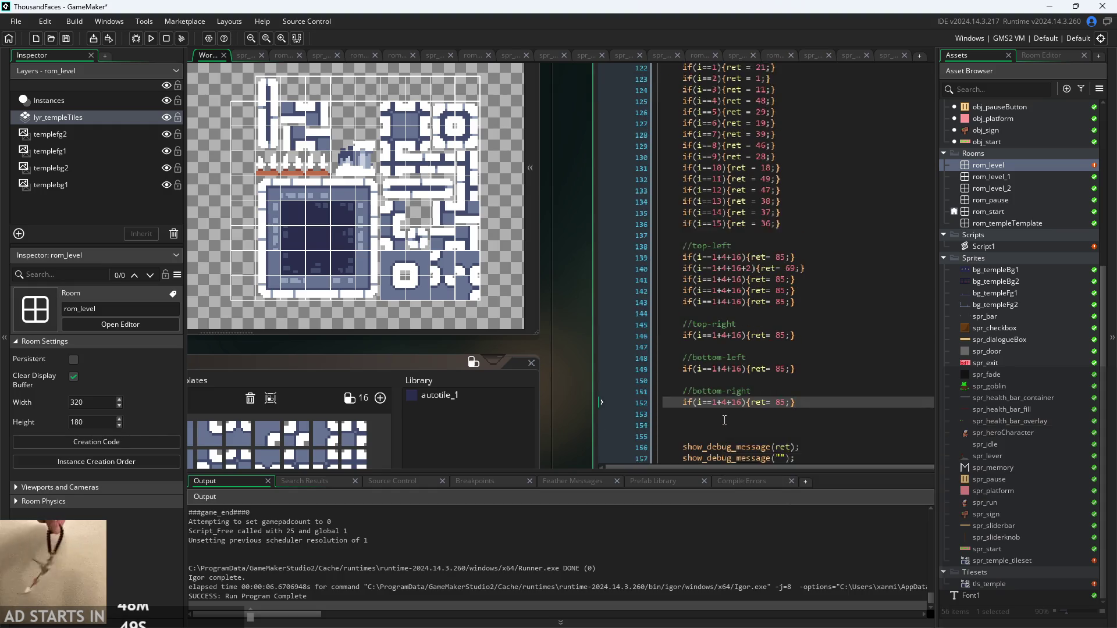
{"action": "scroll", "coordinate": [701, 418], "scroll_direction": "up", "scroll_amount": 2}
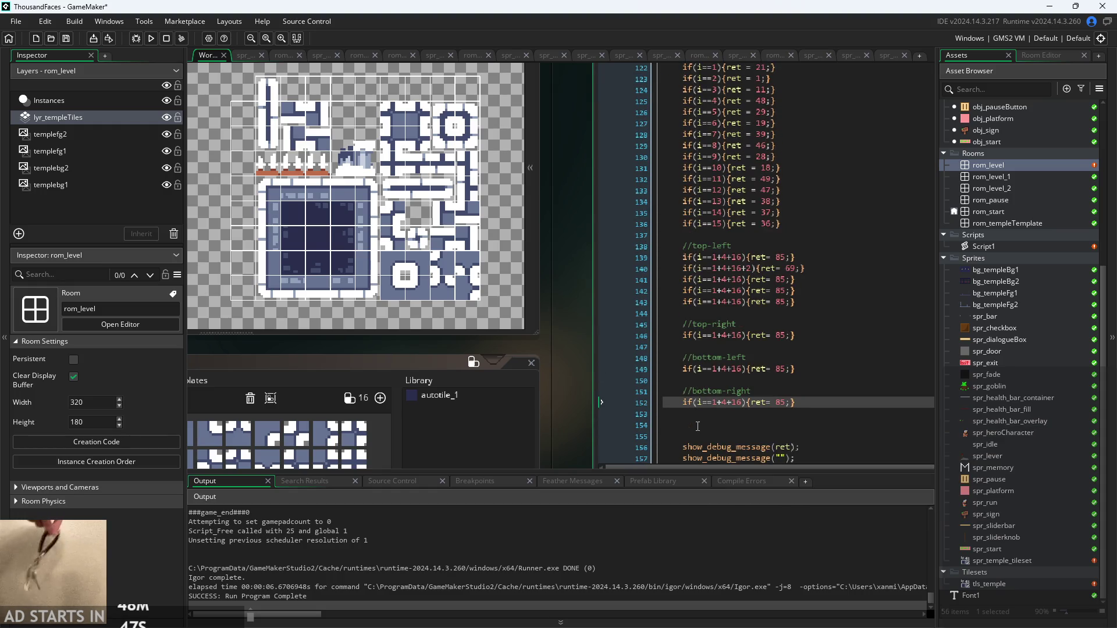
{"action": "left_click", "coordinate": [719, 400]}
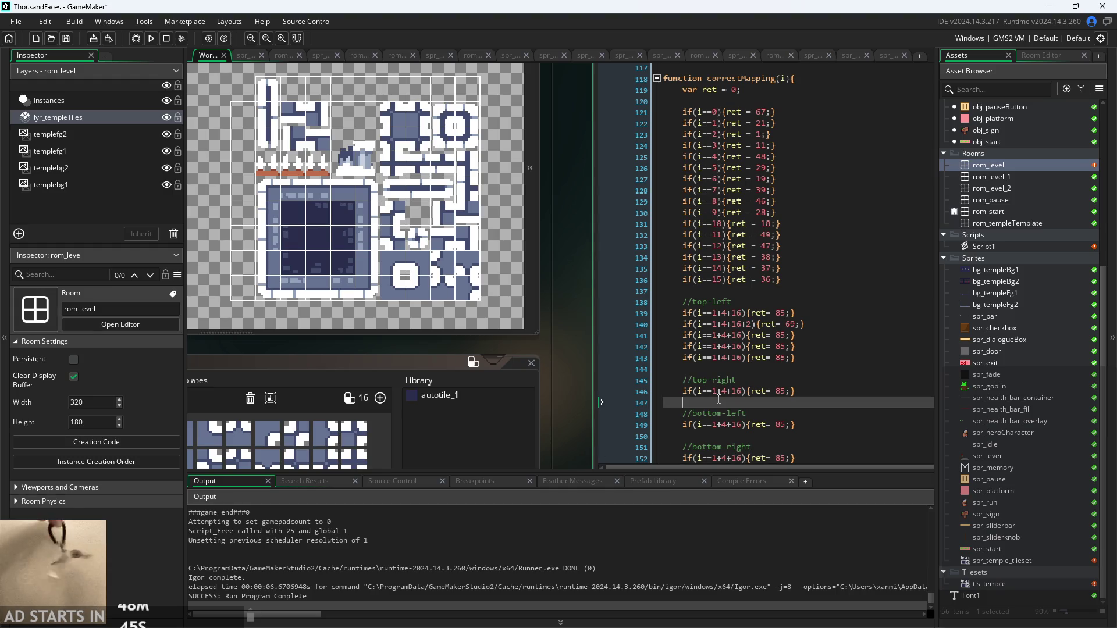
{"action": "left_click", "coordinate": [724, 394]}
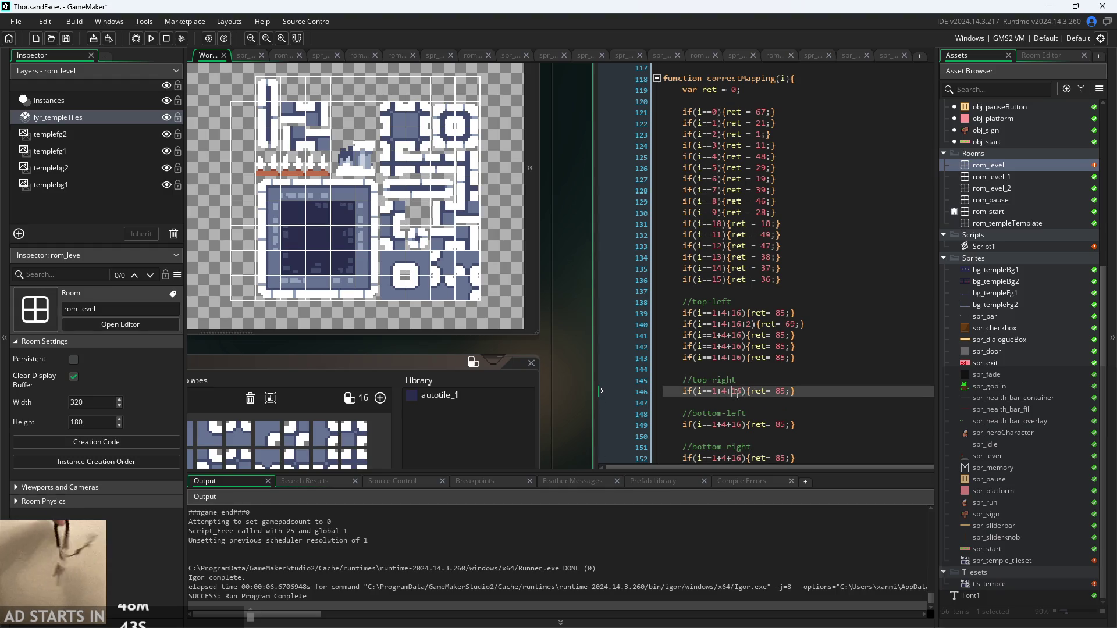
{"action": "left_click", "coordinate": [746, 394]}
{"action": "scroll", "coordinate": [744, 396], "scroll_direction": "up", "scroll_amount": 2}
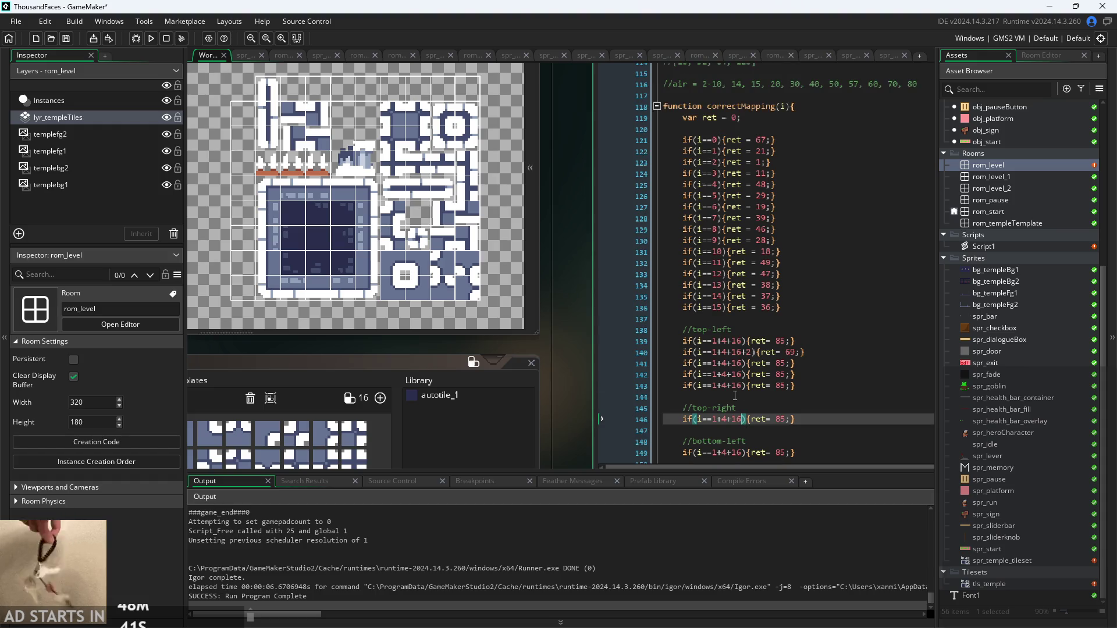
{"action": "scroll", "coordinate": [674, 393], "scroll_direction": "down", "scroll_amount": 2}
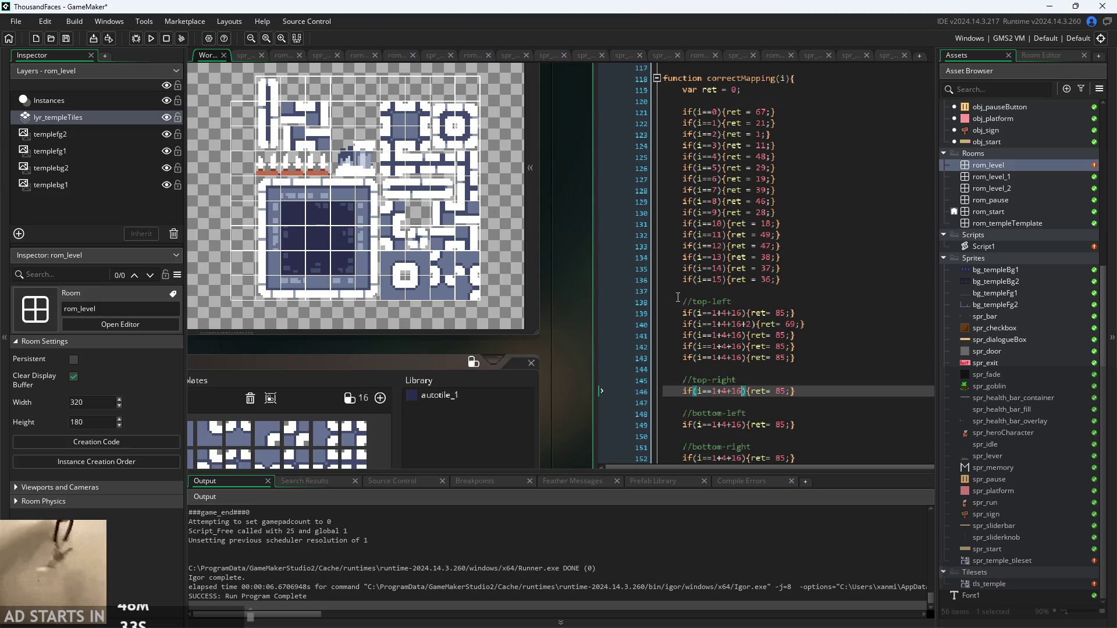
{"action": "scroll", "coordinate": [678, 298], "scroll_direction": "up", "scroll_amount": 2}
{"action": "left_click_drag", "start_coordinate": [602, 330], "coordinate": [421, 341]}
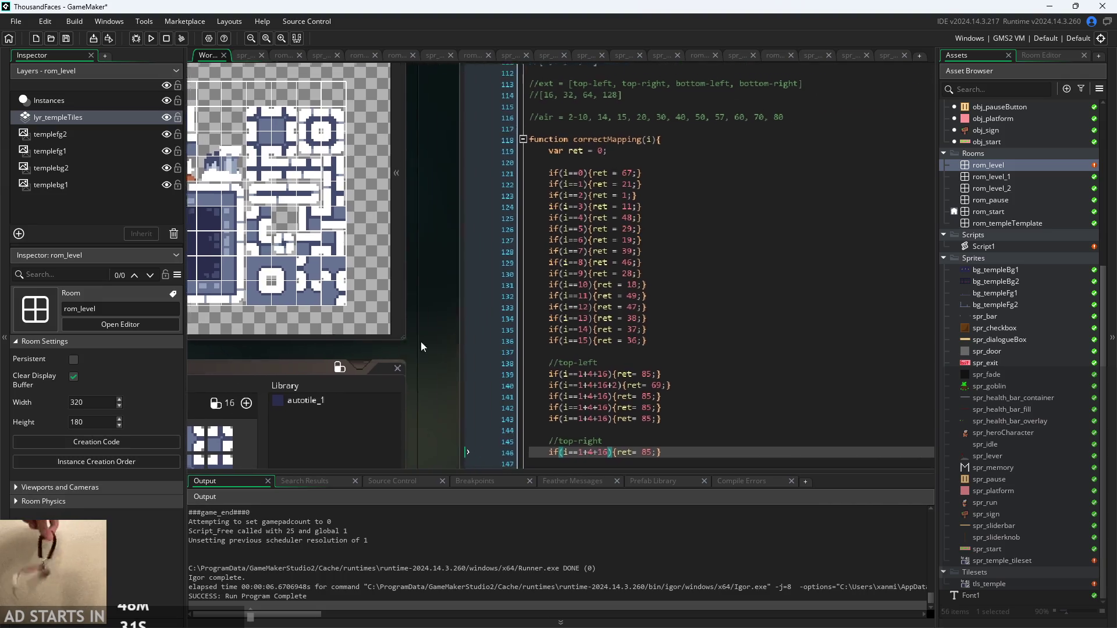
{"action": "scroll", "coordinate": [401, 341], "scroll_direction": "down", "scroll_amount": 2}
{"action": "scroll", "coordinate": [511, 289], "scroll_direction": "up", "scroll_amount": 1}
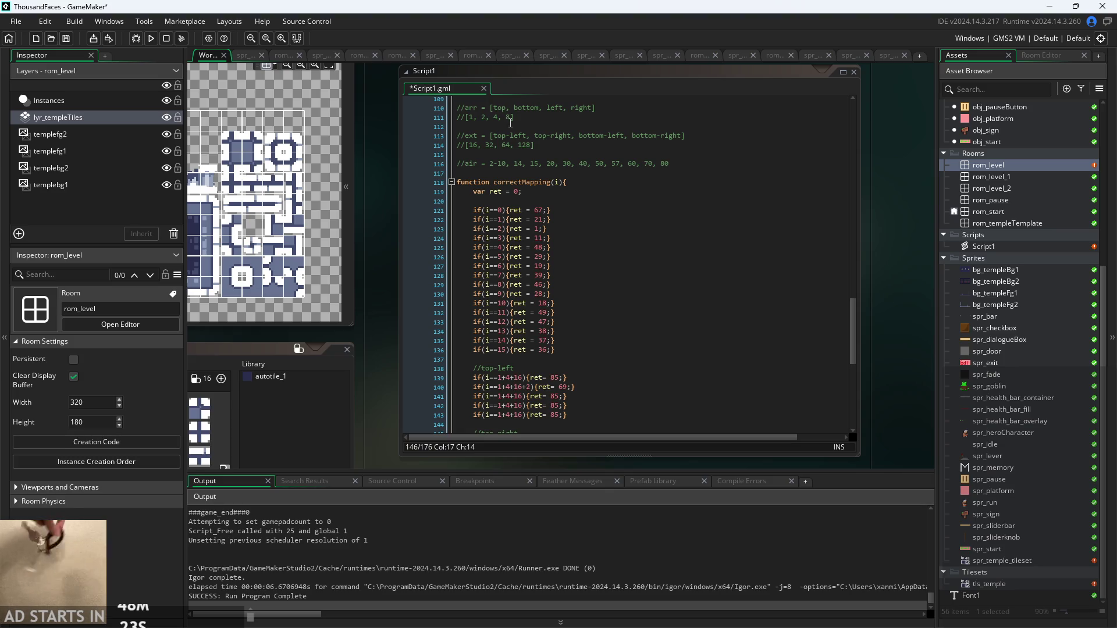
{"action": "scroll", "coordinate": [508, 351], "scroll_direction": "down", "scroll_amount": 3}
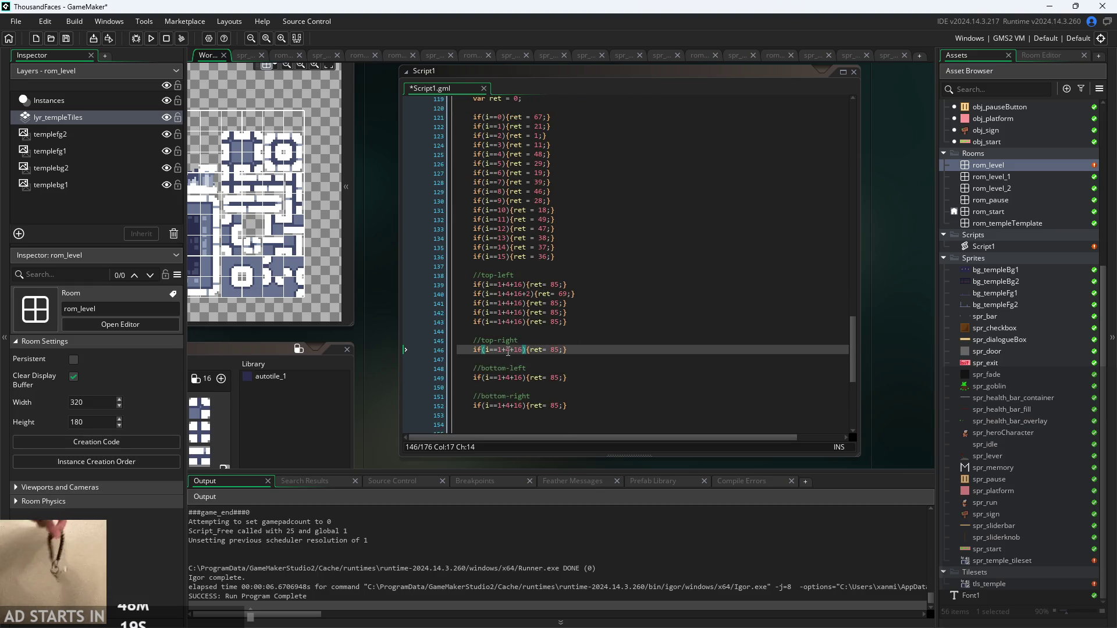
Change the top-right condition to i==1+8+32
{"action": "left_click", "coordinate": [506, 350]}
{"action": "key", "text": "BackSpace"}
{"action": "type", "text": "8"}
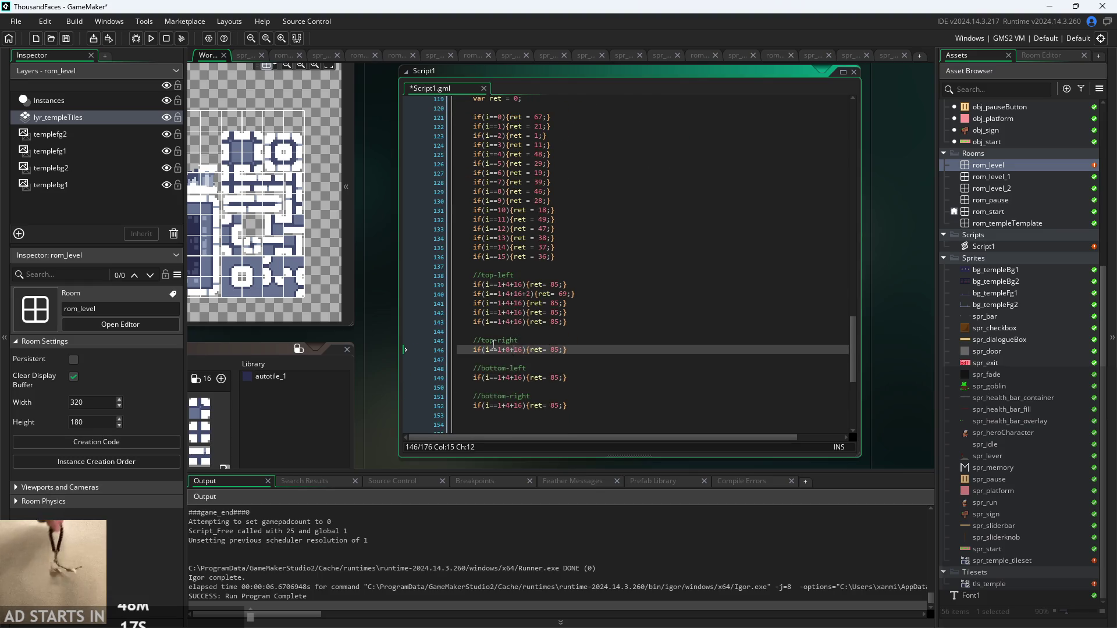
{"action": "key", "text": "Delete"}
{"action": "key", "text": "BackSpace"}
{"action": "type", "text": "32"}
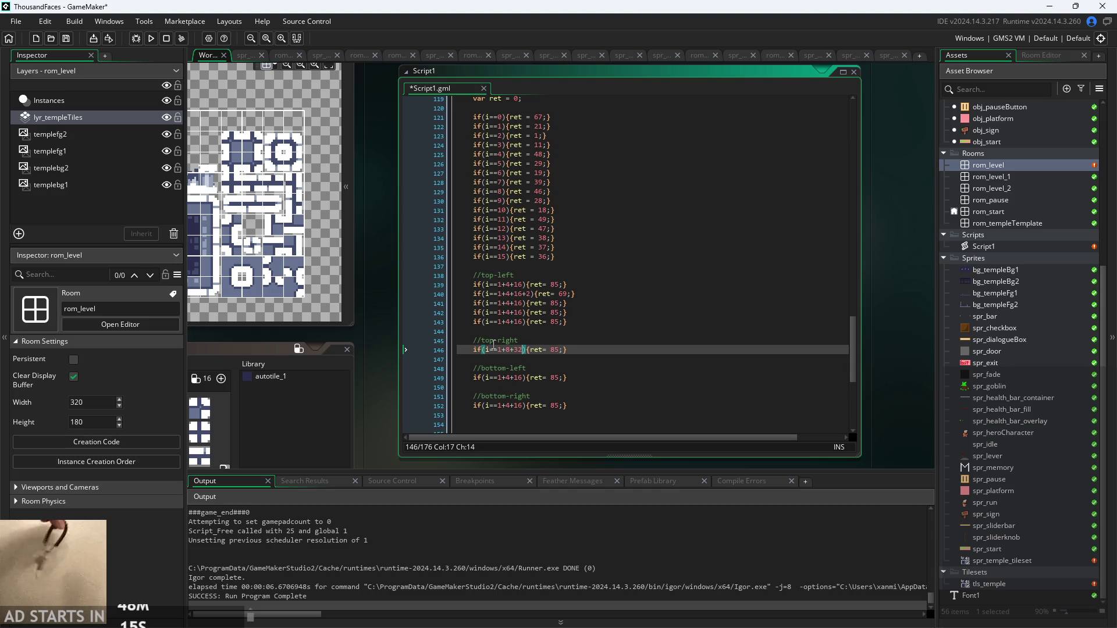
{"action": "scroll", "coordinate": [452, 404], "scroll_direction": "up", "scroll_amount": 3}
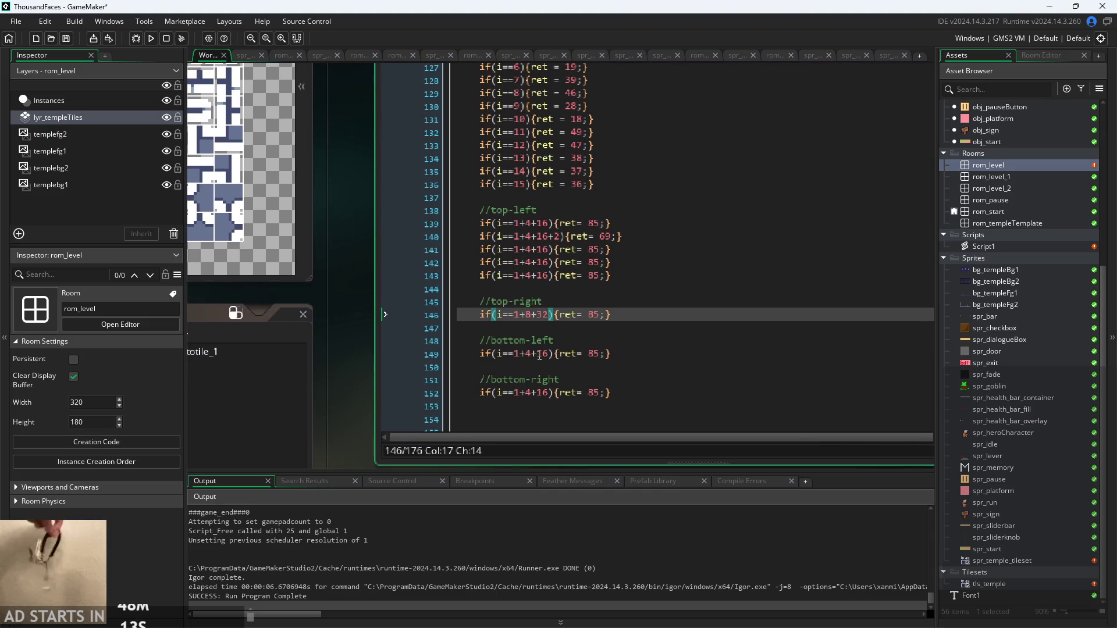
Change the bottom-left condition's leading 1+ to 2+, giving i==2+4+16
{"action": "left_click", "coordinate": [538, 354]}
{"action": "key", "text": "Left"}
{"action": "key", "text": "Left"}
{"action": "key", "text": "BackSpace"}
{"action": "key", "text": "BackSpace"}
{"action": "type", "text": "2"}
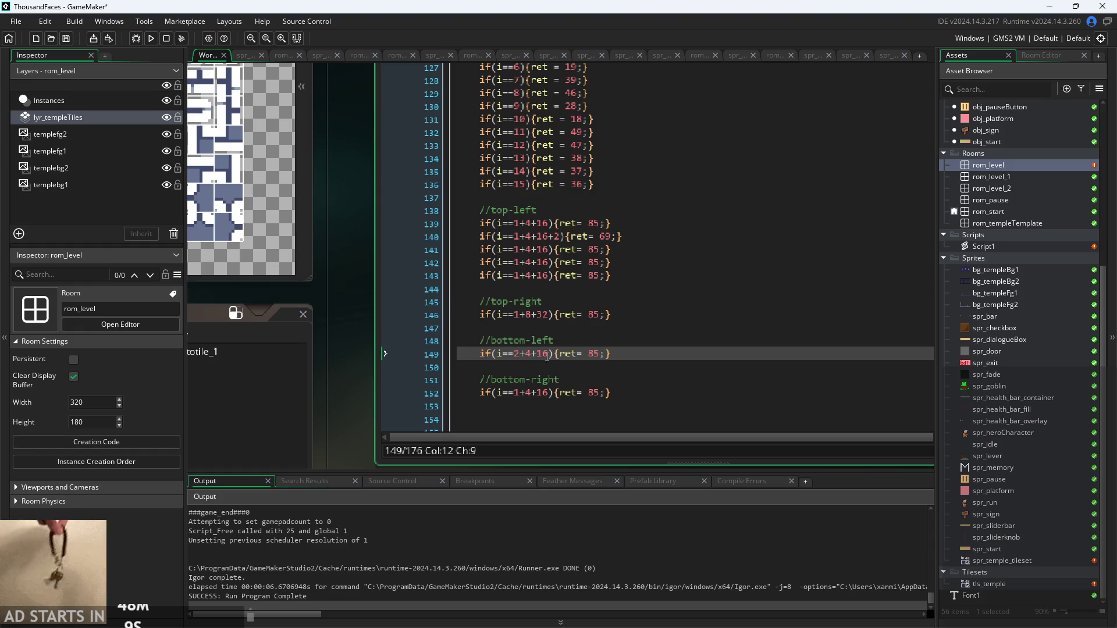
{"action": "left_click", "coordinate": [531, 359]}
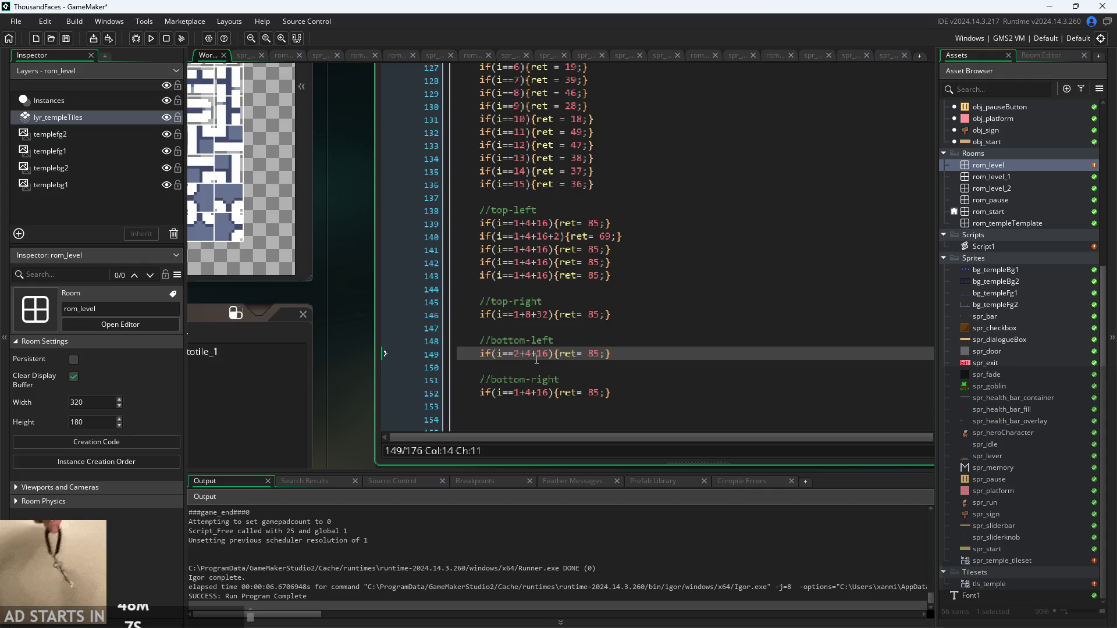
{"action": "scroll", "coordinate": [536, 359], "scroll_direction": "up", "scroll_amount": 8}
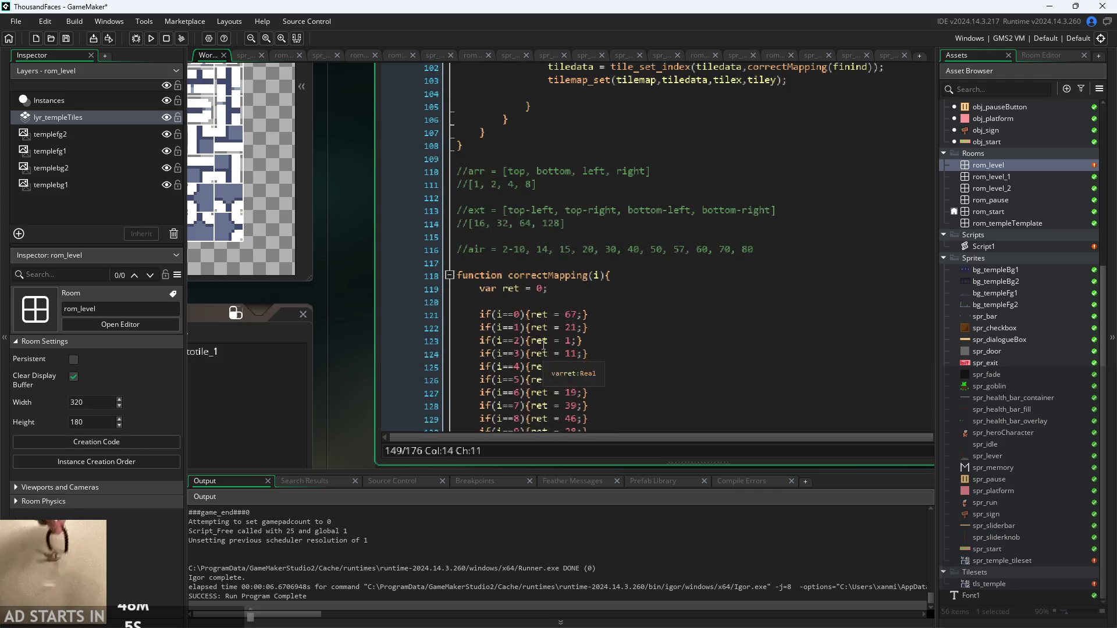
Align the bit values 1, 2, 4, 8 on line 111 under top, bottom, left and right
{"action": "left_click", "coordinate": [472, 184]}
{"action": "key", "text": "Tab"}
{"action": "key", "text": "Tab"}
{"action": "left_click", "coordinate": [523, 184]}
{"action": "key", "text": "Tab"}
{"action": "left_click", "coordinate": [562, 184]}
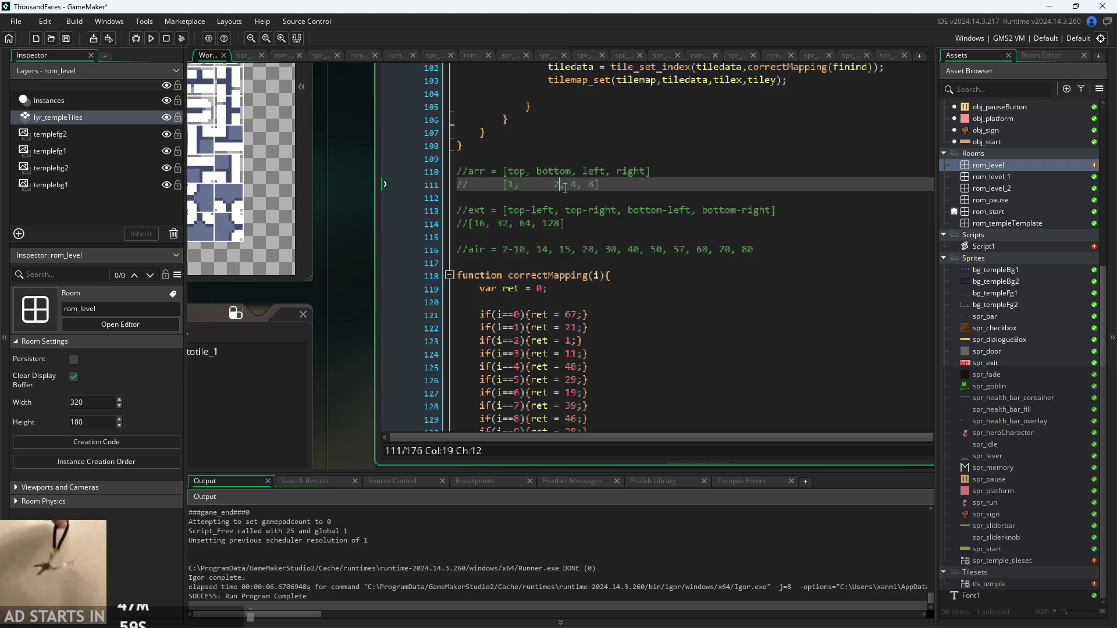
{"action": "key", "text": "Tab"}
{"action": "left_click", "coordinate": [613, 187]}
{"action": "key", "text": "Tab"}
{"action": "key", "text": "Tab"}
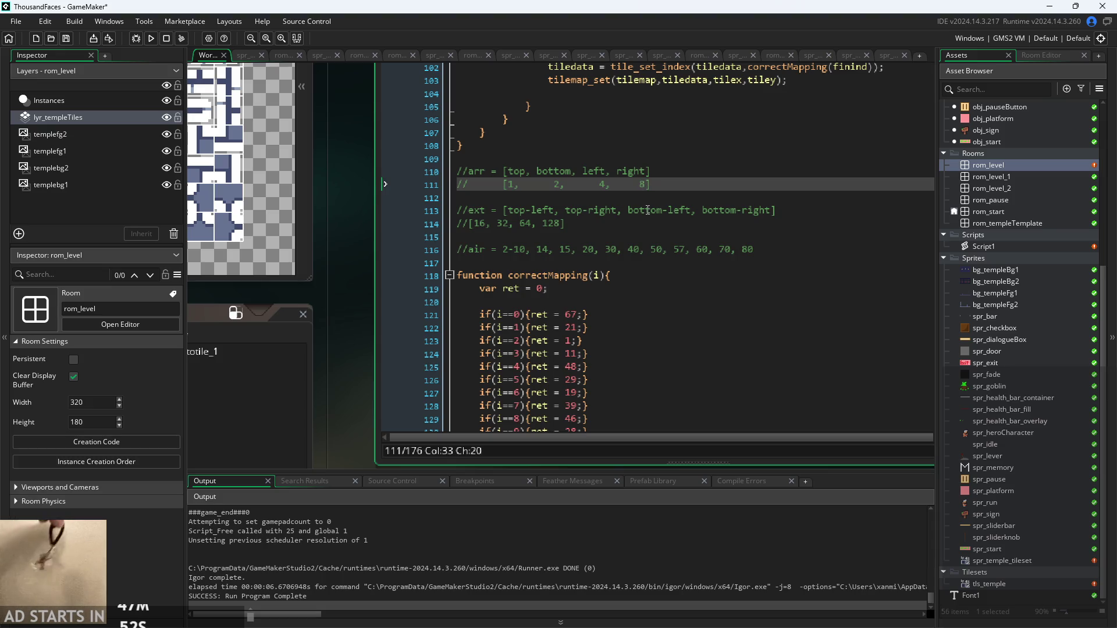
{"action": "left_click", "coordinate": [601, 183]}
{"action": "key", "text": "BackSpace"}
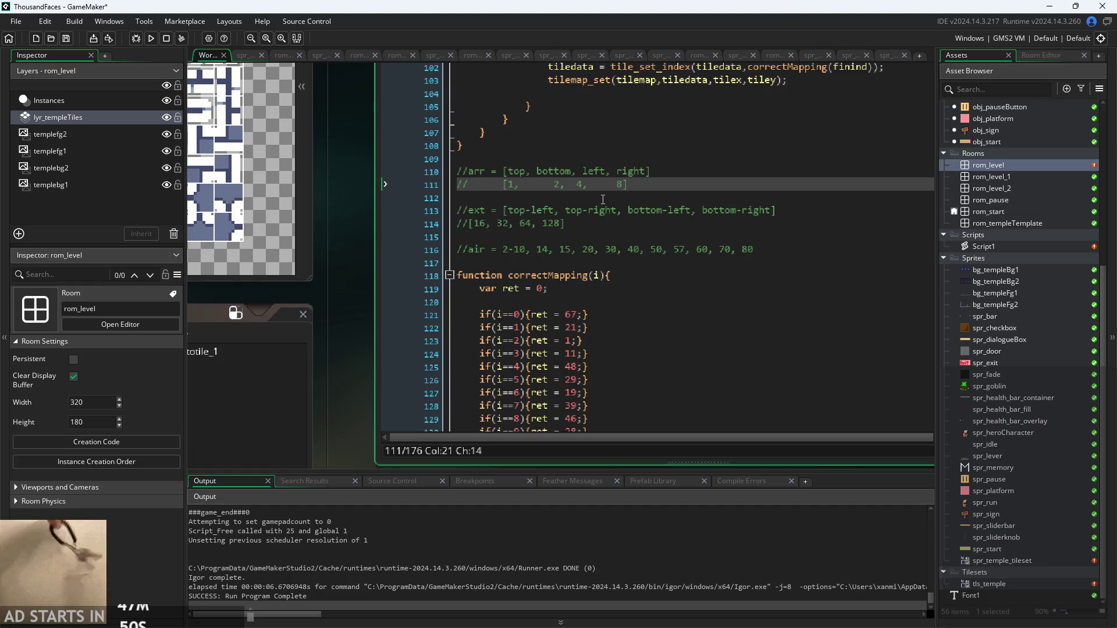
{"action": "key", "text": "Tab"}
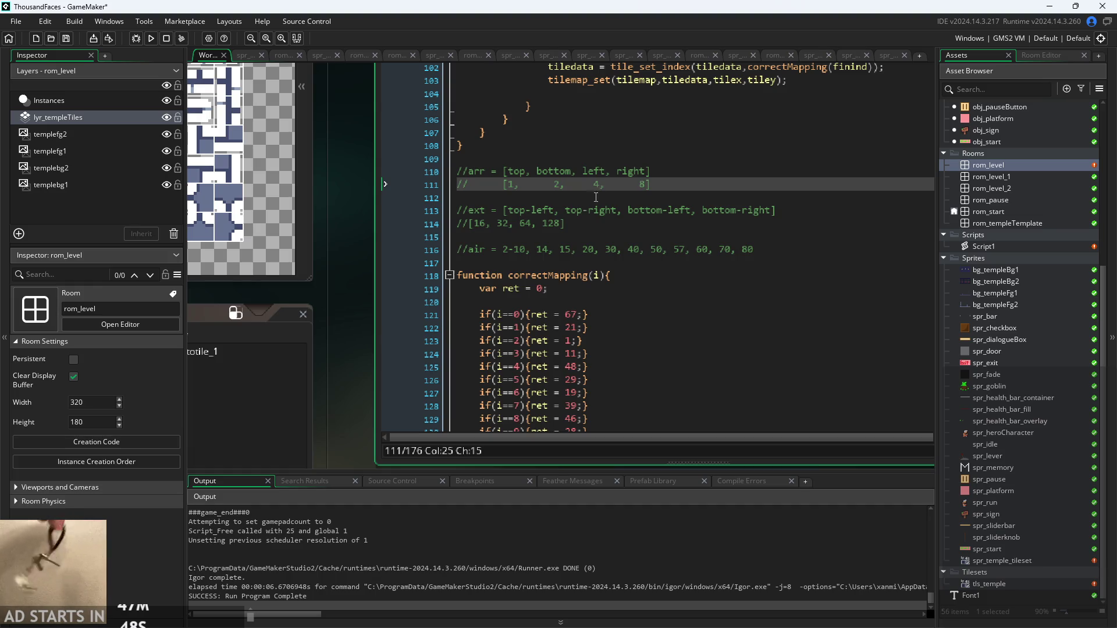
Space the values 16, 32, 64, 128 on line 114 under the four corner direction names
{"action": "left_click", "coordinate": [469, 223]}
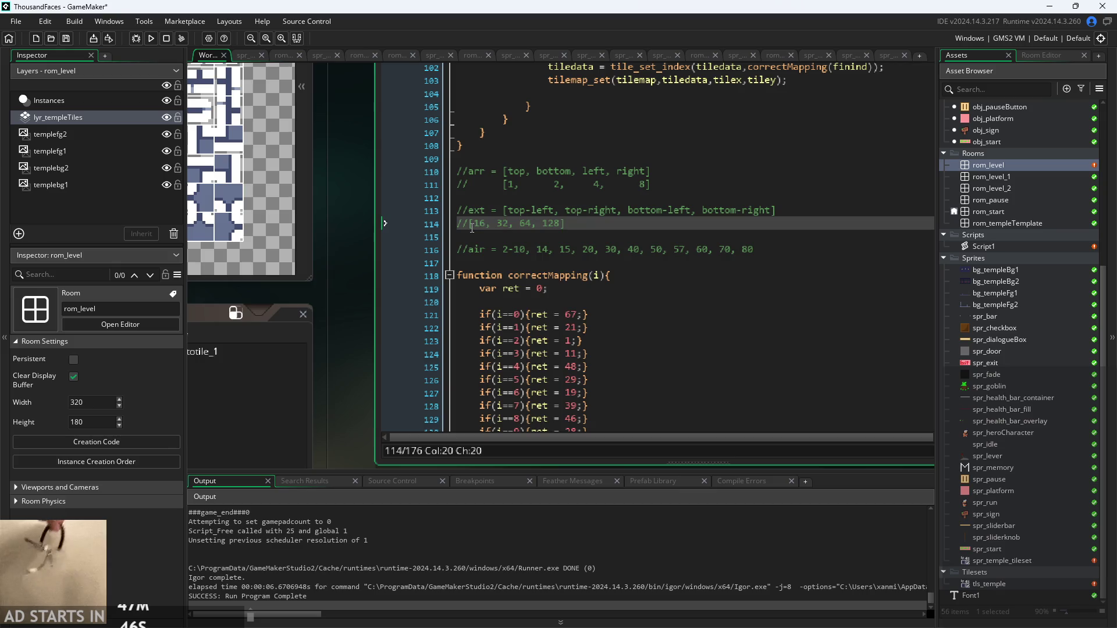
{"action": "key", "text": "Tab"}
{"action": "key", "text": "Tab"}
{"action": "left_click", "coordinate": [526, 224]}
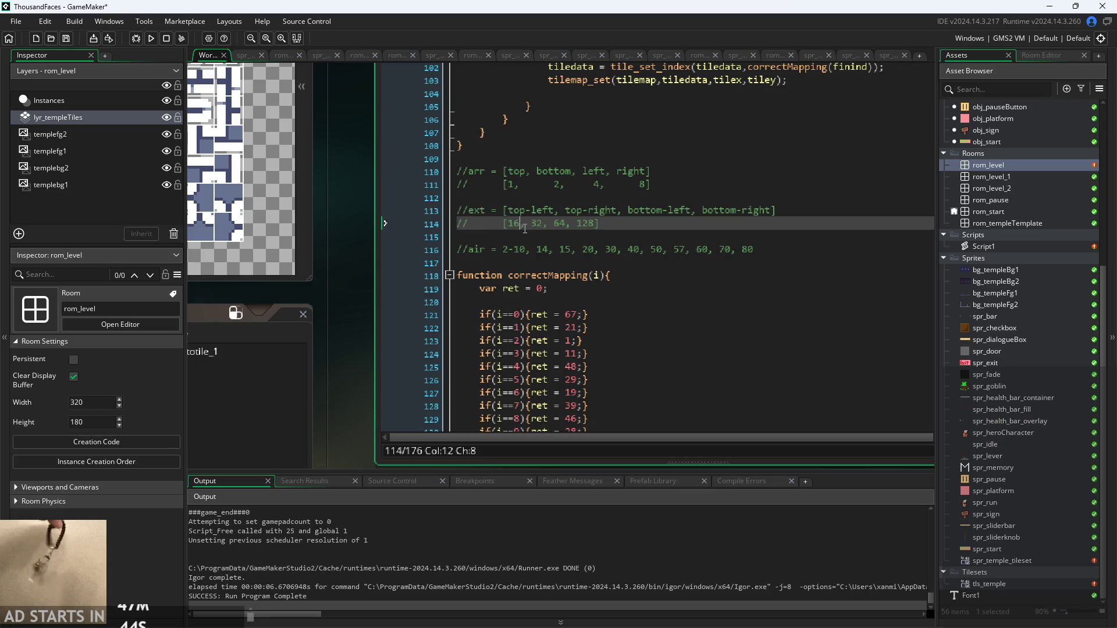
{"action": "key", "text": "Tab"}
{"action": "key", "text": "Tab"}
{"action": "left_click", "coordinate": [593, 226]}
{"action": "key", "text": "Tab"}
{"action": "key", "text": "Tab"}
{"action": "left_click", "coordinate": [661, 226]}
{"action": "key", "text": "Tab"}
{"action": "key", "text": "Tab"}
{"action": "key", "text": "Tab"}
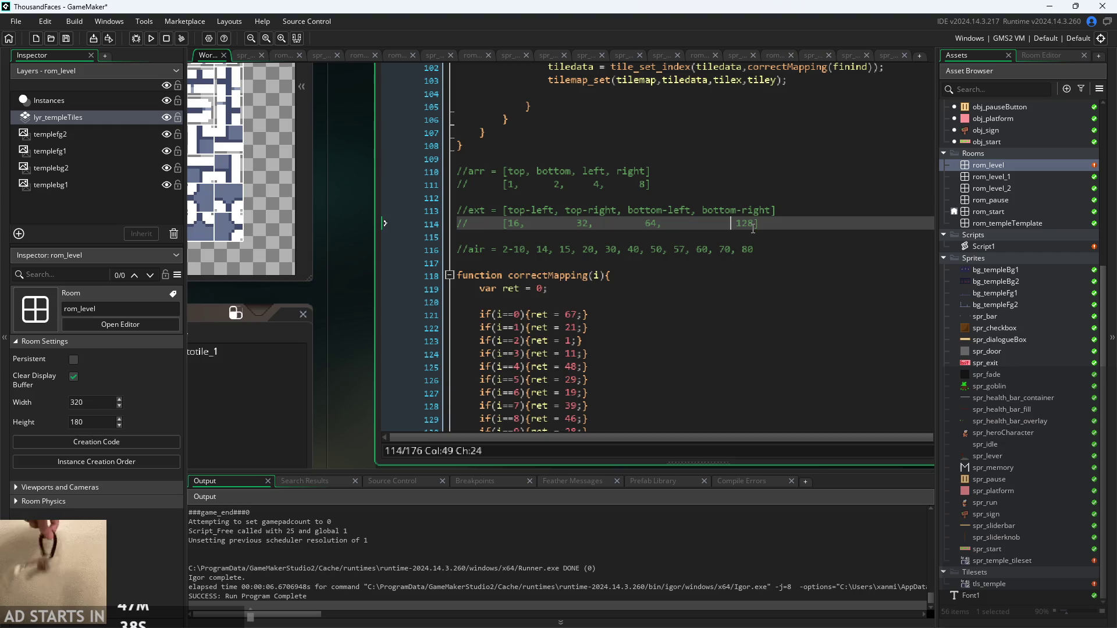
{"action": "key", "text": "Tab"}
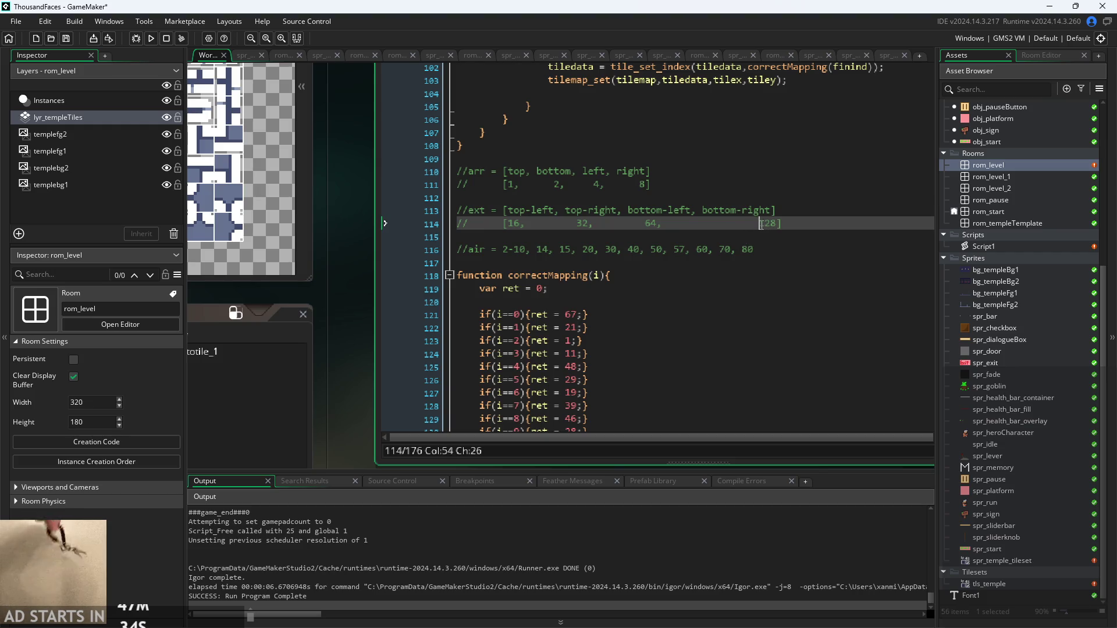
{"action": "left_click", "coordinate": [782, 269]}
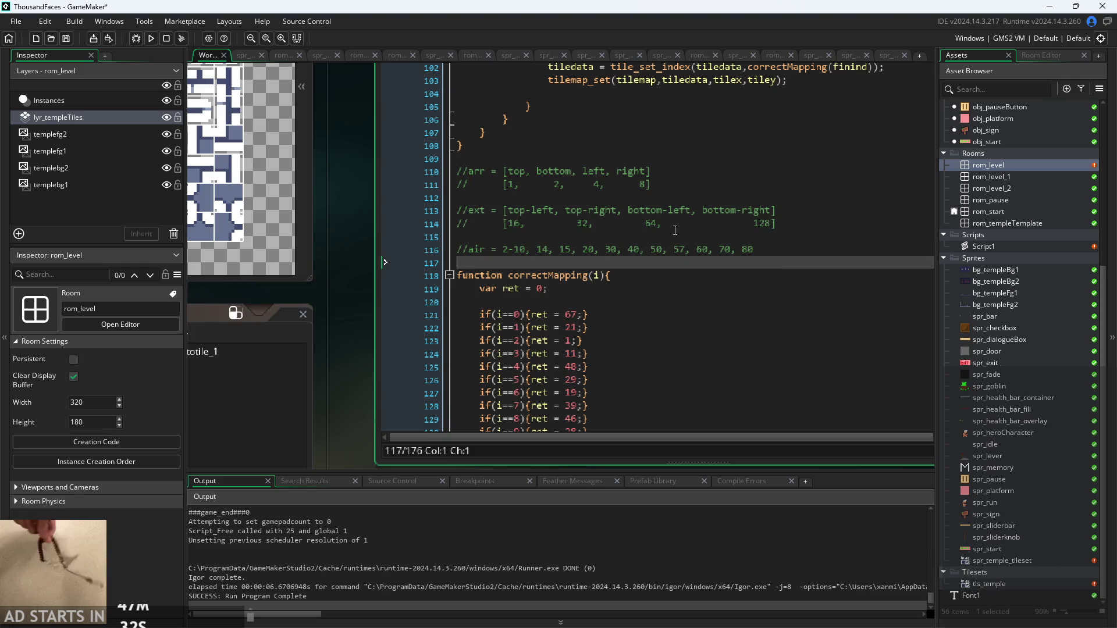
{"action": "scroll", "coordinate": [623, 268], "scroll_direction": "down", "scroll_amount": 3}
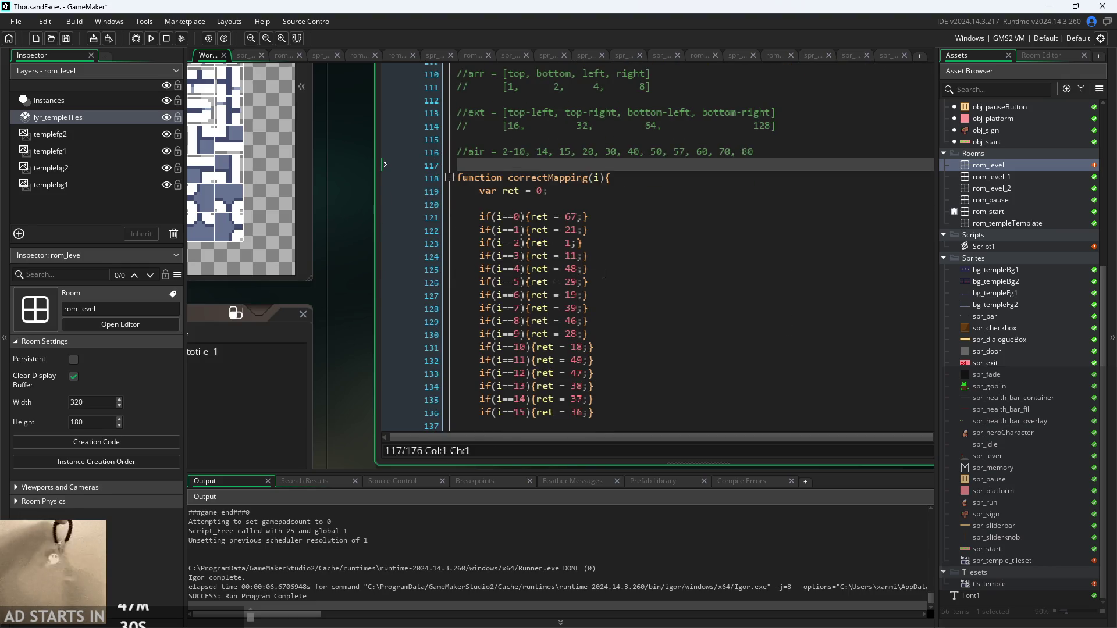
Copy the direction-to-bit-value comment lines 110–114 and switch to the Paint notes
{"action": "scroll", "coordinate": [336, 288], "scroll_direction": "down", "scroll_amount": 1}
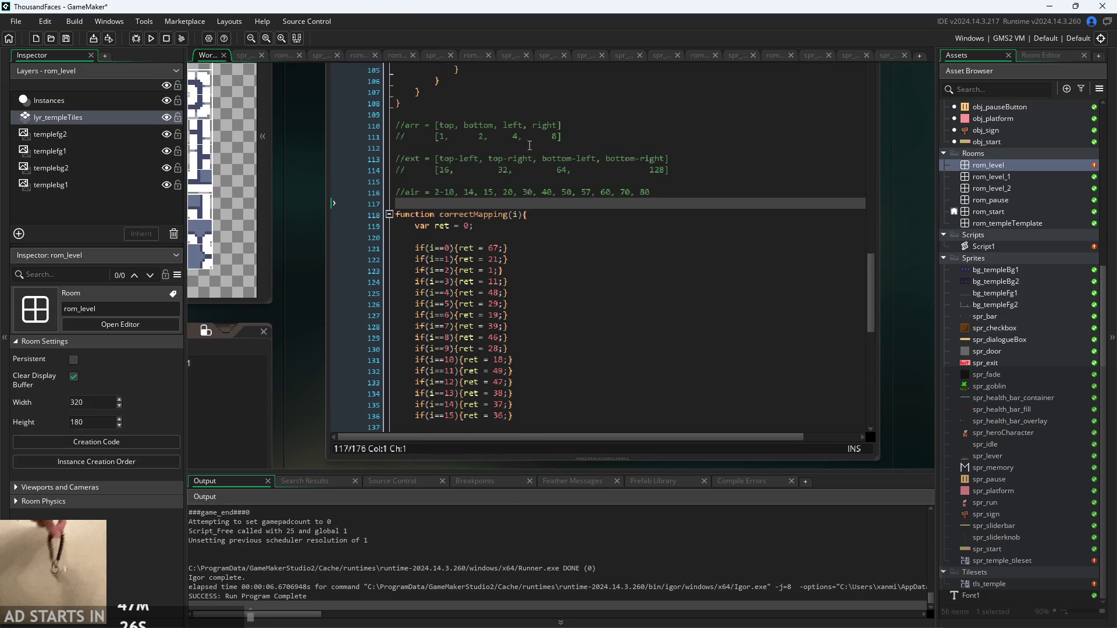
{"action": "scroll", "coordinate": [431, 320], "scroll_direction": "down", "scroll_amount": 2}
{"action": "scroll", "coordinate": [431, 320], "scroll_direction": "up", "scroll_amount": 1}
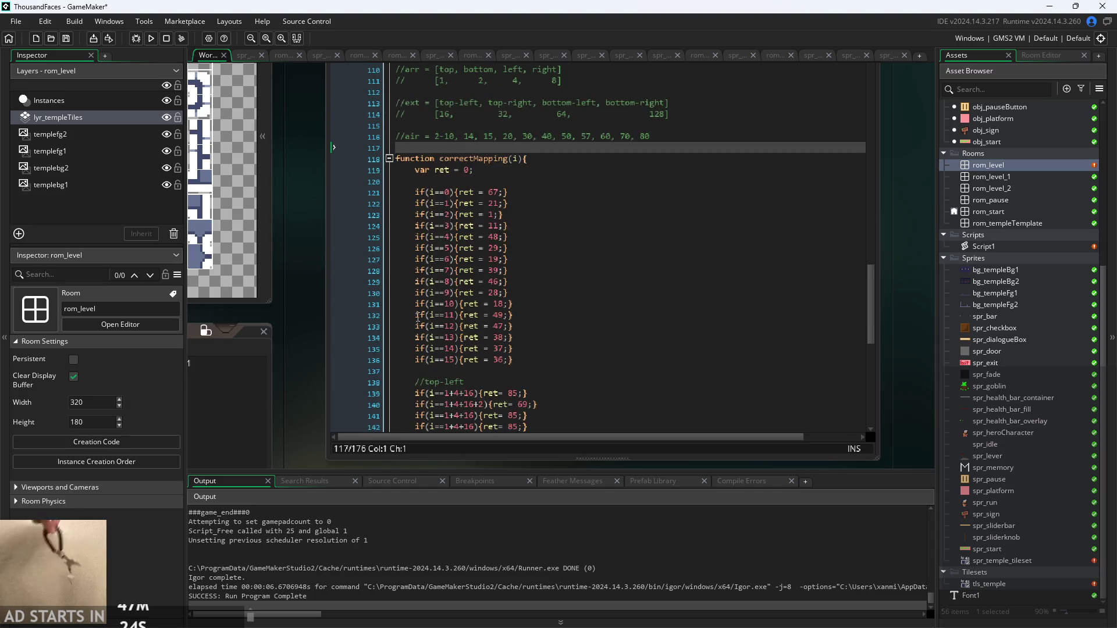
{"action": "scroll", "coordinate": [349, 361], "scroll_direction": "down", "scroll_amount": 1}
{"action": "scroll", "coordinate": [336, 348], "scroll_direction": "up", "scroll_amount": 1}
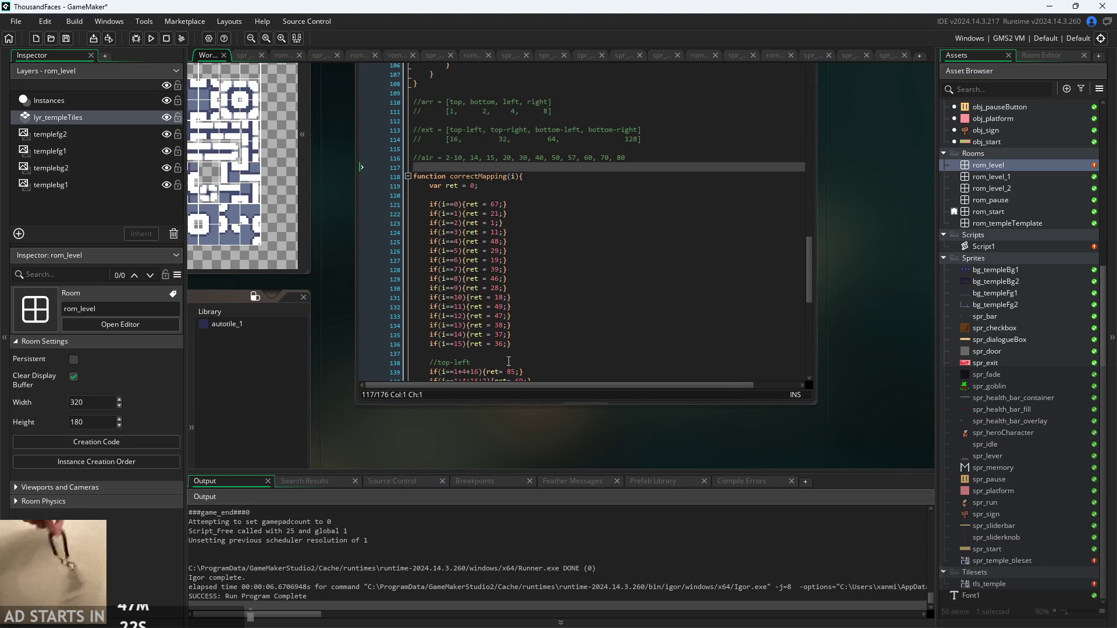
{"action": "scroll", "coordinate": [514, 360], "scroll_direction": "down", "scroll_amount": 5}
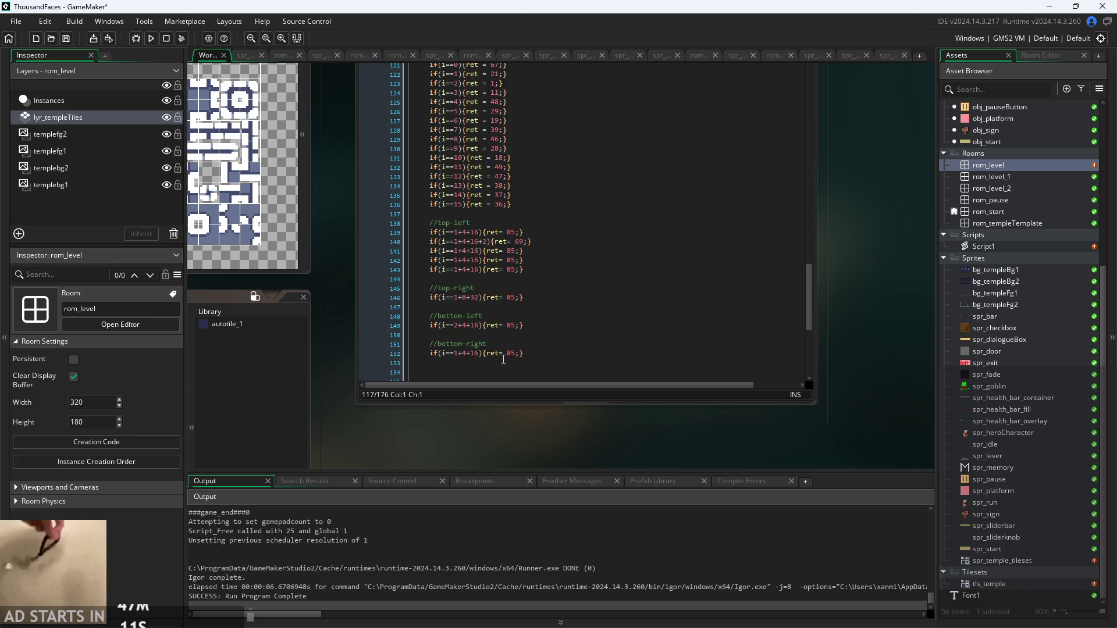
{"action": "scroll", "coordinate": [717, 238], "scroll_direction": "up", "scroll_amount": 3}
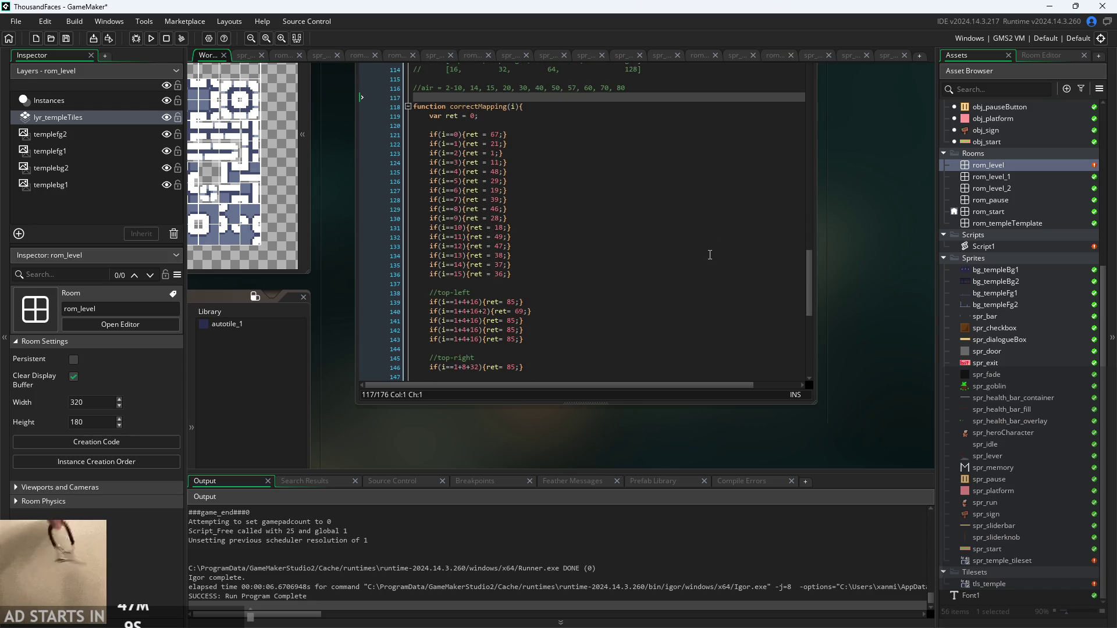
{"action": "scroll", "coordinate": [716, 251], "scroll_direction": "up", "scroll_amount": 3}
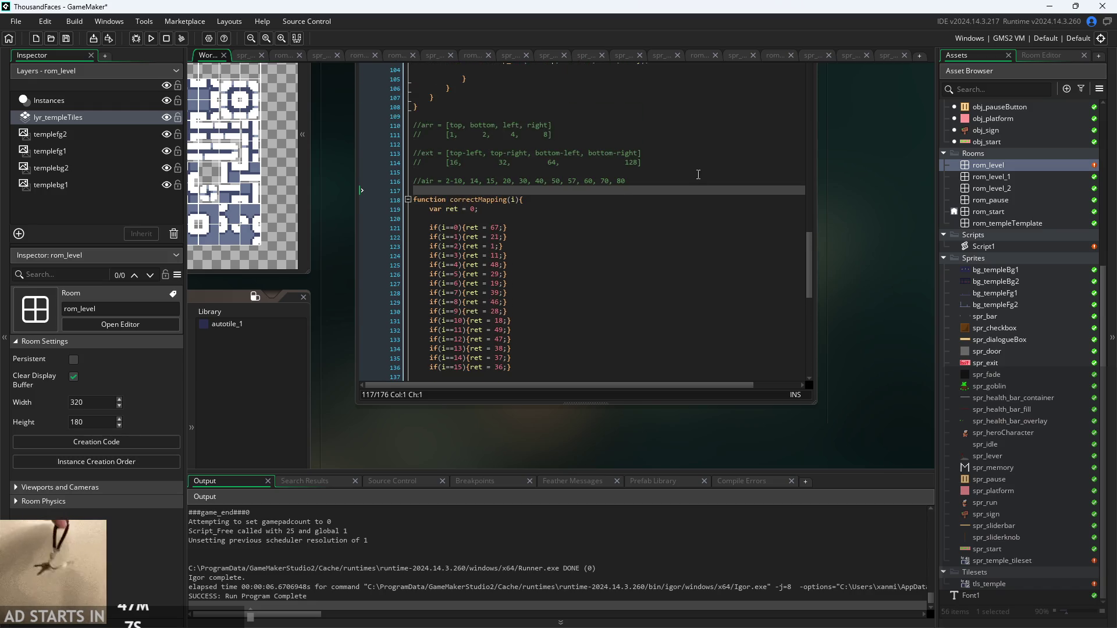
{"action": "left_click", "coordinate": [685, 168]}
{"action": "left_click_drag", "start_coordinate": [421, 167], "coordinate": [215, 130]}
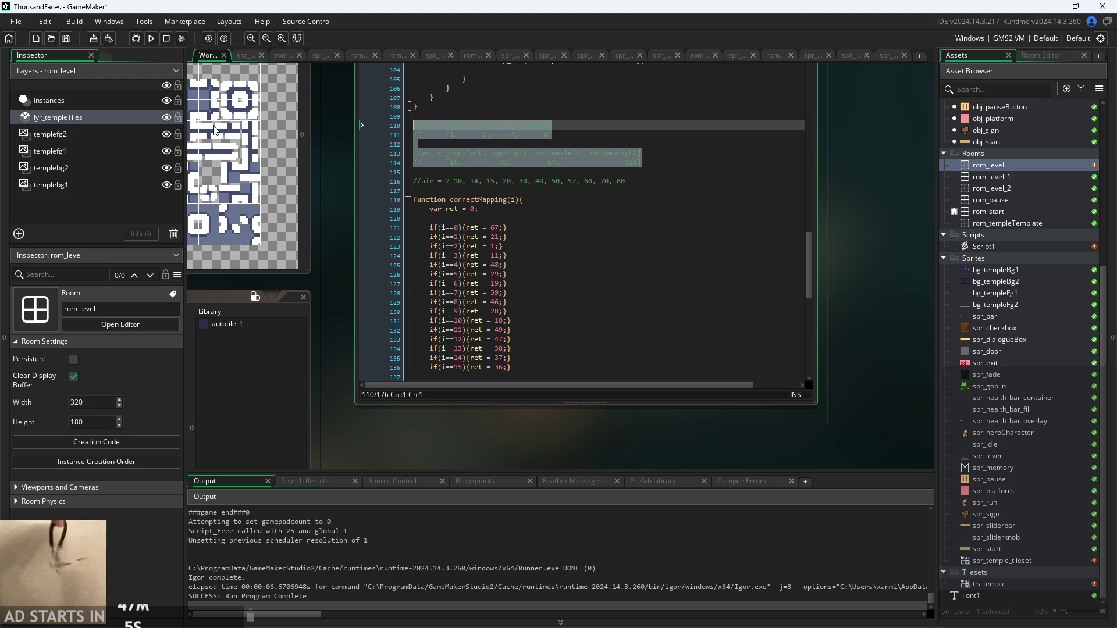
{"action": "left_click", "coordinate": [638, 182]}
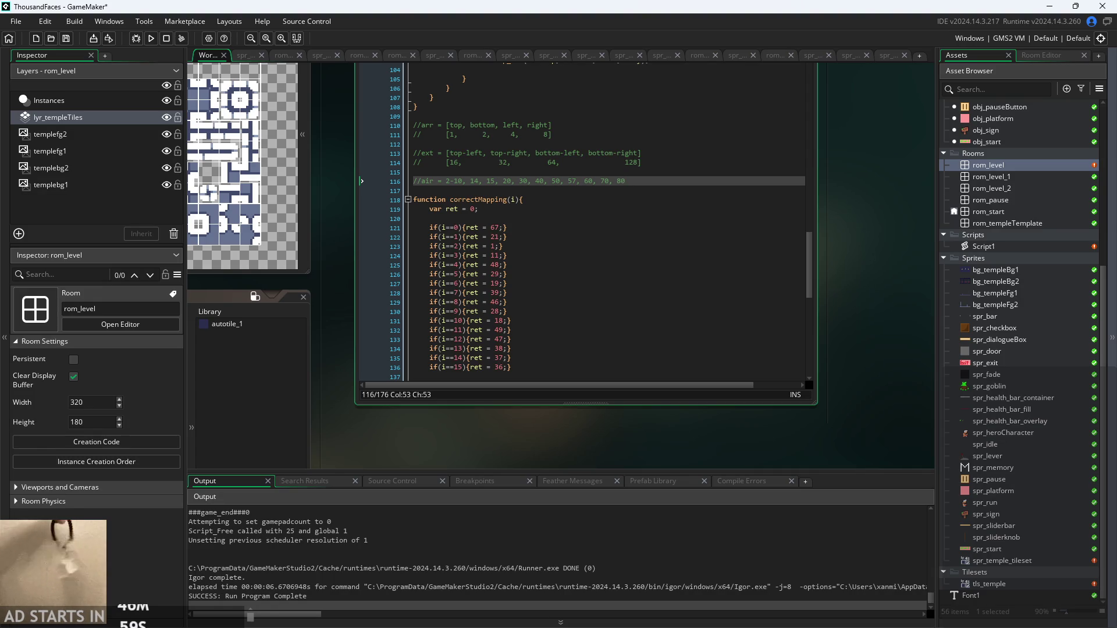
{"action": "key", "text": "alt+Tab"}
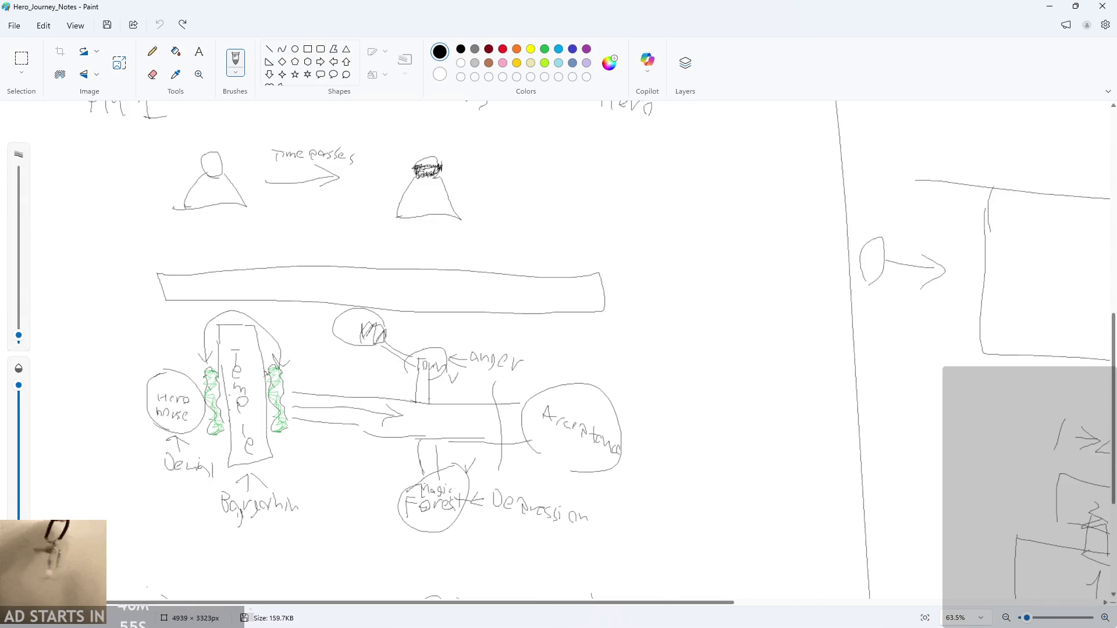
Close the Hero_Journey_Notes drawing without saving it
{"action": "key", "text": "alt+F4"}
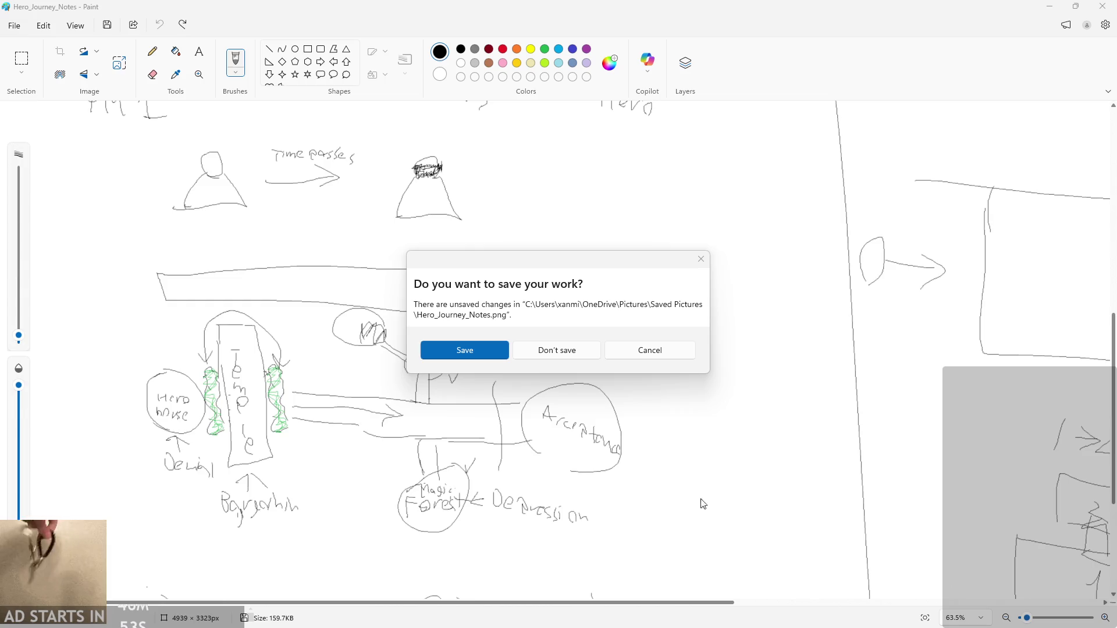
{"action": "left_click", "coordinate": [562, 353]}
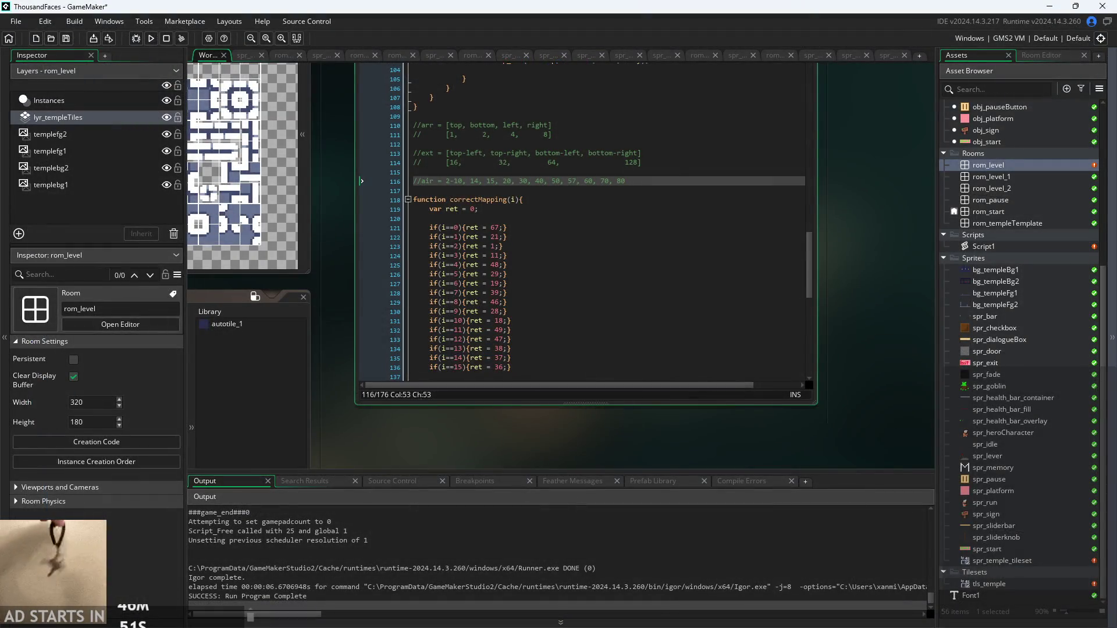
{"action": "scroll", "coordinate": [481, 187], "scroll_direction": "down", "scroll_amount": 3}
{"action": "scroll", "coordinate": [449, 220], "scroll_direction": "down", "scroll_amount": 5}
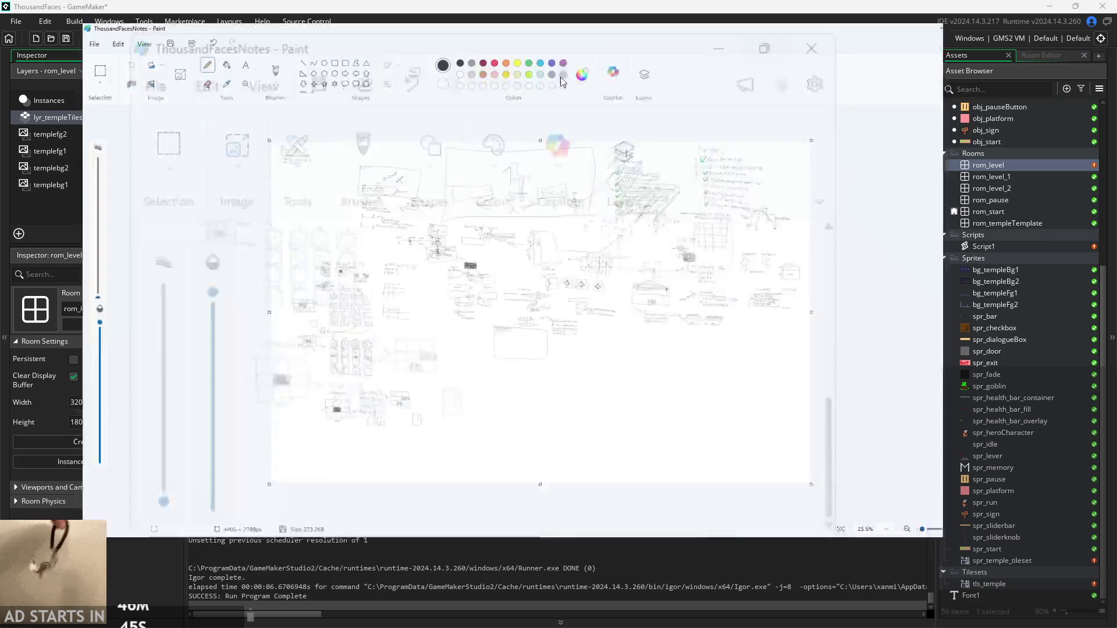
Maximize ThousandFacesNotes and paste the copied comments into a new text box on the canvas
{"action": "left_click", "coordinate": [587, 69]}
{"action": "left_click", "coordinate": [199, 51]}
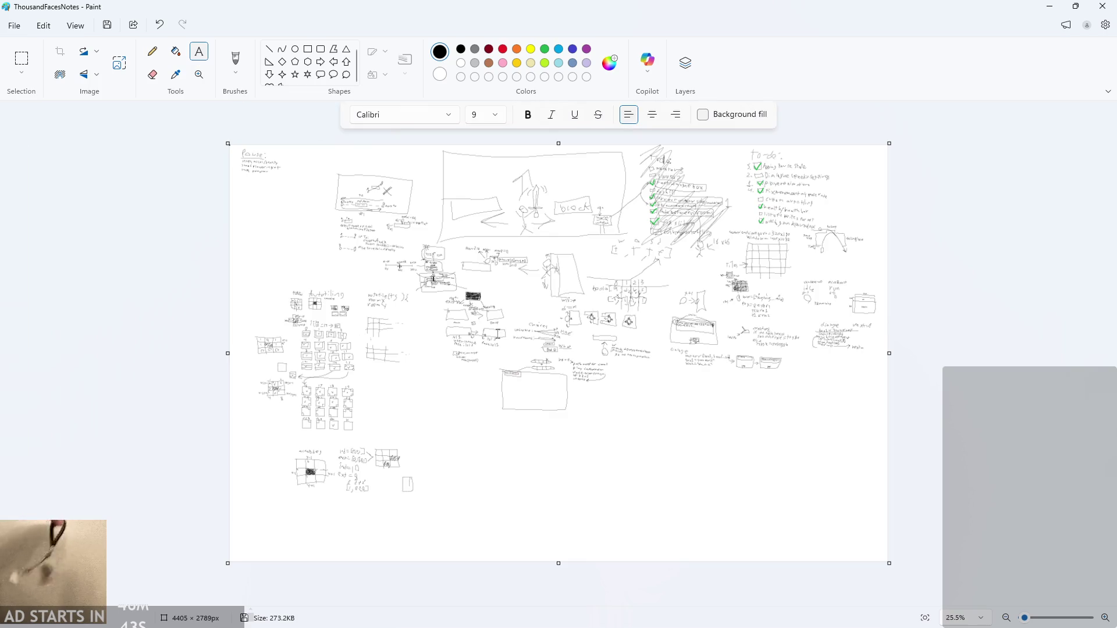
{"action": "scroll", "coordinate": [110, 504], "scroll_direction": "up", "scroll_amount": 4}
{"action": "scroll", "coordinate": [110, 503], "scroll_direction": "down", "scroll_amount": 3}
{"action": "scroll", "coordinate": [145, 575], "scroll_direction": "up", "scroll_amount": 6}
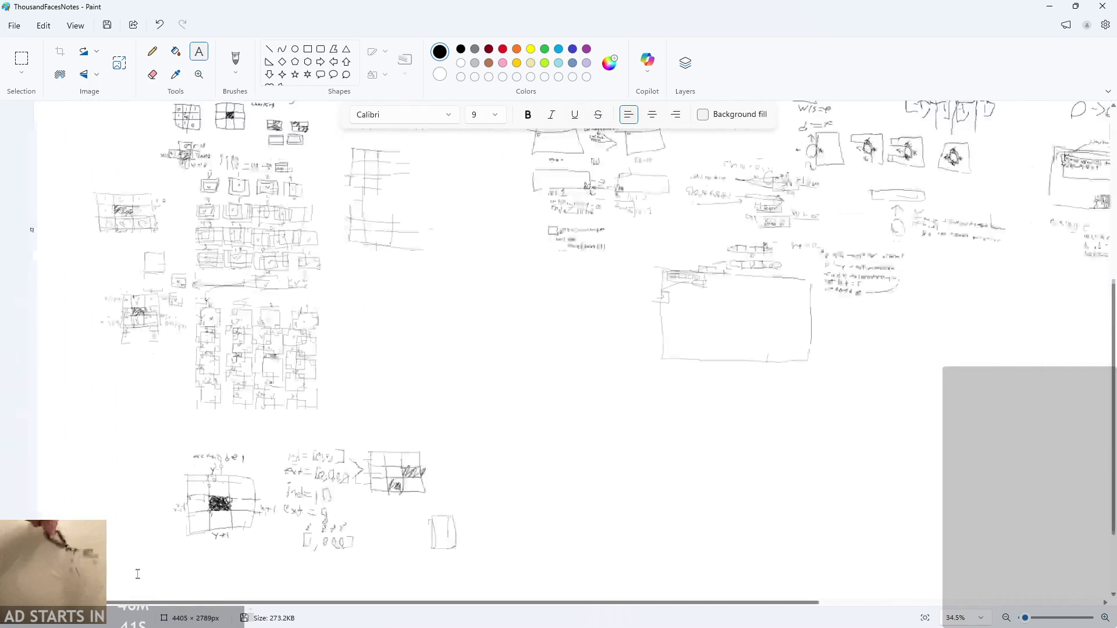
{"action": "scroll", "coordinate": [608, 499], "scroll_direction": "down", "scroll_amount": 3}
{"action": "scroll", "coordinate": [696, 491], "scroll_direction": "up", "scroll_amount": 3}
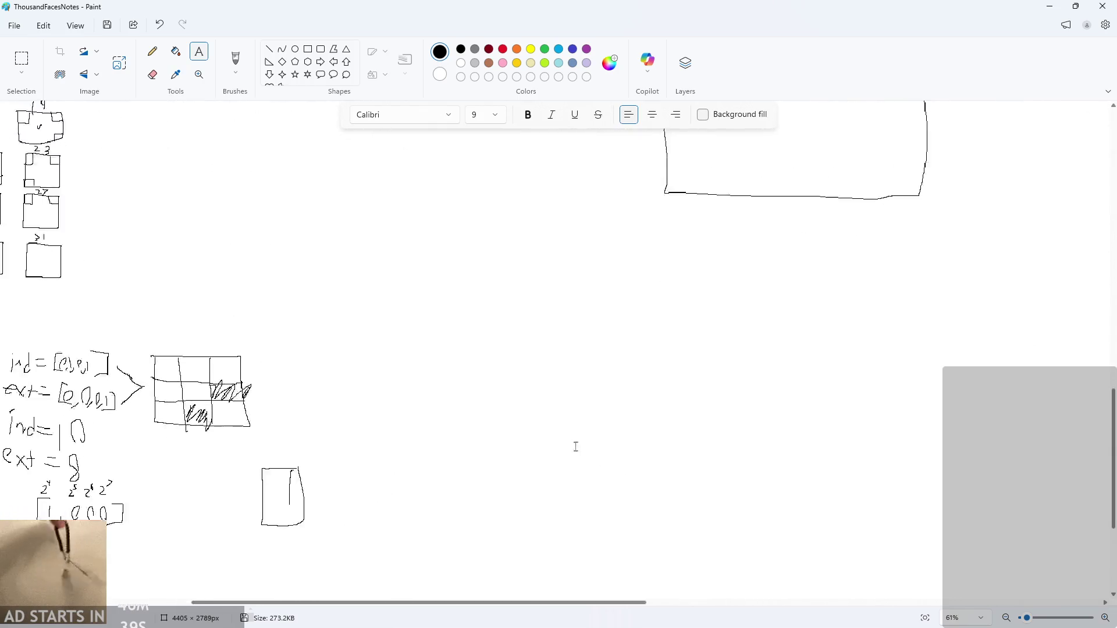
{"action": "left_click_drag", "start_coordinate": [439, 364], "coordinate": [505, 383]}
{"action": "key", "text": "ctrl+v"}
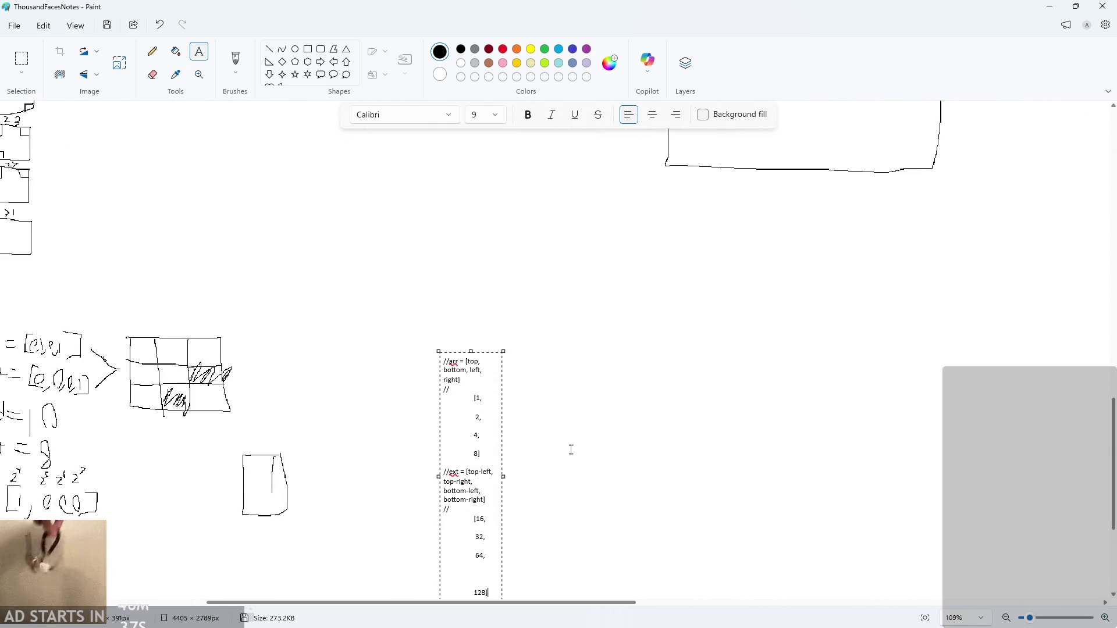
Widen the text box and adjust the spacing between the values 1, 2, 4 and 8
{"action": "scroll", "coordinate": [518, 531], "scroll_direction": "down", "scroll_amount": 2}
{"action": "mouse_move", "coordinate": [504, 527]}
{"action": "left_mouse_down"}
{"action": "mouse_move", "coordinate": [663, 521]}
{"action": "mouse_move", "coordinate": [881, 438]}
{"action": "mouse_move", "coordinate": [856, 332]}
{"action": "mouse_move", "coordinate": [808, 333]}
{"action": "left_mouse_up"}
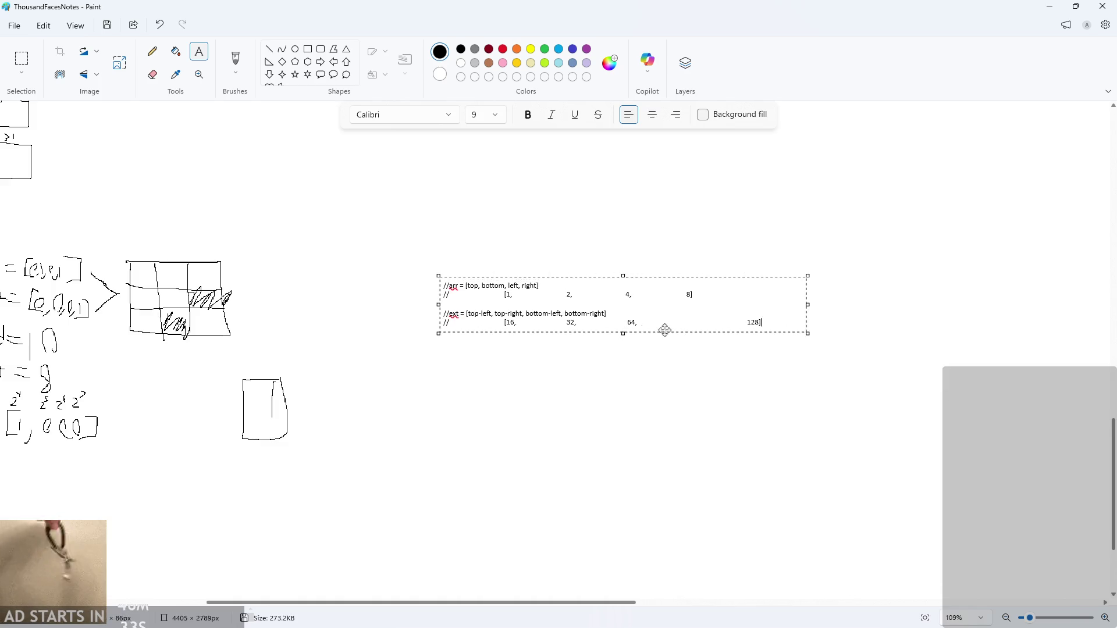
{"action": "left_click", "coordinate": [504, 294]}
{"action": "key", "text": "BackSpace"}
{"action": "key", "text": "BackSpace"}
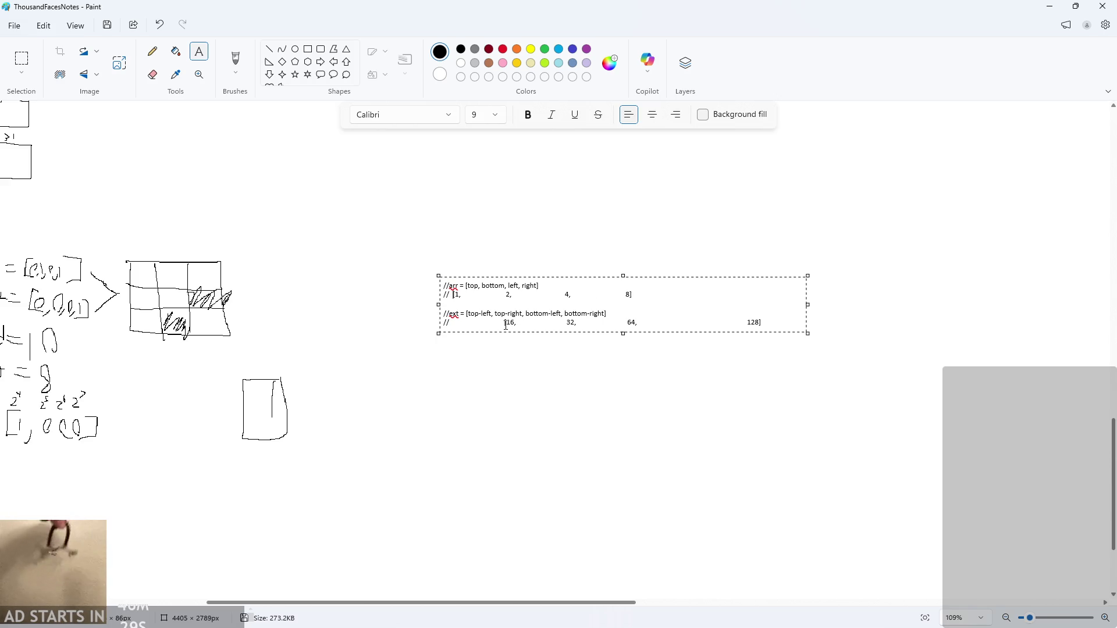
{"action": "key", "text": "Right"}
{"action": "key", "text": "Right"}
{"action": "key", "text": "Right"}
{"action": "scroll", "coordinate": [504, 377], "scroll_direction": "up", "scroll_amount": 1}
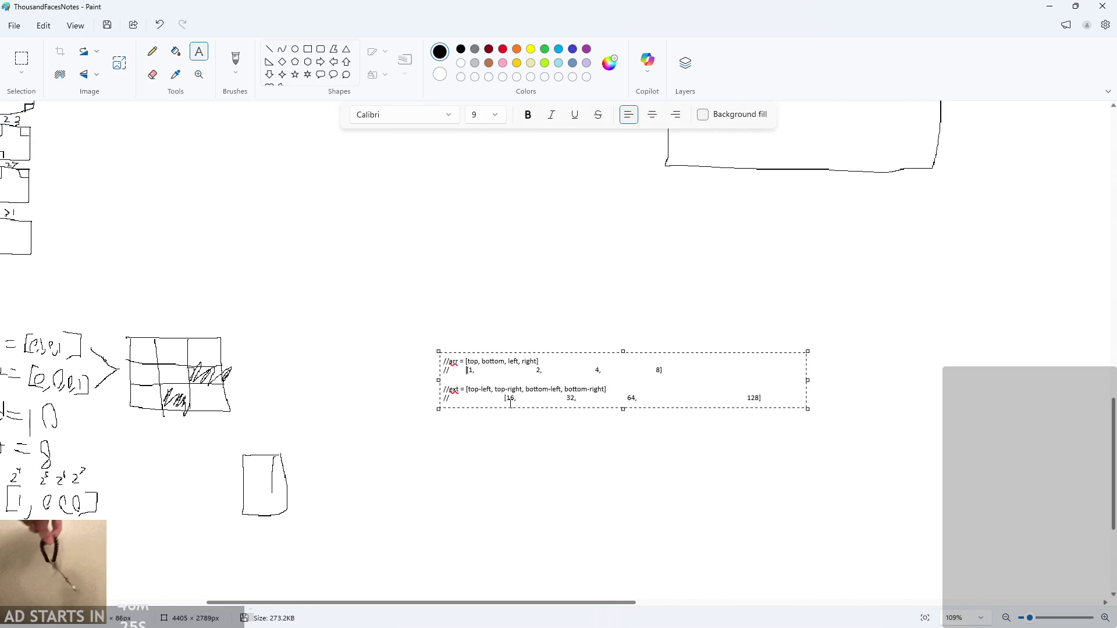
{"action": "scroll", "coordinate": [511, 401], "scroll_direction": "up", "scroll_amount": 5}
{"action": "mouse_move", "coordinate": [567, 327]}
{"action": "left_mouse_down"}
{"action": "mouse_move", "coordinate": [431, 329]}
{"action": "mouse_move", "coordinate": [551, 332]}
{"action": "left_mouse_up"}
{"action": "key", "text": "BackSpace"}
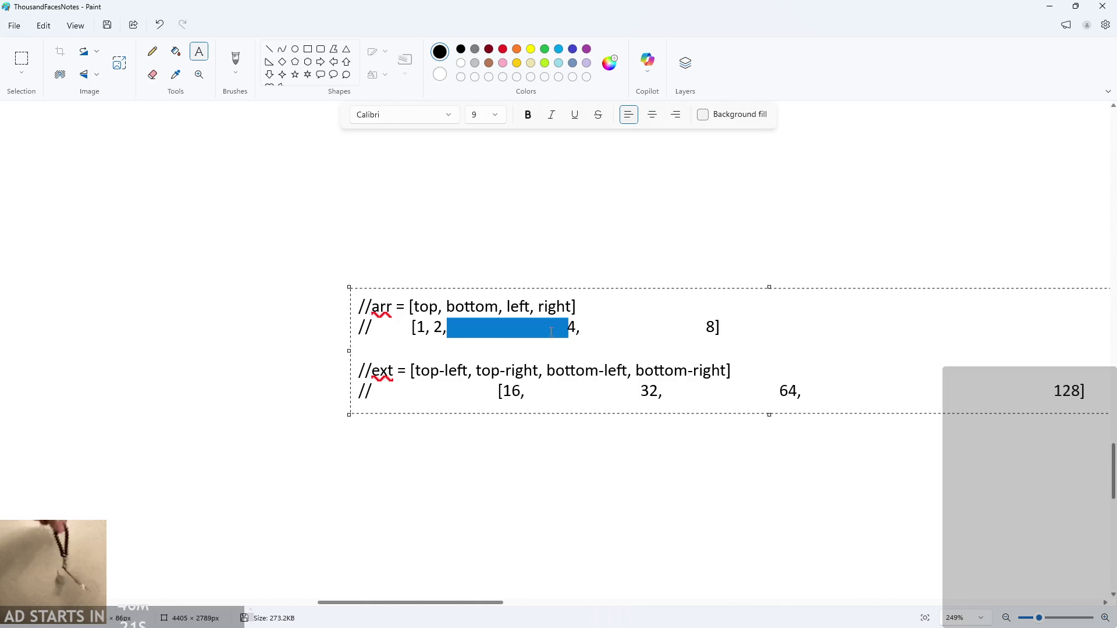
{"action": "key", "text": "BackSpace"}
{"action": "left_click_drag", "start_coordinate": [458, 328], "coordinate": [569, 329]}
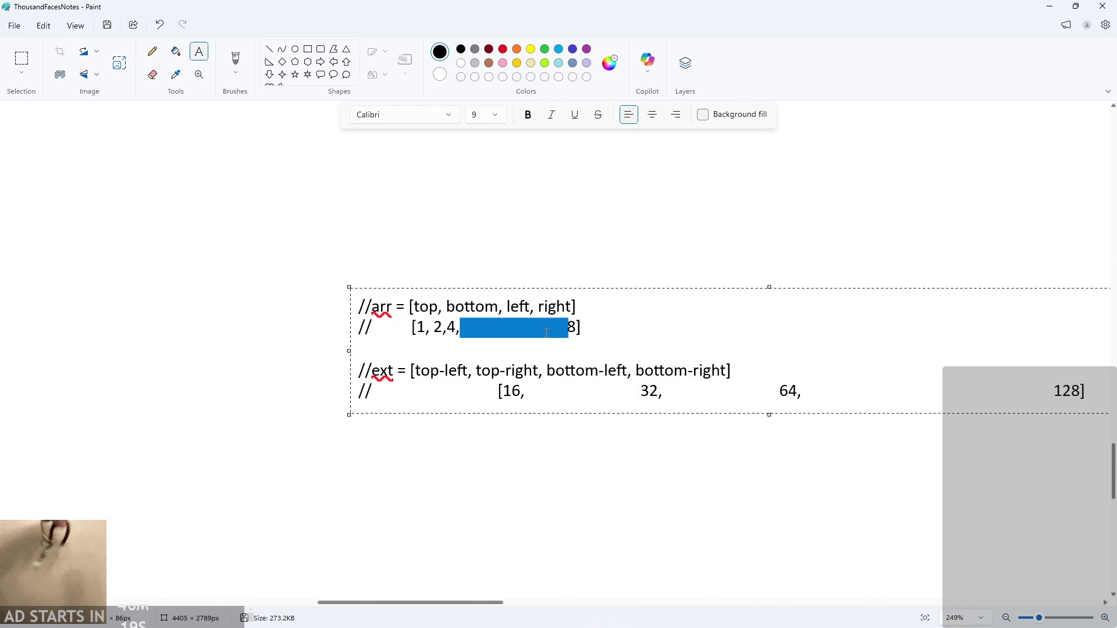
{"action": "key", "text": "BackSpace"}
{"action": "left_click", "coordinate": [436, 329]}
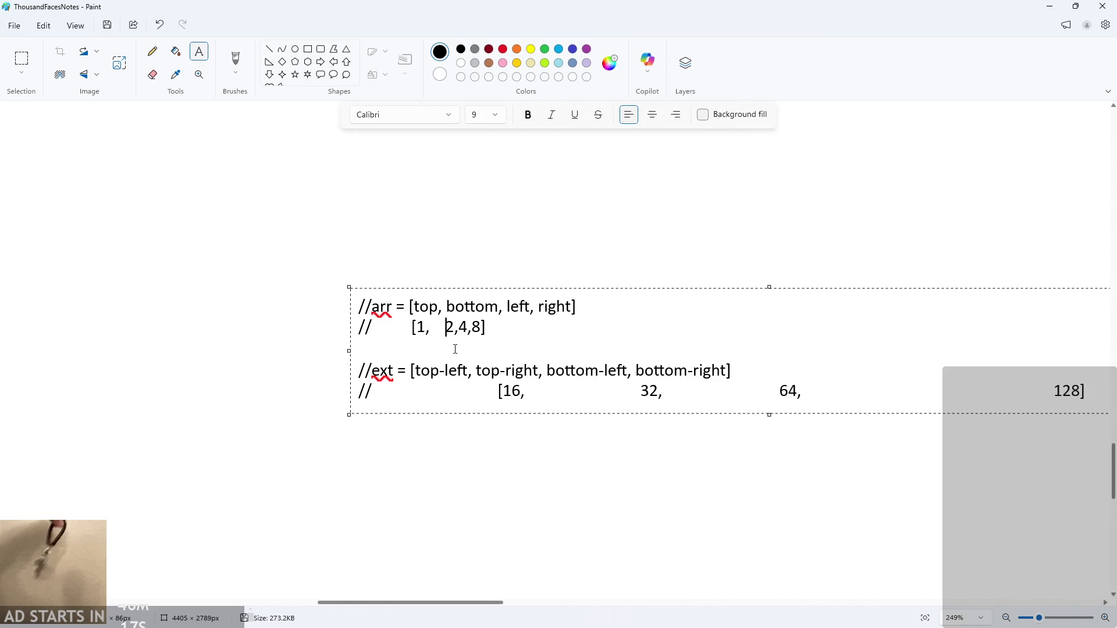
{"action": "left_click", "coordinate": [460, 326]}
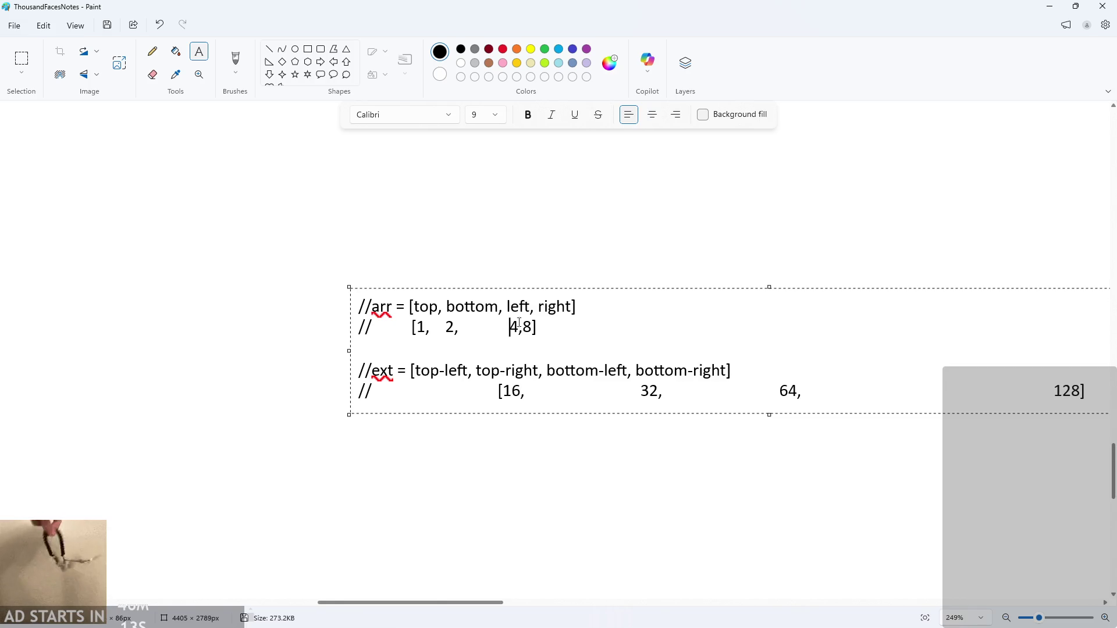
{"action": "key", "text": "BackSpace"}
{"action": "left_click", "coordinate": [523, 329]}
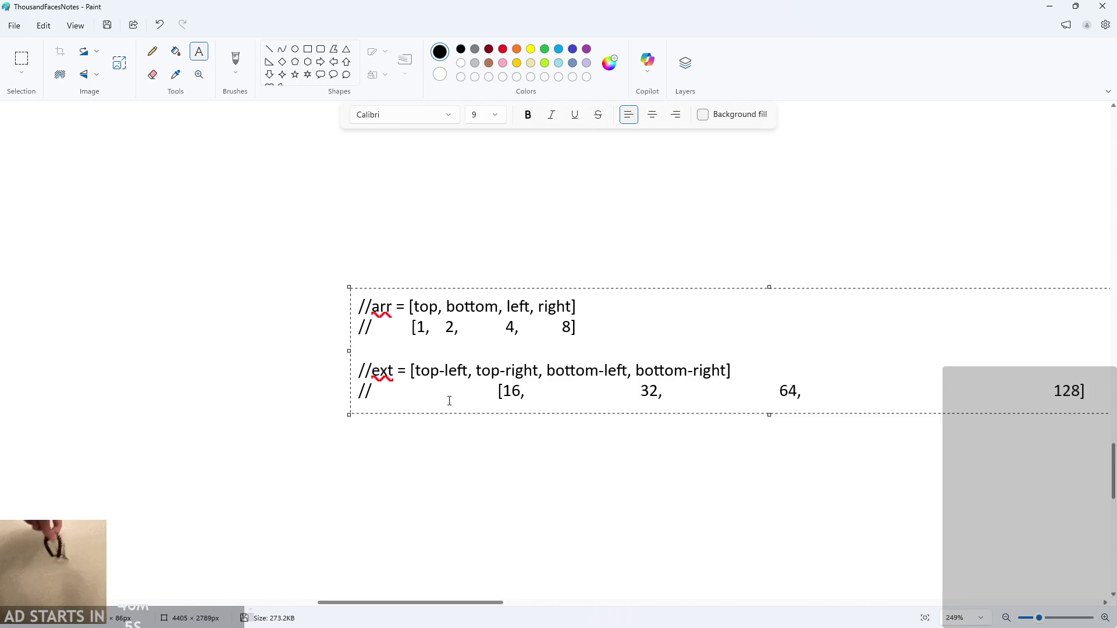
Respace the ext values 16, 32, 64 and 128 under their corner names
{"action": "double_click", "coordinate": [500, 391]}
{"action": "key", "text": "BackSpace"}
{"action": "left_click", "coordinate": [407, 392]}
{"action": "left_click_drag", "start_coordinate": [407, 392], "coordinate": [706, 392]}
{"action": "key", "text": "BackSpace"}
{"action": "left_click", "coordinate": [430, 391]}
{"action": "key", "text": "BackSpace"}
{"action": "key", "text": "BackSpace"}
{"action": "left_click", "coordinate": [379, 393]}
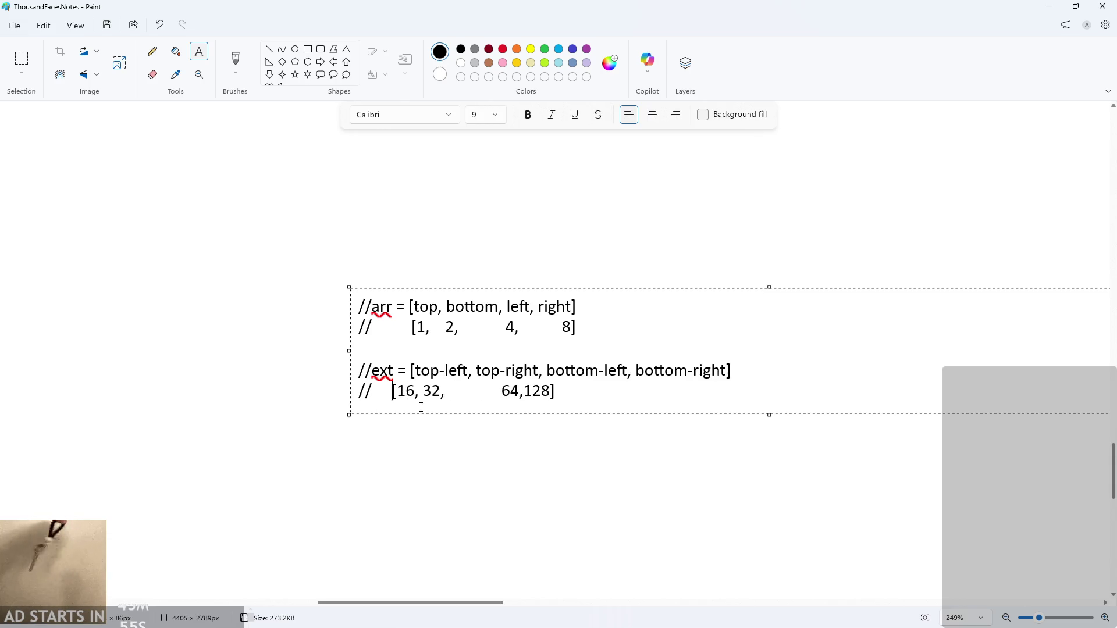
{"action": "key", "text": "BackSpace"}
{"action": "left_click", "coordinate": [446, 395]}
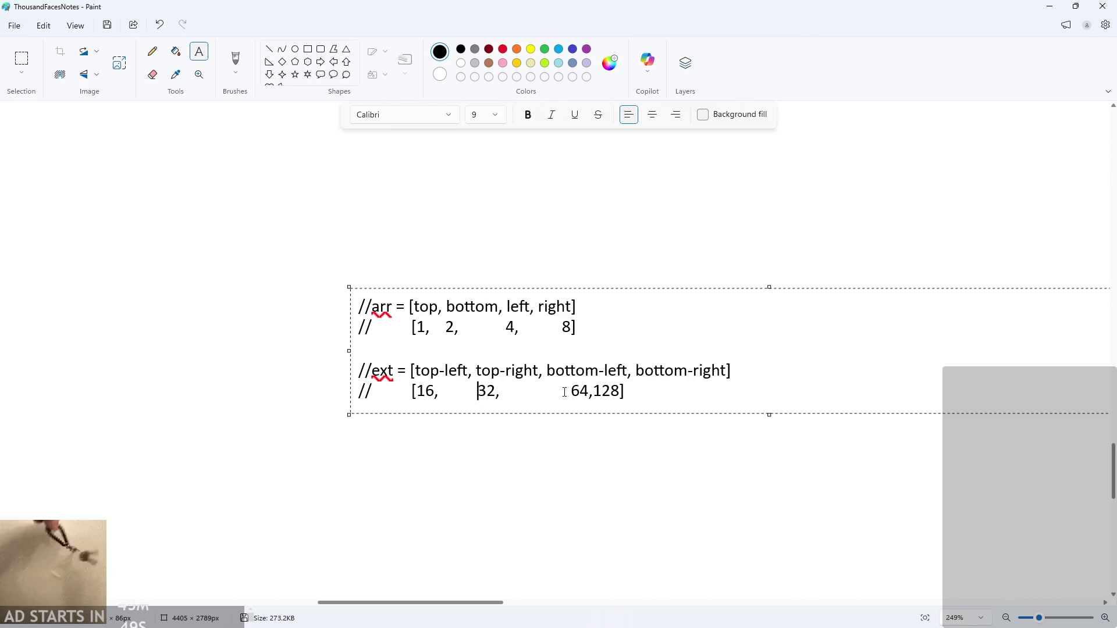
{"action": "key", "text": "BackSpace"}
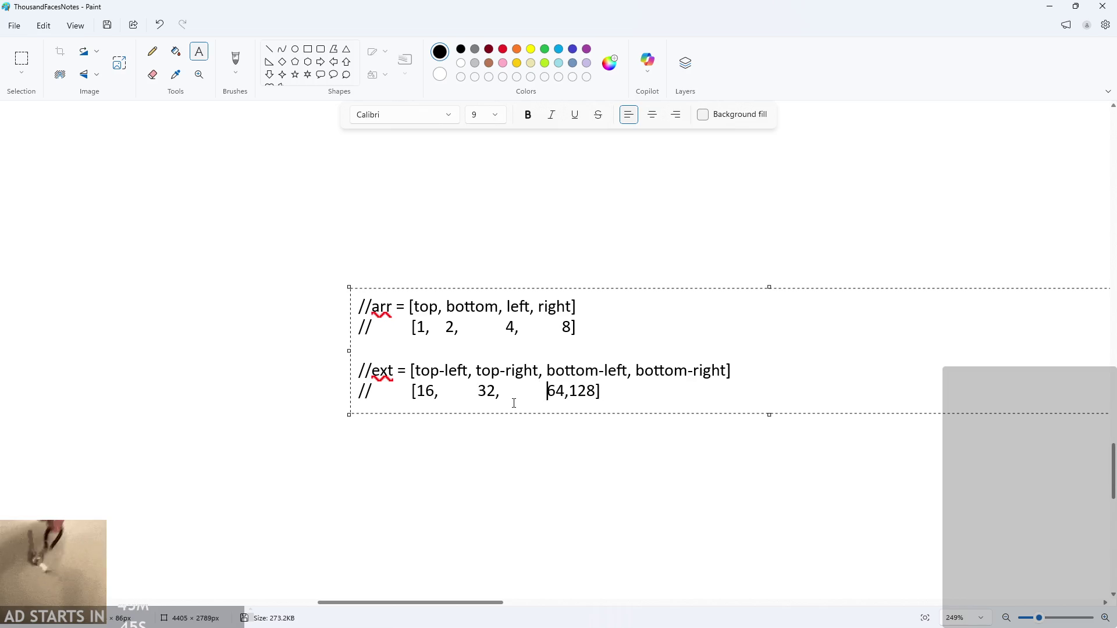
{"action": "left_click", "coordinate": [569, 390]}
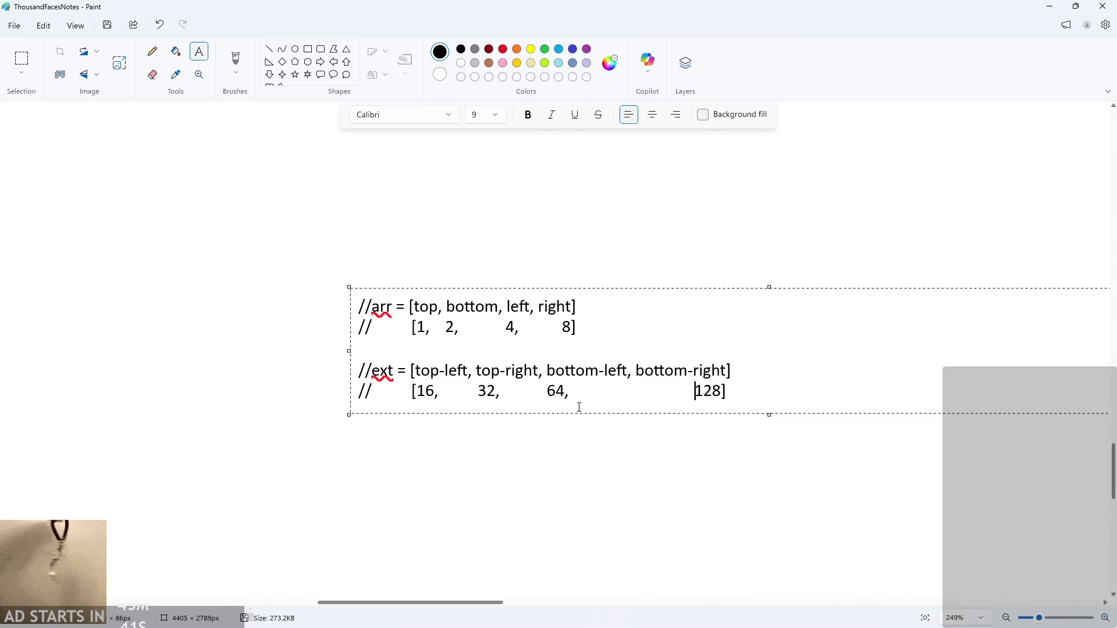
Commit the edited notes text and undo the stray empty text box
{"action": "left_click", "coordinate": [556, 475]}
{"action": "left_click", "coordinate": [554, 395]}
{"action": "left_click", "coordinate": [426, 452]}
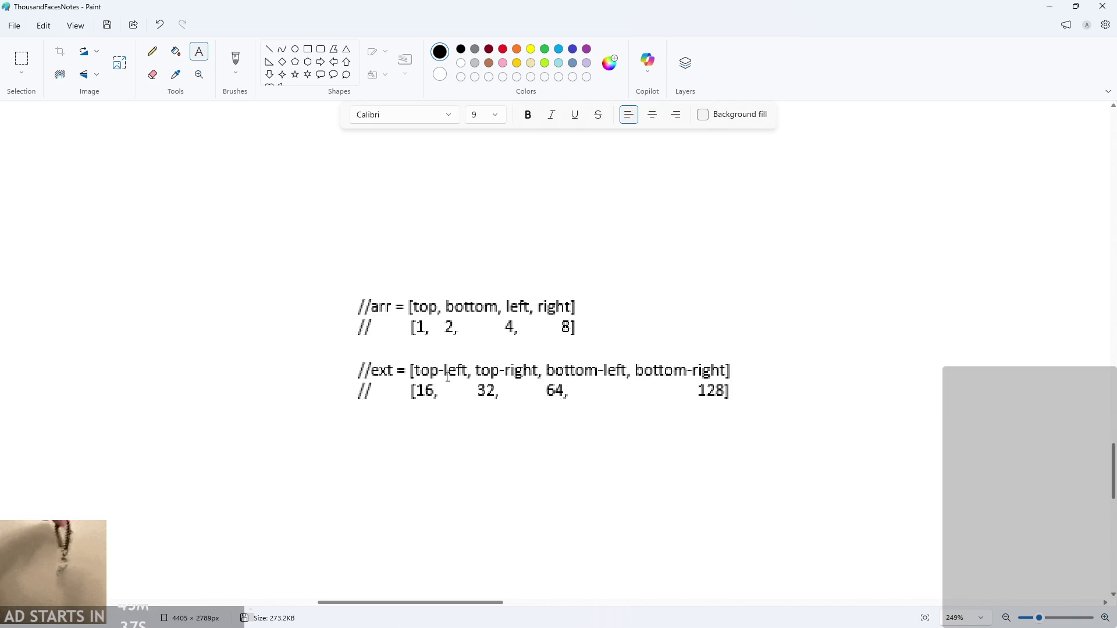
{"action": "key", "text": "ctrl+z"}
Select the notes text block and undo its accidental enlargement
{"action": "scroll", "coordinate": [474, 336], "scroll_direction": "down", "scroll_amount": 6}
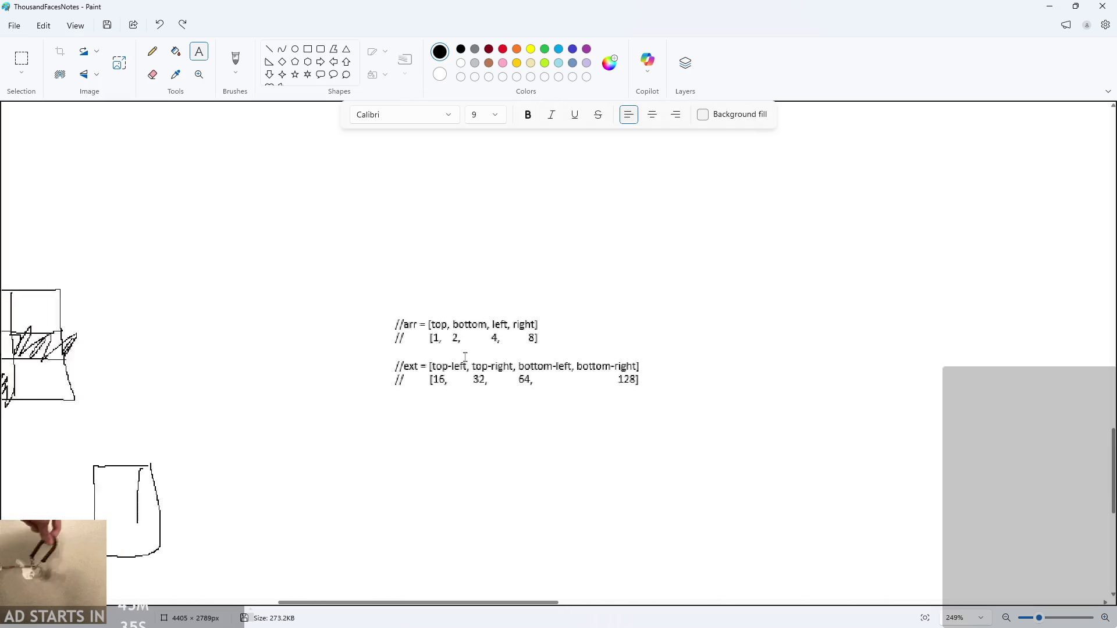
{"action": "scroll", "coordinate": [465, 356], "scroll_direction": "up", "scroll_amount": 5}
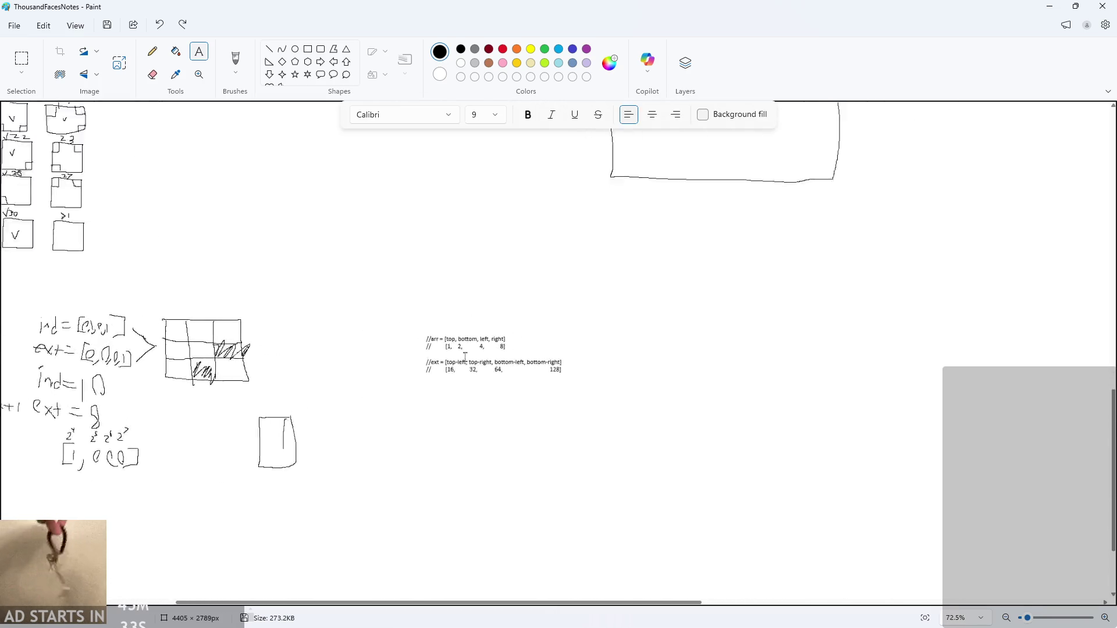
{"action": "left_click", "coordinate": [494, 167]}
{"action": "left_click", "coordinate": [468, 242]}
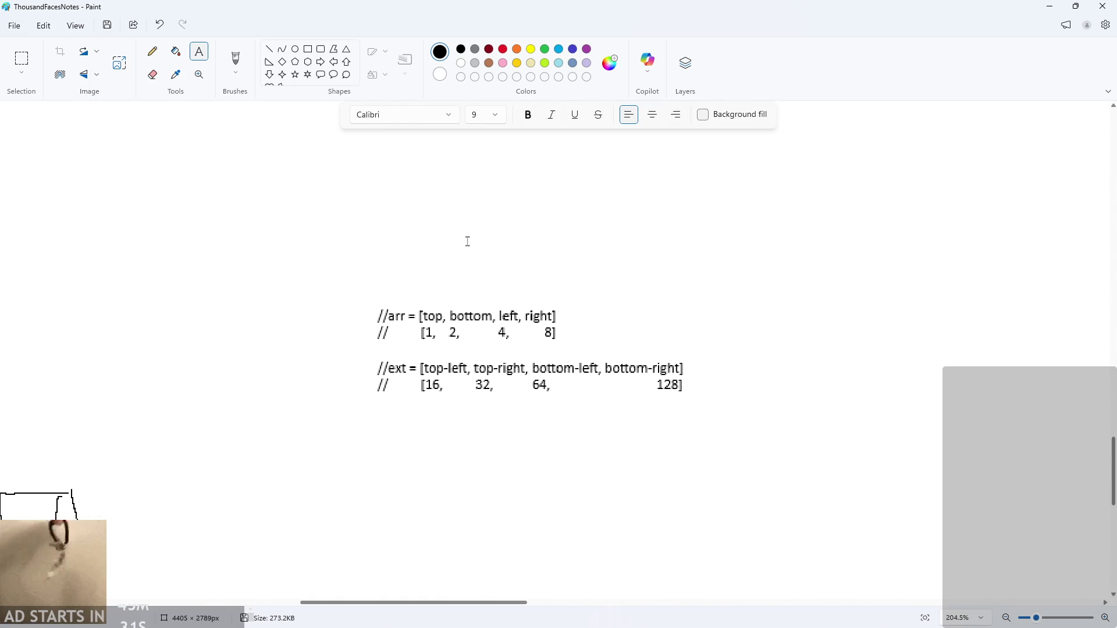
{"action": "left_click", "coordinate": [22, 58]}
{"action": "mouse_move", "coordinate": [329, 289]}
{"action": "left_mouse_down"}
{"action": "mouse_move", "coordinate": [722, 469]}
{"action": "mouse_move", "coordinate": [842, 551]}
{"action": "mouse_move", "coordinate": [943, 599]}
{"action": "mouse_move", "coordinate": [1035, 593]}
{"action": "mouse_move", "coordinate": [1026, 590]}
{"action": "left_mouse_up"}
{"action": "key", "text": "ctrl+z"}
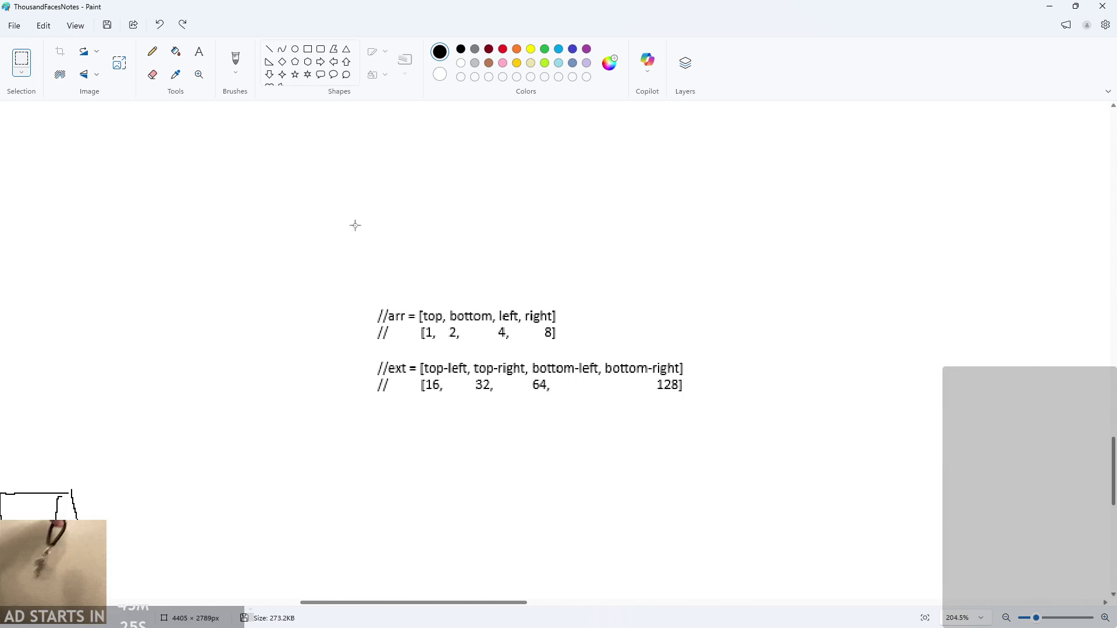
Remove the stray empty text box created on the canvas
{"action": "left_click", "coordinate": [199, 51]}
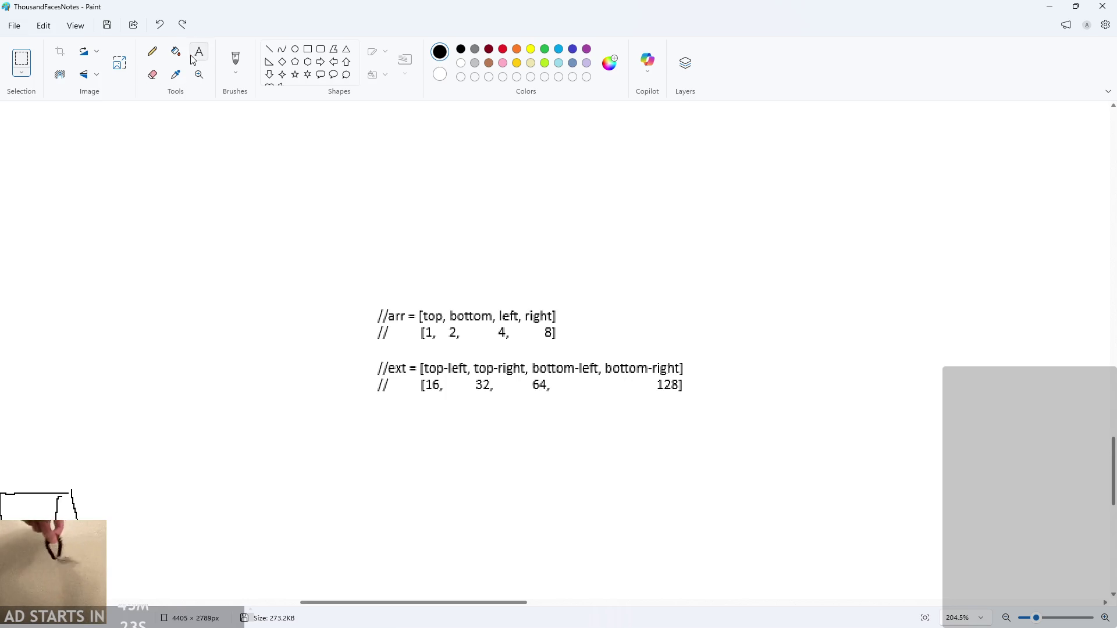
{"action": "left_click", "coordinate": [385, 320]}
{"action": "left_click", "coordinate": [284, 358]}
{"action": "left_click", "coordinate": [366, 204]}
{"action": "left_click", "coordinate": [558, 277]}
{"action": "key", "text": "ctrl+z"}
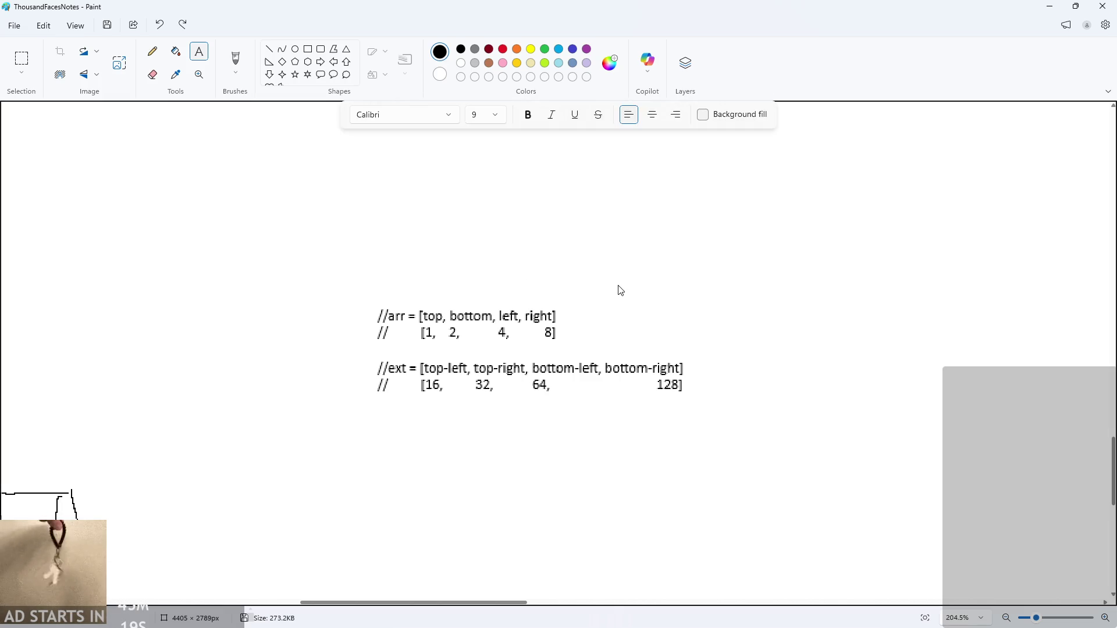
Bring the pasted comment text back with redo and commit it unchanged
{"action": "scroll", "coordinate": [618, 285], "scroll_direction": "down", "scroll_amount": 4}
{"action": "scroll", "coordinate": [618, 285], "scroll_direction": "down", "scroll_amount": 3}
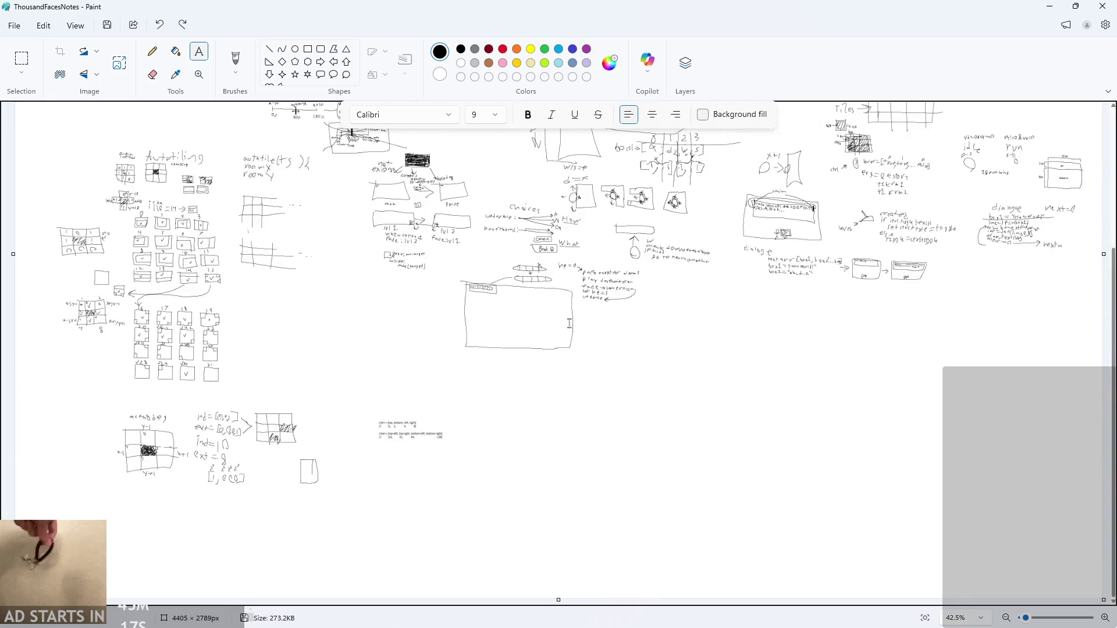
{"action": "left_click", "coordinate": [487, 388]}
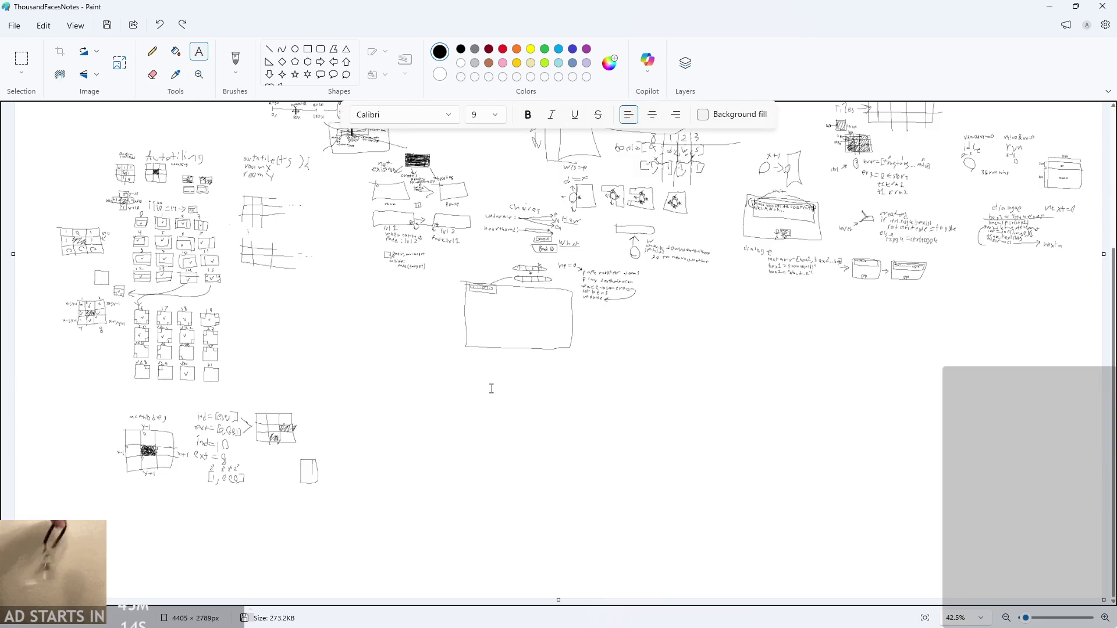
{"action": "key", "text": "ctrl+y"}
{"action": "scroll", "coordinate": [407, 442], "scroll_direction": "up", "scroll_amount": 6}
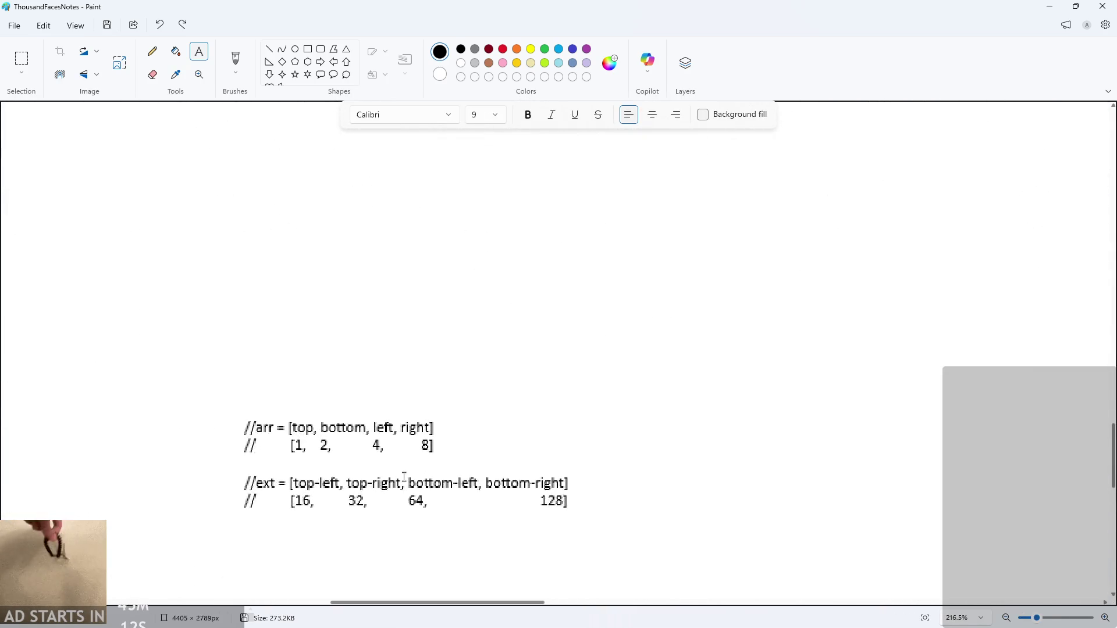
{"action": "left_click", "coordinate": [405, 483]}
{"action": "left_click", "coordinate": [404, 477]}
{"action": "left_click", "coordinate": [408, 482]}
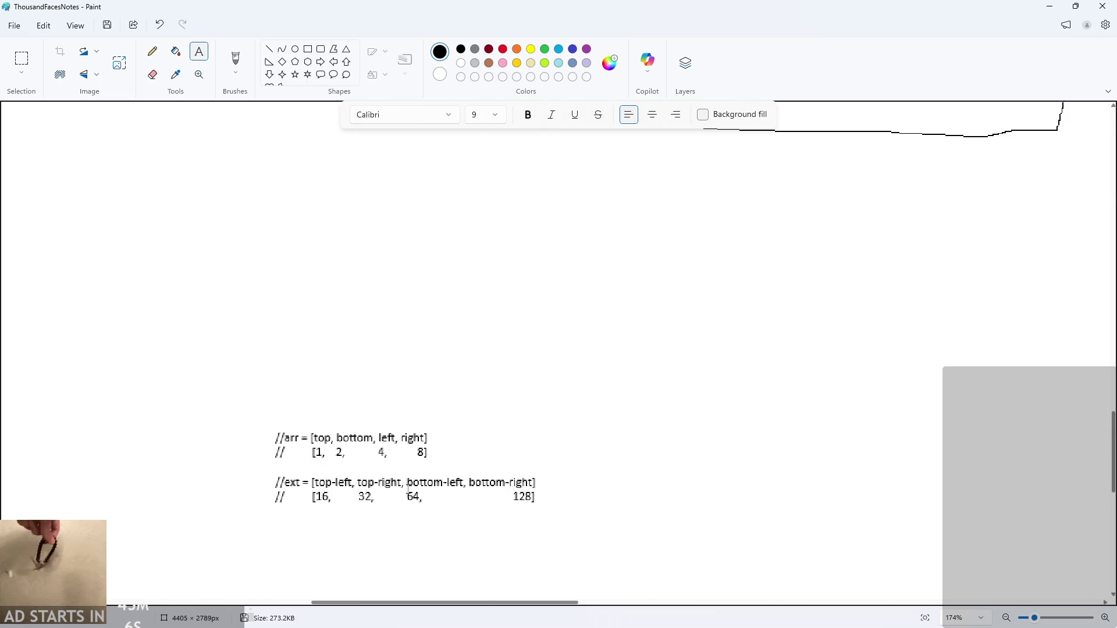
{"action": "scroll", "coordinate": [408, 495], "scroll_direction": "down", "scroll_amount": 5}
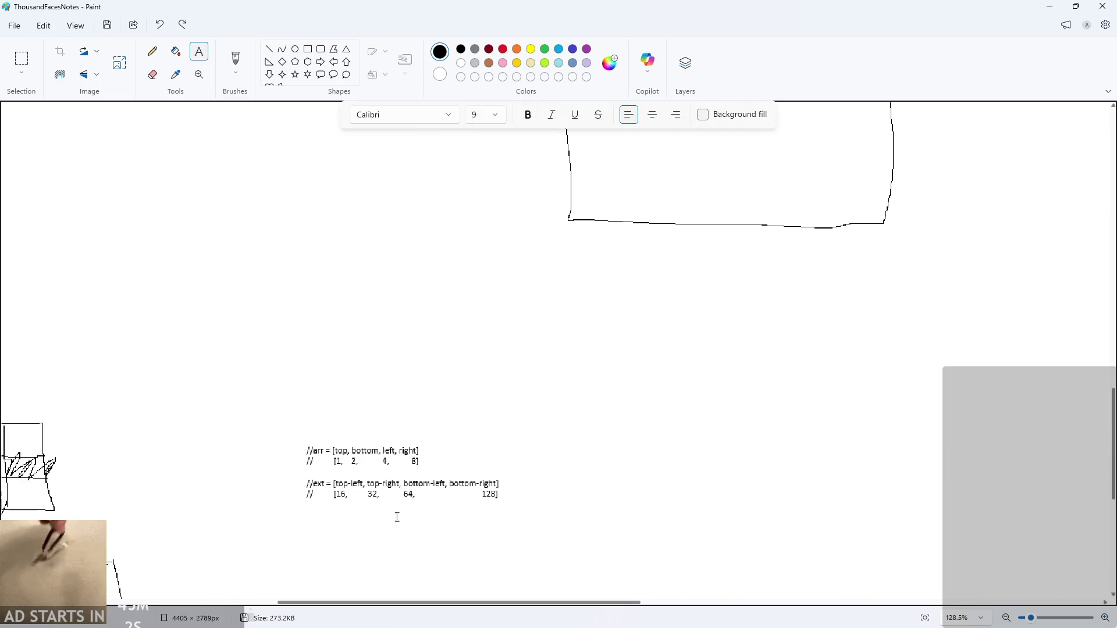
{"action": "key", "text": "ctrl+z"}
{"action": "key", "text": "ctrl+y"}
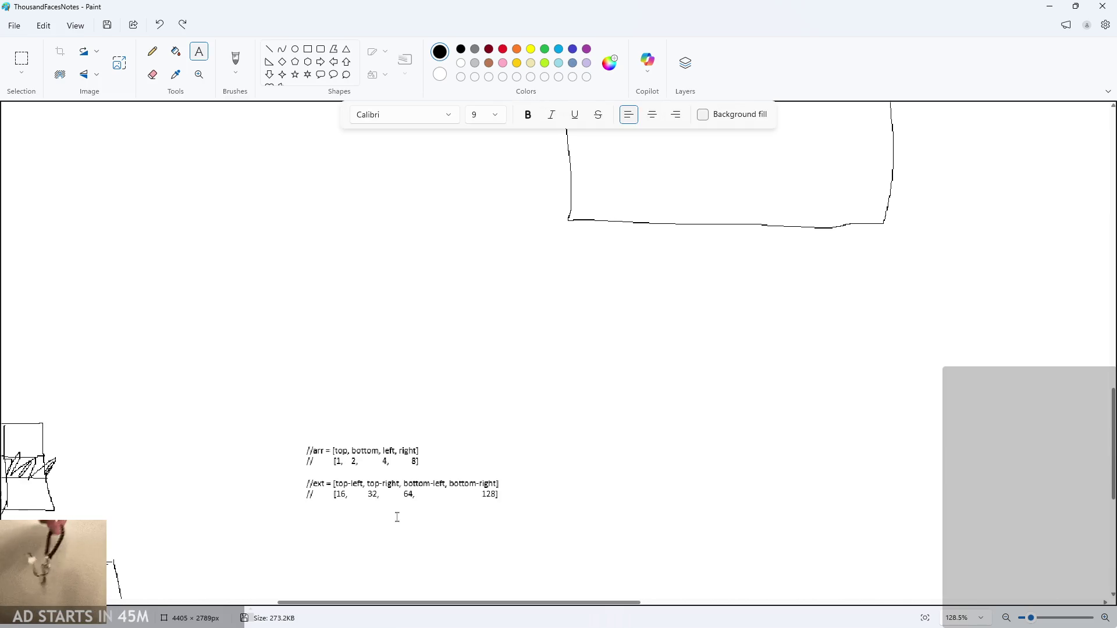
Restore Paint to a smaller window and move it over the GameMaker editor
{"action": "scroll", "coordinate": [397, 517], "scroll_direction": "up", "scroll_amount": 1}
{"action": "scroll", "coordinate": [242, 512], "scroll_direction": "down", "scroll_amount": 2}
{"action": "scroll", "coordinate": [242, 512], "scroll_direction": "up", "scroll_amount": 4, "text": "ctrl"}
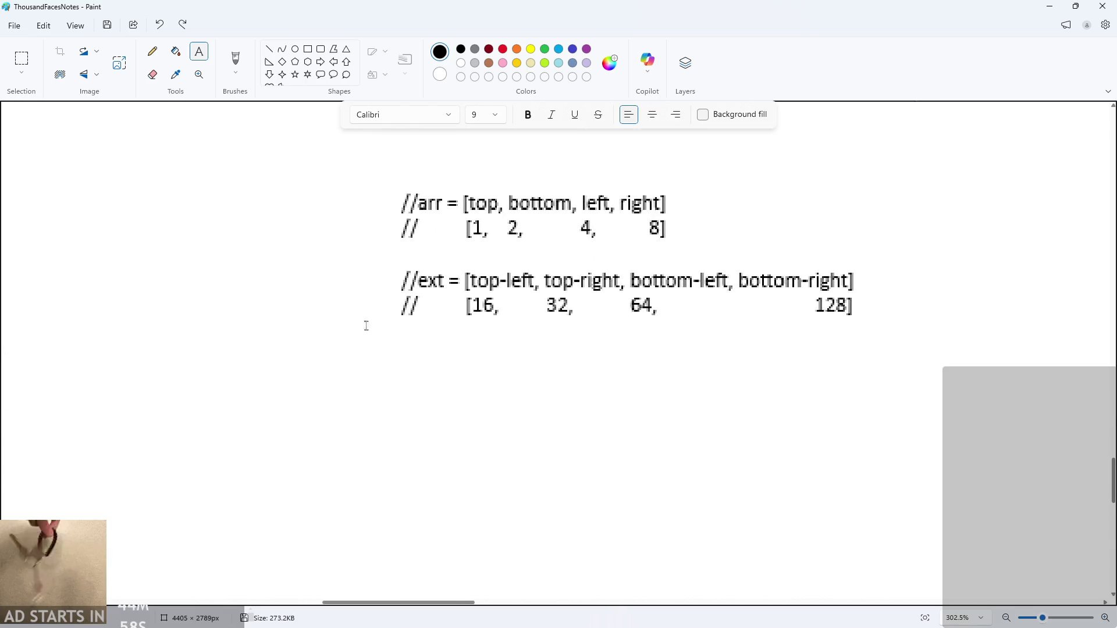
{"action": "scroll", "coordinate": [367, 324], "scroll_direction": "up", "scroll_amount": 1, "text": "ctrl"}
{"action": "left_click", "coordinate": [1076, 6]}
{"action": "mouse_move", "coordinate": [463, 76]}
{"action": "left_mouse_down"}
{"action": "mouse_move", "coordinate": [656, 76]}
{"action": "mouse_move", "coordinate": [820, 96]}
{"action": "left_mouse_up"}
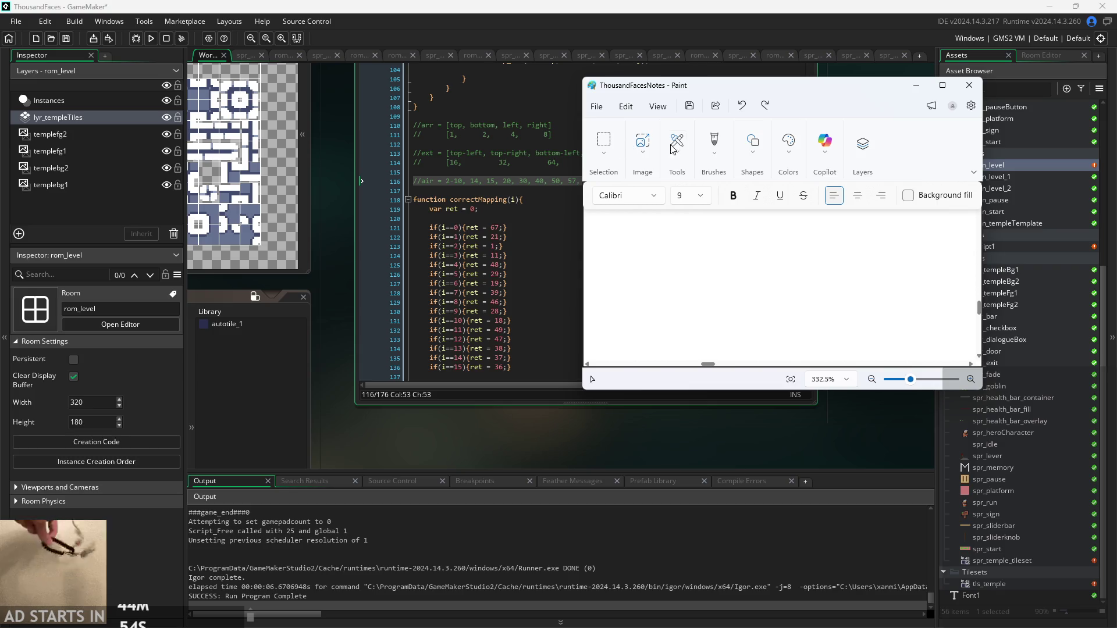
Move the Paint window up and to the right, away from the code
{"action": "left_click", "coordinate": [714, 141]}
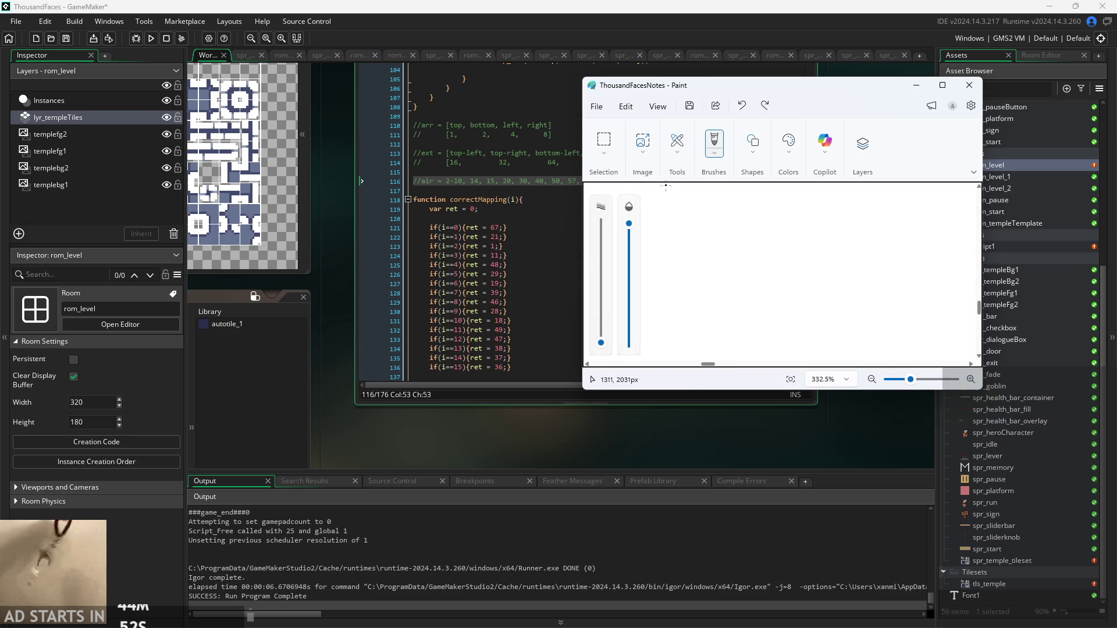
{"action": "scroll", "coordinate": [753, 212], "scroll_direction": "down", "scroll_amount": 10}
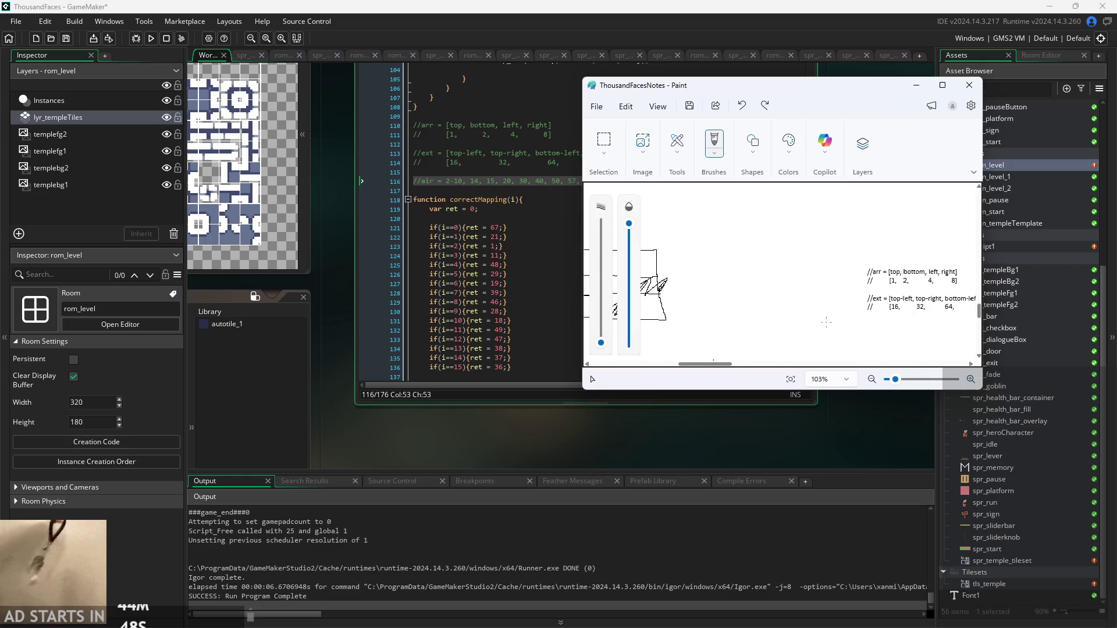
{"action": "scroll", "coordinate": [748, 312], "scroll_direction": "up", "scroll_amount": 5}
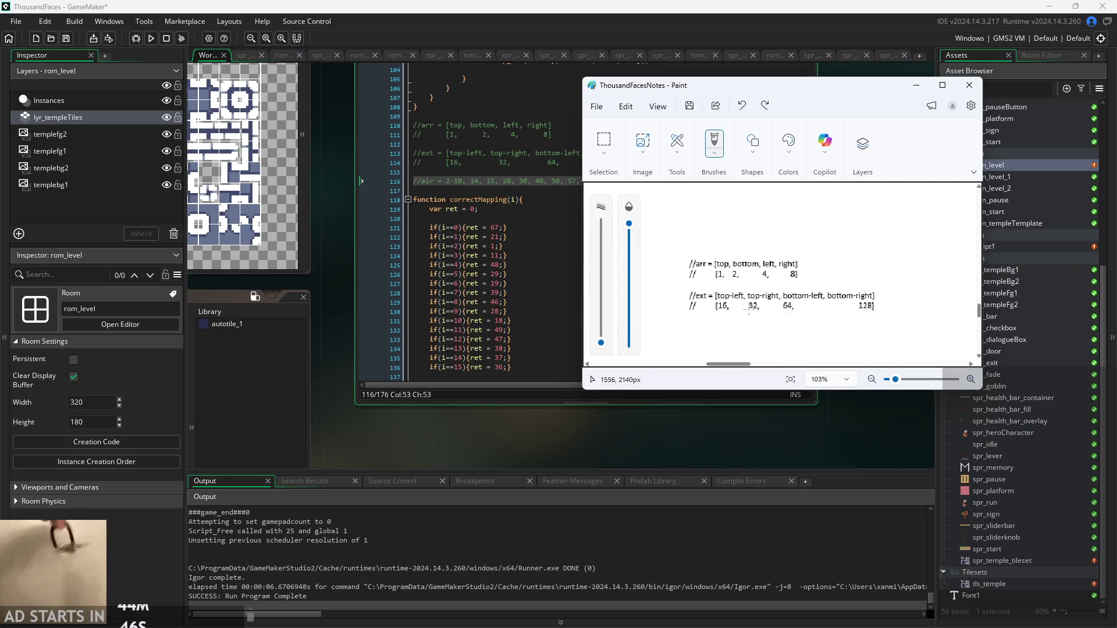
{"action": "scroll", "coordinate": [749, 312], "scroll_direction": "down", "scroll_amount": 2}
{"action": "mouse_move", "coordinate": [728, 95]}
{"action": "left_mouse_down"}
{"action": "mouse_move", "coordinate": [857, 69]}
{"action": "mouse_move", "coordinate": [1056, 471]}
{"action": "mouse_move", "coordinate": [1116, 524]}
{"action": "left_mouse_up"}
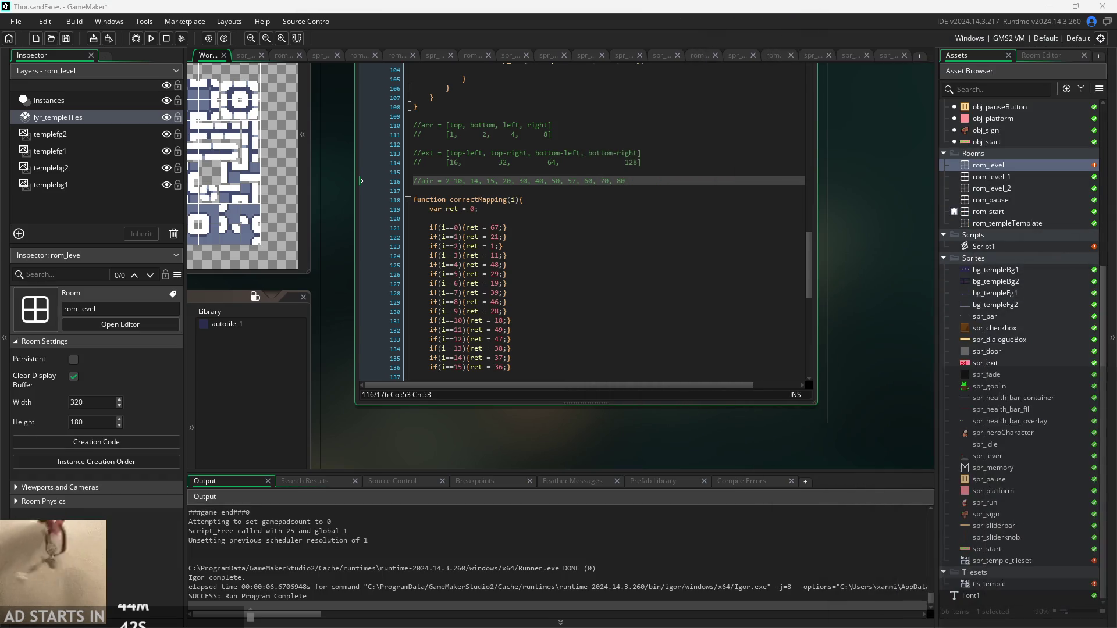
{"action": "scroll", "coordinate": [767, 439], "scroll_direction": "up", "scroll_amount": 2}
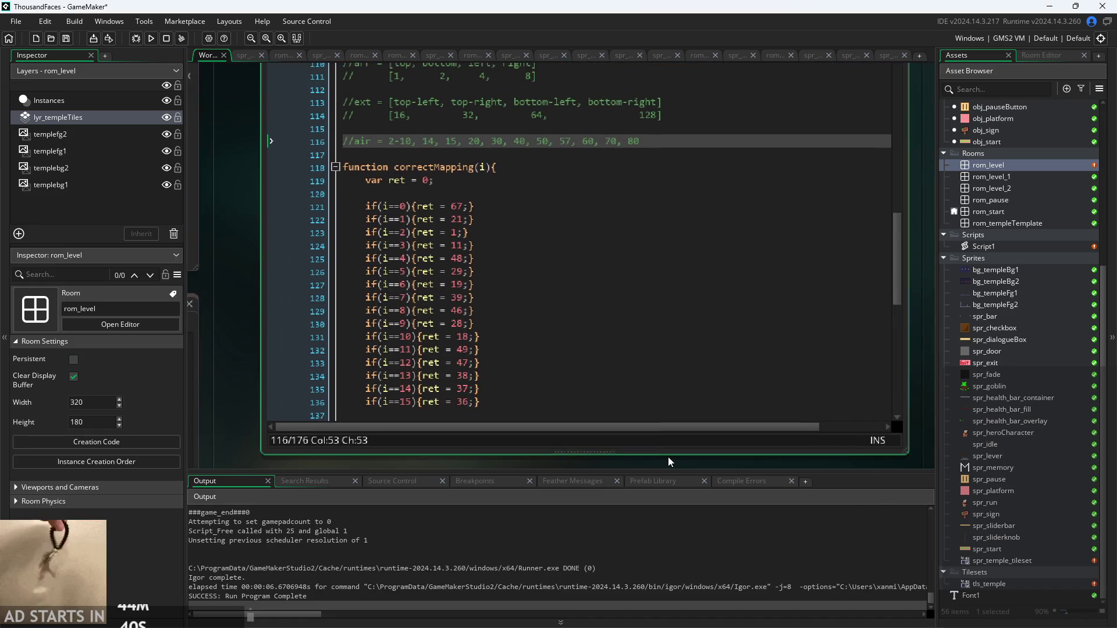
Change the bottom-left condition on line 149 to if(i==2+4+64)
{"action": "left_click", "coordinate": [460, 272]}
{"action": "left_click", "coordinate": [531, 217]}
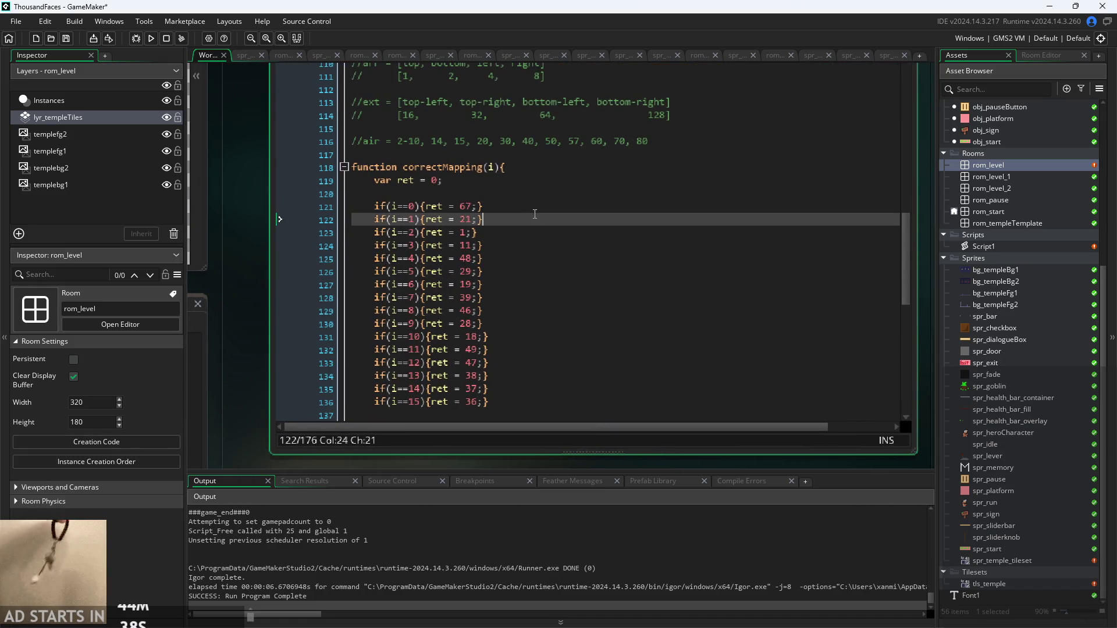
{"action": "scroll", "coordinate": [520, 268], "scroll_direction": "down", "scroll_amount": 8}
{"action": "scroll", "coordinate": [520, 266], "scroll_direction": "up", "scroll_amount": 2}
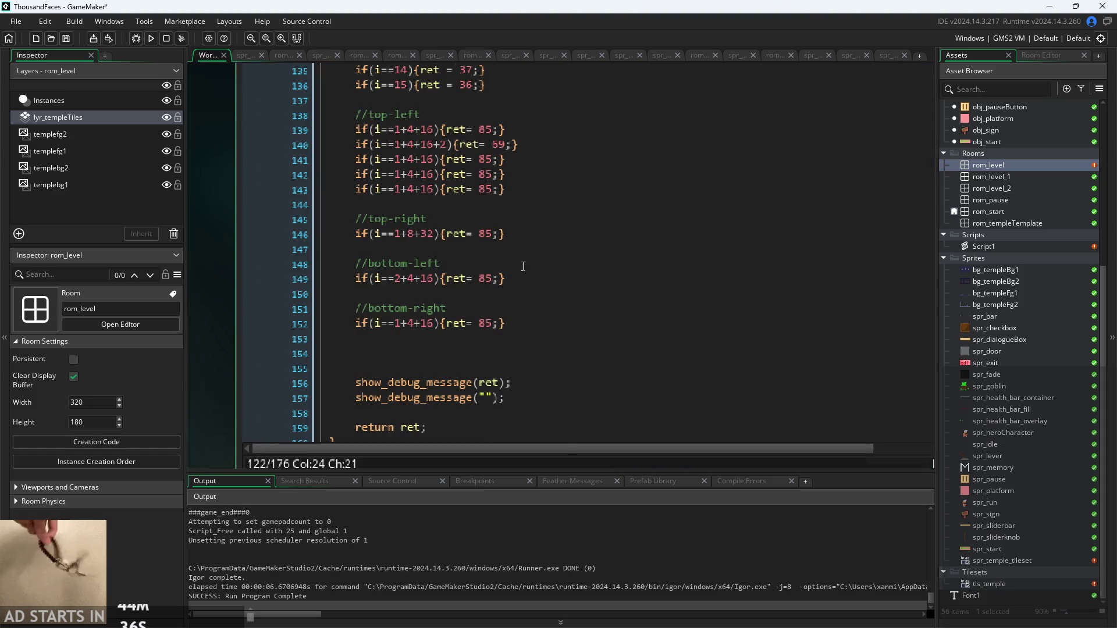
{"action": "left_click", "coordinate": [524, 238]}
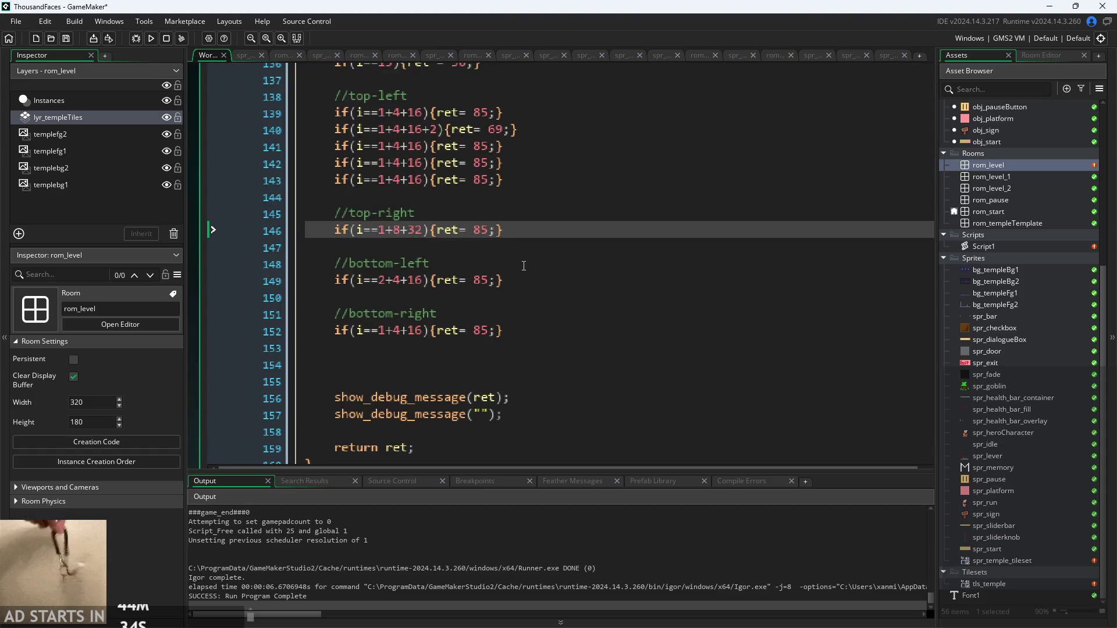
{"action": "left_click", "coordinate": [524, 265]}
{"action": "left_click", "coordinate": [519, 252]}
{"action": "left_click", "coordinate": [512, 236]}
{"action": "key", "text": "Down"}
{"action": "key", "text": "Down"}
{"action": "key", "text": "Down"}
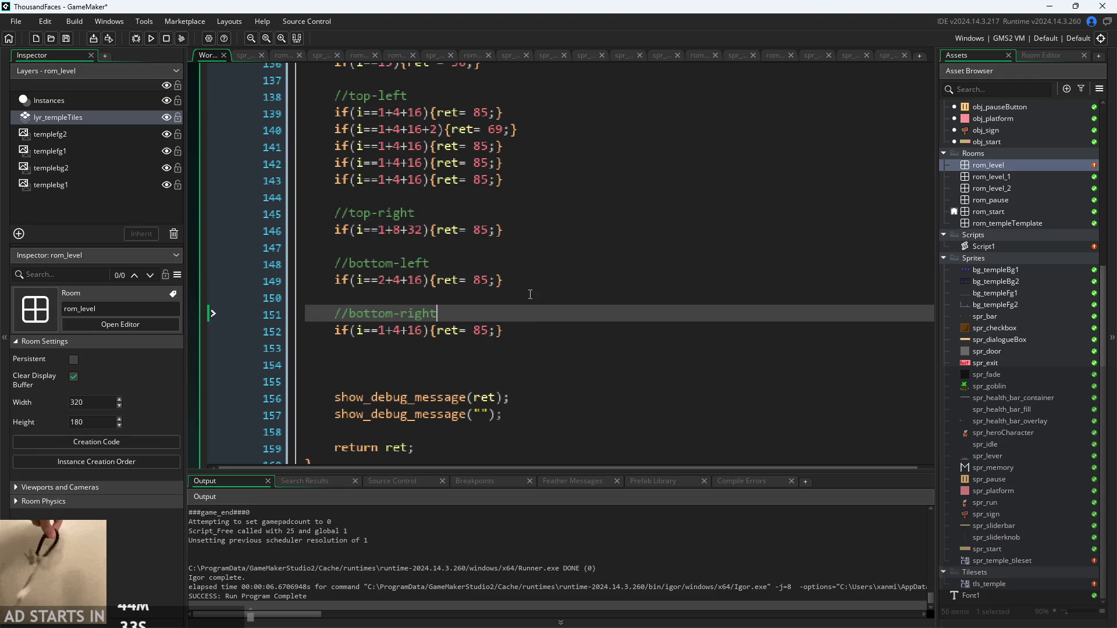
{"action": "scroll", "coordinate": [540, 249], "scroll_direction": "up", "scroll_amount": 1}
{"action": "key", "text": "Up"}
{"action": "key", "text": "Up"}
{"action": "key", "text": "Up"}
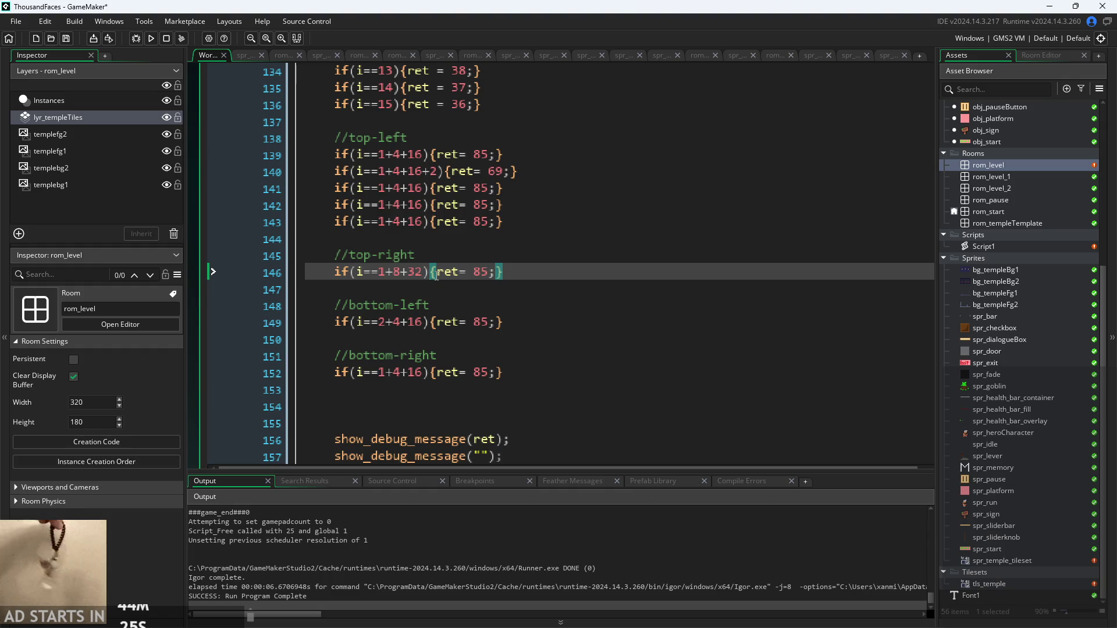
{"action": "left_click", "coordinate": [396, 322]}
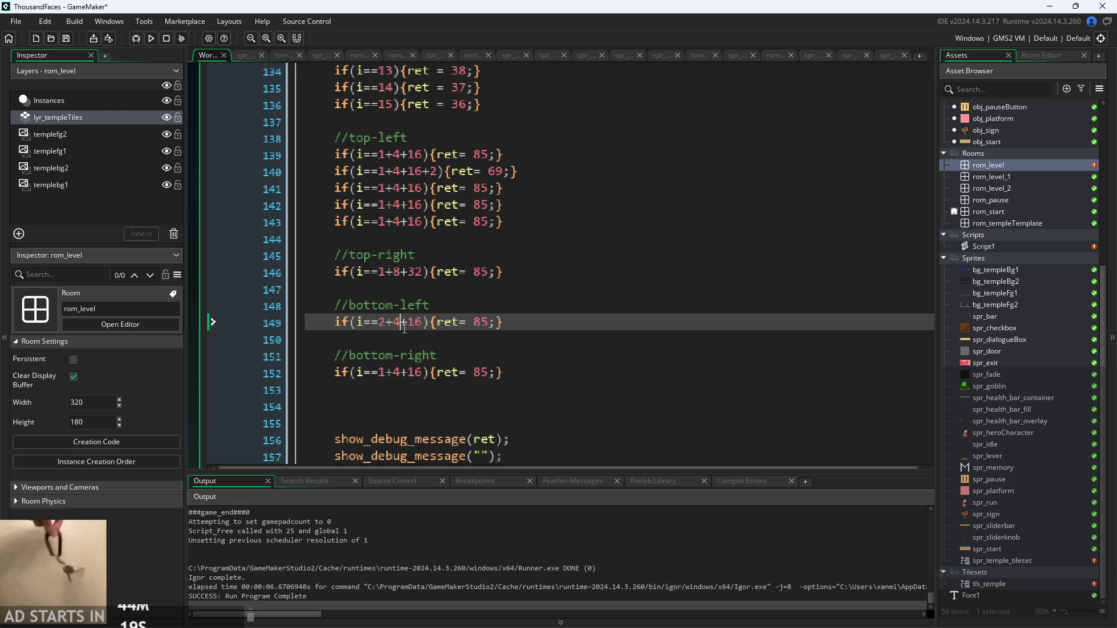
{"action": "left_click", "coordinate": [428, 322]}
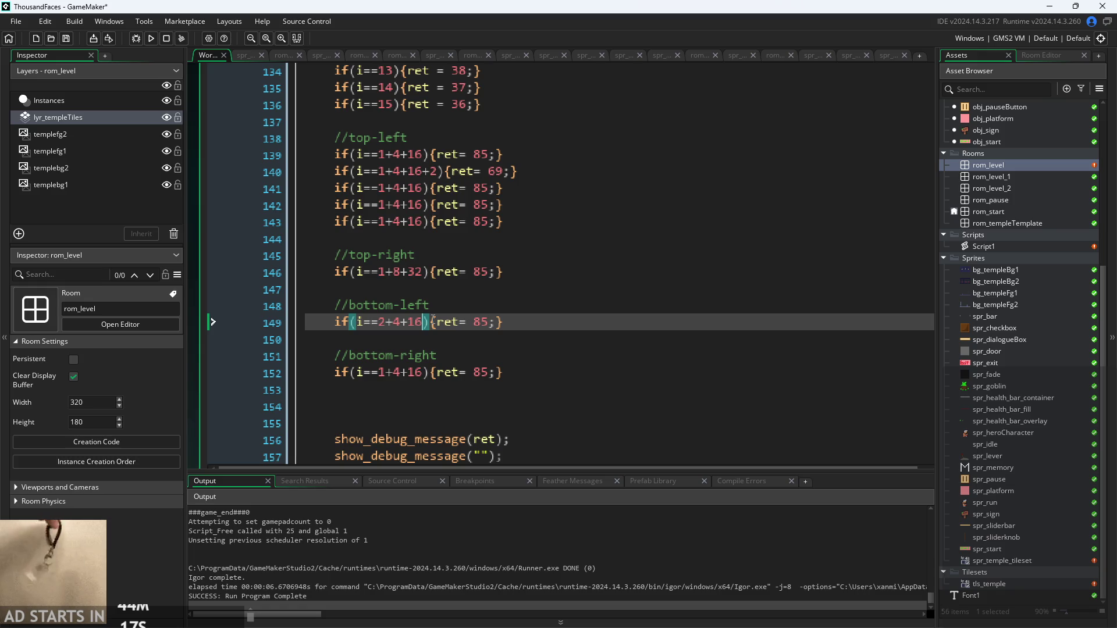
{"action": "key", "text": "BackSpace"}
{"action": "key", "text": "BackSpace"}
{"action": "type", "text": "64"}
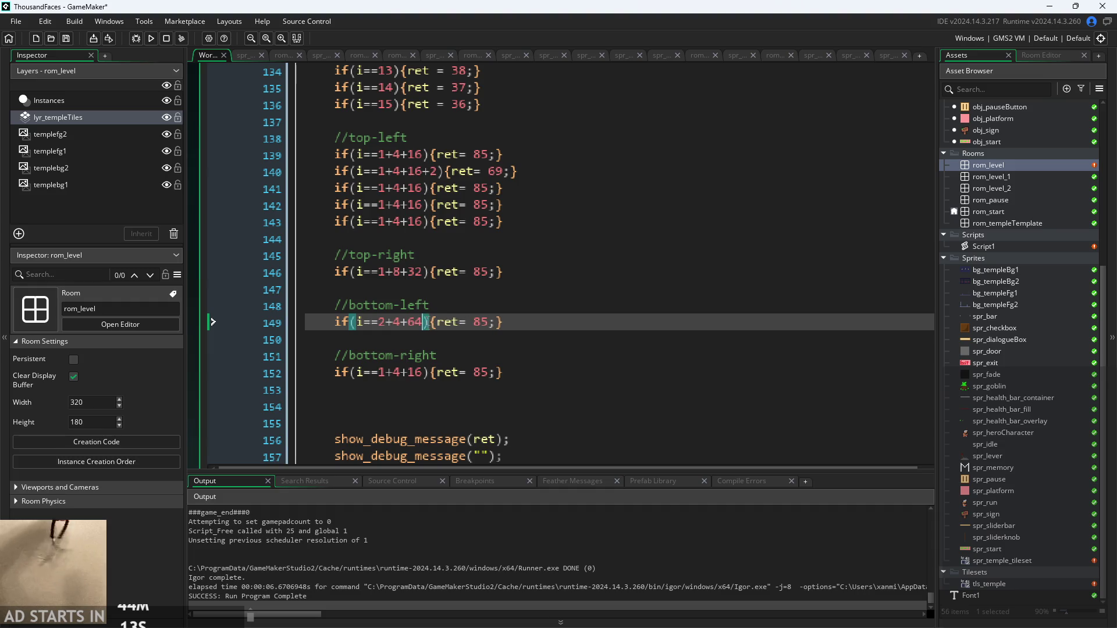
Start changing the bottom-right condition on line 152 to if(i==2+8+128)
{"action": "left_click", "coordinate": [387, 373]}
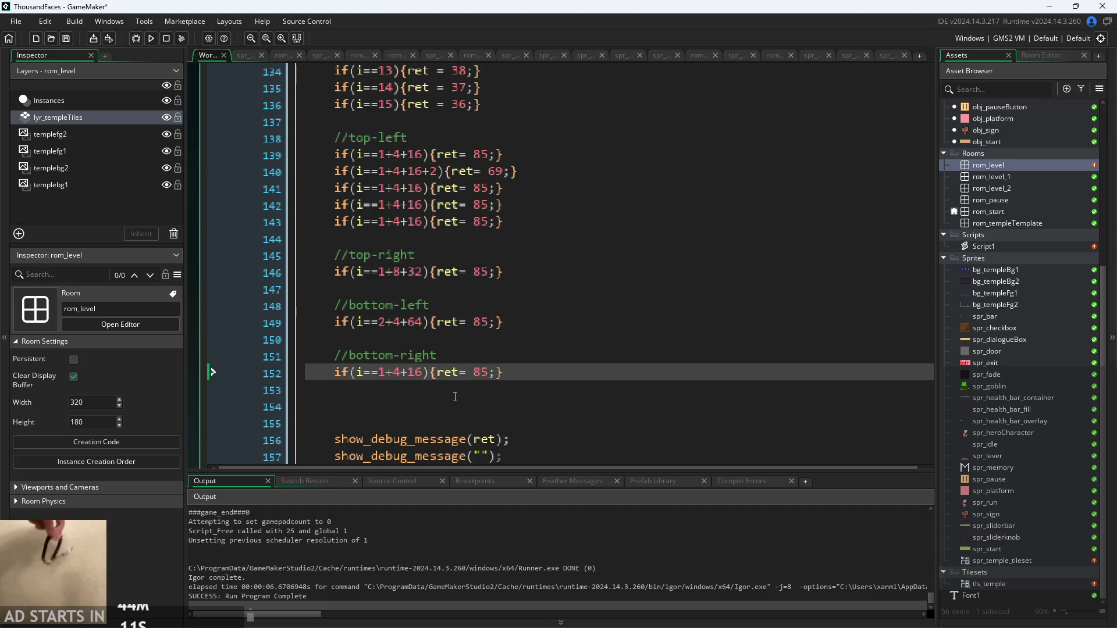
{"action": "key", "text": "BackSpace"}
{"action": "type", "text": "2"}
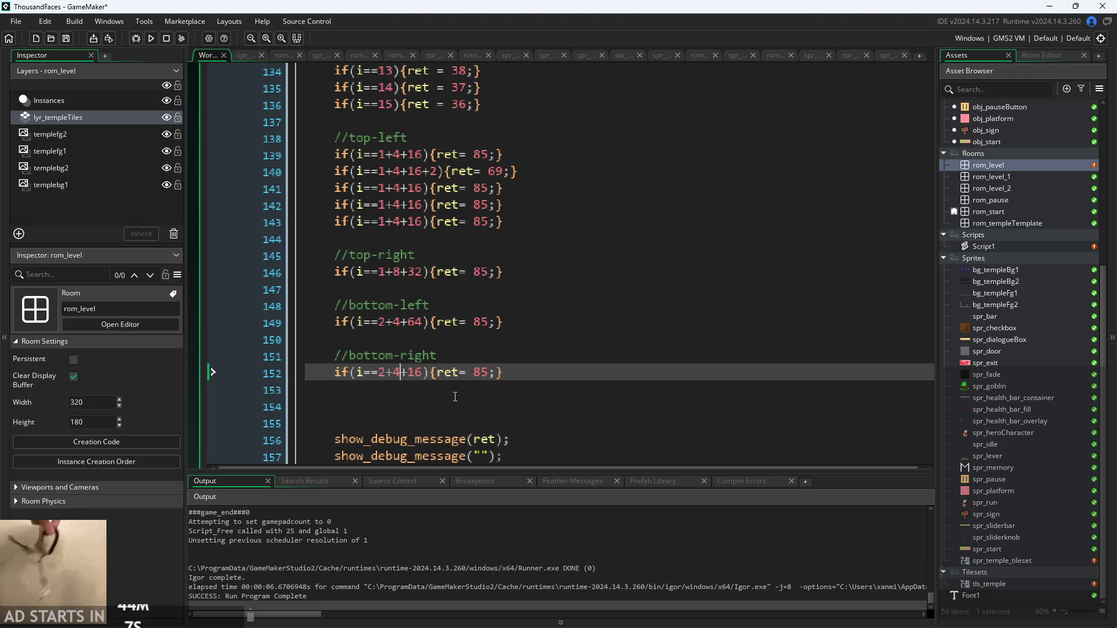
{"action": "key", "text": "BackSpace"}
{"action": "type", "text": "8"}
{"action": "key", "text": "Right"}
{"action": "key", "text": "Right"}
{"action": "key", "text": "Right"}
{"action": "key", "text": "BackSpace"}
{"action": "key", "text": "BackSpace"}
Finish the bottom-right condition as i==2+8+128 and launch the game from its title screen
{"action": "type", "text": "128"}
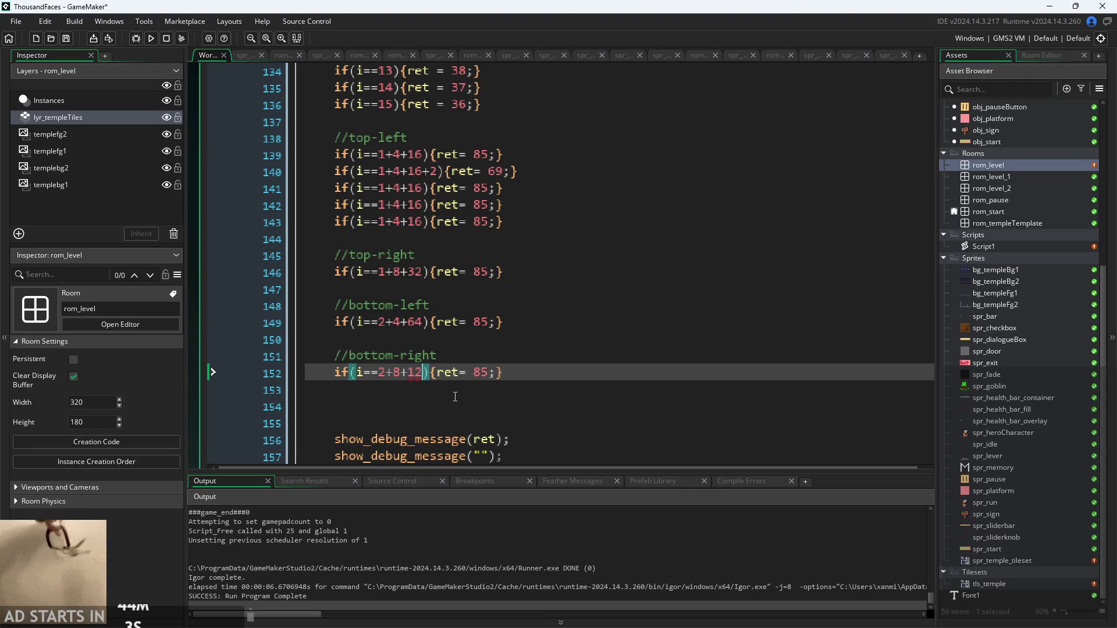
{"action": "left_click", "coordinate": [535, 341]}
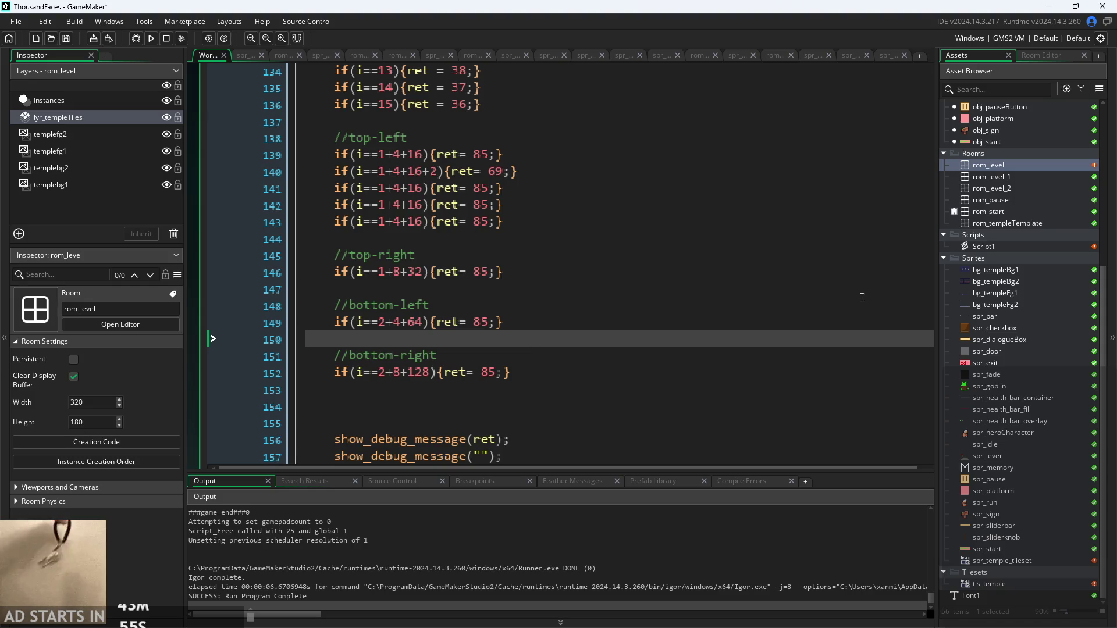
{"action": "left_click", "coordinate": [150, 39]}
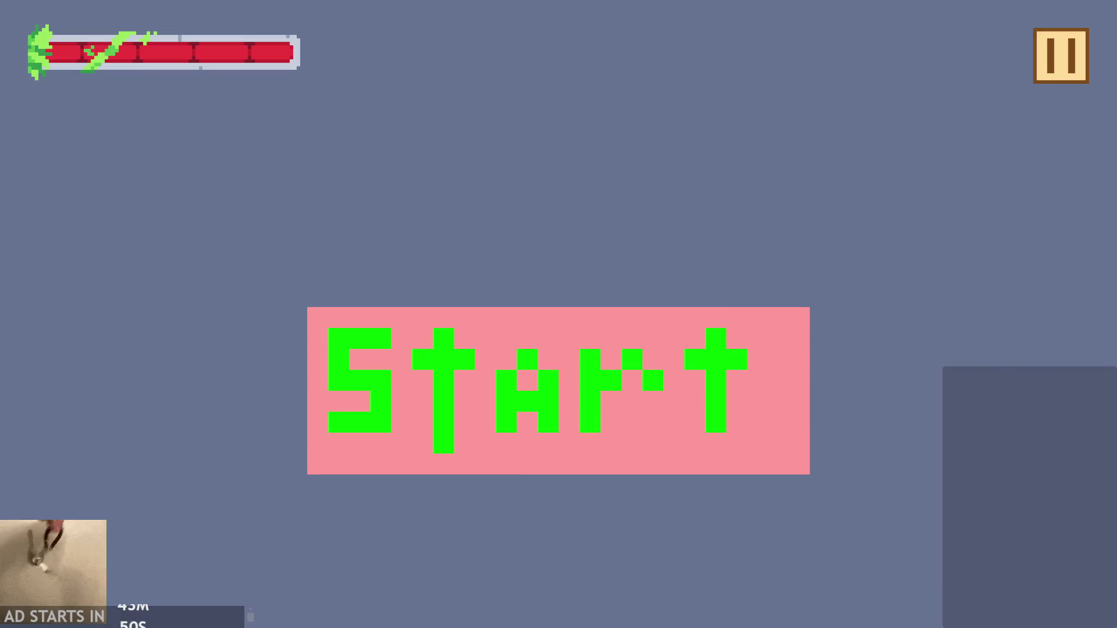
{"action": "left_click", "coordinate": [483, 389]}
Jump onto the upper platform, then exit the game and return to Script1.gml
{"action": "key", "text": "space"}
{"action": "key", "text": "Right"}
{"action": "key", "text": "space"}
{"action": "key", "text": "space"}
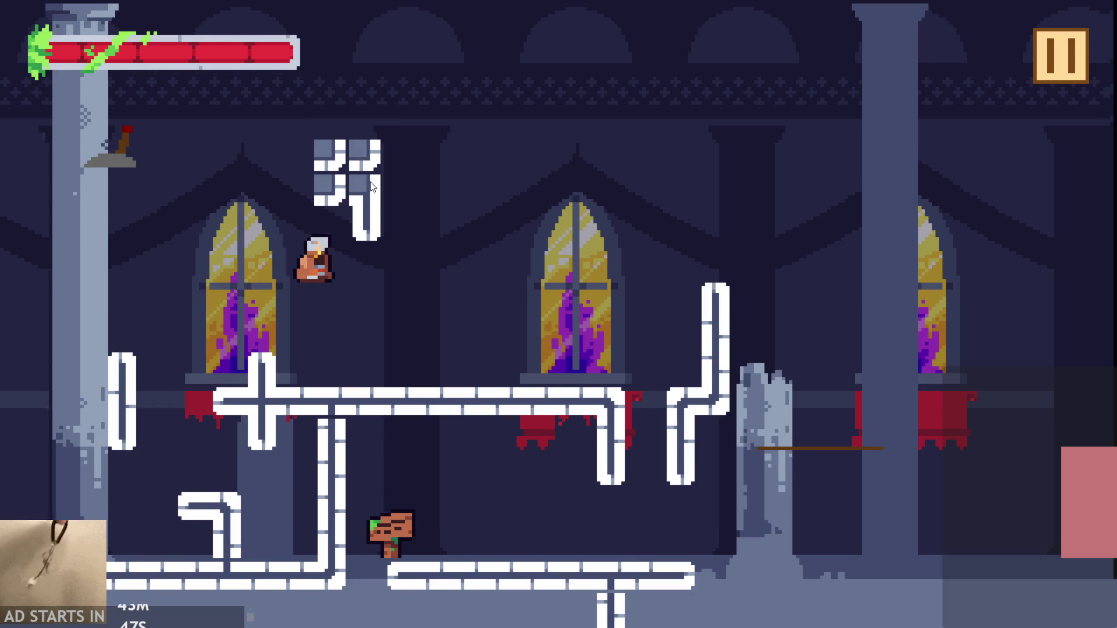
{"action": "left_click", "coordinate": [1056, 58]}
{"action": "left_click", "coordinate": [906, 562]}
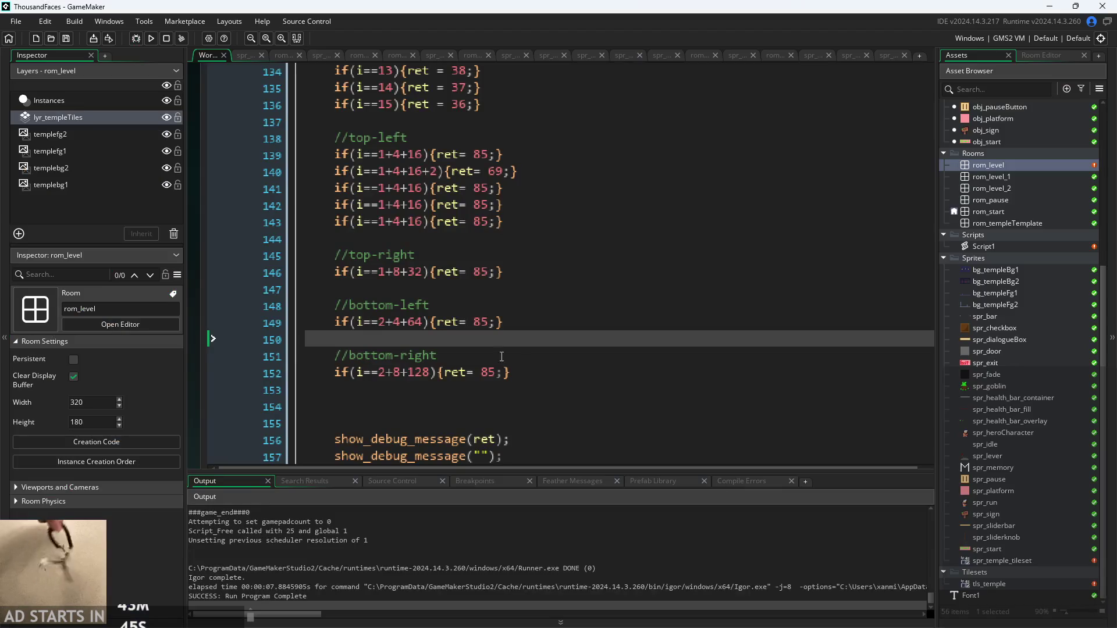
{"action": "left_click", "coordinate": [491, 273]}
{"action": "scroll", "coordinate": [331, 327], "scroll_direction": "down", "scroll_amount": 3, "text": "ctrl"}
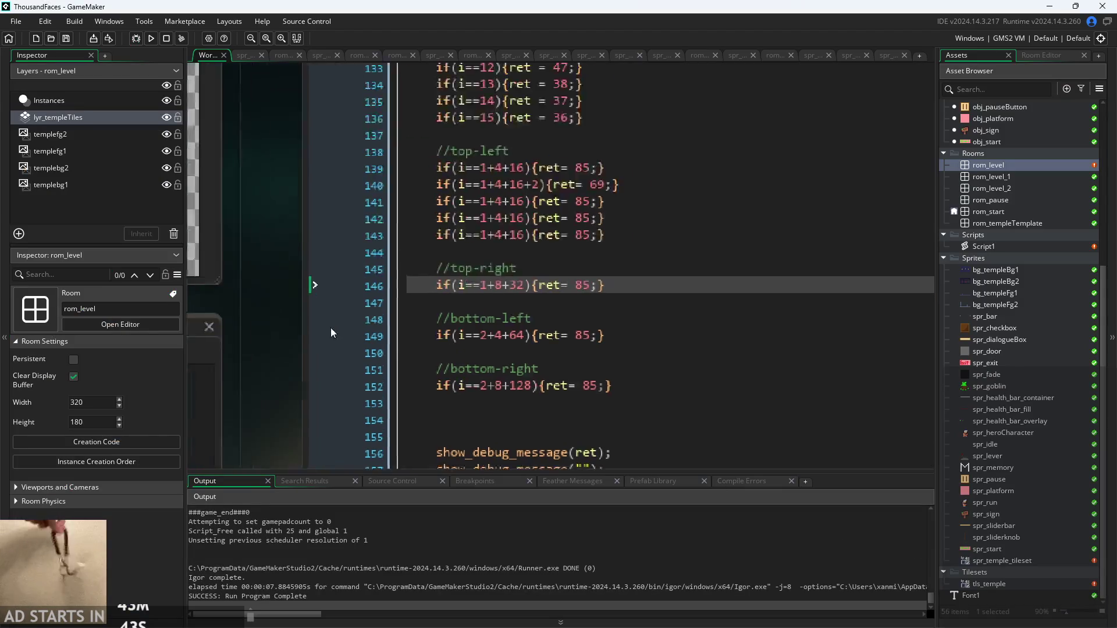
{"action": "scroll", "coordinate": [553, 320], "scroll_direction": "down", "scroll_amount": 4}
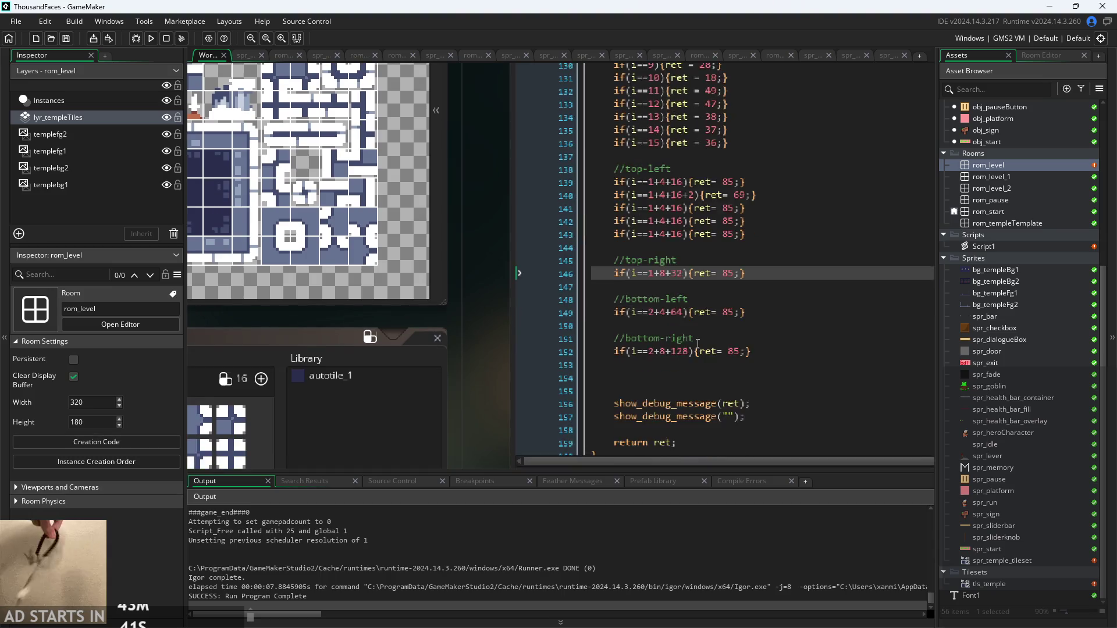
Change the bottom-left corner's return value on line 149 from 85 to 45
{"action": "mouse_move", "coordinate": [496, 309]}
{"action": "left_mouse_down"}
{"action": "mouse_move", "coordinate": [469, 392]}
{"action": "mouse_move", "coordinate": [540, 376]}
{"action": "left_mouse_up"}
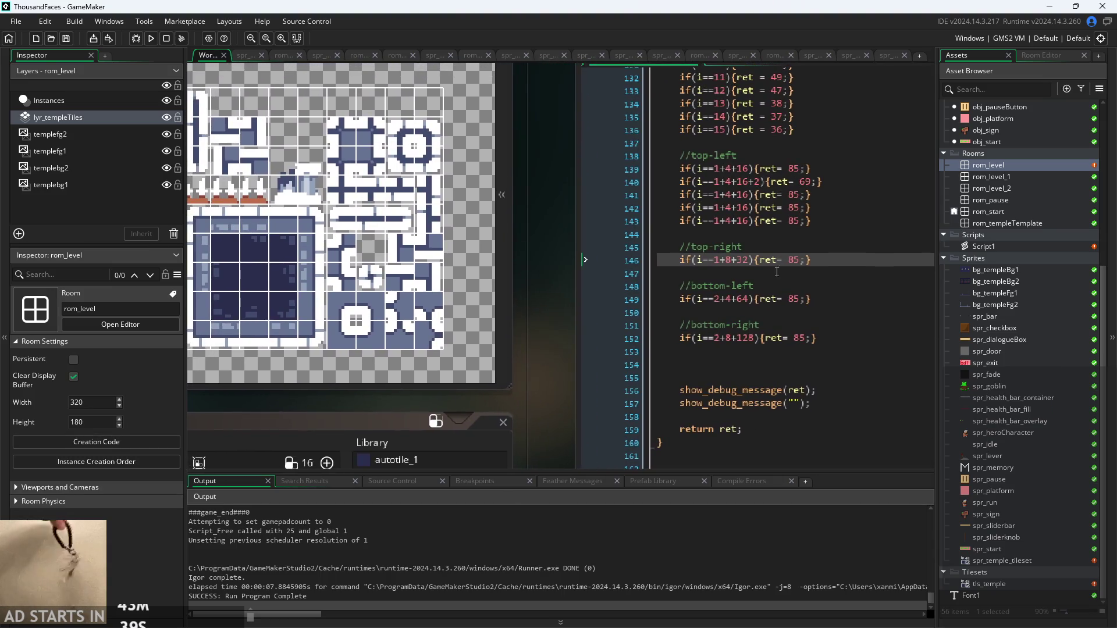
{"action": "left_click", "coordinate": [797, 195]}
{"action": "left_click", "coordinate": [803, 249]}
{"action": "left_click", "coordinate": [804, 258]}
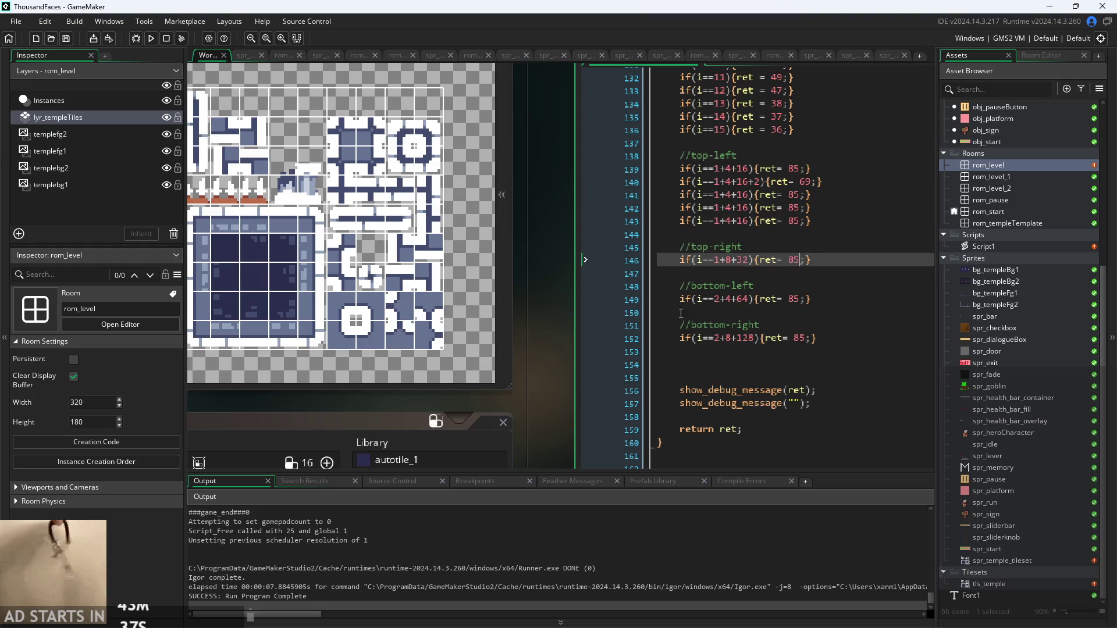
{"action": "left_click_drag", "start_coordinate": [543, 285], "coordinate": [598, 278]}
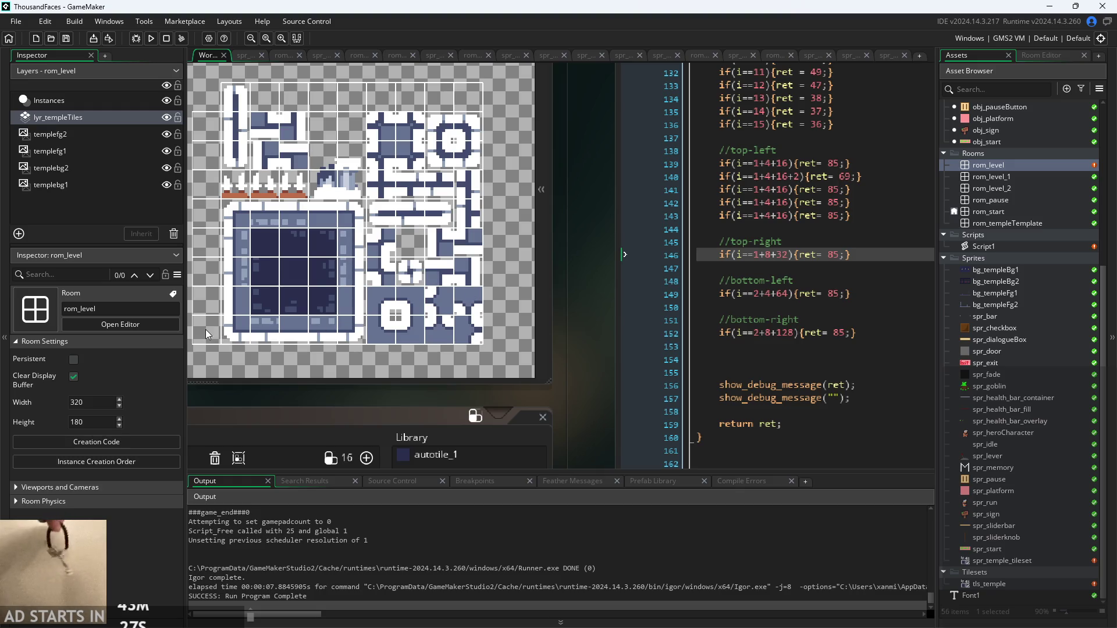
{"action": "left_click", "coordinate": [837, 258]}
{"action": "type", "text": "1"}
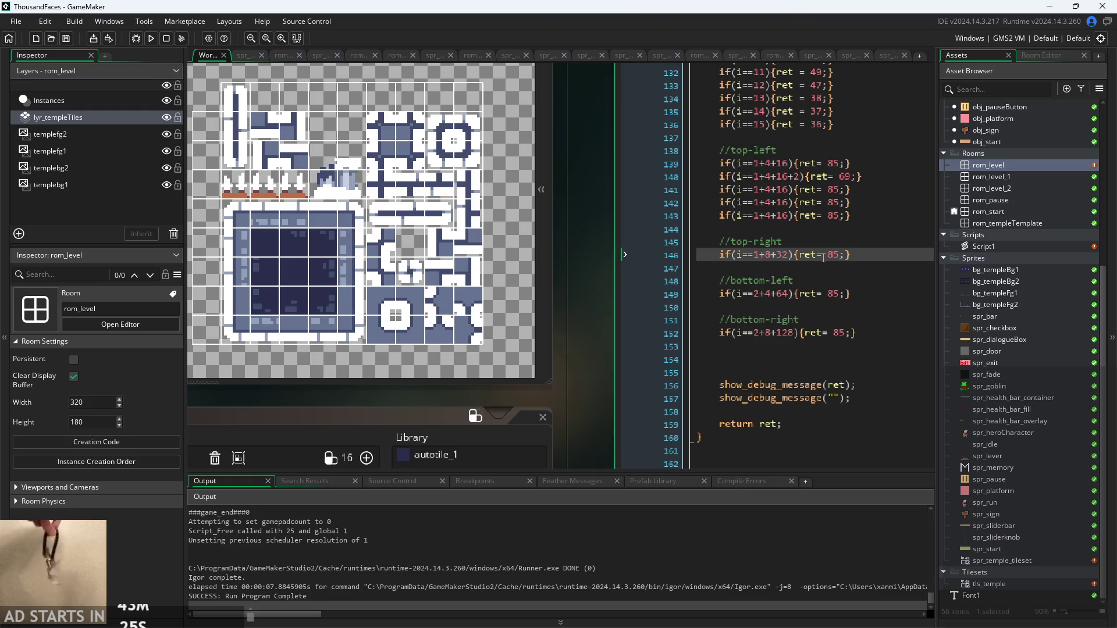
{"action": "left_click", "coordinate": [836, 295]}
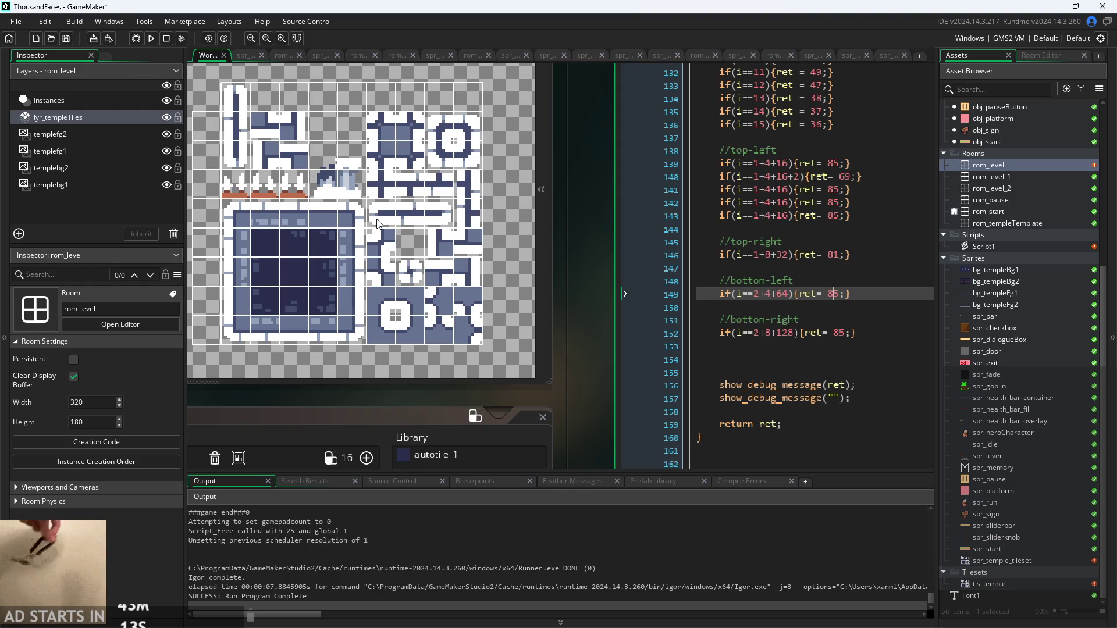
{"action": "left_click", "coordinate": [833, 294]}
{"action": "key", "text": "BackSpace"}
{"action": "type", "text": "4"}
Set the bottom-right return value to 41, save Script1, and relaunch the game
{"action": "left_click", "coordinate": [843, 335]}
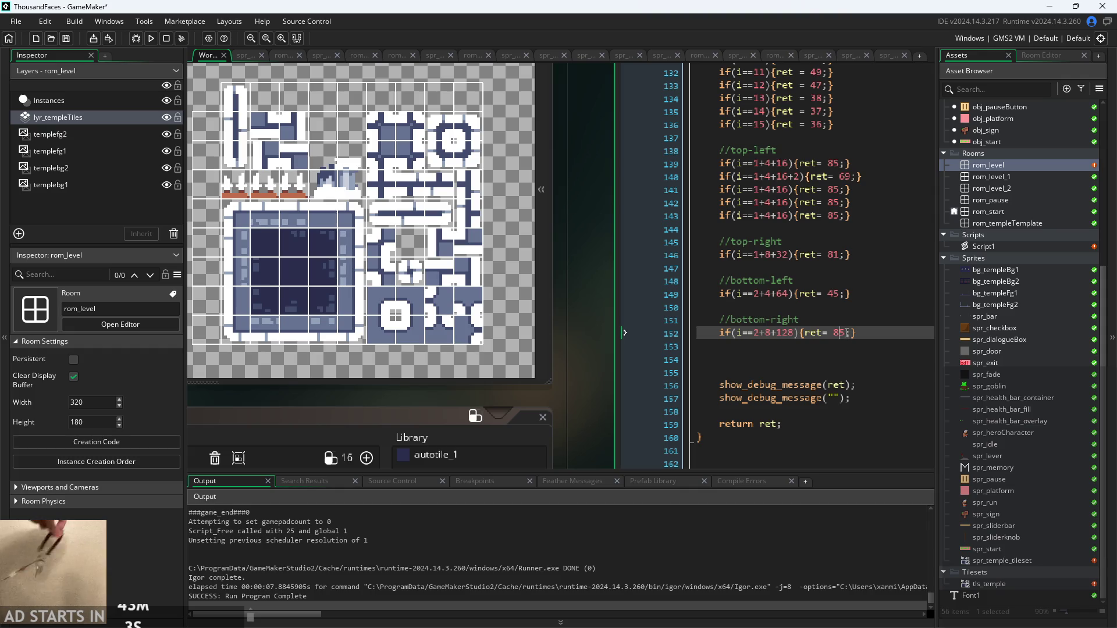
{"action": "key", "text": "BackSpace"}
{"action": "key", "text": "BackSpace"}
{"action": "type", "text": "41"}
{"action": "key", "text": "ctrl+s"}
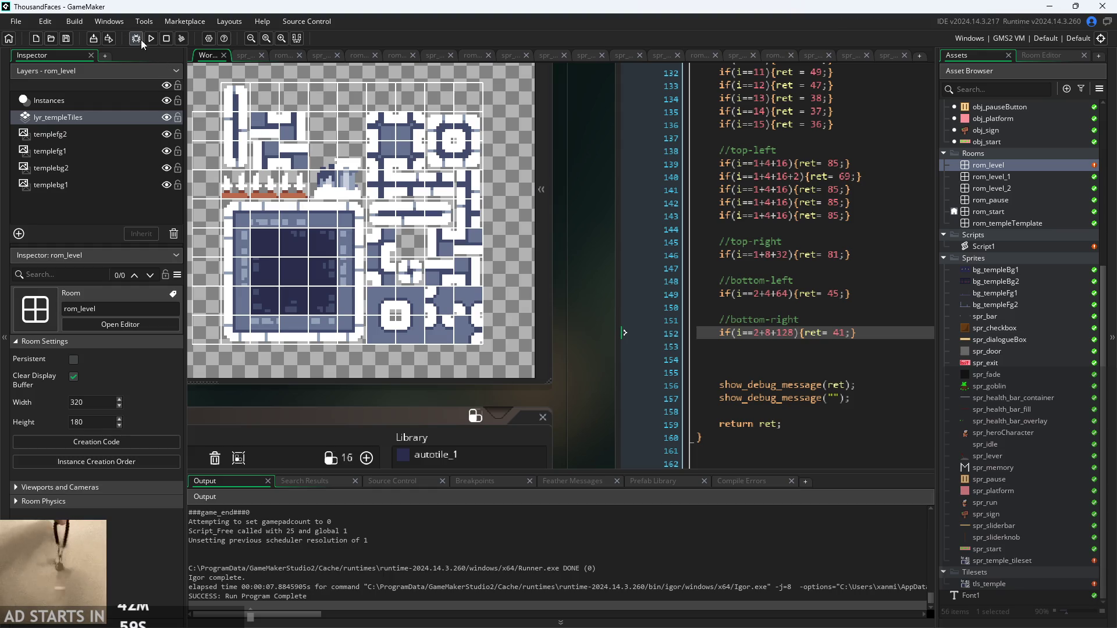
{"action": "left_click", "coordinate": [141, 39]}
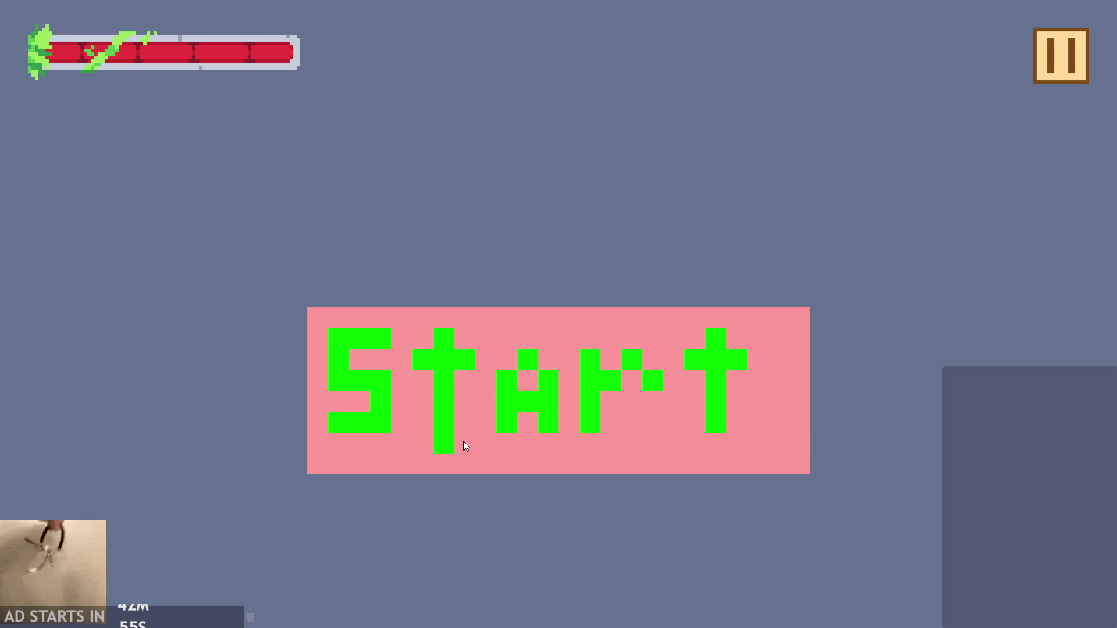
Start the game and jump the character up around the top-left block
{"action": "left_click", "coordinate": [463, 441]}
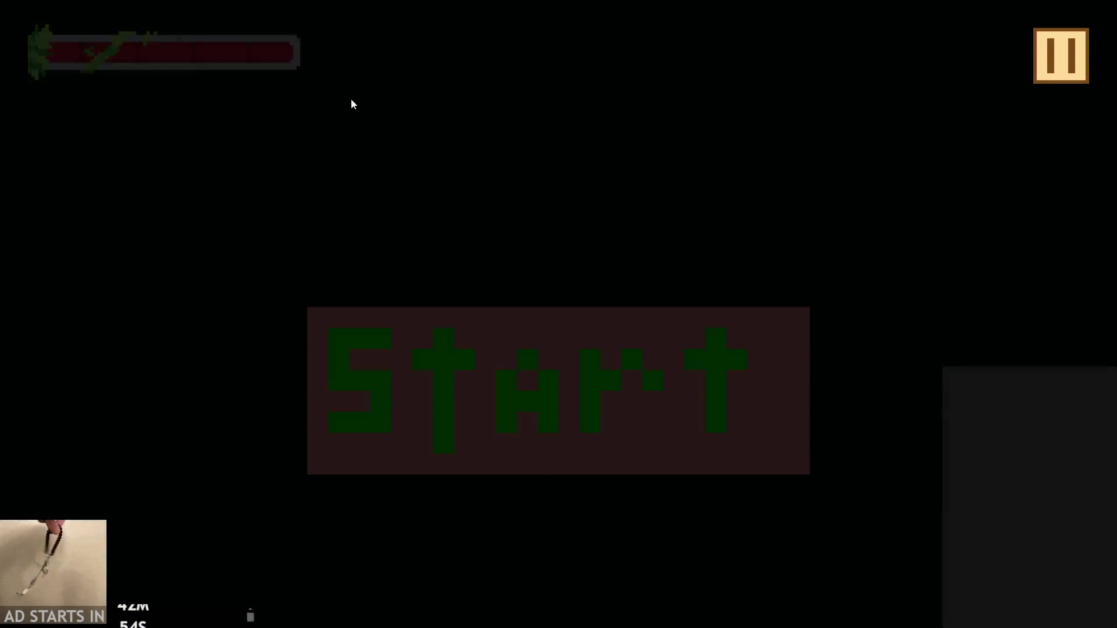
{"action": "left_click", "coordinate": [456, 218]}
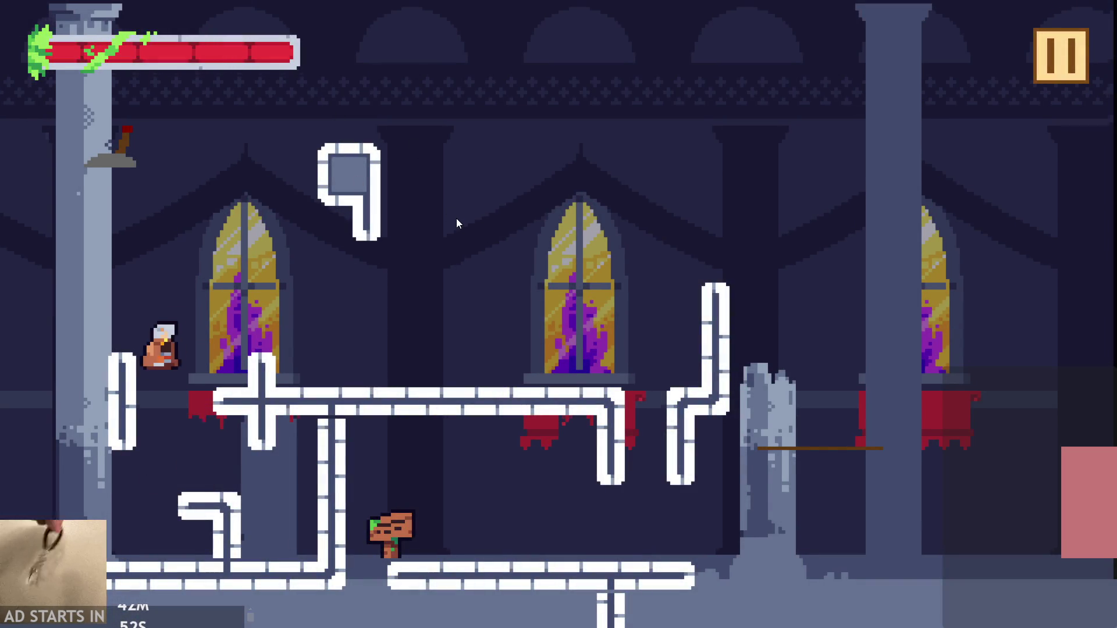
{"action": "left_click", "coordinate": [457, 197]}
{"action": "left_click", "coordinate": [387, 194]}
{"action": "left_click", "coordinate": [386, 194]}
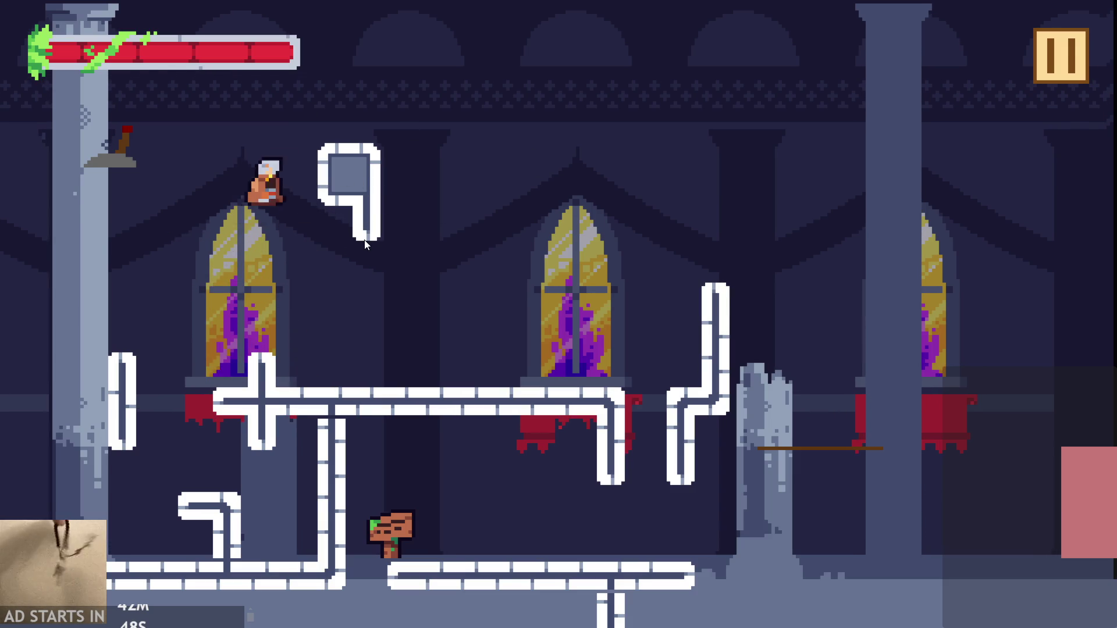
{"action": "left_click", "coordinate": [498, 184]}
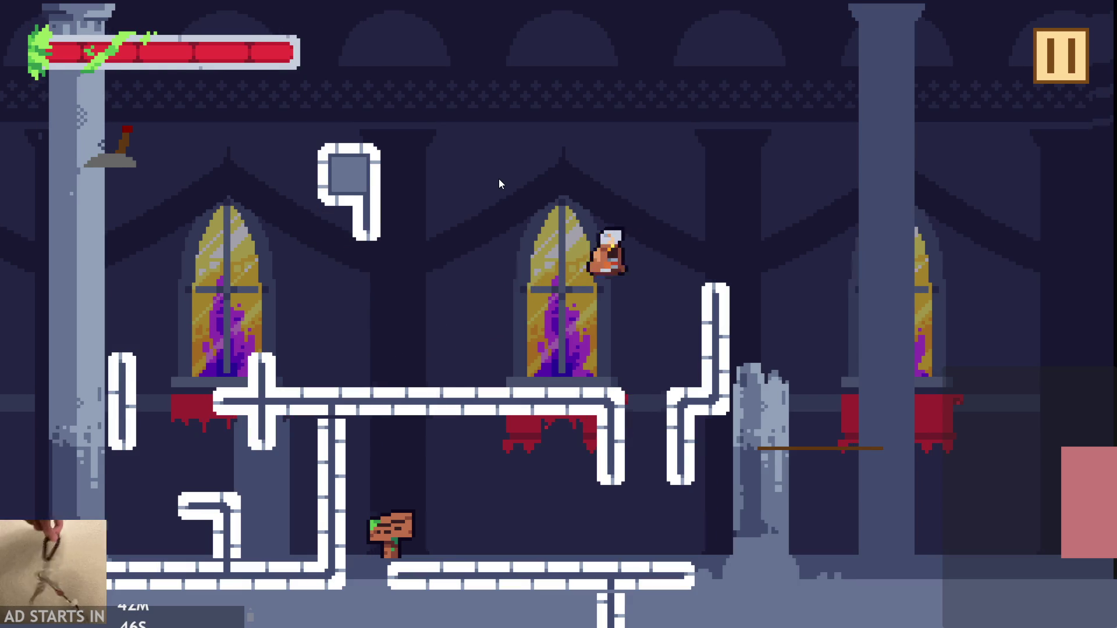
{"action": "left_click", "coordinate": [498, 184]}
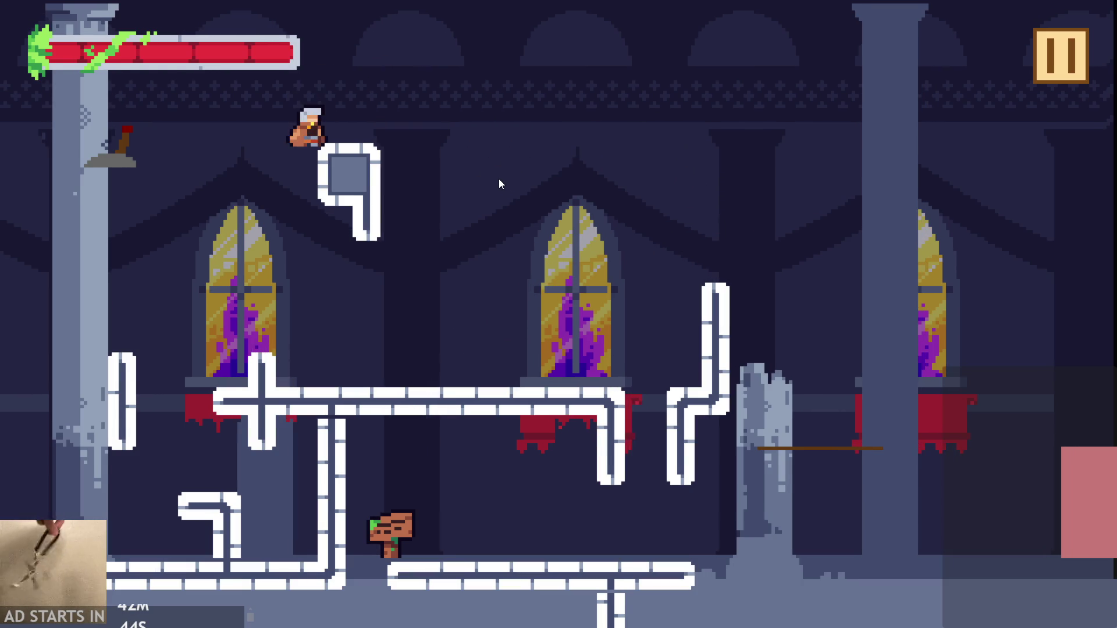
{"action": "left_click", "coordinate": [498, 184]}
Leap across the hall onto the middle platform, then pause and exit the game
{"action": "left_click", "coordinate": [498, 184]}
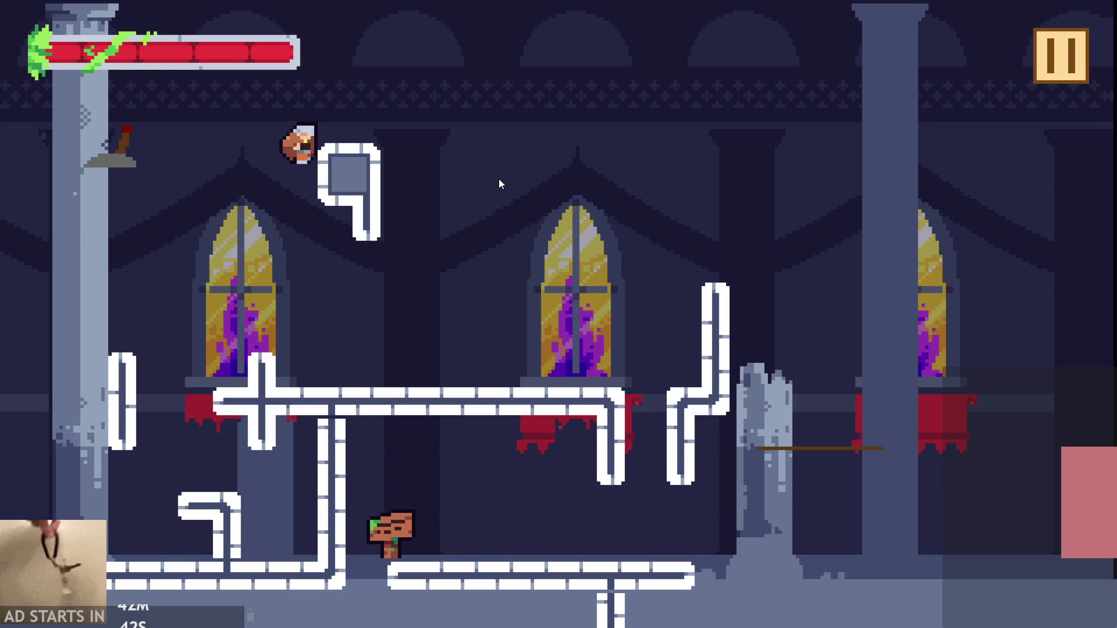
{"action": "left_click", "coordinate": [499, 184]}
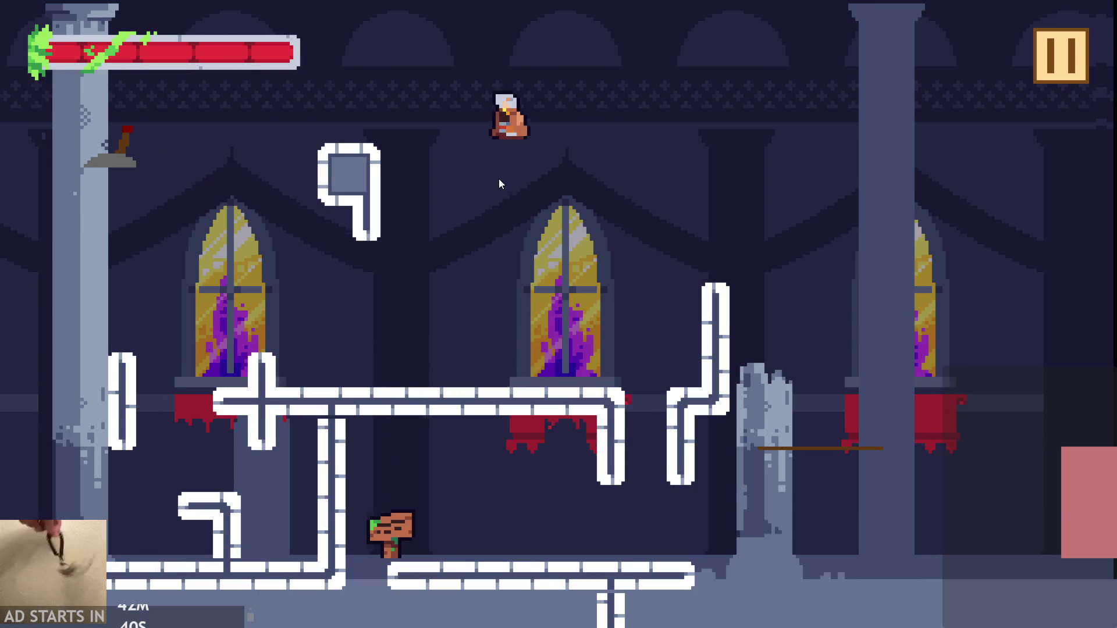
{"action": "left_click", "coordinate": [498, 184]}
{"action": "left_click", "coordinate": [499, 184]}
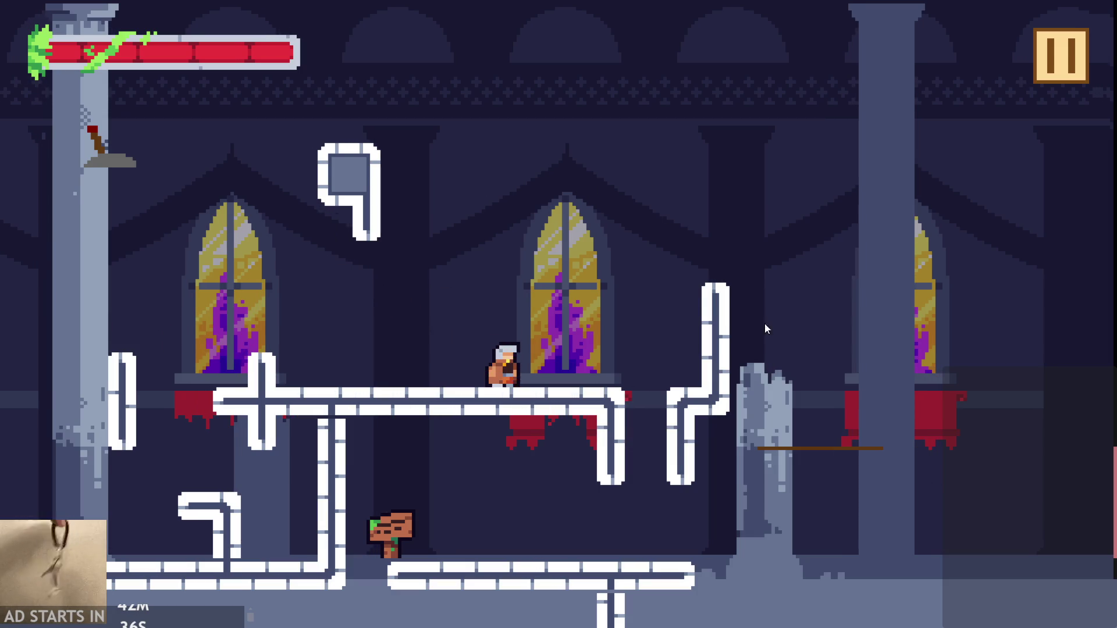
{"action": "left_click", "coordinate": [1042, 75]}
{"action": "left_click", "coordinate": [923, 547]}
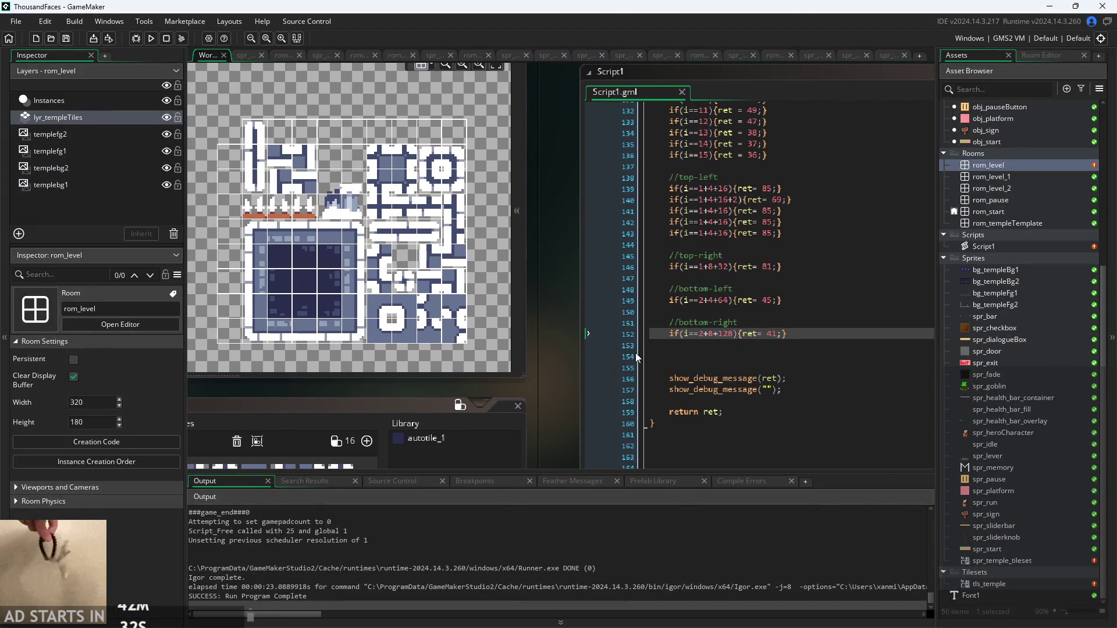
{"action": "scroll", "coordinate": [683, 322], "scroll_direction": "up", "scroll_amount": 5}
{"action": "scroll", "coordinate": [690, 191], "scroll_direction": "up", "scroll_amount": 5}
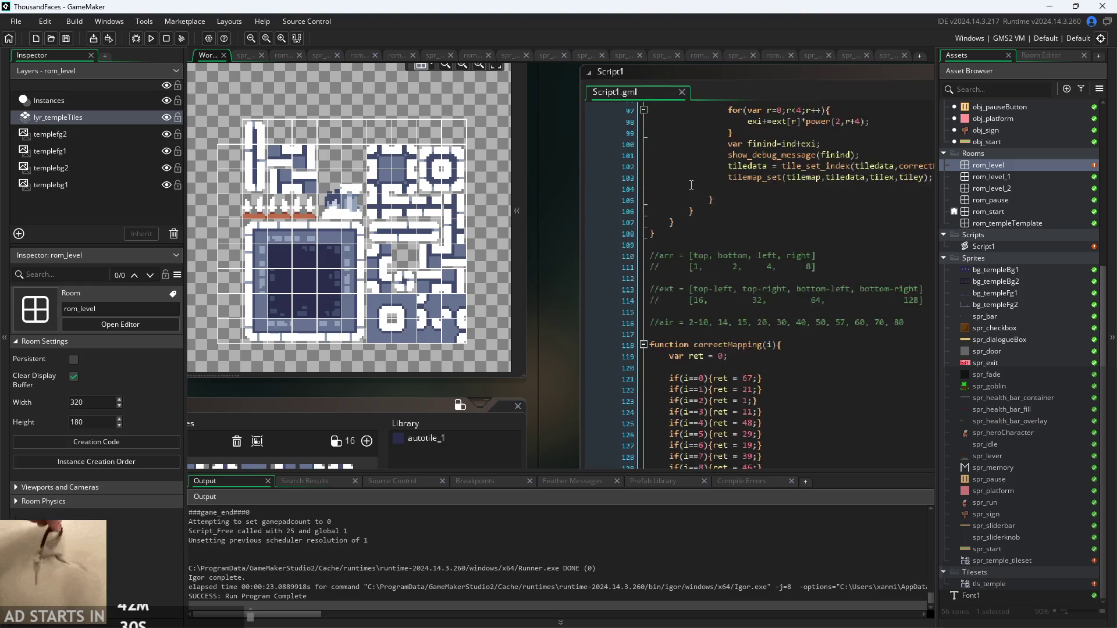
{"action": "scroll", "coordinate": [709, 180], "scroll_direction": "down", "scroll_amount": 10}
{"action": "scroll", "coordinate": [709, 180], "scroll_direction": "down", "scroll_amount": 2}
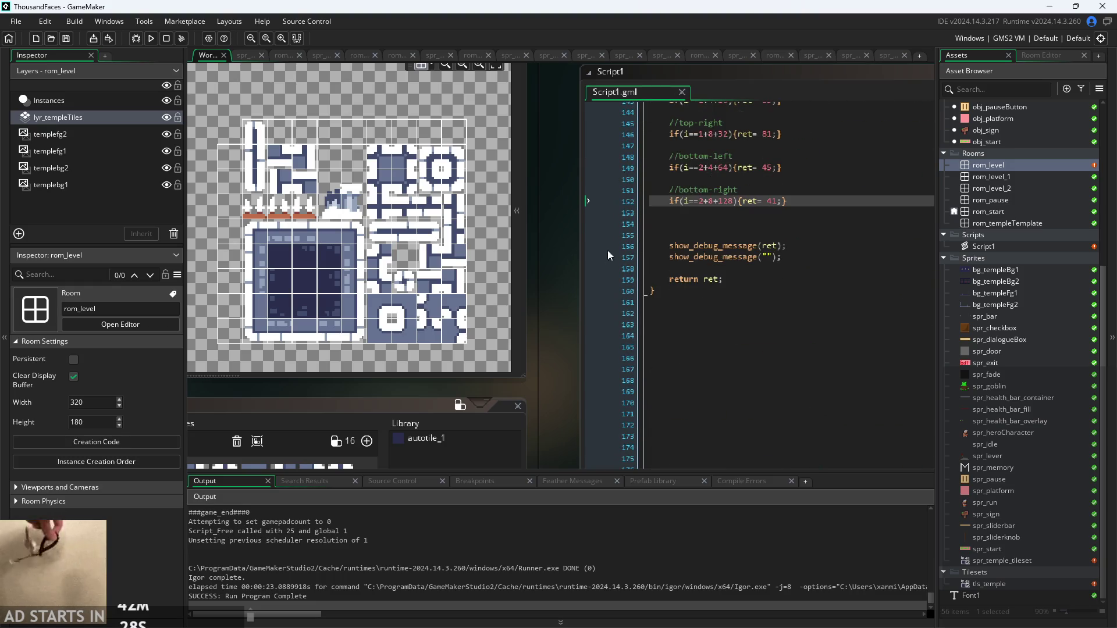
{"action": "scroll", "coordinate": [640, 334], "scroll_direction": "up", "scroll_amount": 2, "text": "ctrl"}
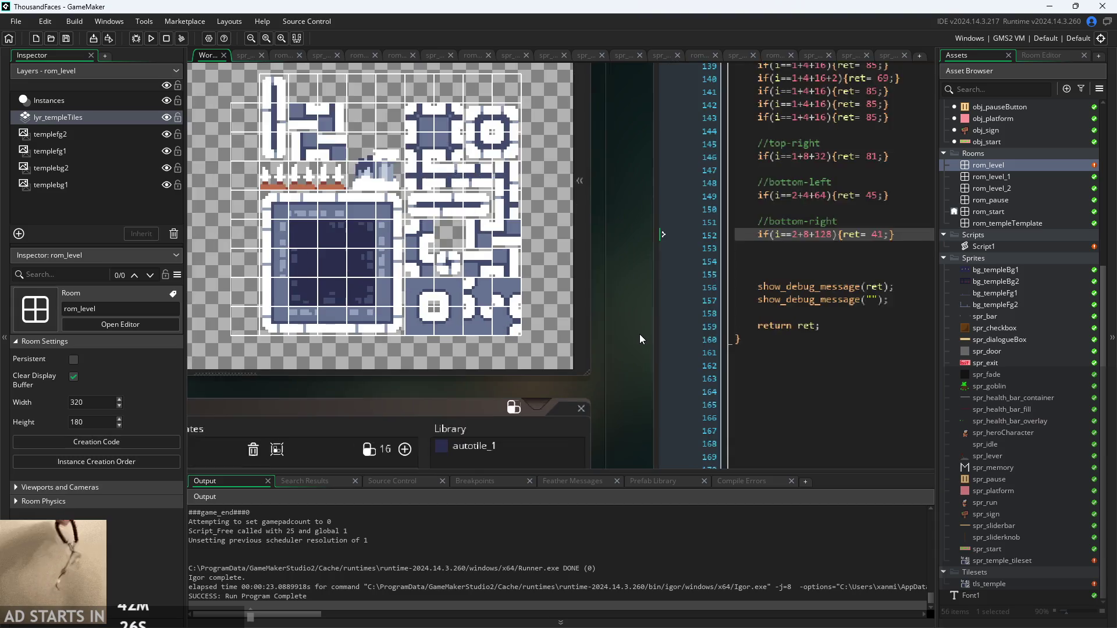
{"action": "scroll", "coordinate": [634, 337], "scroll_direction": "up", "scroll_amount": 1, "text": "ctrl"}
{"action": "left_click_drag", "start_coordinate": [568, 386], "coordinate": [558, 391]}
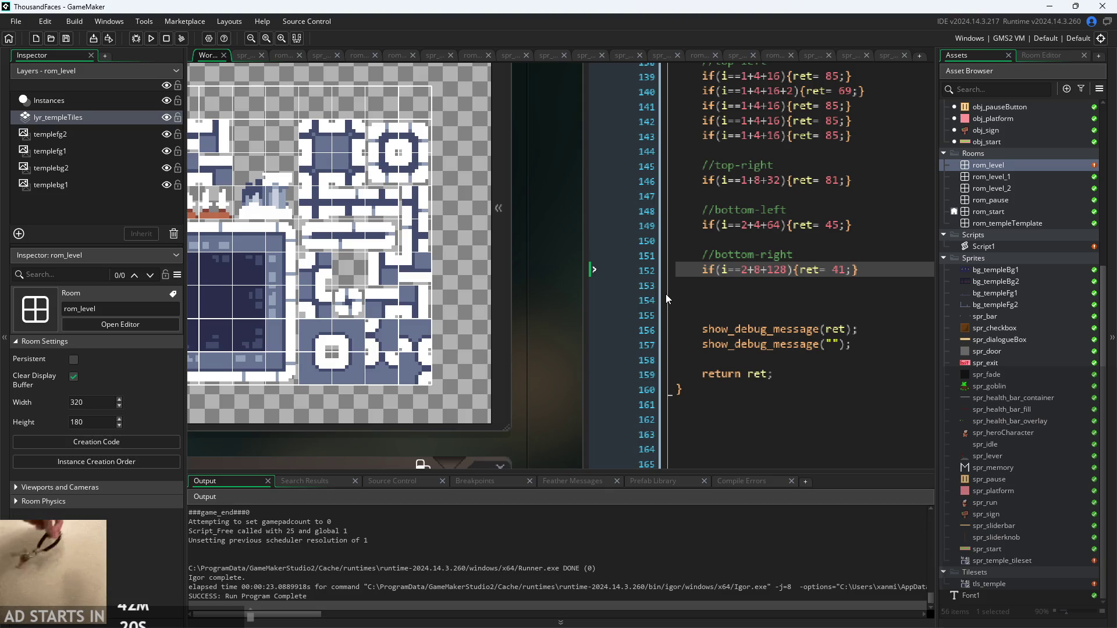
{"action": "mouse_move", "coordinate": [518, 341]}
{"action": "left_mouse_down"}
{"action": "mouse_move", "coordinate": [560, 369]}
{"action": "mouse_move", "coordinate": [553, 378]}
{"action": "mouse_move", "coordinate": [571, 363]}
{"action": "left_mouse_up"}
{"action": "scroll", "coordinate": [803, 349], "scroll_direction": "up", "scroll_amount": 2}
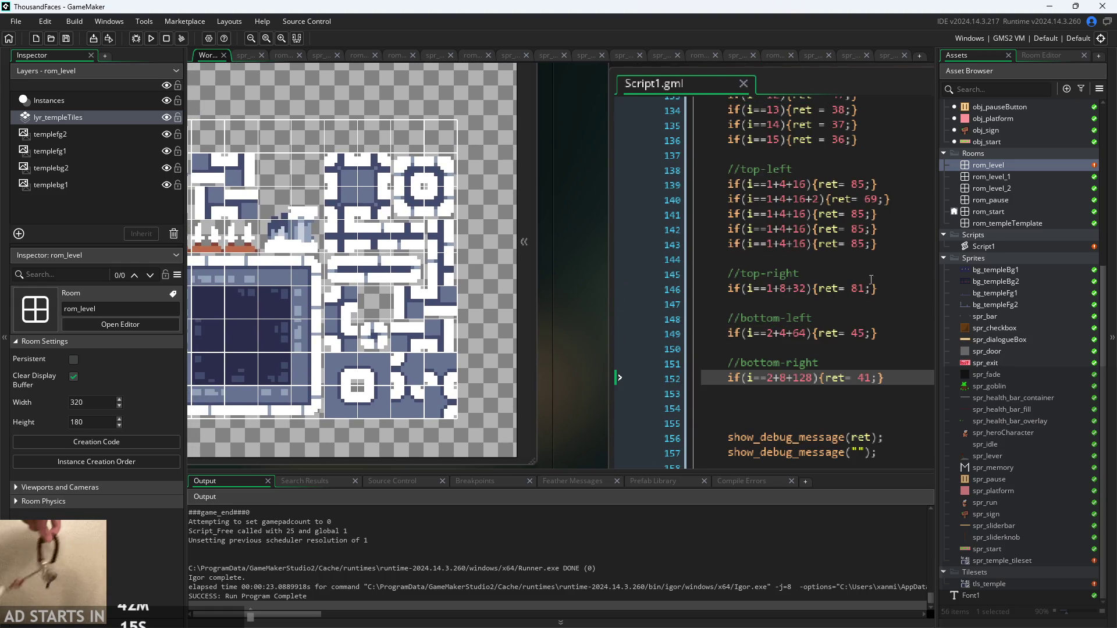
{"action": "mouse_move", "coordinate": [586, 289]}
{"action": "left_mouse_down"}
{"action": "mouse_move", "coordinate": [637, 246]}
{"action": "mouse_move", "coordinate": [599, 350]}
{"action": "left_mouse_up"}
{"action": "scroll", "coordinate": [637, 281], "scroll_direction": "down", "scroll_amount": 1}
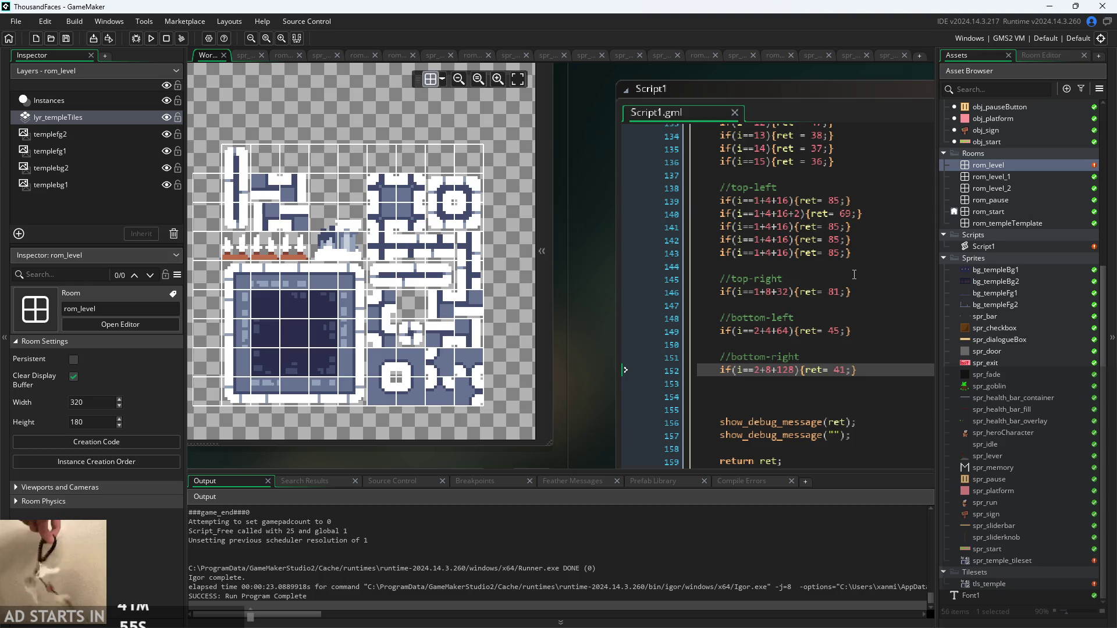
{"action": "left_click", "coordinate": [743, 305]}
{"action": "left_click", "coordinate": [751, 266]}
{"action": "left_click", "coordinate": [756, 306]}
{"action": "left_click", "coordinate": [768, 292]}
{"action": "left_click", "coordinate": [779, 345]}
{"action": "left_click", "coordinate": [793, 318]}
{"action": "left_click", "coordinate": [814, 279]}
{"action": "left_click", "coordinate": [806, 227]}
{"action": "left_click", "coordinate": [803, 240]}
{"action": "left_click", "coordinate": [801, 252]}
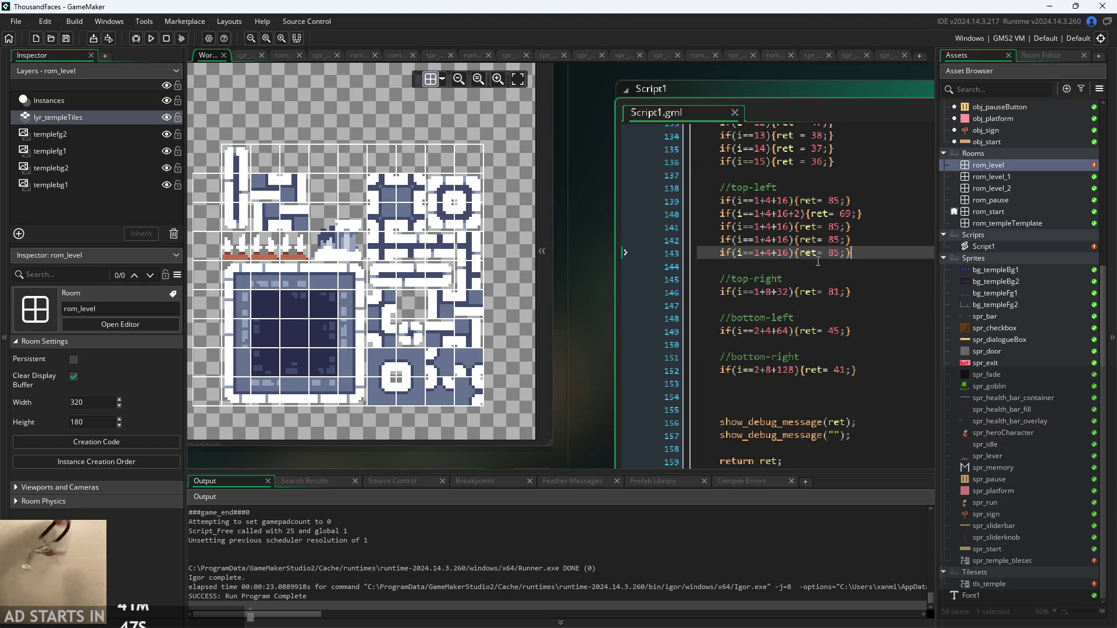
{"action": "scroll", "coordinate": [606, 302], "scroll_direction": "up", "scroll_amount": 3}
Pan the workspace and scroll Script1 to the top-left condition on line 141
{"action": "left_click_drag", "start_coordinate": [644, 282], "coordinate": [627, 278]}
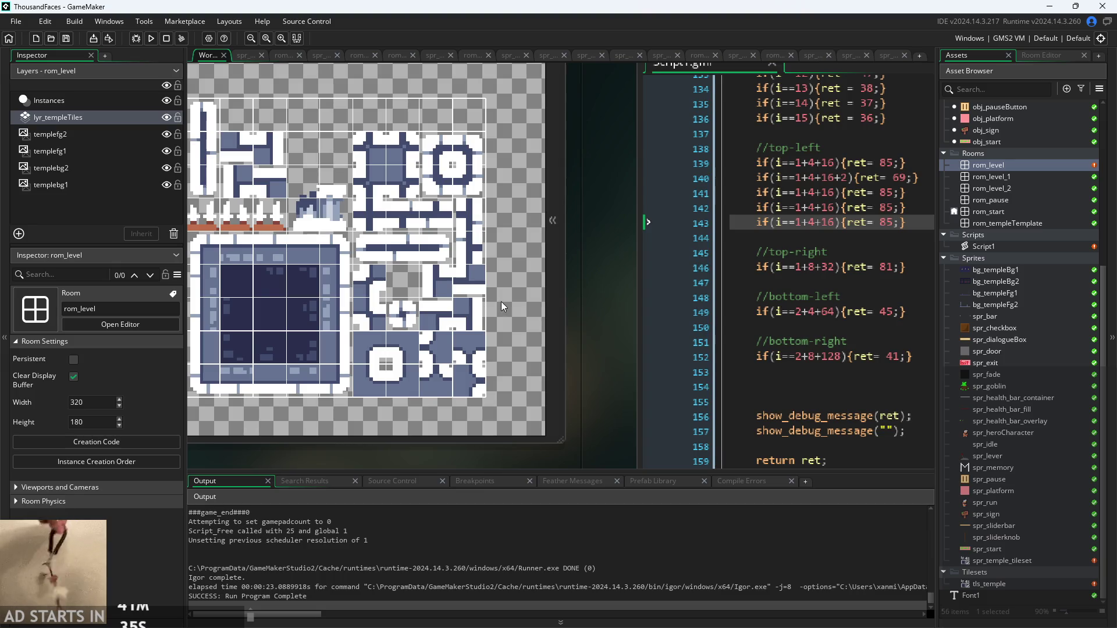
{"action": "left_click", "coordinate": [835, 195]}
{"action": "scroll", "coordinate": [831, 214], "scroll_direction": "up", "scroll_amount": 1}
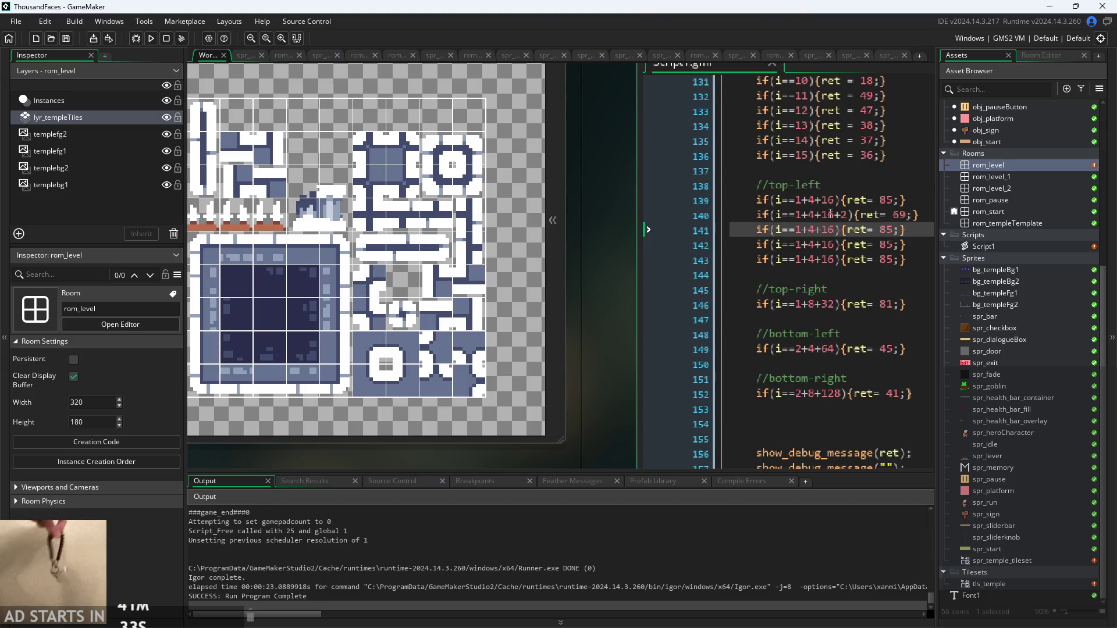
{"action": "scroll", "coordinate": [593, 288], "scroll_direction": "down", "scroll_amount": 3}
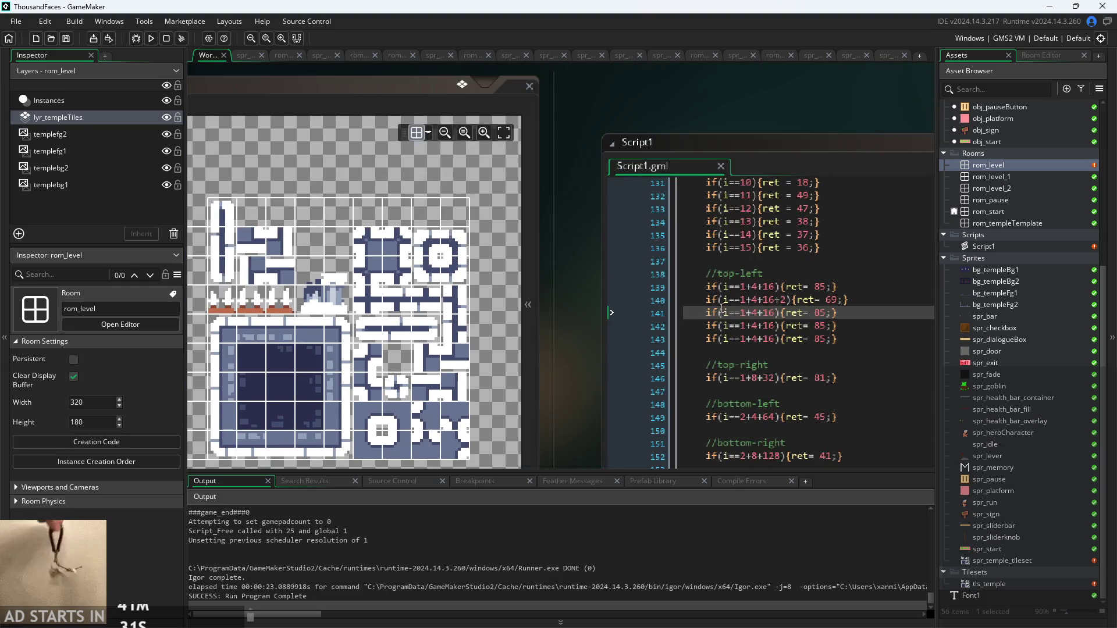
{"action": "scroll", "coordinate": [724, 307], "scroll_direction": "up", "scroll_amount": 5}
{"action": "scroll", "coordinate": [575, 347], "scroll_direction": "down", "scroll_amount": 1}
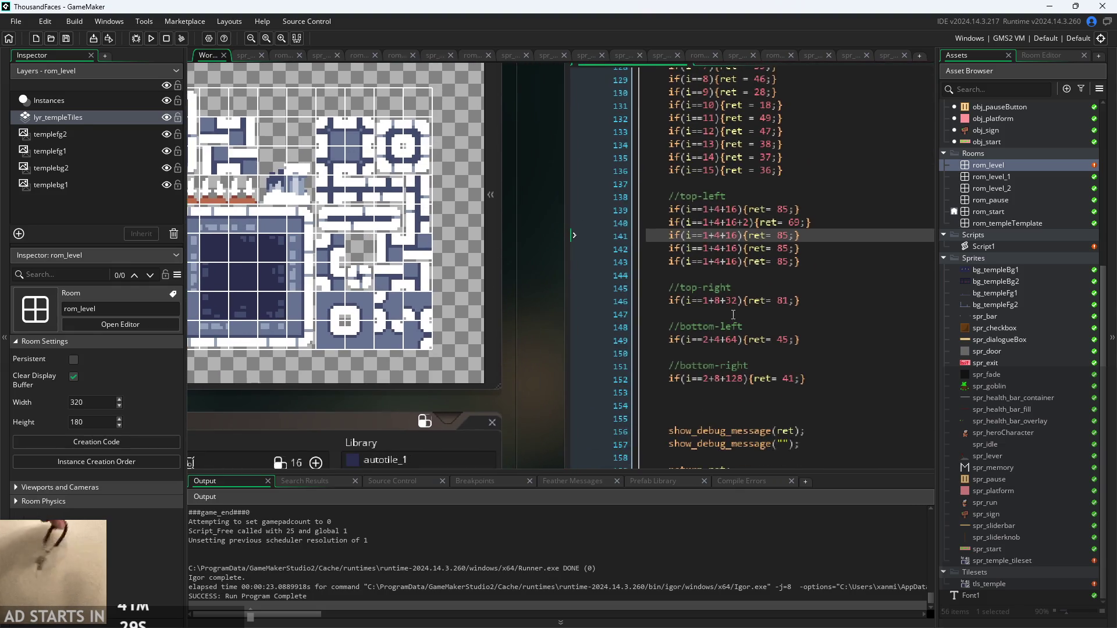
{"action": "scroll", "coordinate": [733, 315], "scroll_direction": "up", "scroll_amount": 2}
{"action": "scroll", "coordinate": [740, 312], "scroll_direction": "down", "scroll_amount": 5}
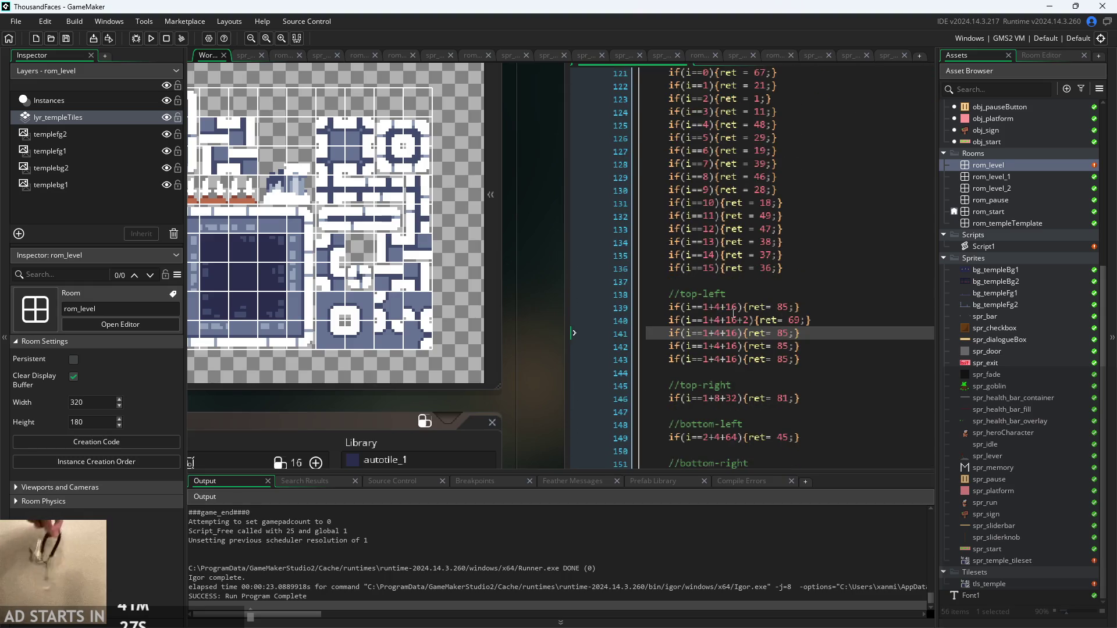
{"action": "scroll", "coordinate": [574, 288], "scroll_direction": "up", "scroll_amount": 3}
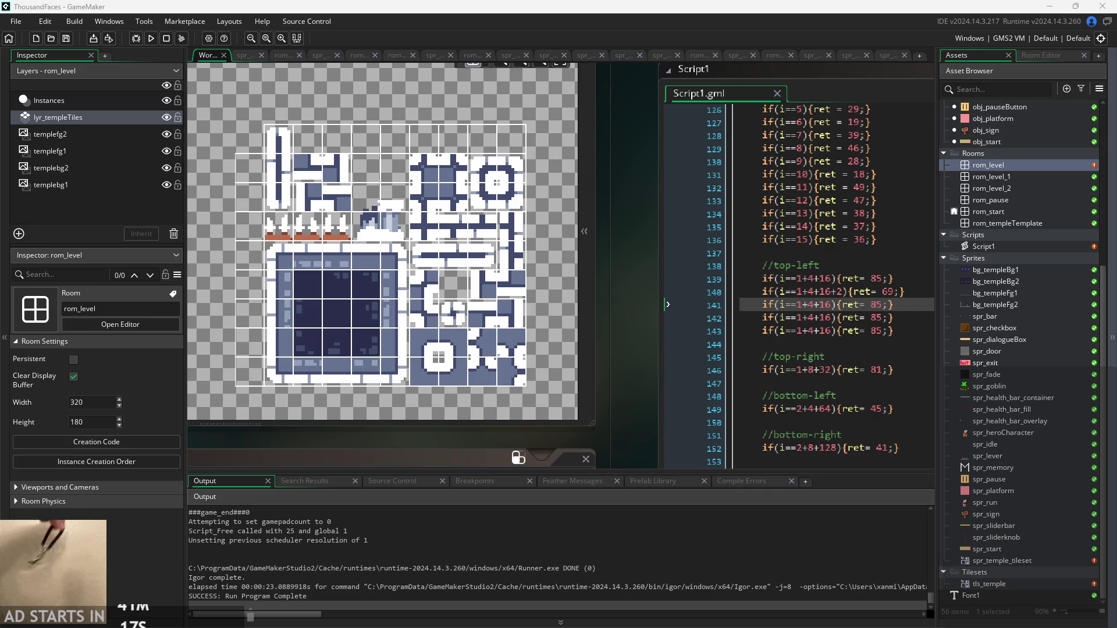
{"action": "scroll", "coordinate": [619, 382], "scroll_direction": "right", "scroll_amount": 2}
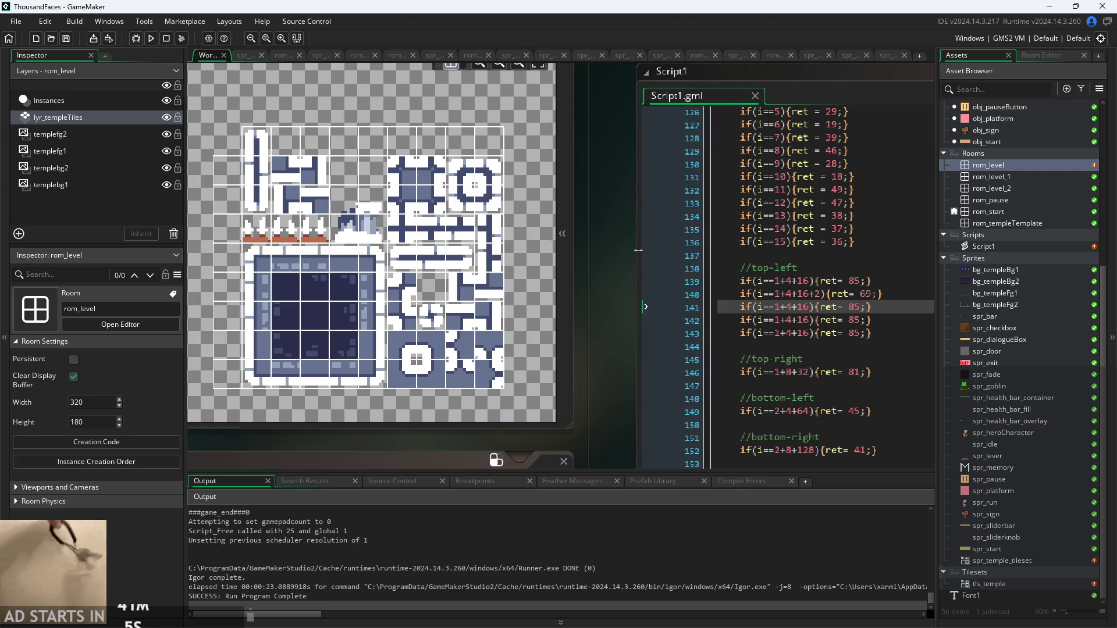
Widen the code panel and place the caret after 16 in line 141's condition
{"action": "left_click_drag", "start_coordinate": [638, 251], "coordinate": [616, 253]}
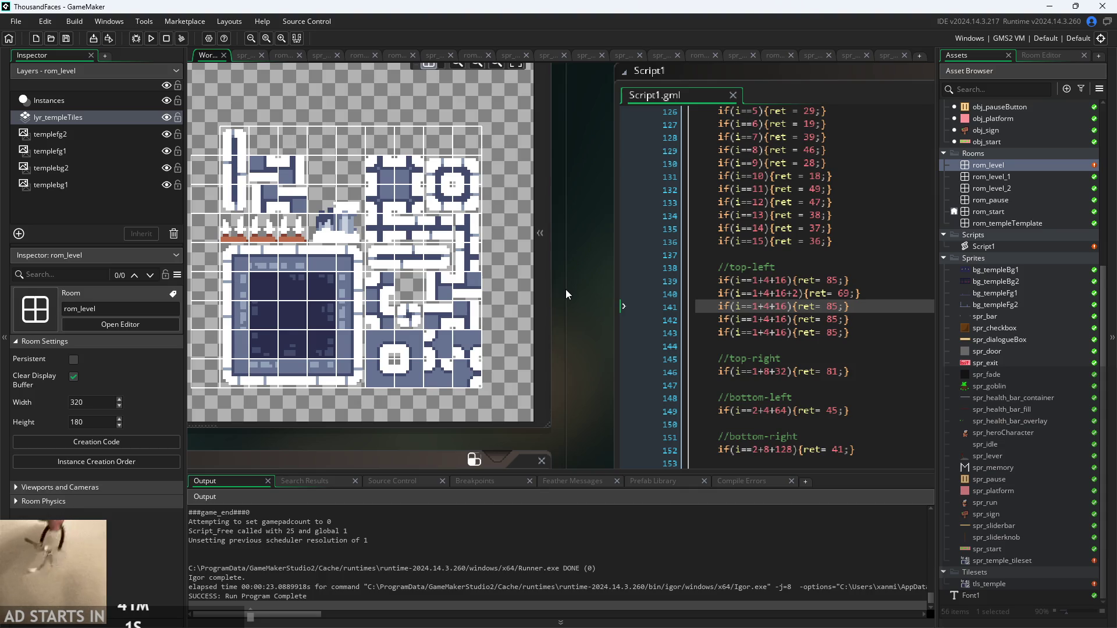
{"action": "left_click", "coordinate": [839, 307]}
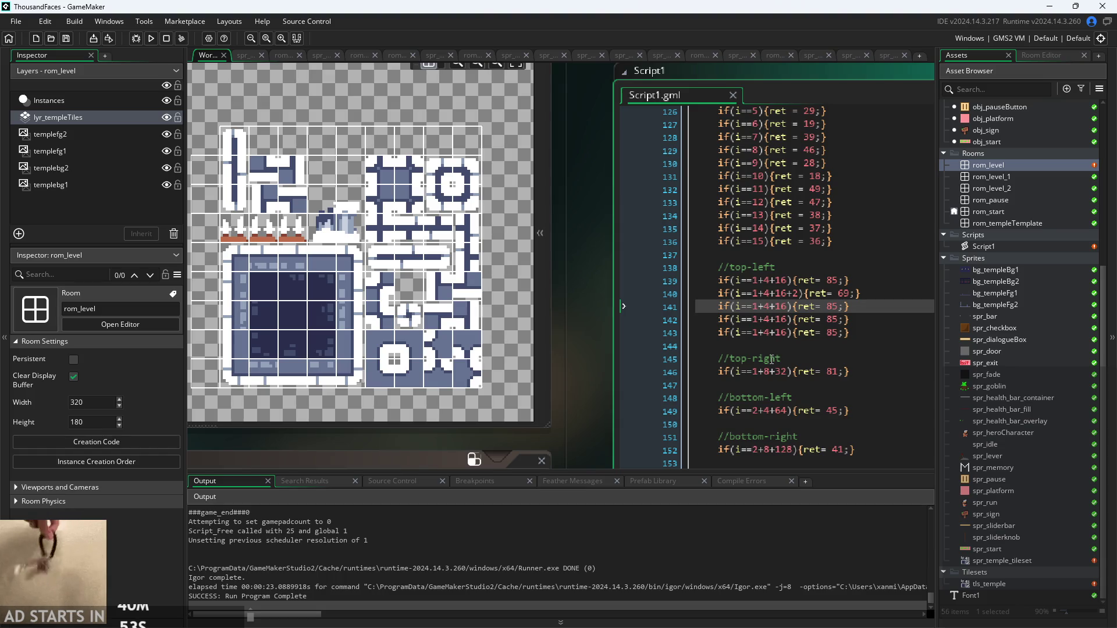
{"action": "left_click", "coordinate": [756, 359]}
{"action": "left_click", "coordinate": [838, 319]}
{"action": "left_click", "coordinate": [840, 307]}
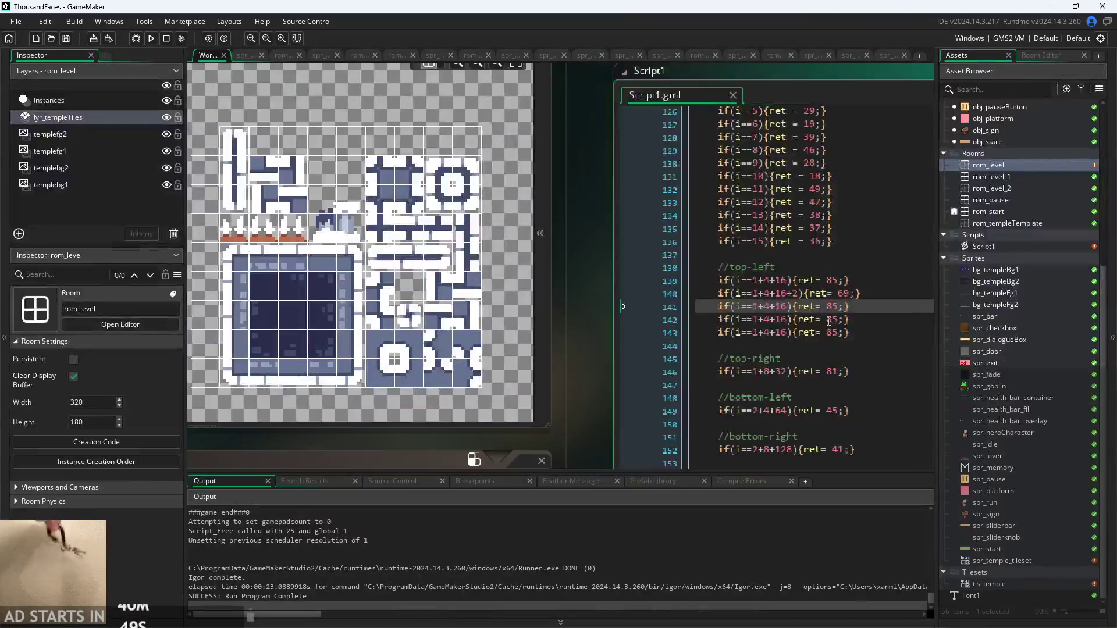
{"action": "left_click_drag", "start_coordinate": [571, 333], "coordinate": [592, 332]}
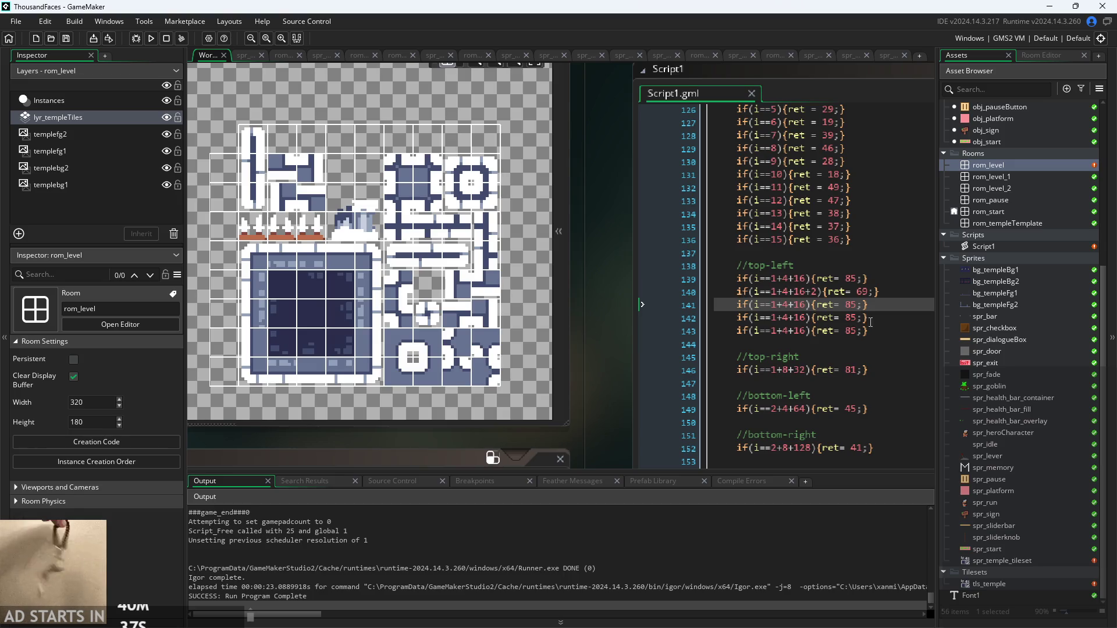
{"action": "left_click", "coordinate": [858, 306]}
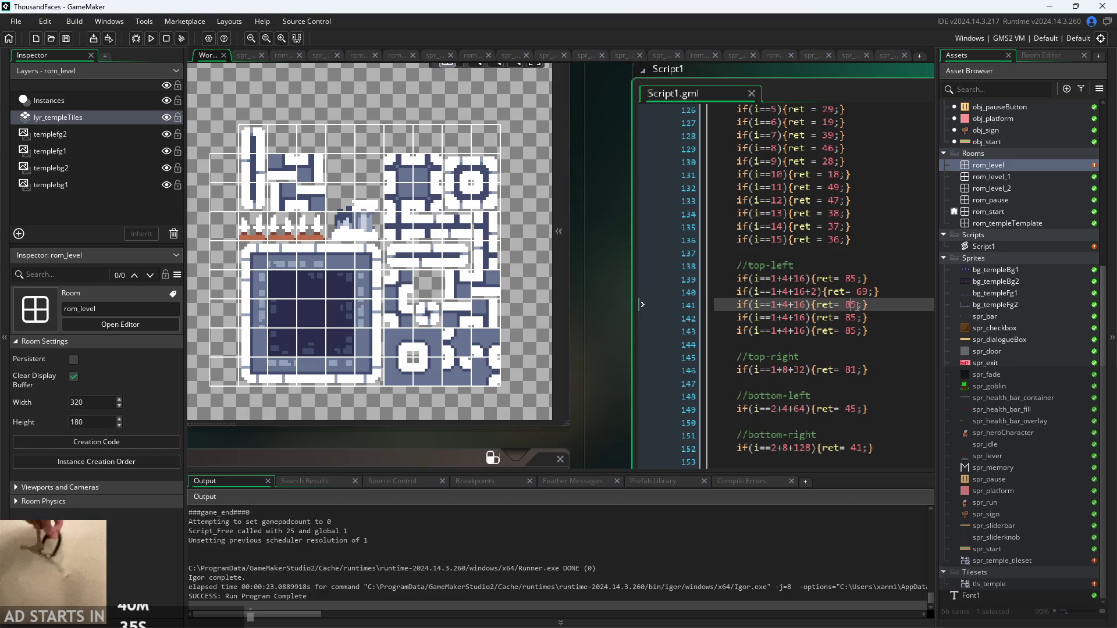
{"action": "left_click", "coordinate": [855, 307]}
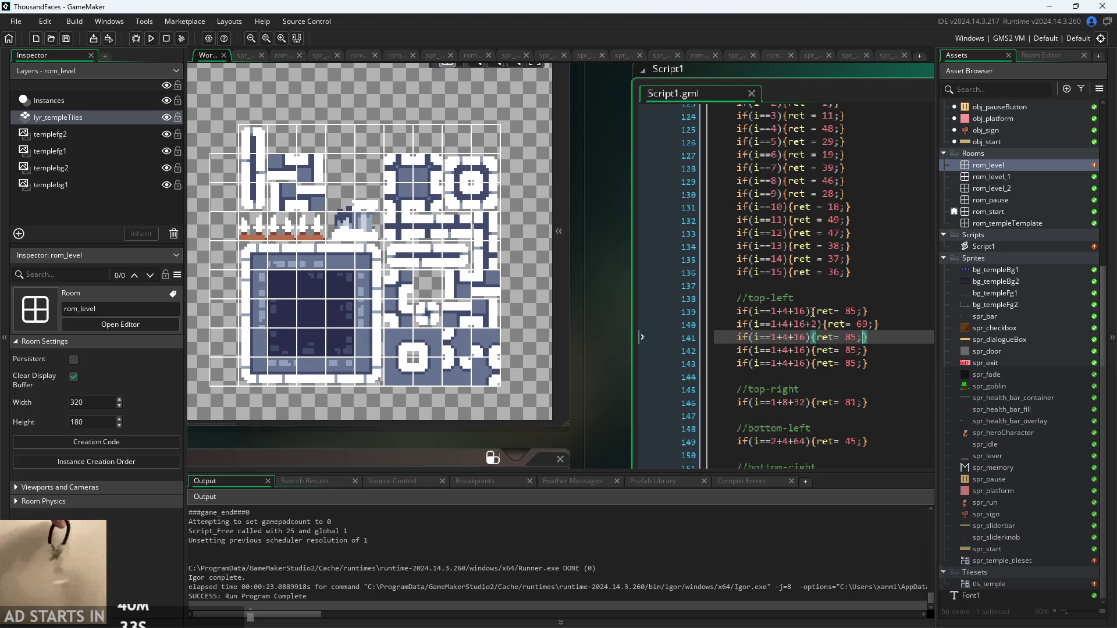
{"action": "scroll", "coordinate": [821, 328], "scroll_direction": "up", "scroll_amount": 3}
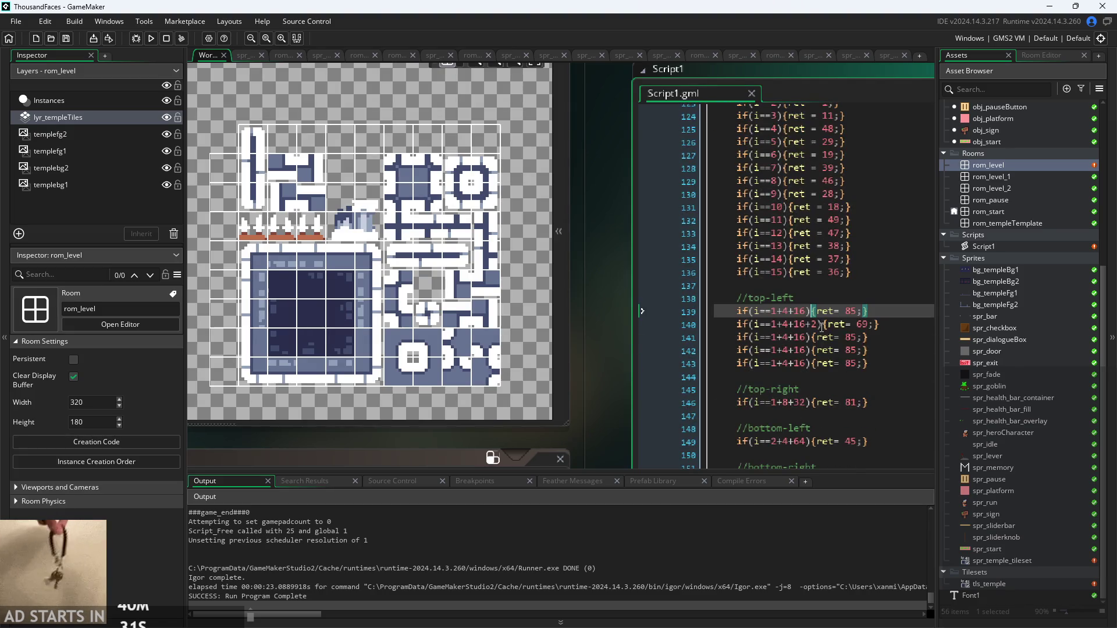
{"action": "scroll", "coordinate": [560, 324], "scroll_direction": "up", "scroll_amount": 2, "text": "ctrl"}
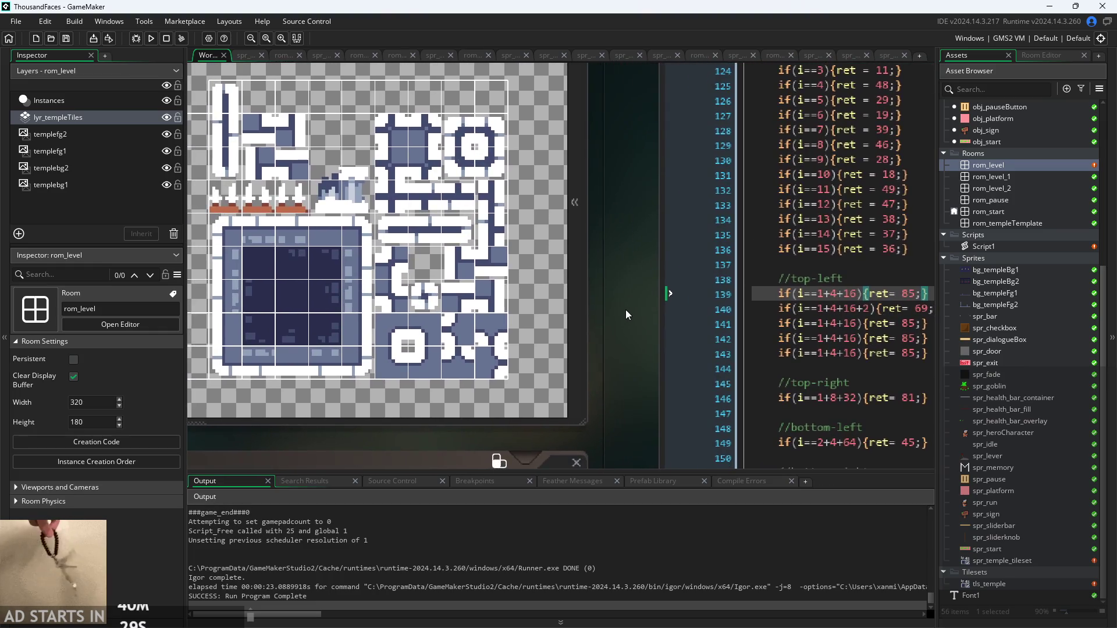
{"action": "scroll", "coordinate": [626, 310], "scroll_direction": "down", "scroll_amount": 2, "text": "ctrl"}
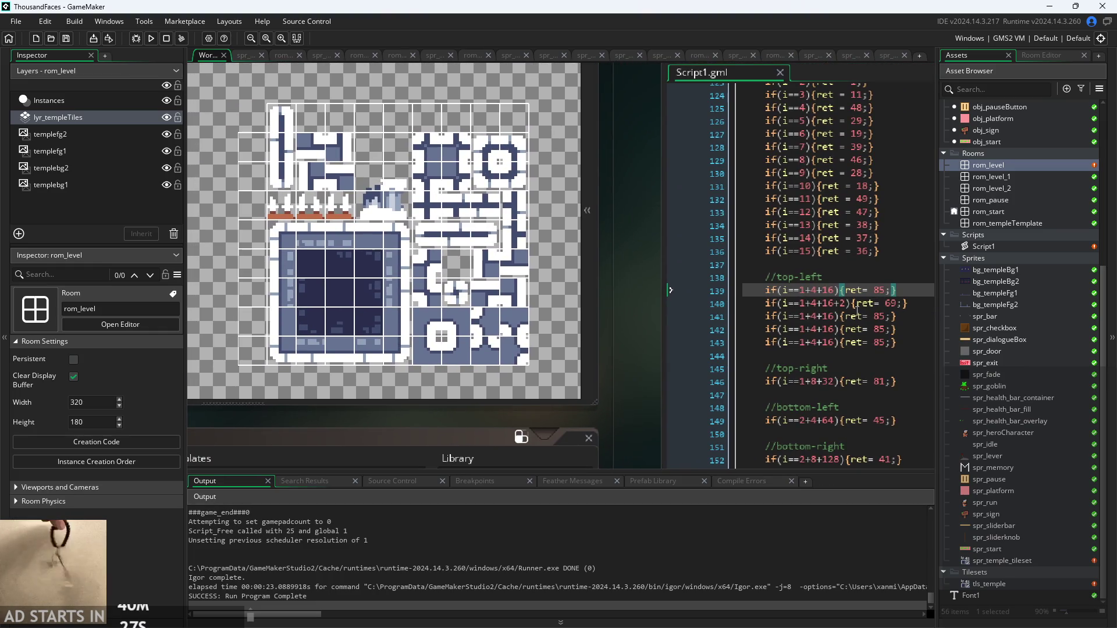
{"action": "left_click", "coordinate": [849, 305]}
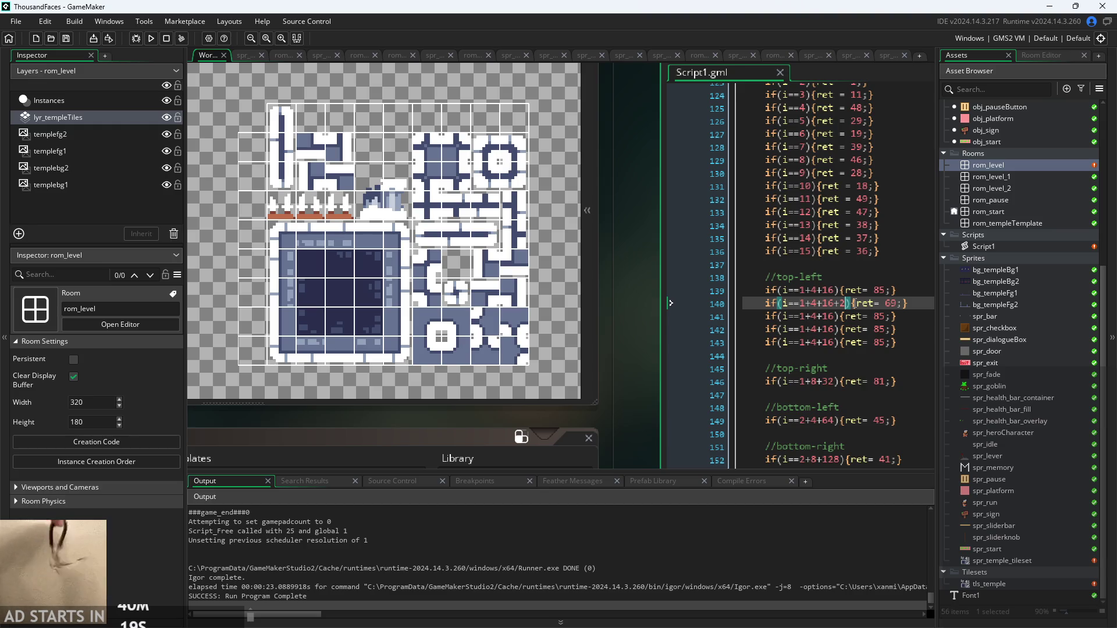
{"action": "left_click", "coordinate": [838, 317]}
Extend line 141 to i==1+4+16+8 and change its return value to 12
{"action": "type", "text": "+8"}
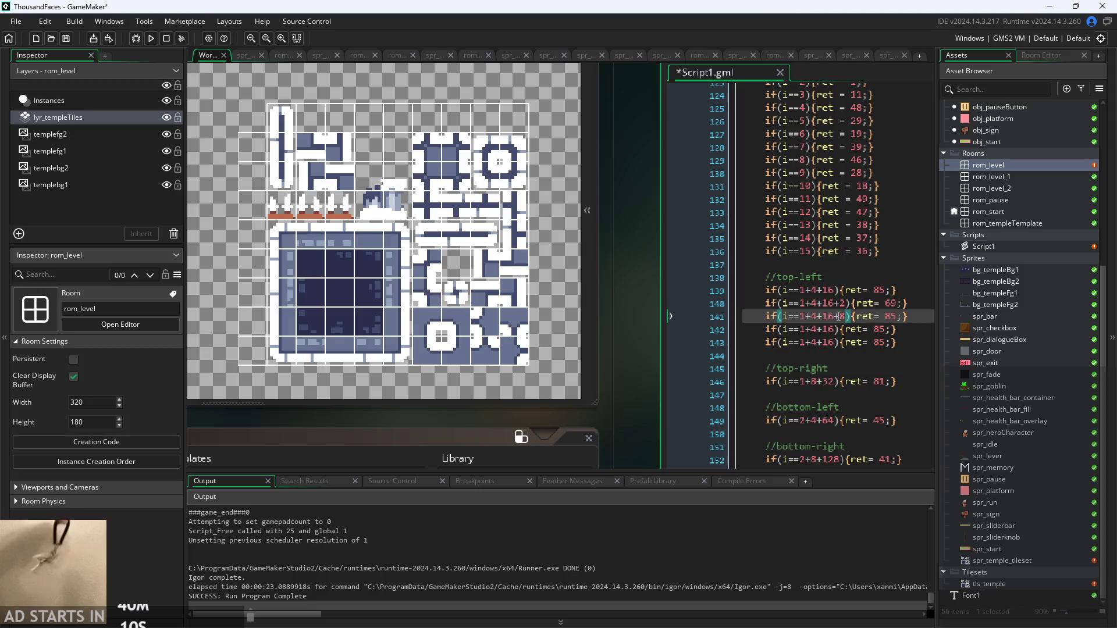
{"action": "left_click", "coordinate": [897, 317]}
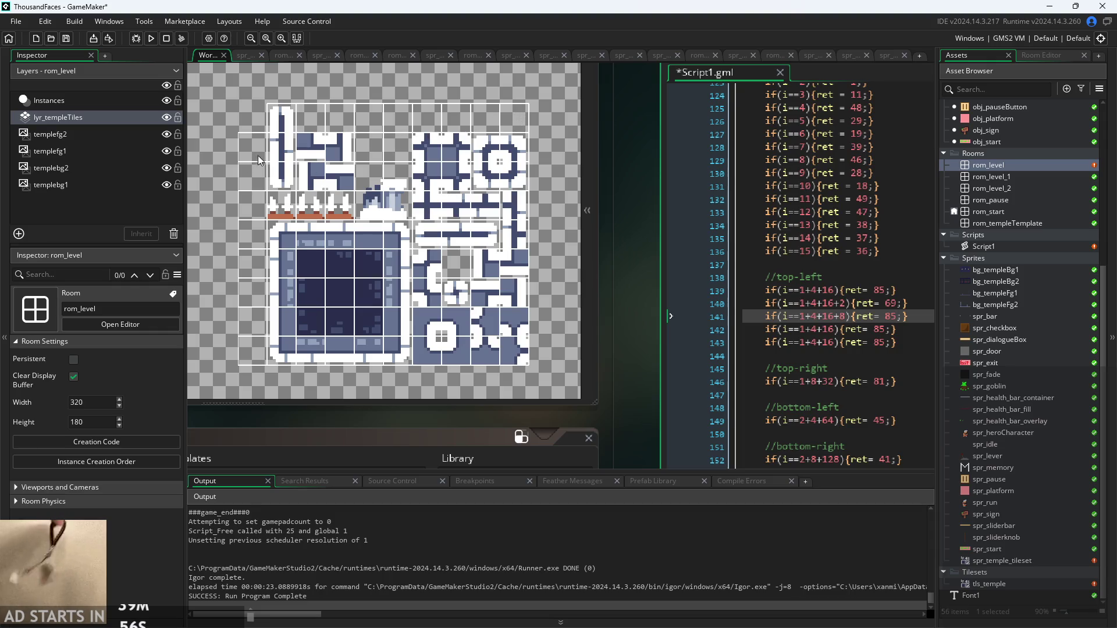
{"action": "double_click", "coordinate": [889, 318]}
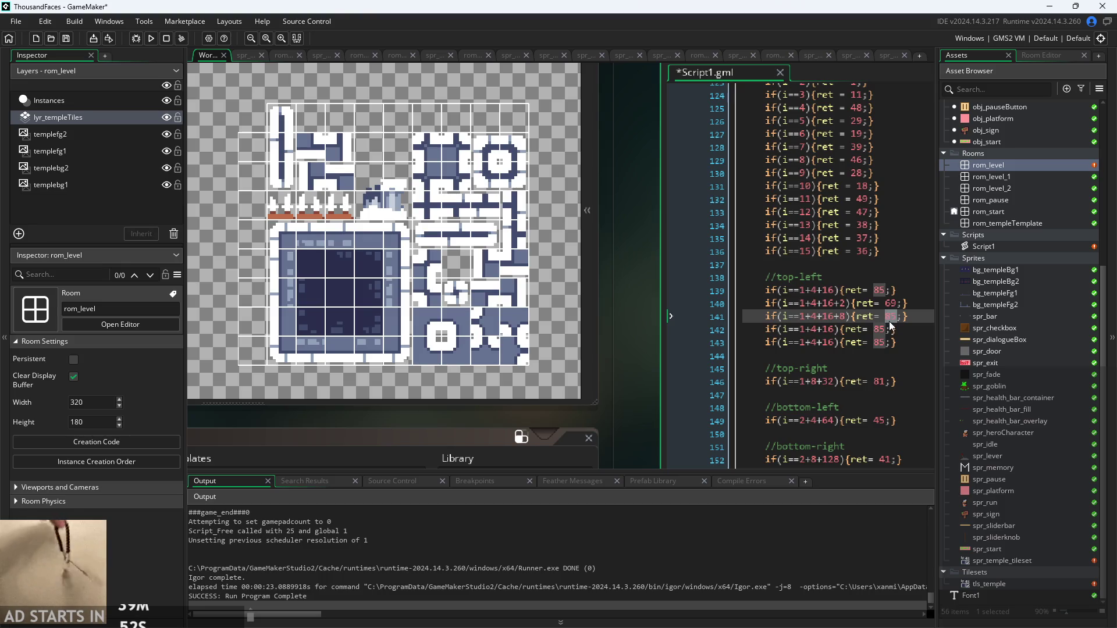
{"action": "type", "text": "12"}
Make line 142 check i==1+4+16+2+8 and return 27
{"action": "left_click", "coordinate": [889, 330]}
{"action": "double_click", "coordinate": [879, 329]}
{"action": "left_click", "coordinate": [832, 328]}
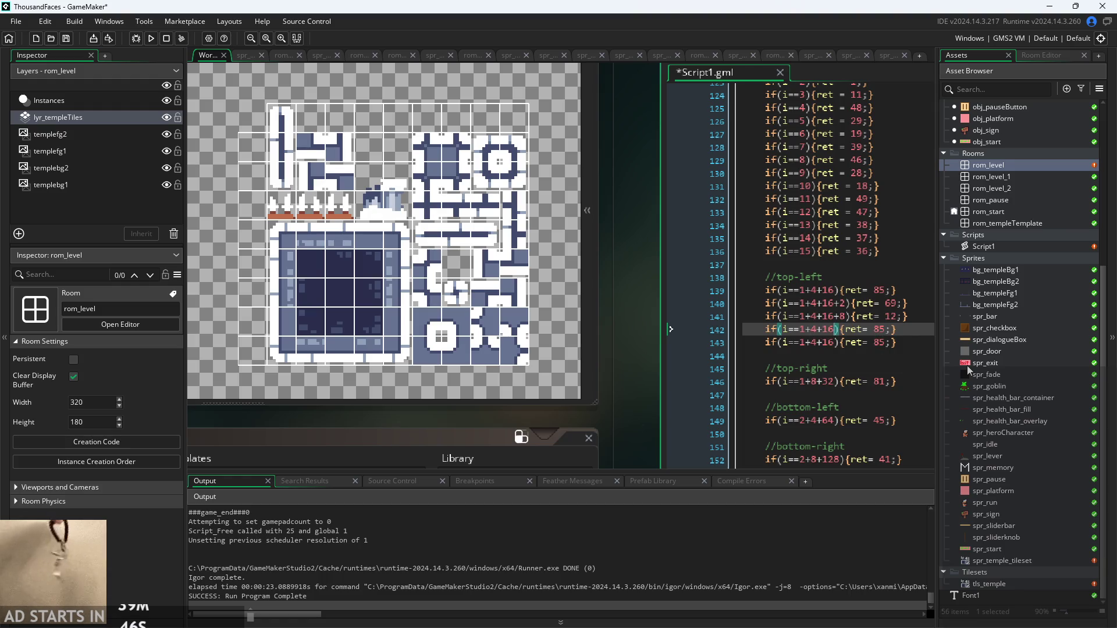
{"action": "type", "text": "+2+"}
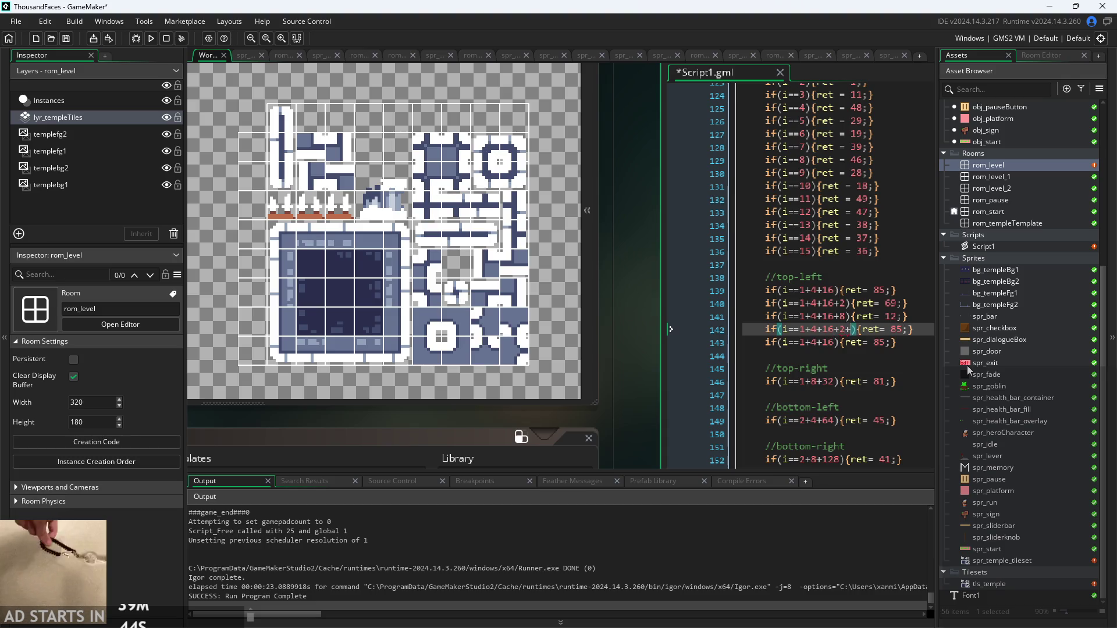
{"action": "type", "text": "8"}
{"action": "double_click", "coordinate": [901, 330]}
{"action": "key", "text": "BackSpace"}
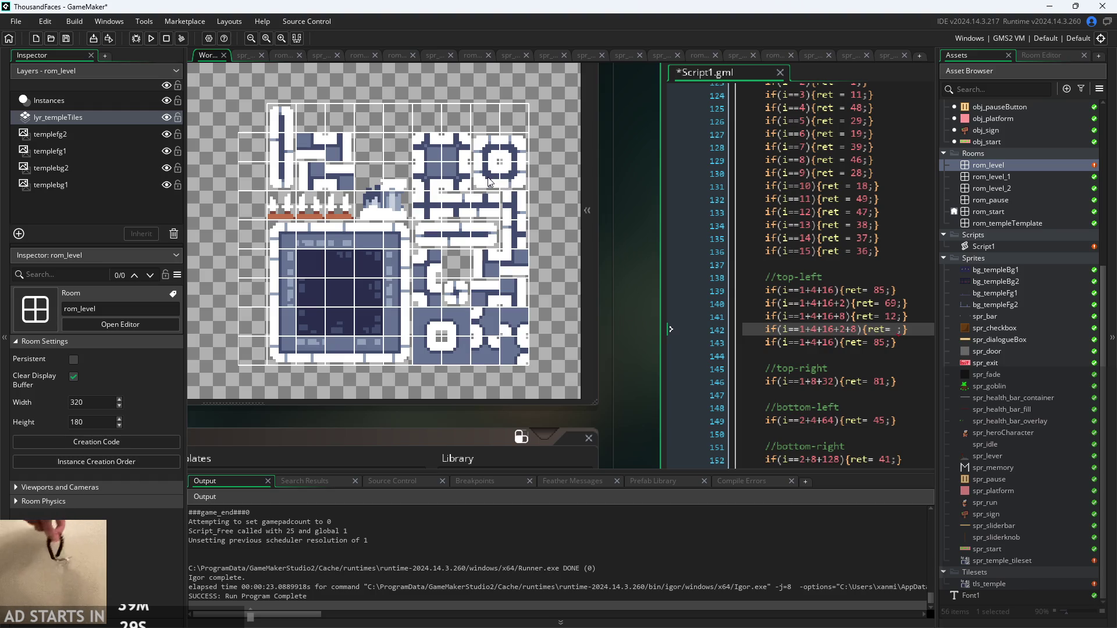
{"action": "type", "text": "27"}
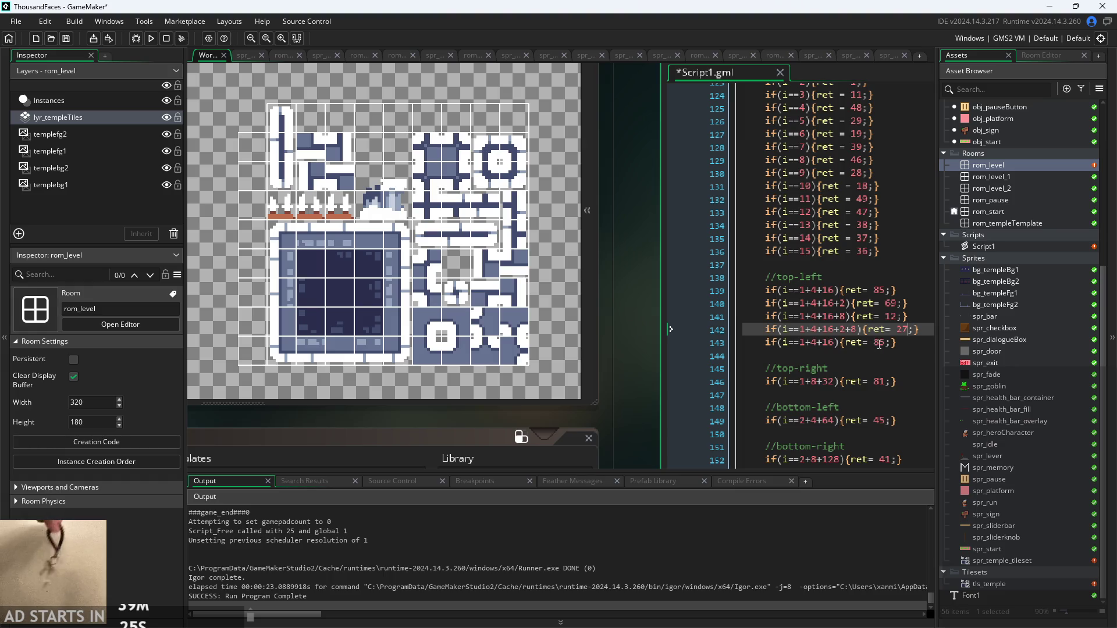
{"action": "left_click", "coordinate": [830, 343]}
{"action": "left_click", "coordinate": [842, 344]}
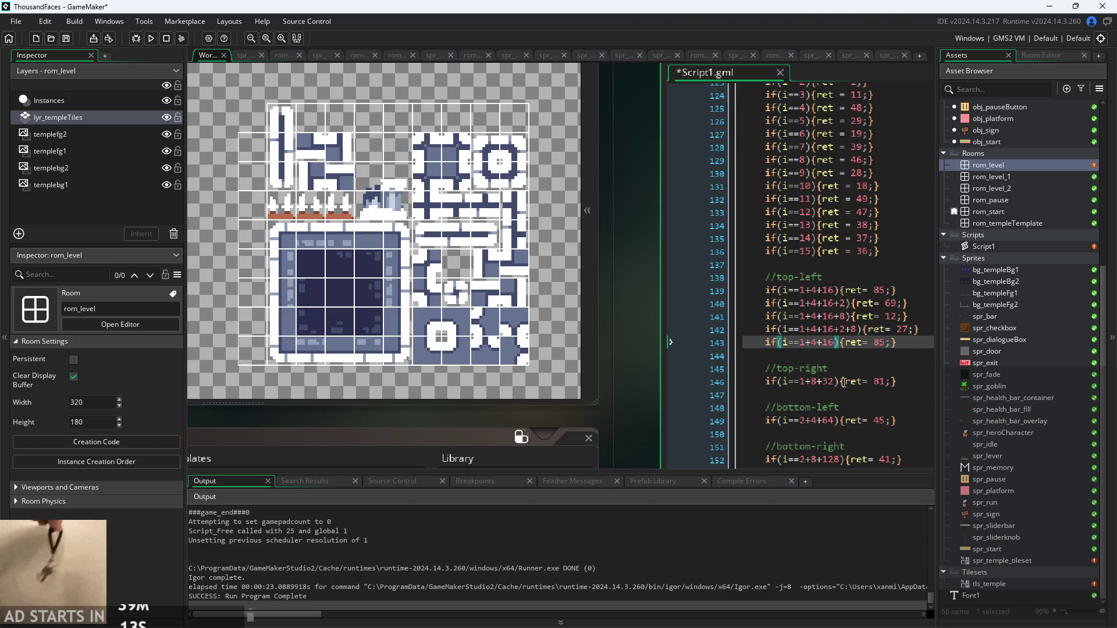
{"action": "left_click", "coordinate": [431, 323]}
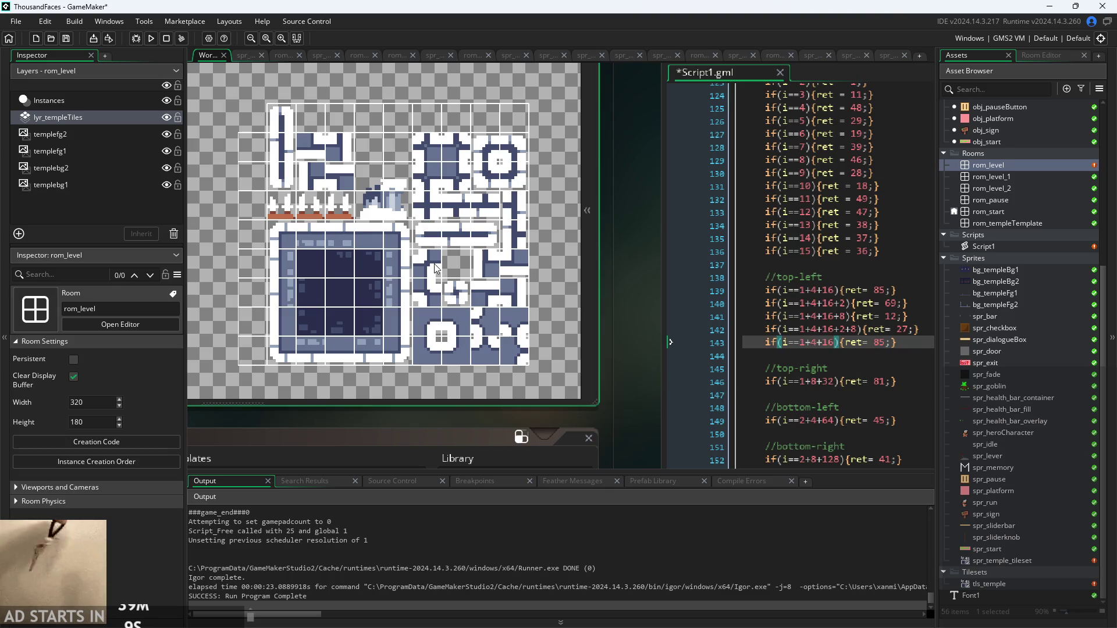
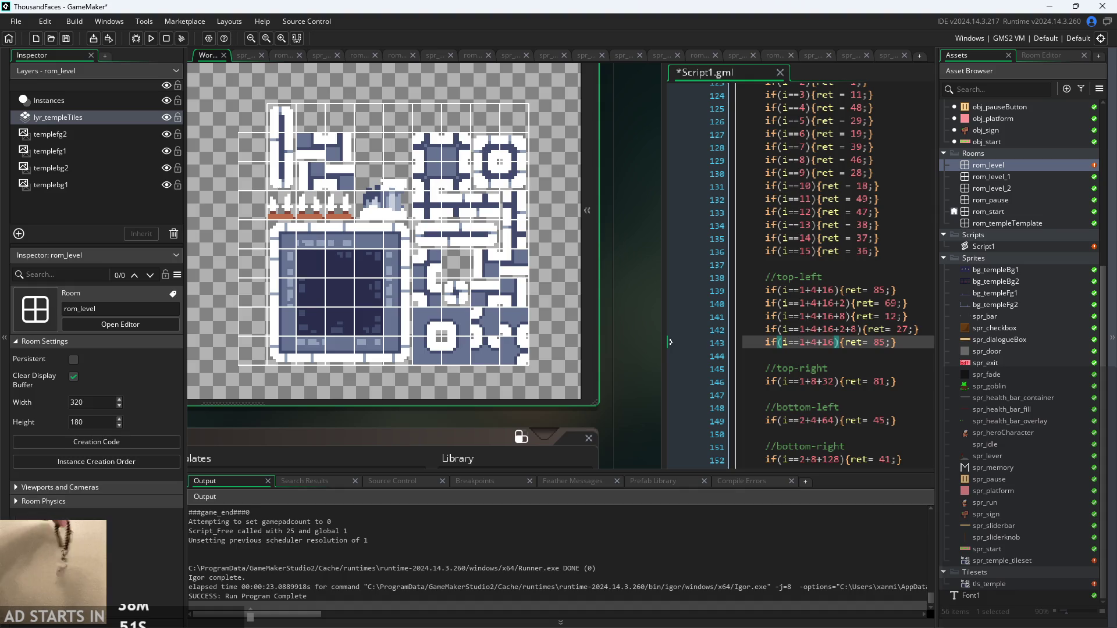
Delete the duplicate 1+4+16 top-left case line in Script1
{"action": "left_click", "coordinate": [908, 342]}
{"action": "left_click_drag", "start_coordinate": [908, 343], "coordinate": [618, 345]}
{"action": "key", "text": "BackSpace"}
{"action": "key", "text": "BackSpace"}
Copy the 1+8+32 top-right case line returning 81 three times below itself
{"action": "left_click_drag", "start_coordinate": [899, 369], "coordinate": [790, 372]}
{"action": "left_click_drag", "start_coordinate": [637, 354], "coordinate": [571, 322]}
{"action": "left_click_drag", "start_coordinate": [831, 338], "coordinate": [688, 342]}
{"action": "key", "text": "ctrl+c"}
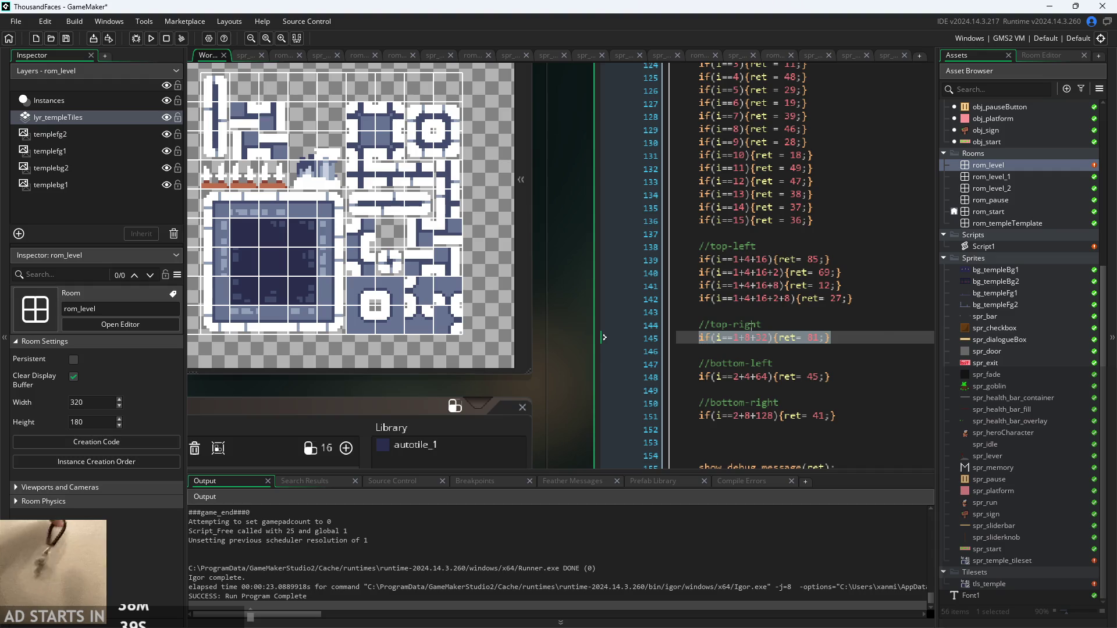
{"action": "left_click", "coordinate": [864, 333]}
{"action": "key", "text": "Return"}
{"action": "key", "text": "ctrl+v"}
{"action": "key", "text": "Return"}
{"action": "key", "text": "ctrl+v"}
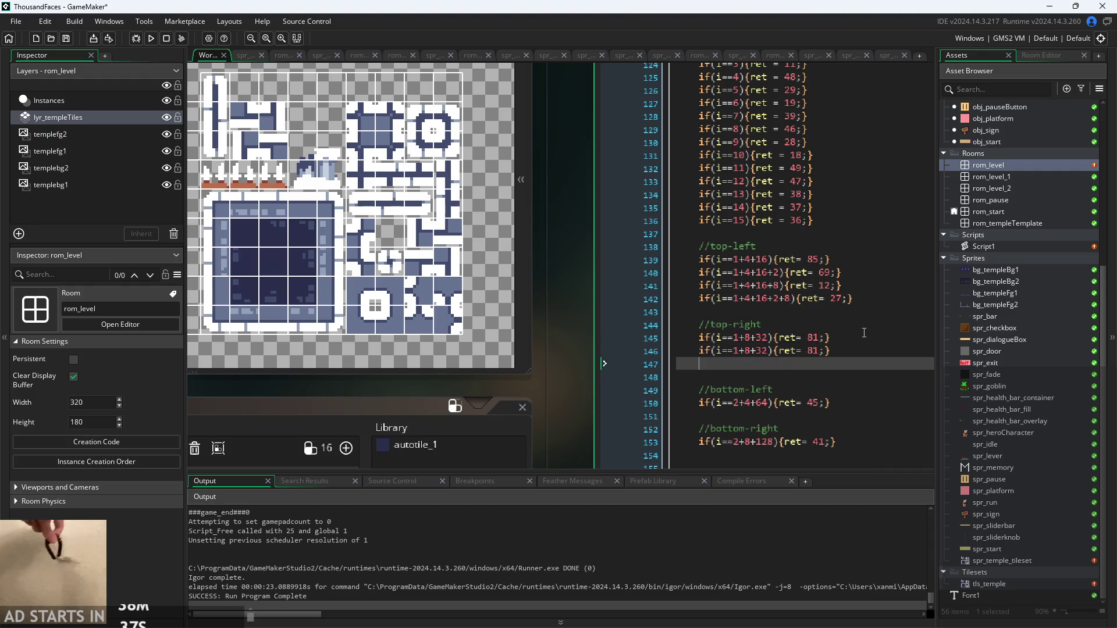
{"action": "key", "text": "Return"}
{"action": "key", "text": "ctrl+v"}
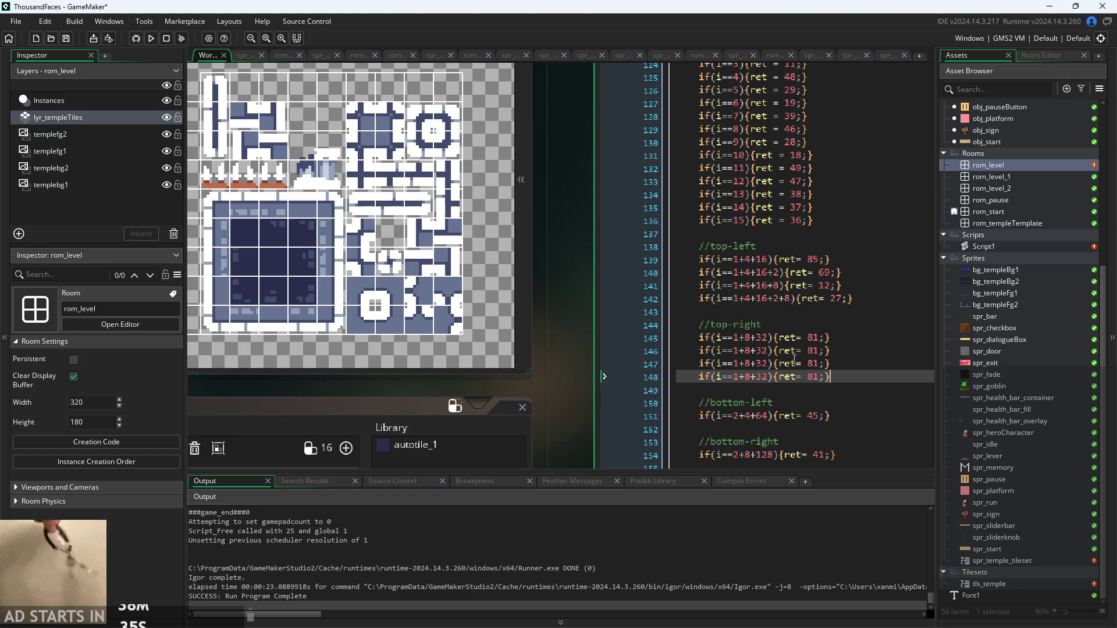
{"action": "left_click", "coordinate": [769, 351]}
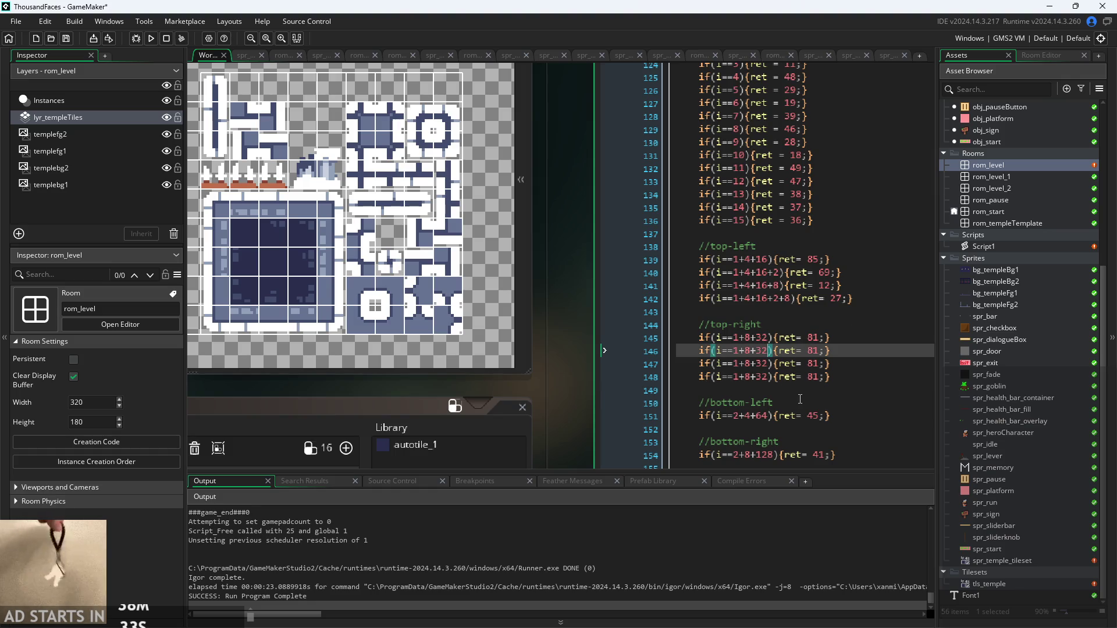
{"action": "left_click", "coordinate": [838, 381]}
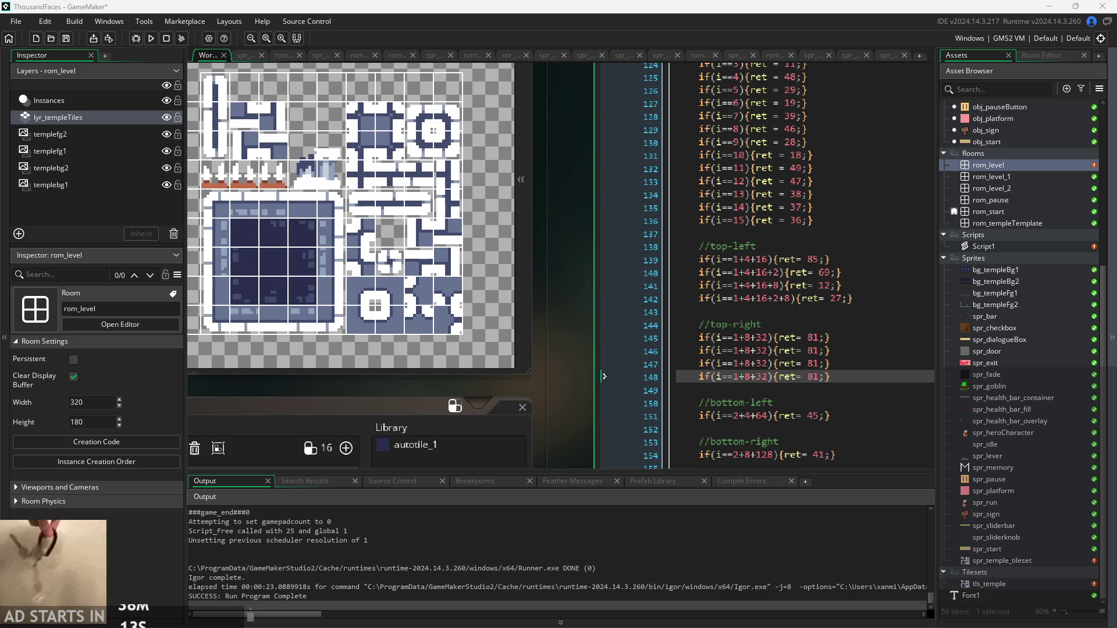
Change line 146 to the 1+8+32+4 case returning 59
{"action": "left_click", "coordinate": [832, 337]}
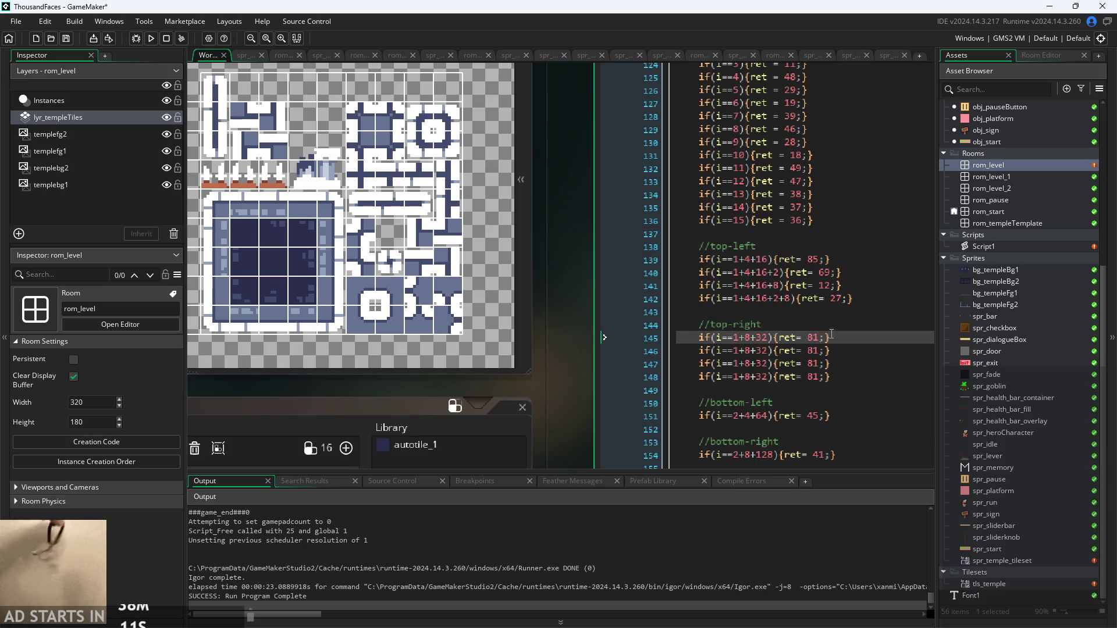
{"action": "left_click", "coordinate": [821, 351]}
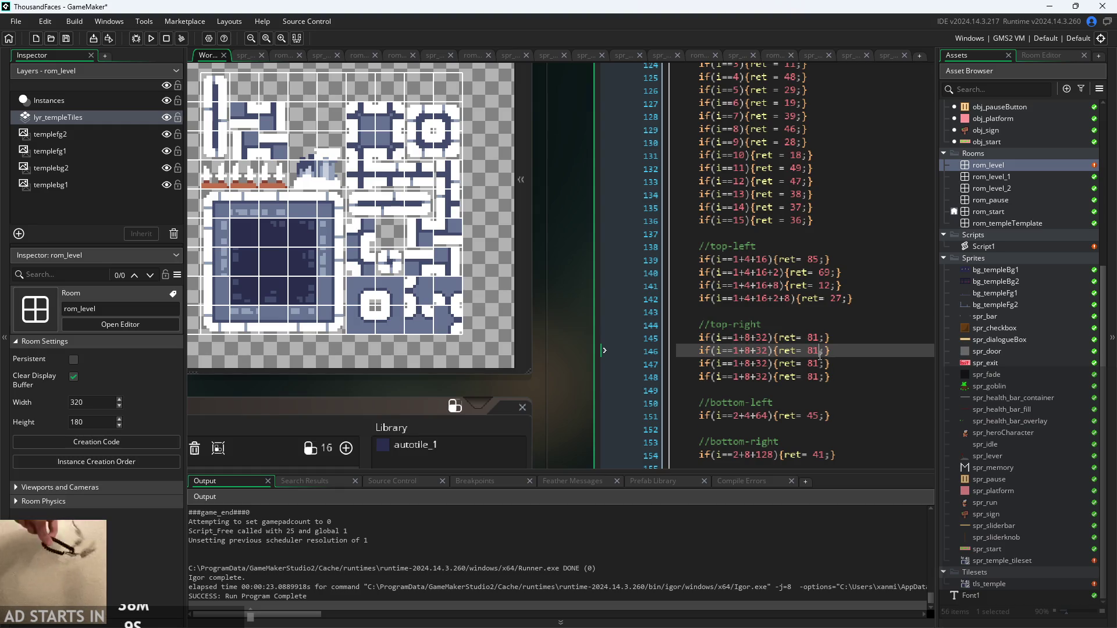
{"action": "left_click", "coordinate": [771, 351]}
{"action": "type", "text": "+"}
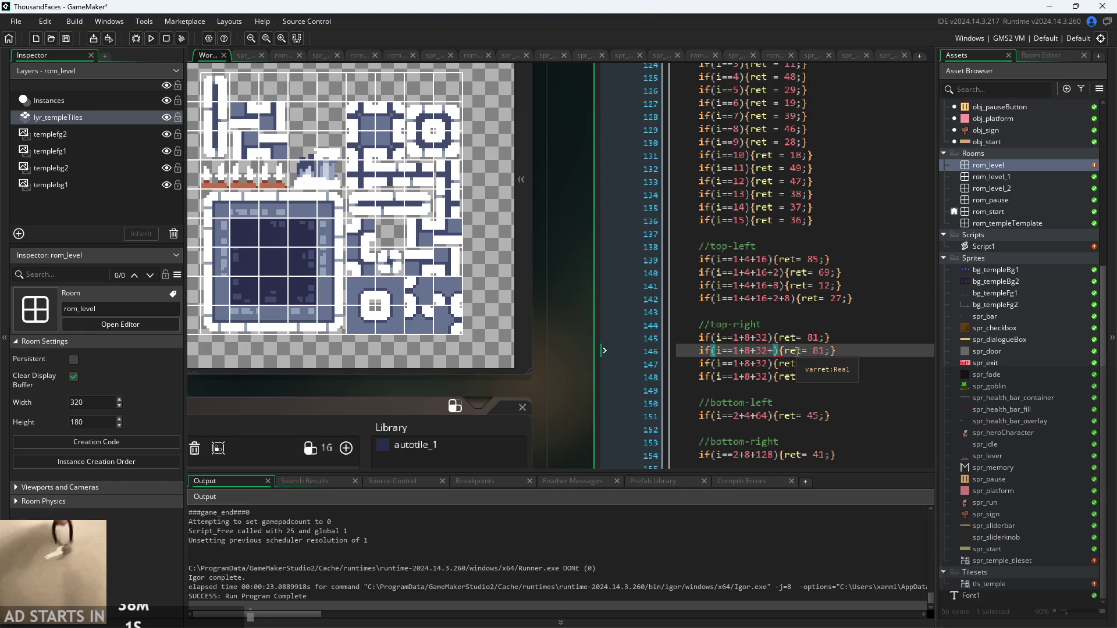
{"action": "type", "text": "4"}
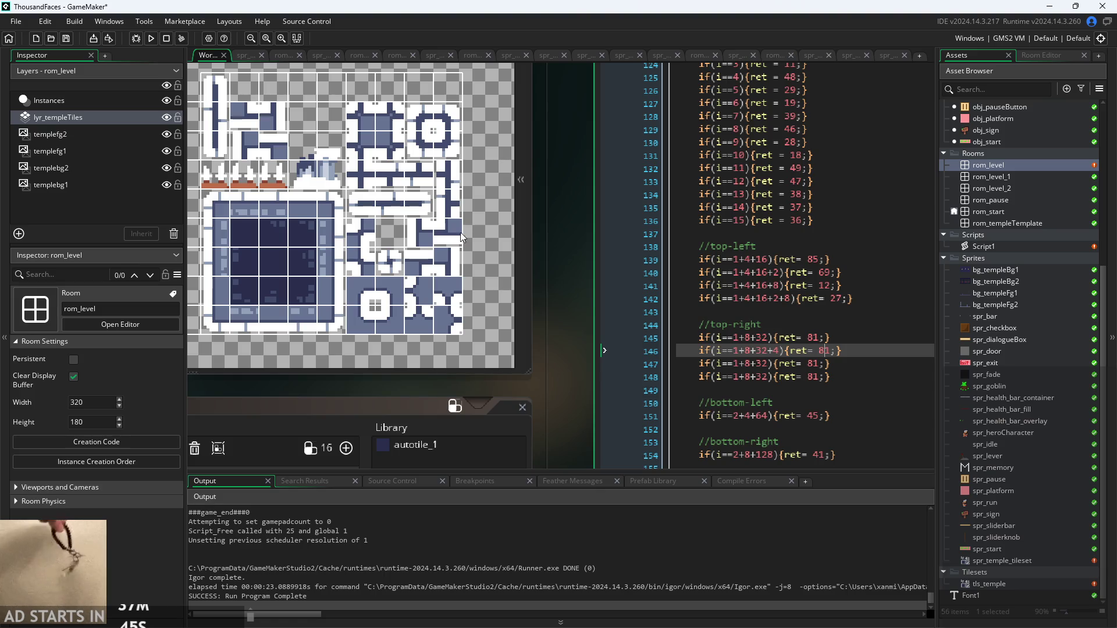
{"action": "type", "text": "59"}
Change line 147 to the 1+8+32+2 case returning 22, checking the tileset for the index
{"action": "left_click", "coordinate": [818, 364]}
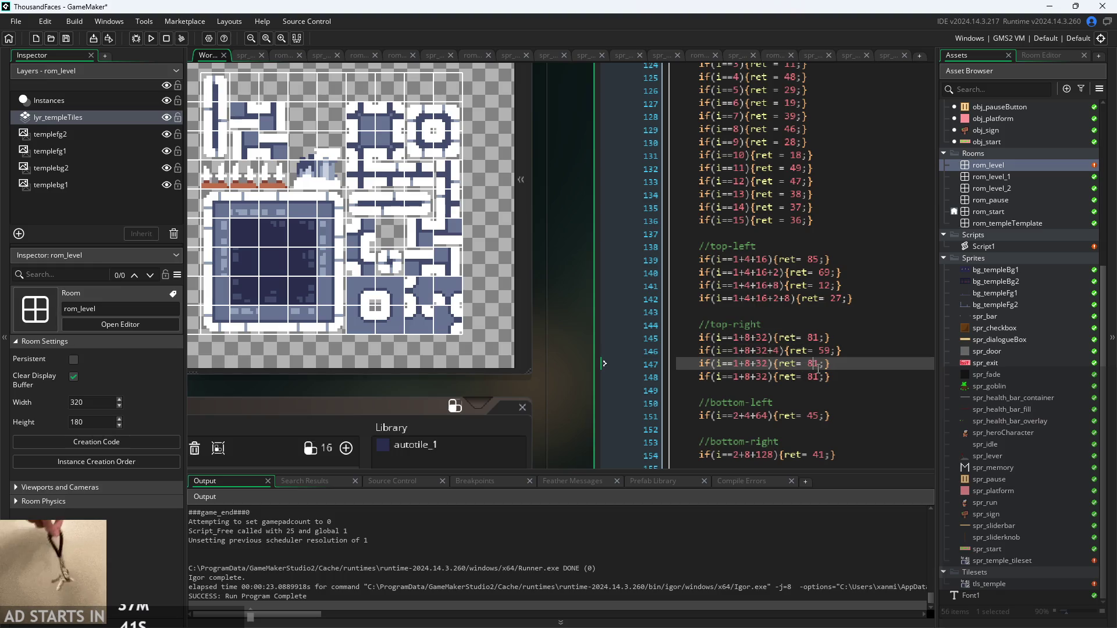
{"action": "double_click", "coordinate": [812, 365]}
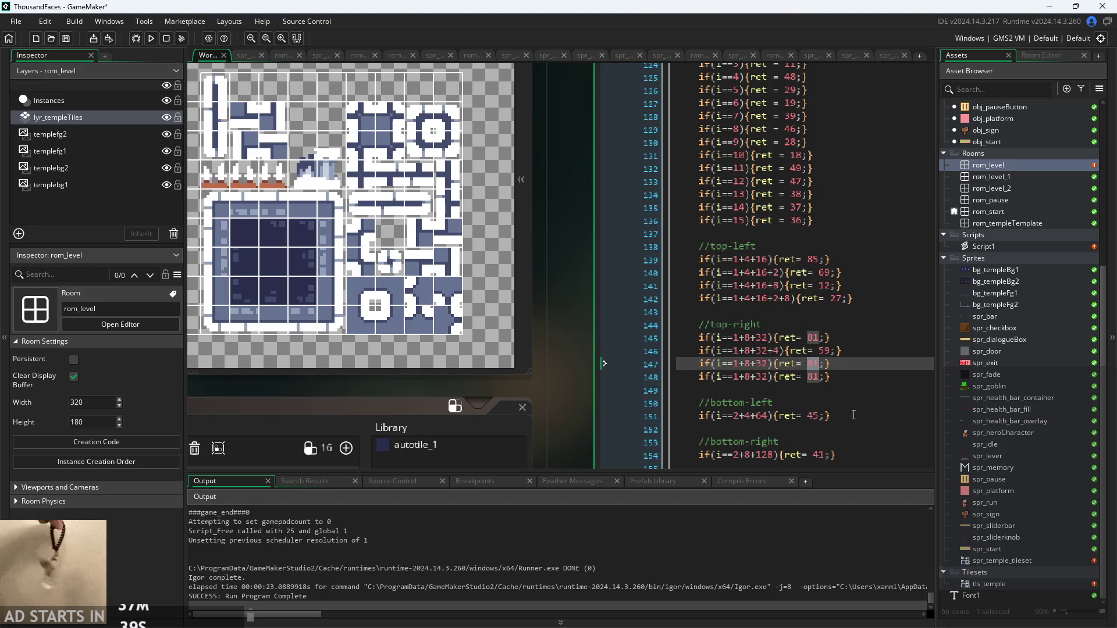
{"action": "left_click", "coordinate": [770, 365]}
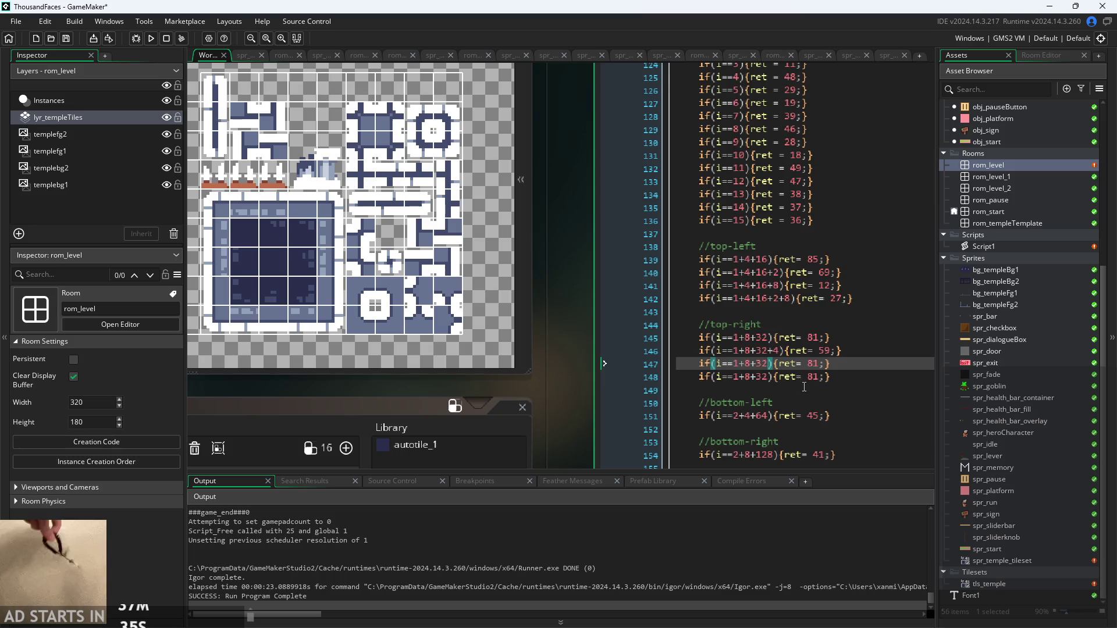
{"action": "type", "text": "+2"}
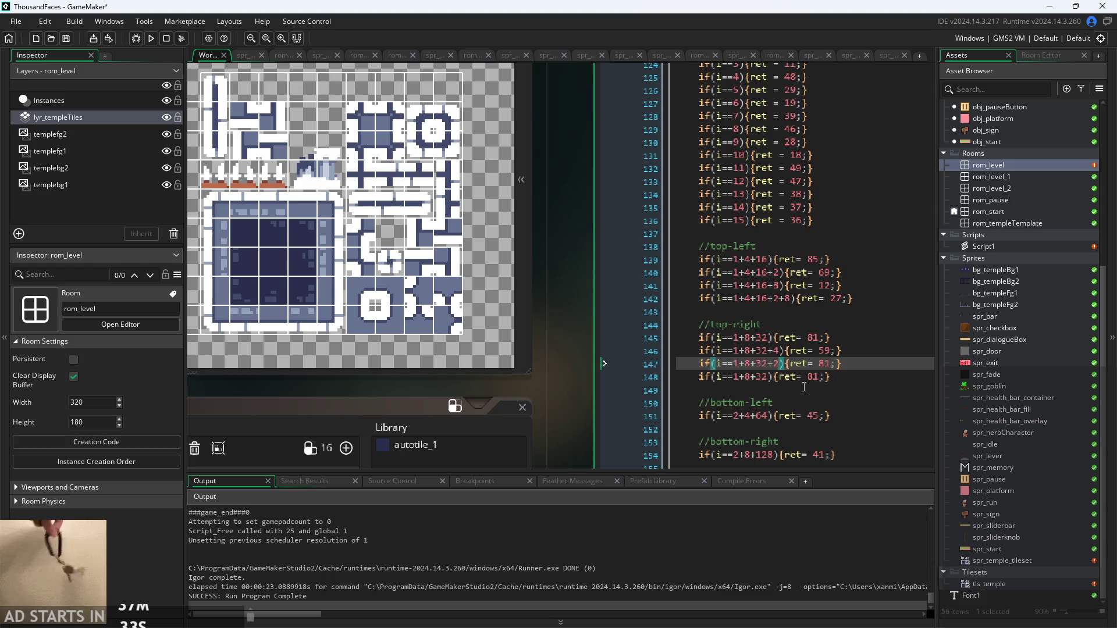
{"action": "left_click", "coordinate": [829, 365]}
{"action": "double_click", "coordinate": [827, 365]}
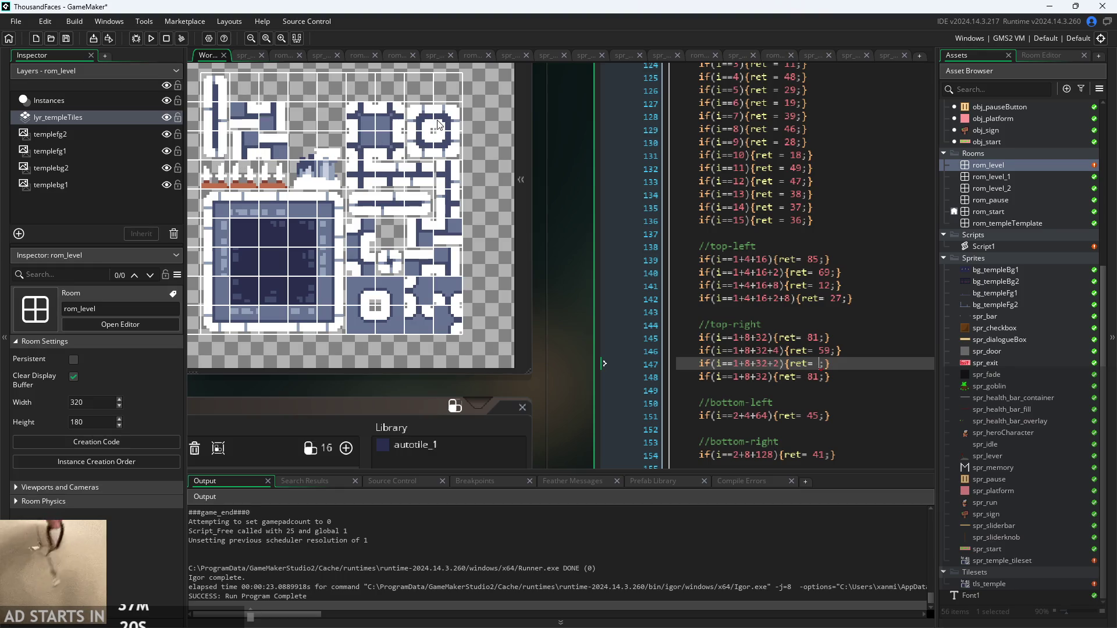
{"action": "left_click", "coordinate": [484, 136]}
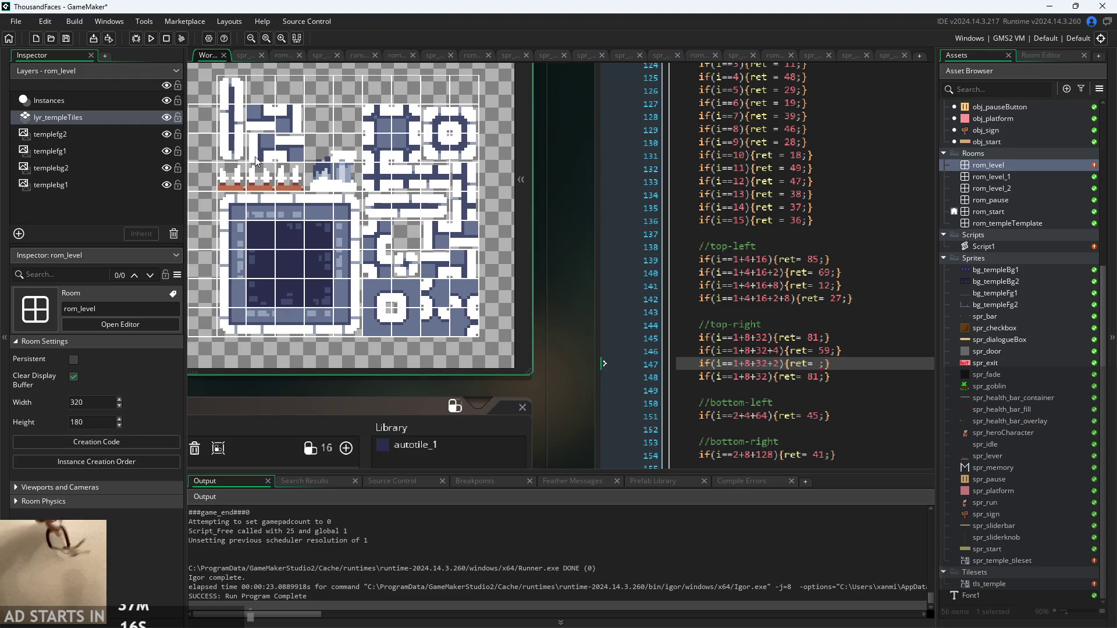
{"action": "left_click", "coordinate": [813, 364]}
{"action": "type", "text": "22"}
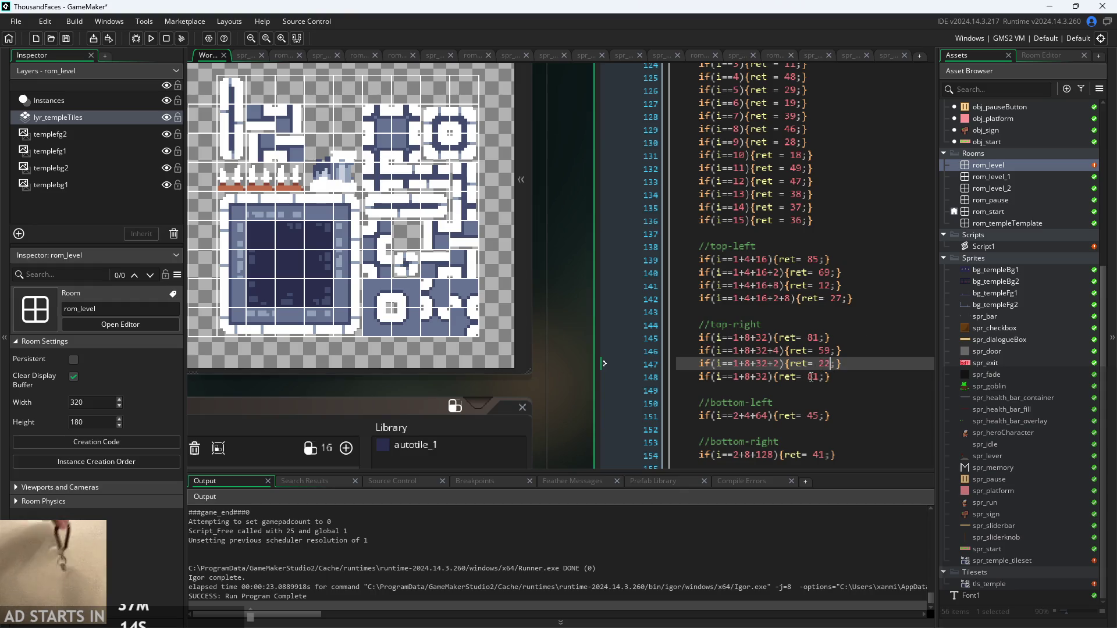
Change line 148 to the 1+8+32+2+4 case returning 26
{"action": "double_click", "coordinate": [813, 377]}
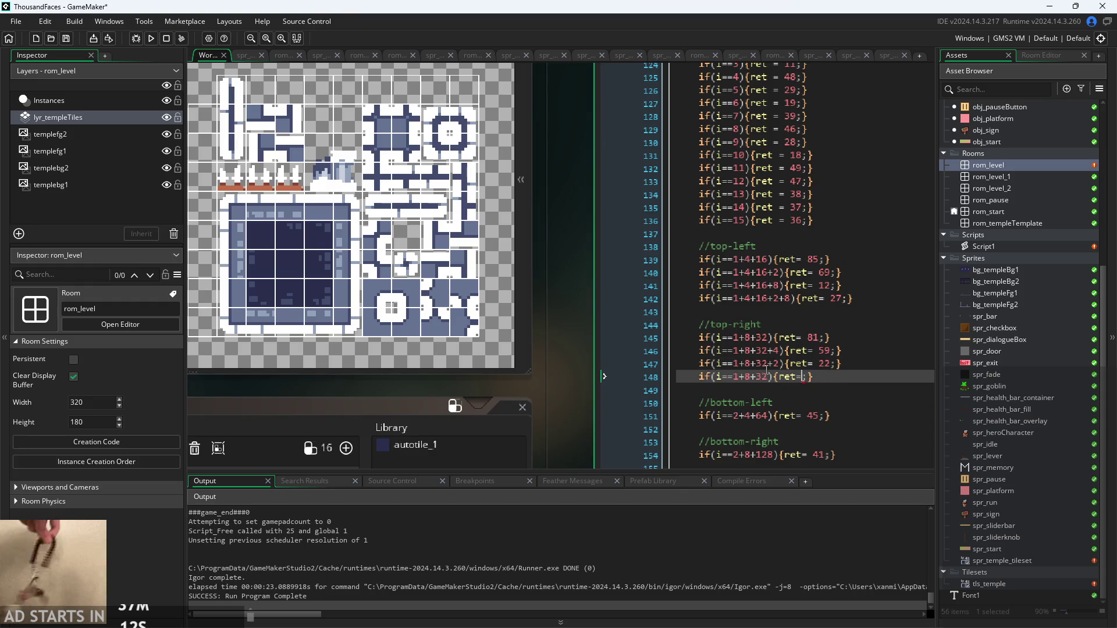
{"action": "double_click", "coordinate": [762, 377]}
{"action": "type", "text": "+2+4"}
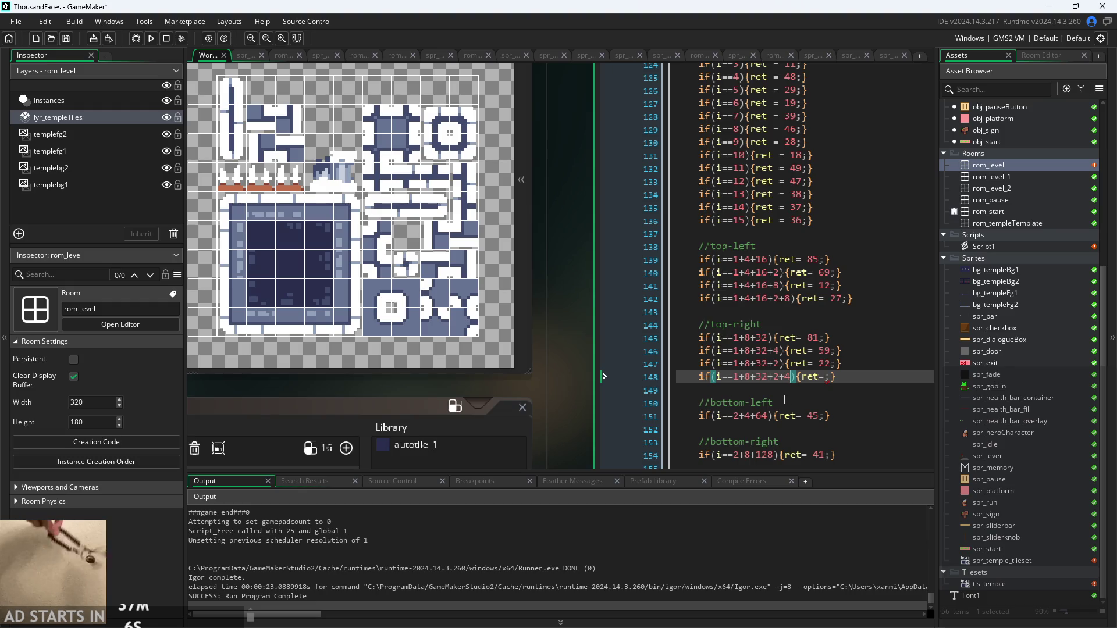
{"action": "left_click", "coordinate": [821, 379]}
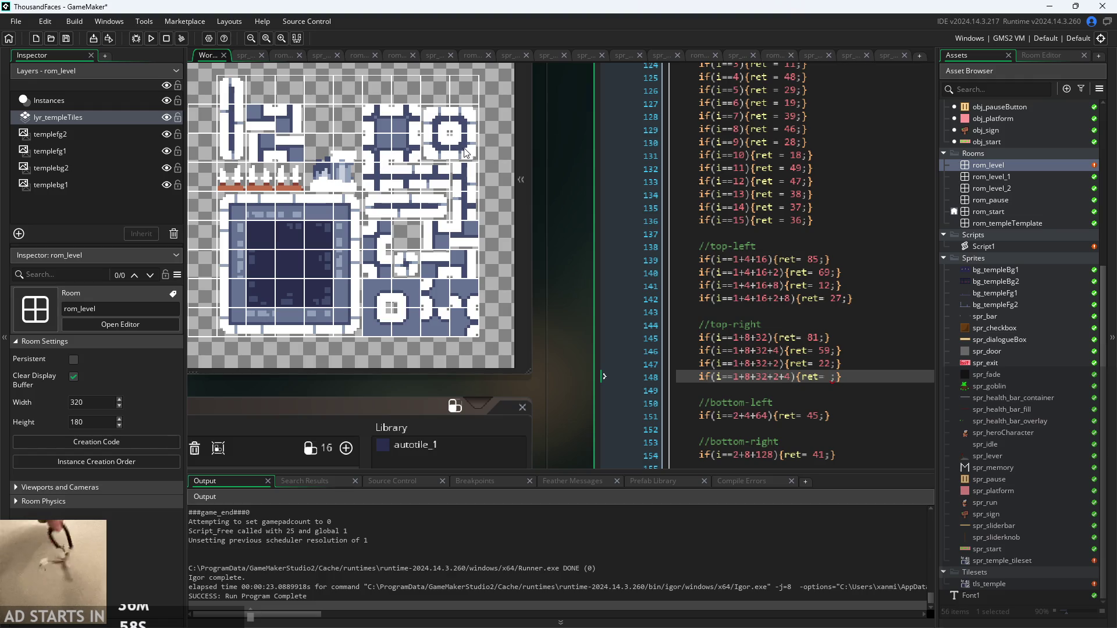
{"action": "left_click", "coordinate": [439, 153]}
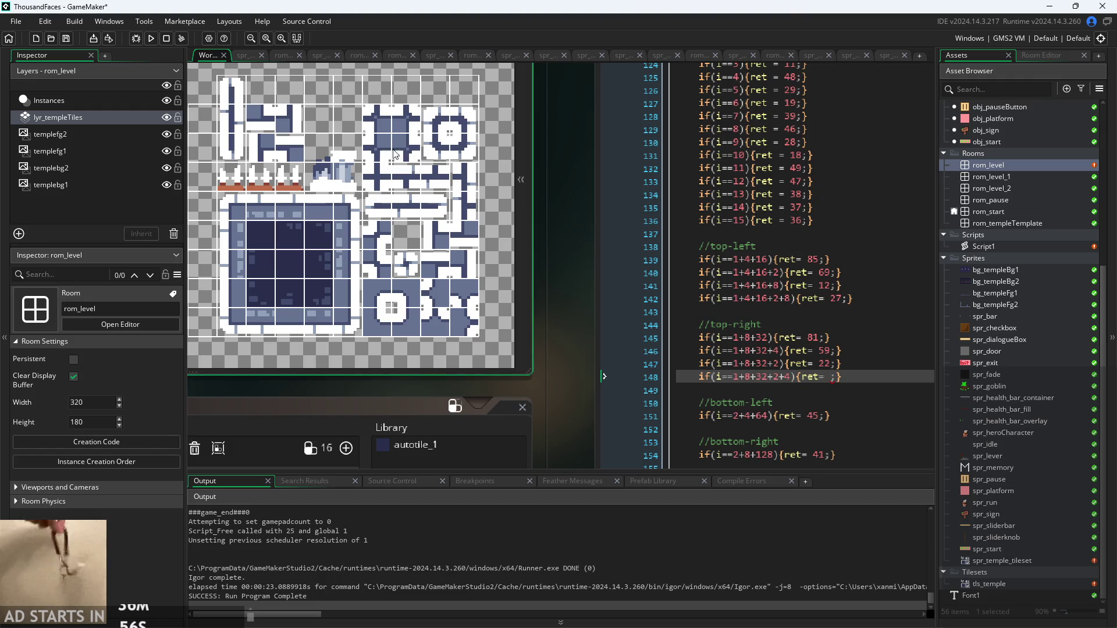
{"action": "left_click", "coordinate": [830, 378]}
{"action": "type", "text": "2;"}
{"action": "type", "text": "6"}
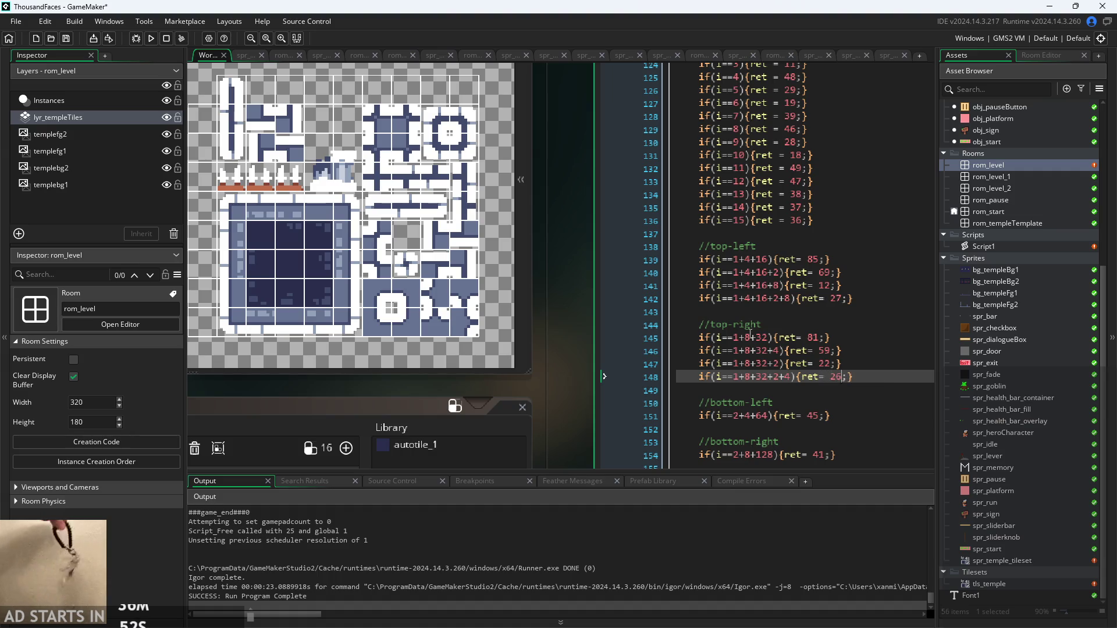
{"action": "left_click", "coordinate": [870, 378]}
{"action": "scroll", "coordinate": [854, 343], "scroll_direction": "down", "scroll_amount": 2}
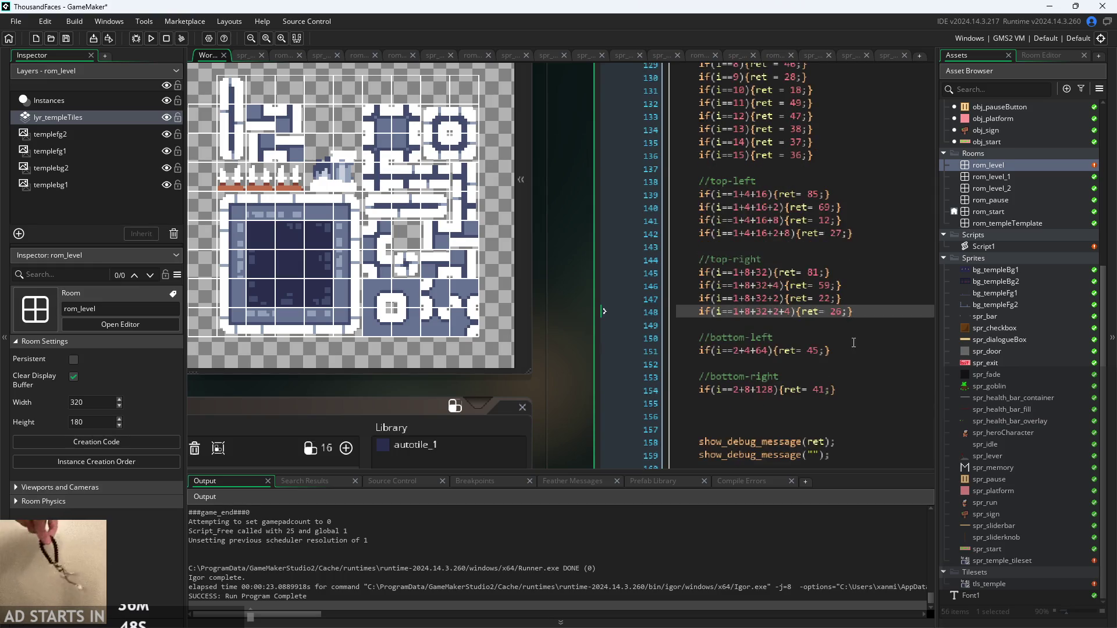
Add a '//both top-left and top-right' comment line after line 148, then select a top-right case line
{"action": "key", "text": "Return"}
{"action": "key", "text": "Return"}
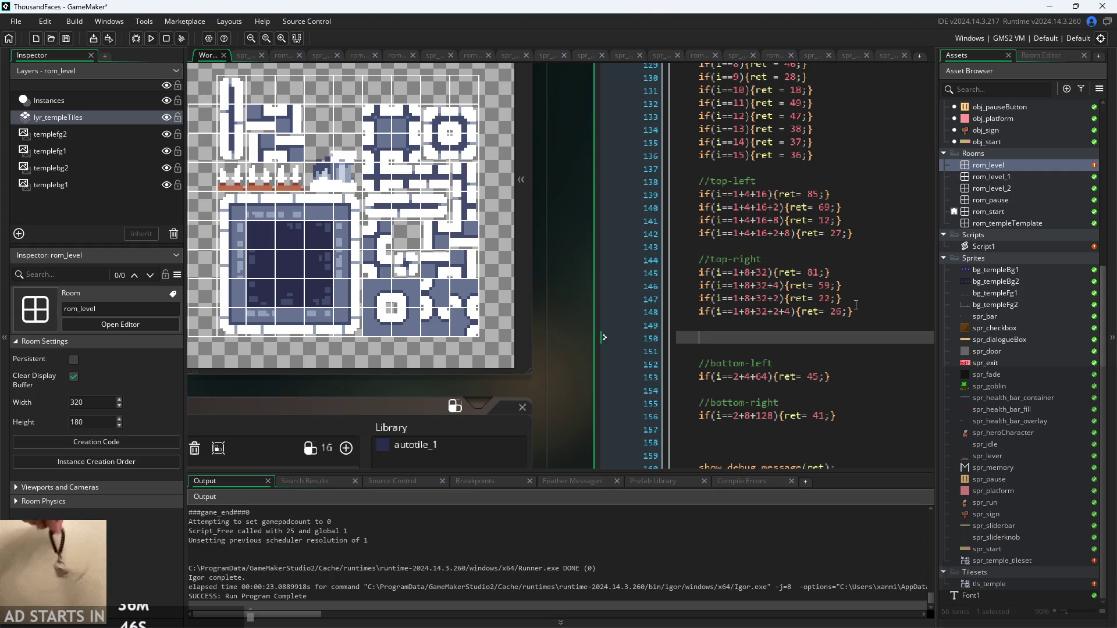
{"action": "type", "text": "//both top"}
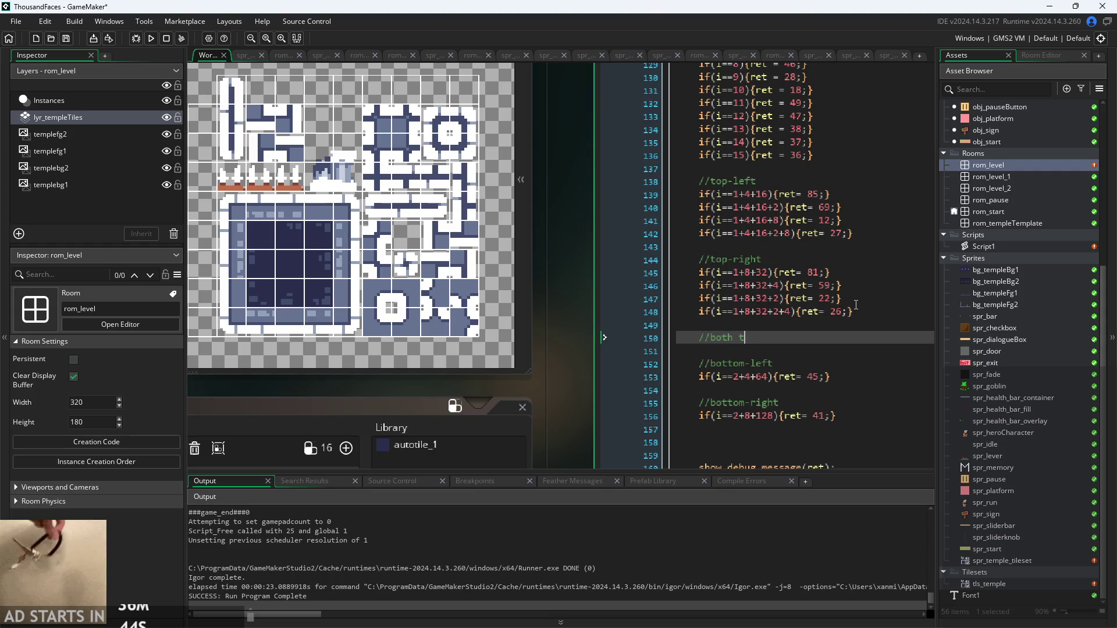
{"action": "type", "text": "-right"}
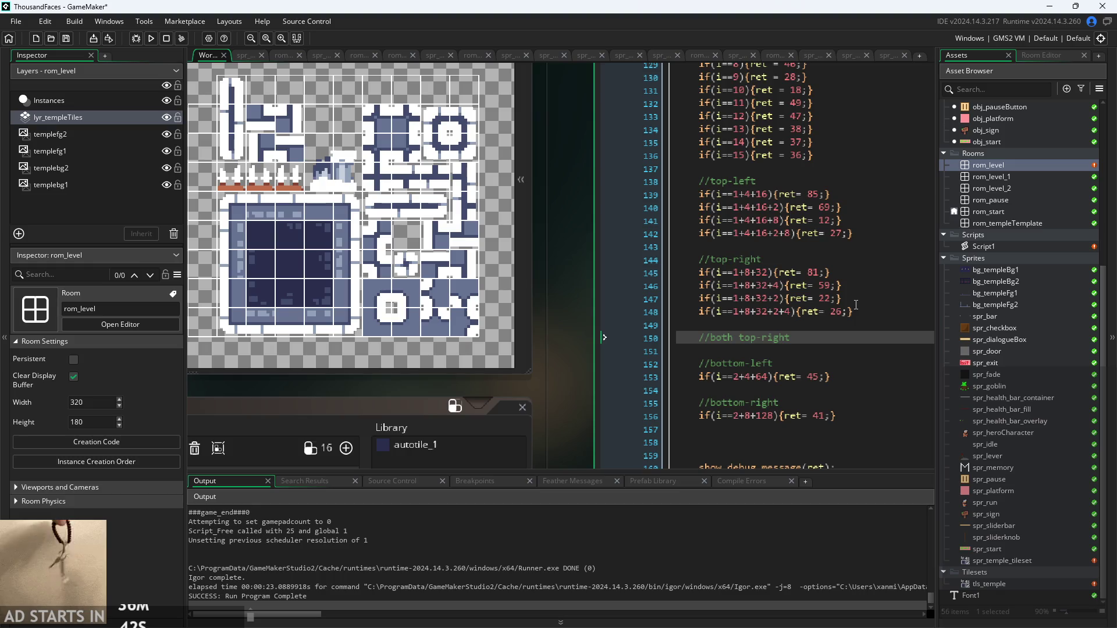
{"action": "type", "text": " and"}
{"action": "key", "text": "BackSpace"}
{"action": "key", "text": "BackSpace"}
{"action": "key", "text": "BackSpace"}
{"action": "key", "text": "BackSpace"}
{"action": "key", "text": "BackSpace"}
{"action": "key", "text": "BackSpace"}
{"action": "key", "text": "Up"}
{"action": "key", "text": "Up"}
{"action": "key", "text": "Down"}
{"action": "key", "text": "Down"}
{"action": "key", "text": "Left"}
{"action": "key", "text": "Left"}
{"action": "key", "text": "Left"}
{"action": "key", "text": "Left"}
{"action": "key", "text": "Left"}
{"action": "type", "text": "left and tpo"}
{"action": "key", "text": "BackSpace"}
{"action": "key", "text": "BackSpace"}
{"action": "type", "text": "op-"}
{"action": "right_click", "coordinate": [860, 312]}
{"action": "left_click", "coordinate": [884, 323]}
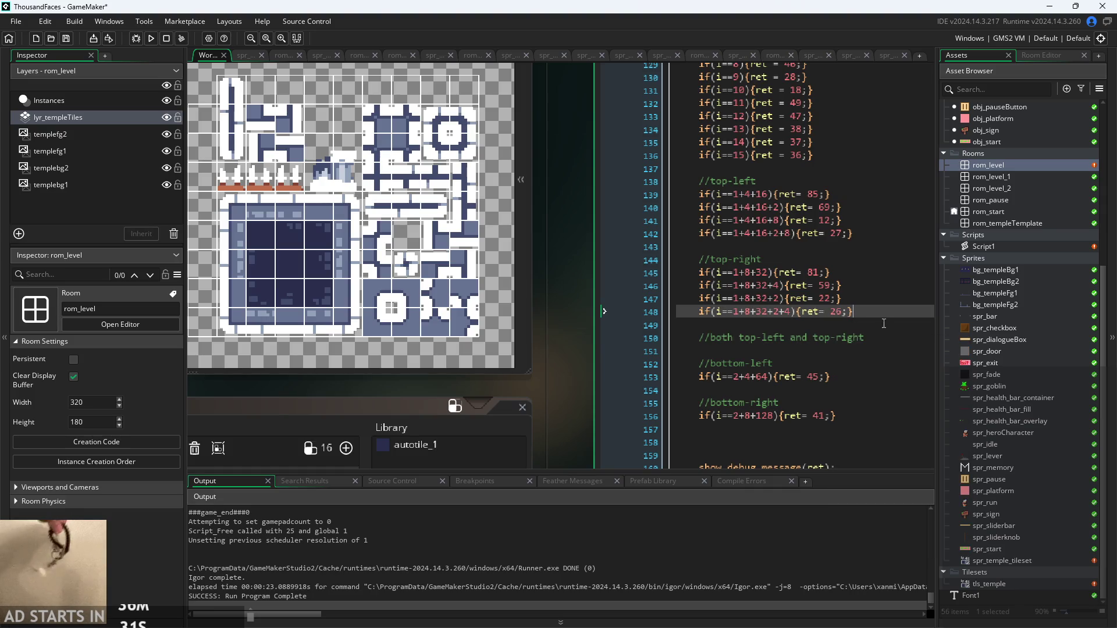
{"action": "left_click", "coordinate": [885, 338]}
{"action": "left_click_drag", "start_coordinate": [849, 274], "coordinate": [693, 274]}
{"action": "key", "text": "ctrl+c"}
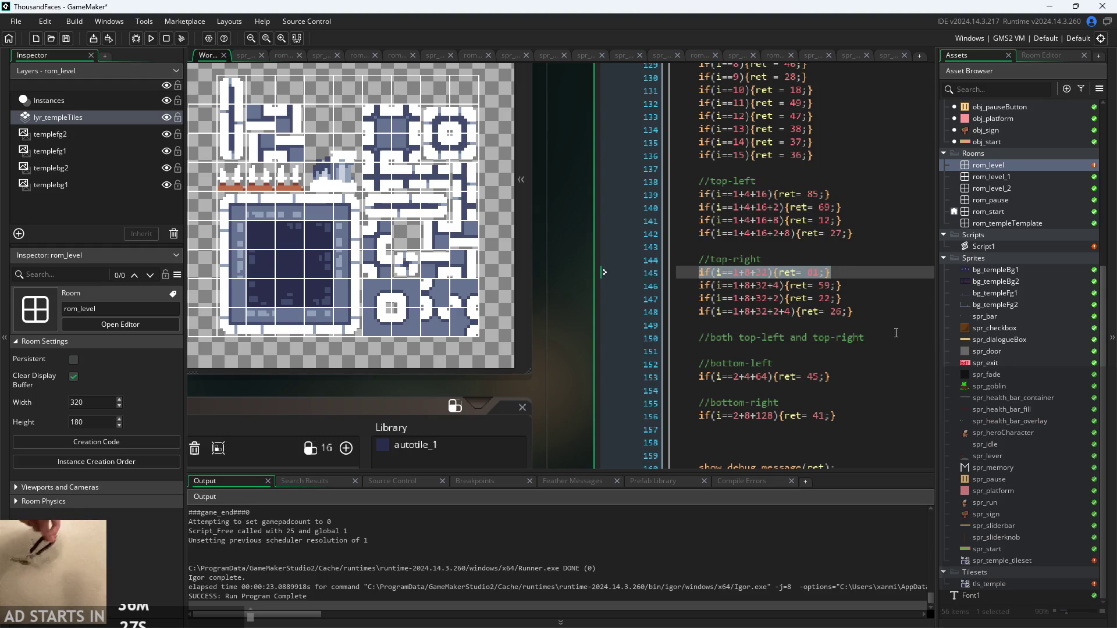
Paste the top-right case under the comment as 1+8+32+1+4+16 returning 83
{"action": "left_click", "coordinate": [882, 337]}
{"action": "key", "text": "Return"}
{"action": "key", "text": "ctrl+v"}
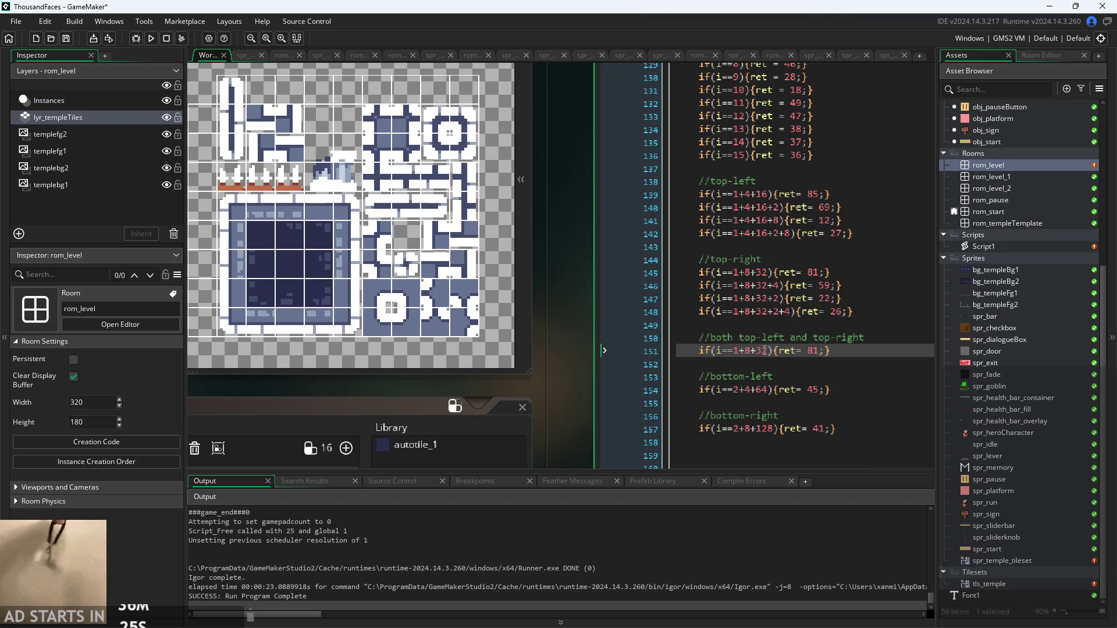
{"action": "left_click", "coordinate": [769, 351]}
{"action": "type", "text": "+1+4+16"}
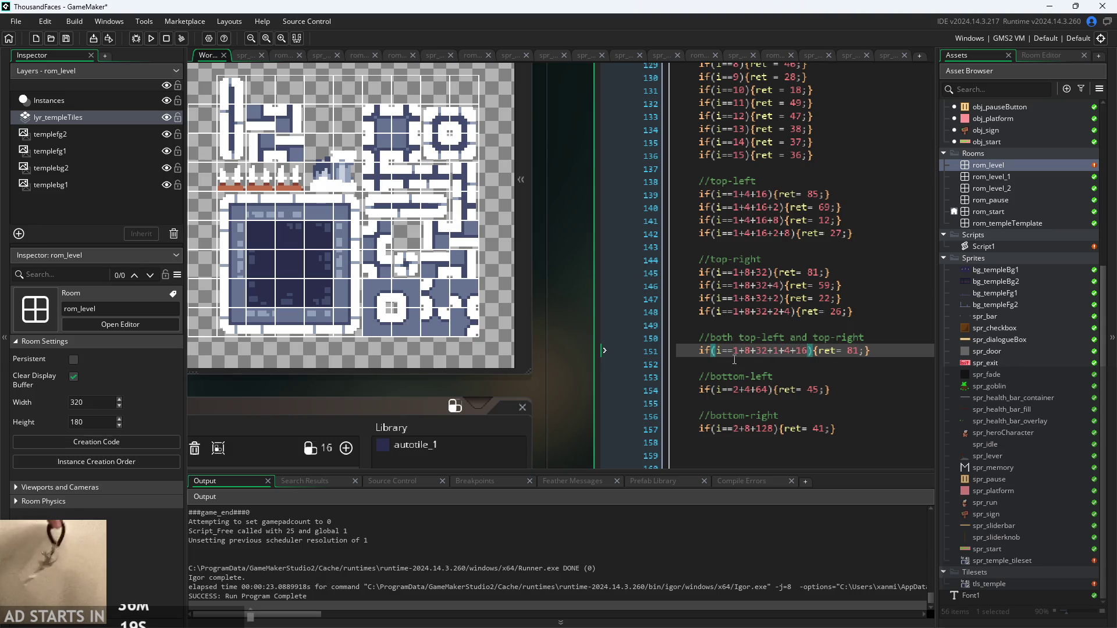
{"action": "type", "text": "+"}
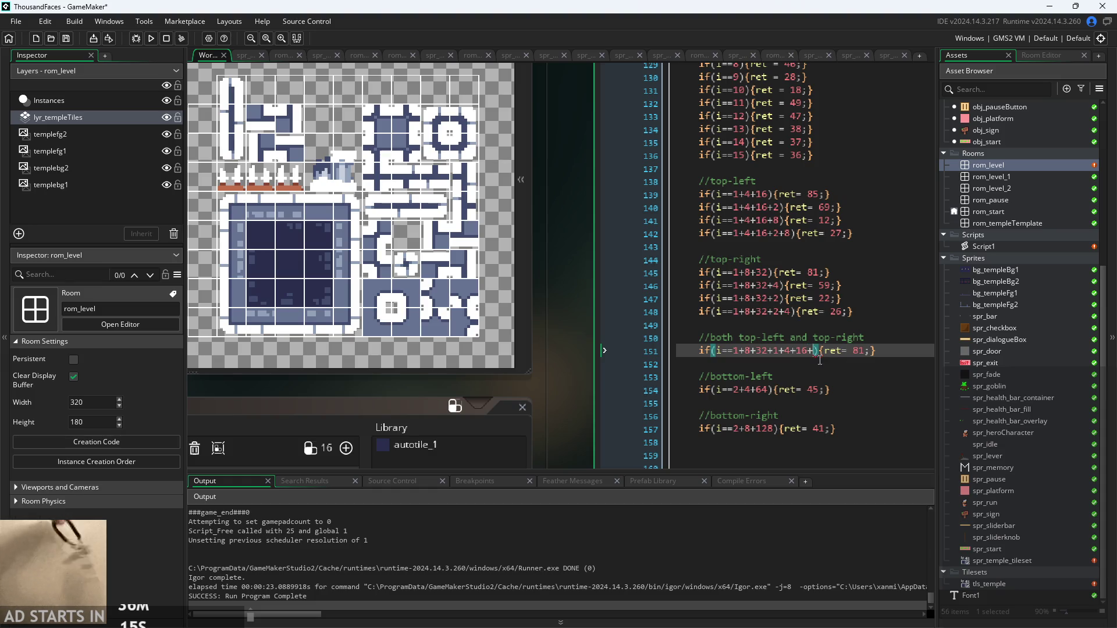
{"action": "key", "text": "BackSpace"}
{"action": "left_click", "coordinate": [861, 352]}
{"action": "double_click", "coordinate": [858, 353]}
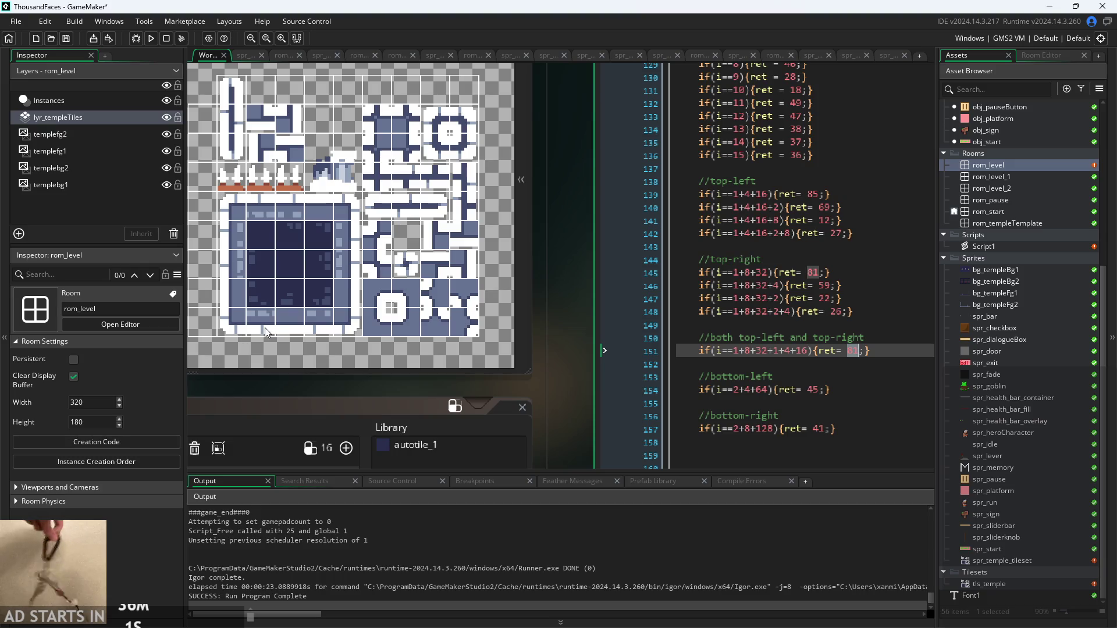
{"action": "left_click", "coordinate": [861, 358]}
{"action": "type", "text": "3"}
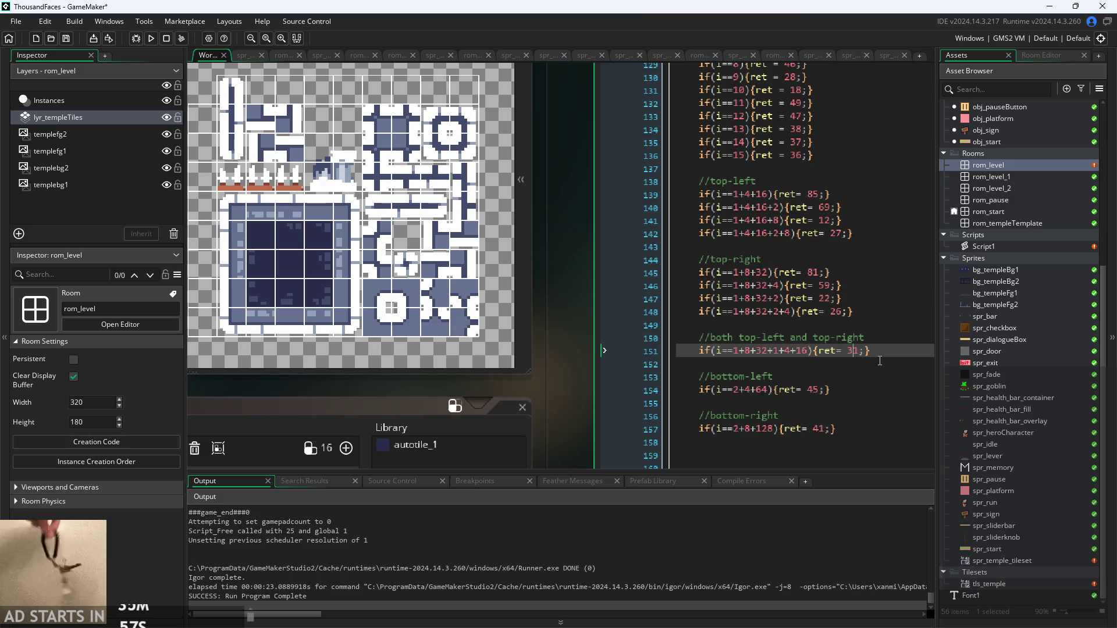
{"action": "key", "text": "Delete"}
{"action": "type", "text": "8"}
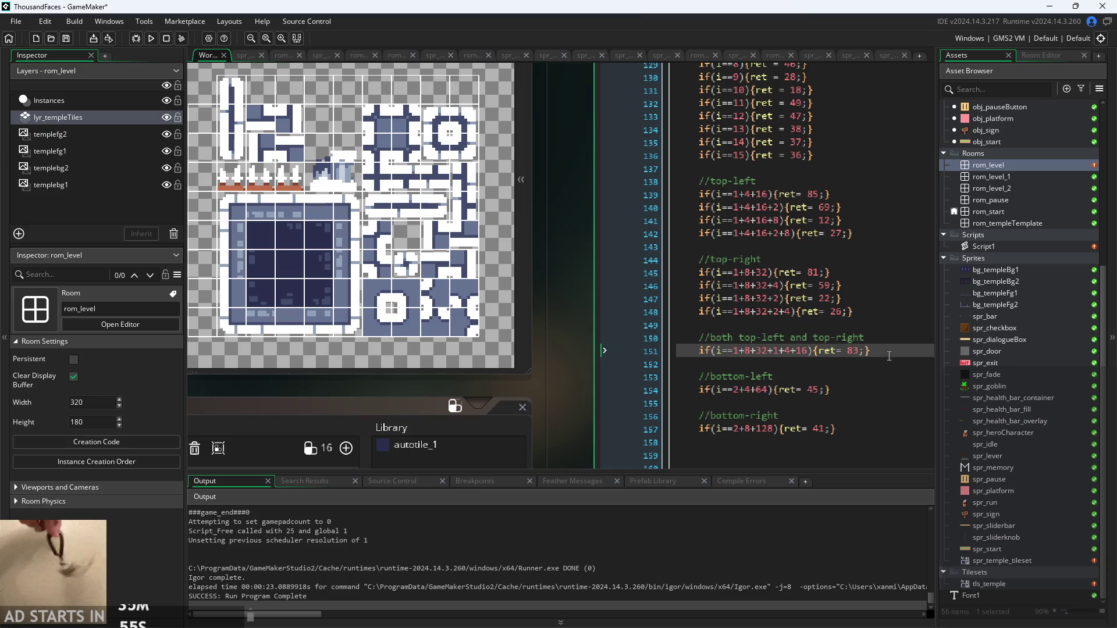
Duplicate that case, extend its condition with +2, and set its return value to 79
{"action": "left_click_drag", "start_coordinate": [870, 351], "coordinate": [697, 357]}
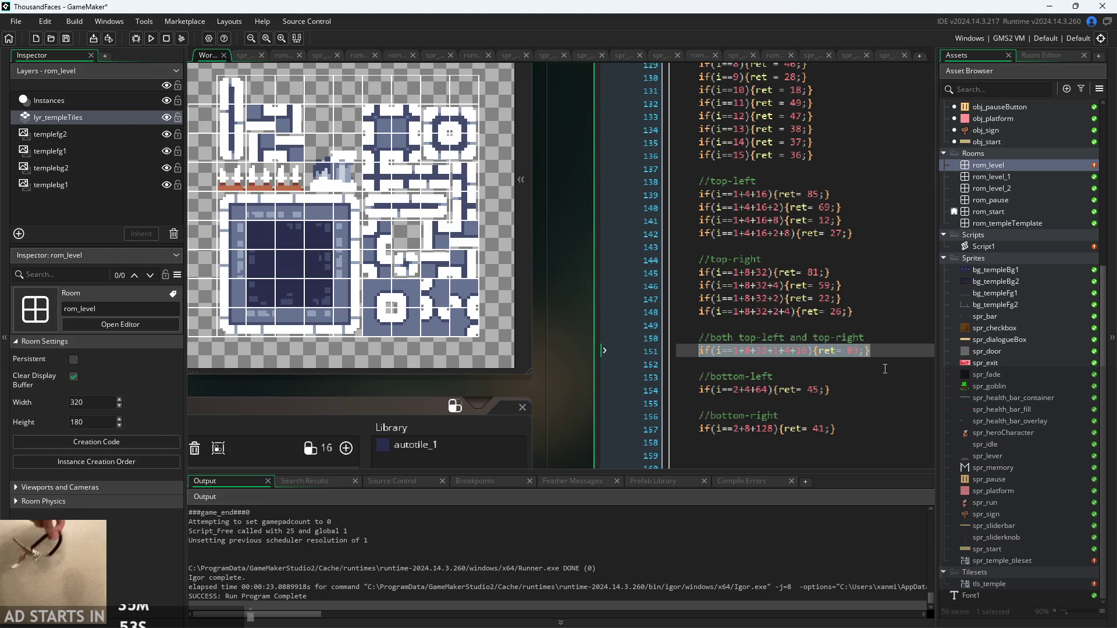
{"action": "left_click", "coordinate": [877, 351]}
{"action": "key", "text": "ctrl+d"}
{"action": "left_click", "coordinate": [808, 364]}
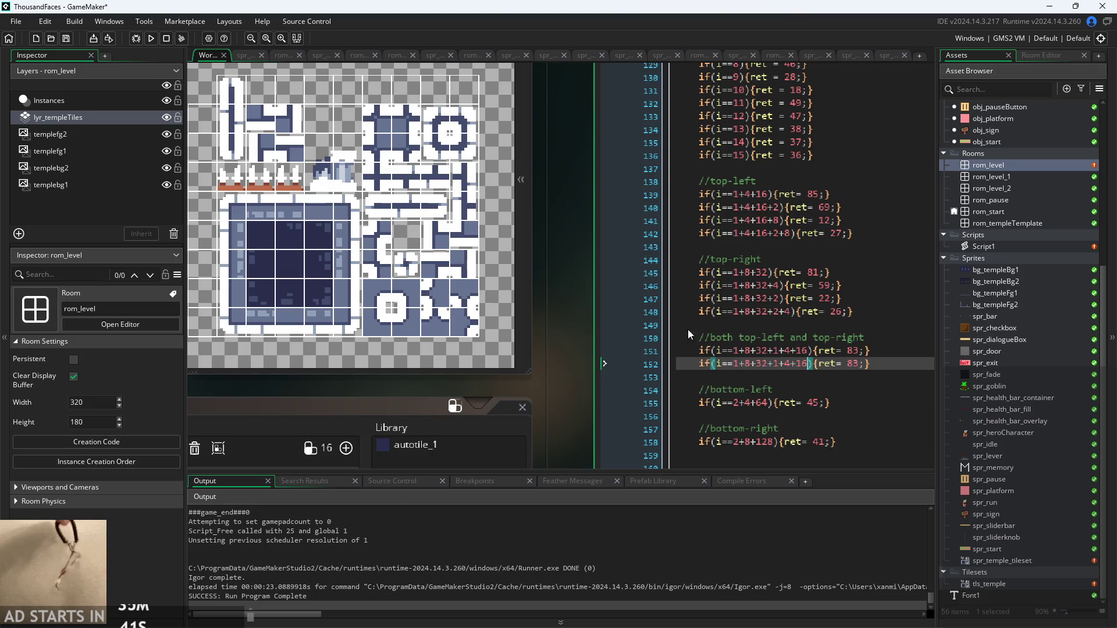
{"action": "type", "text": "+1"}
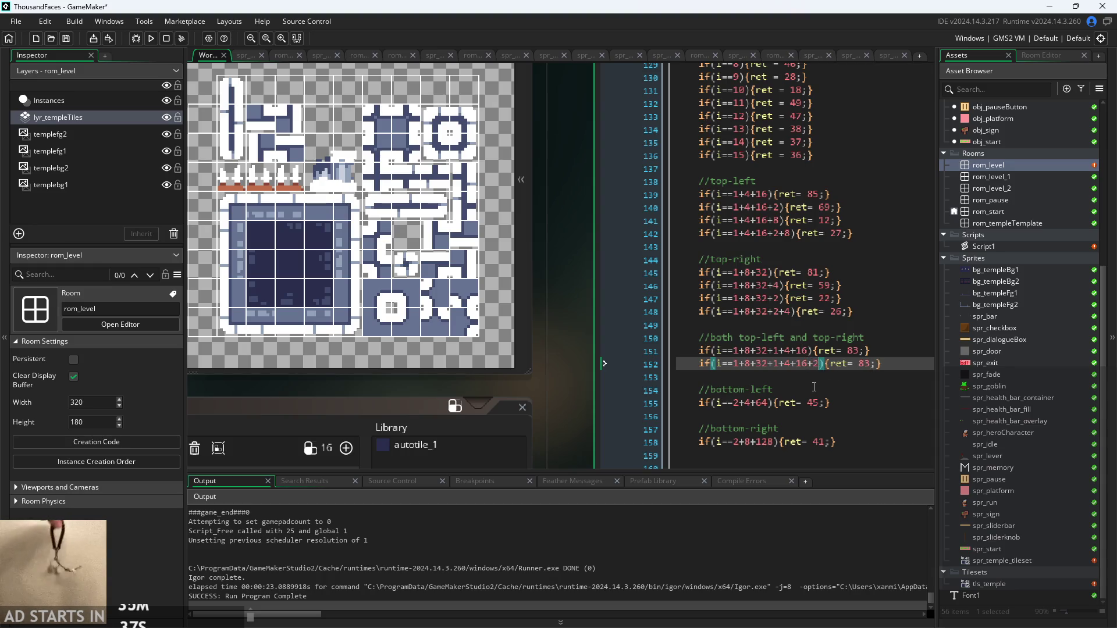
{"action": "left_click", "coordinate": [871, 363]}
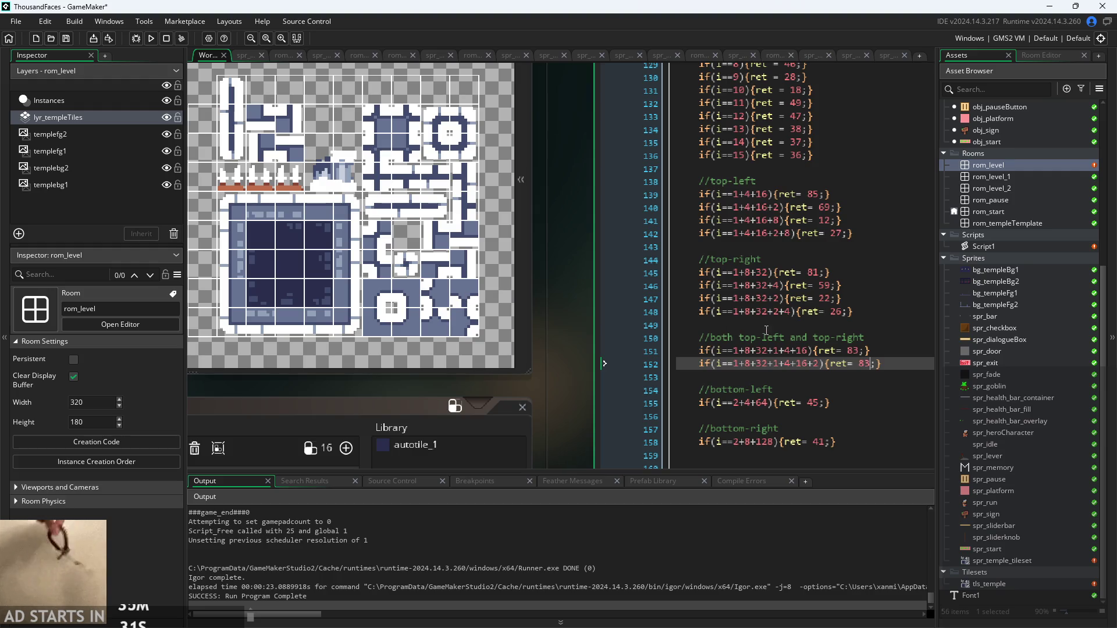
{"action": "key", "text": "BackSpace"}
{"action": "key", "text": "BackSpace"}
{"action": "type", "text": "79"}
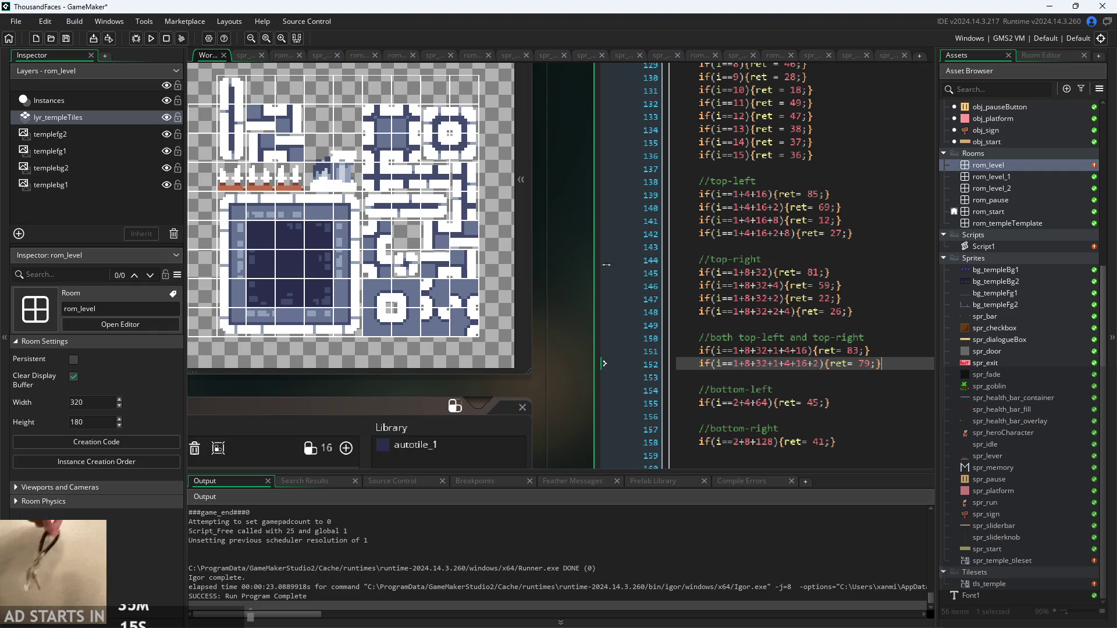
{"action": "scroll", "coordinate": [1013, 205], "scroll_direction": "up", "scroll_amount": 1}
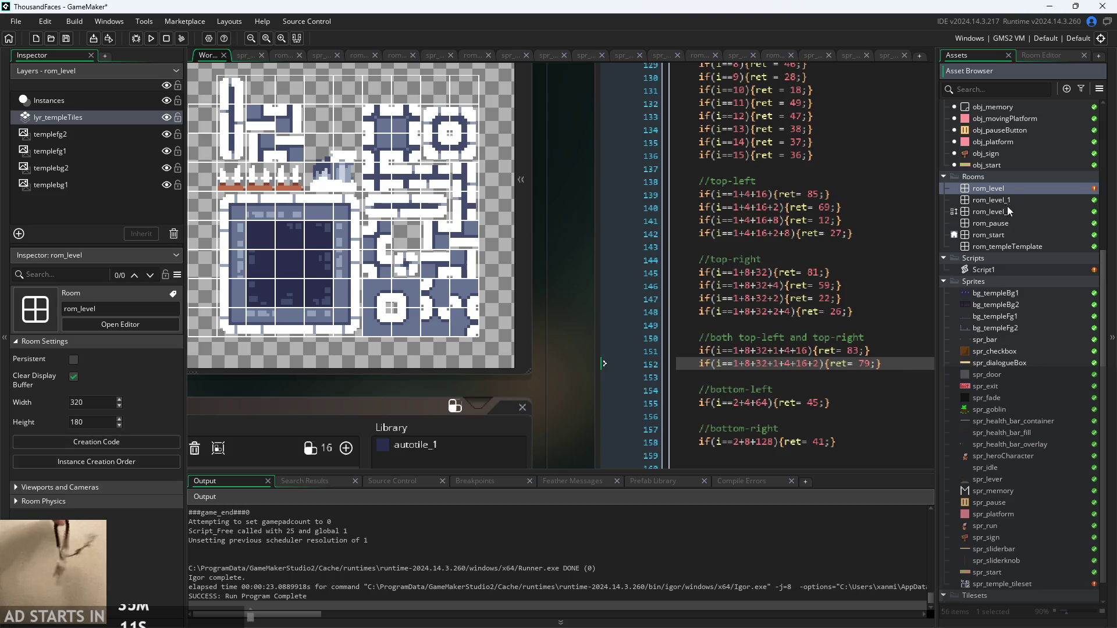
Open the rom_level room and paint a test autotile outline with a bump on lyr_templeTiles
{"action": "double_click", "coordinate": [1029, 188]}
{"action": "scroll", "coordinate": [534, 256], "scroll_direction": "down", "scroll_amount": 2}
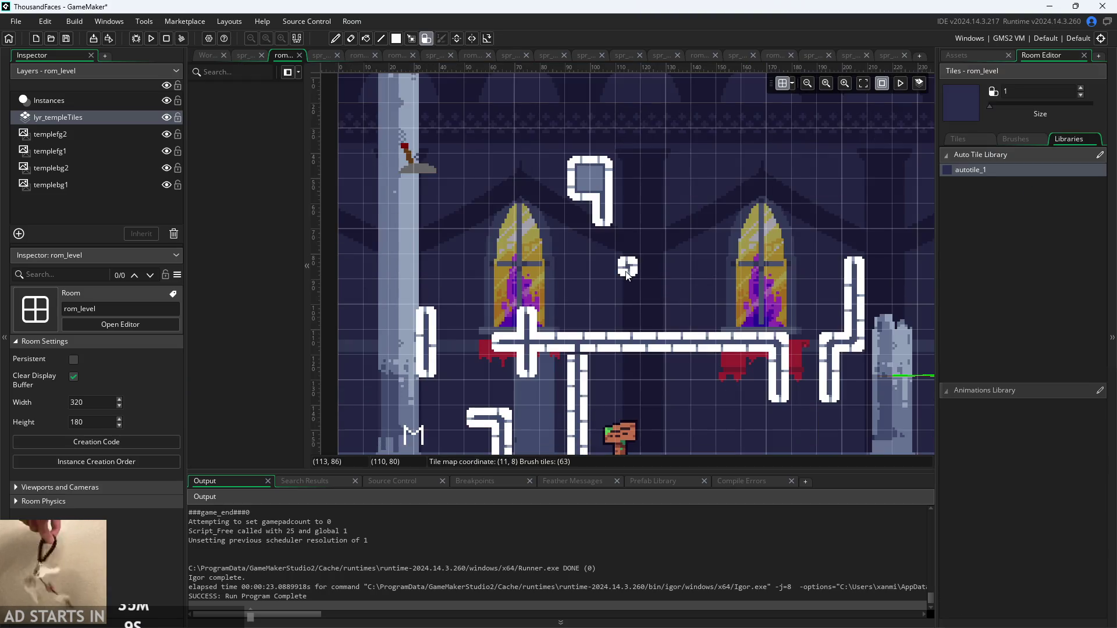
{"action": "scroll", "coordinate": [616, 247], "scroll_direction": "left", "scroll_amount": 1}
{"action": "scroll", "coordinate": [559, 267], "scroll_direction": "down", "scroll_amount": 2}
{"action": "scroll", "coordinate": [560, 267], "scroll_direction": "up", "scroll_amount": 2}
{"action": "mouse_move", "coordinate": [530, 171]}
{"action": "left_mouse_down"}
{"action": "mouse_move", "coordinate": [558, 169]}
{"action": "mouse_move", "coordinate": [602, 209]}
{"action": "mouse_move", "coordinate": [513, 198]}
{"action": "mouse_move", "coordinate": [529, 212]}
{"action": "mouse_move", "coordinate": [569, 210]}
{"action": "mouse_move", "coordinate": [525, 201]}
{"action": "left_mouse_up"}
{"action": "mouse_move", "coordinate": [541, 140]}
{"action": "left_mouse_down"}
{"action": "mouse_move", "coordinate": [577, 146]}
{"action": "mouse_move", "coordinate": [524, 175]}
{"action": "mouse_move", "coordinate": [601, 204]}
{"action": "left_mouse_up"}
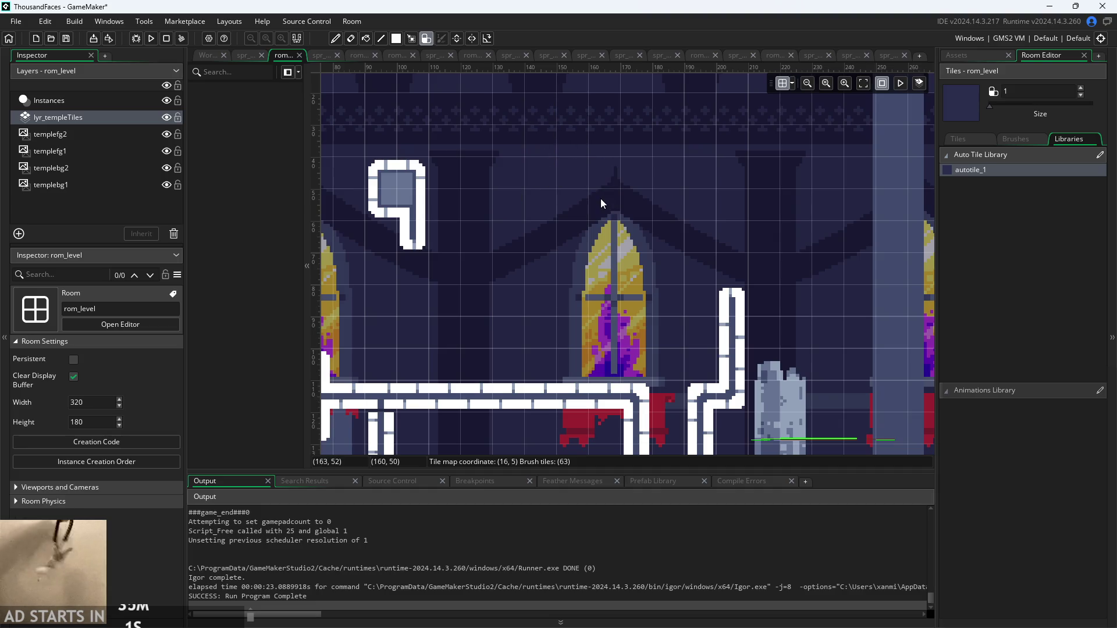
Paint two test squares joined by a bottom bar, then erase the connecting bar
{"action": "scroll", "coordinate": [581, 232], "scroll_direction": "left", "scroll_amount": 5}
{"action": "left_click", "coordinate": [567, 280]}
{"action": "scroll", "coordinate": [568, 280], "scroll_direction": "up", "scroll_amount": 2}
{"action": "mouse_move", "coordinate": [468, 210]}
{"action": "left_mouse_down"}
{"action": "mouse_move", "coordinate": [488, 145]}
{"action": "mouse_move", "coordinate": [541, 174]}
{"action": "left_mouse_up"}
{"action": "scroll", "coordinate": [568, 252], "scroll_direction": "down", "scroll_amount": 3}
{"action": "left_click", "coordinate": [571, 252]}
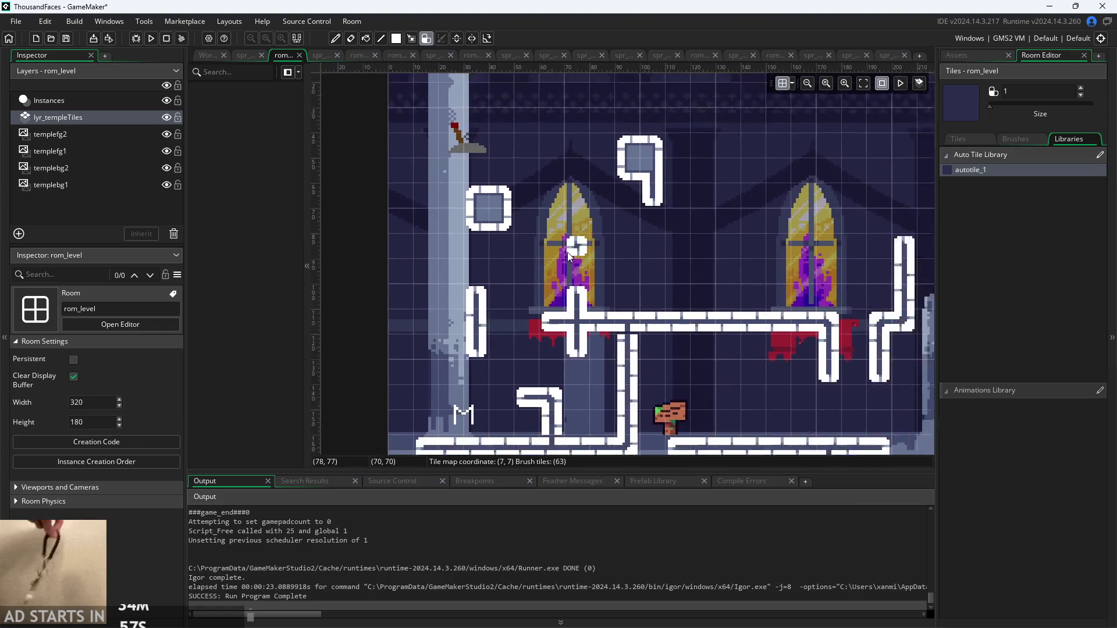
{"action": "scroll", "coordinate": [519, 283], "scroll_direction": "up", "scroll_amount": 1}
{"action": "scroll", "coordinate": [512, 272], "scroll_direction": "down", "scroll_amount": 1}
{"action": "mouse_move", "coordinate": [623, 213]}
{"action": "left_mouse_down"}
{"action": "mouse_move", "coordinate": [602, 185]}
{"action": "mouse_move", "coordinate": [613, 276]}
{"action": "left_mouse_up"}
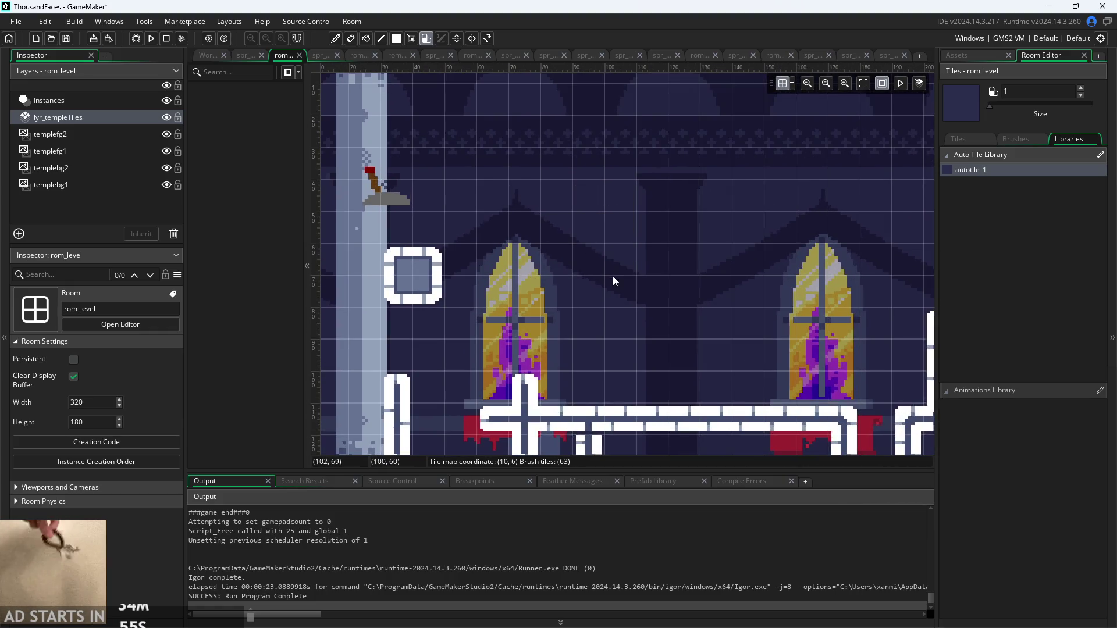
{"action": "left_click_drag", "start_coordinate": [505, 288], "coordinate": [526, 285]}
{"action": "mouse_move", "coordinate": [534, 221]}
{"action": "left_mouse_down"}
{"action": "mouse_move", "coordinate": [547, 291]}
{"action": "mouse_move", "coordinate": [428, 314]}
{"action": "mouse_move", "coordinate": [467, 301]}
{"action": "left_mouse_up"}
{"action": "left_click", "coordinate": [457, 301]}
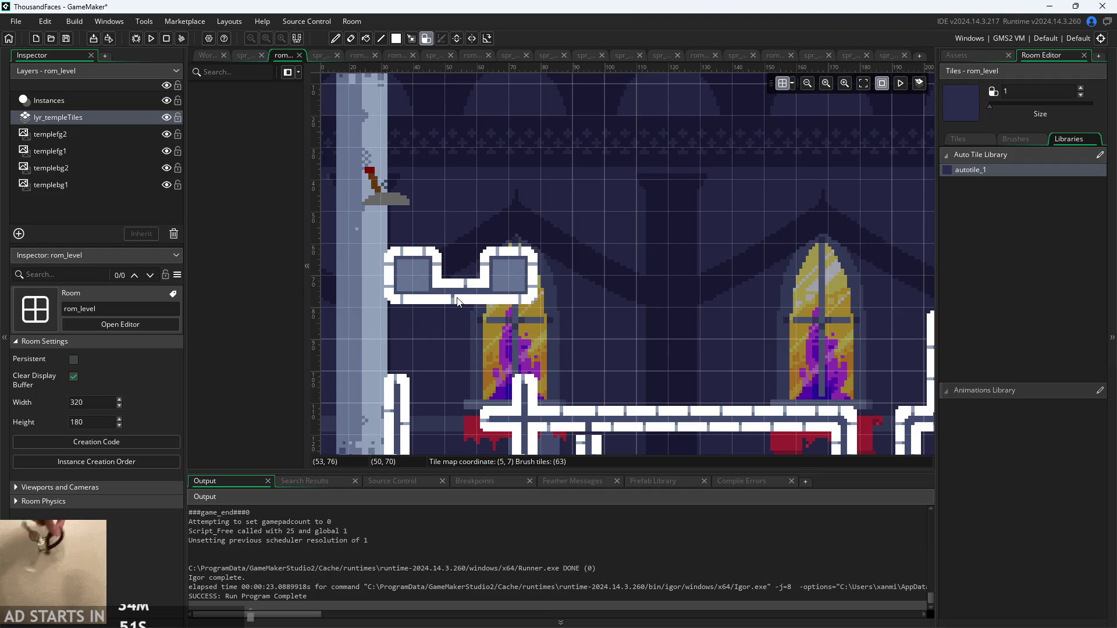
{"action": "right_click", "coordinate": [457, 301]}
{"action": "left_click", "coordinate": [568, 302]}
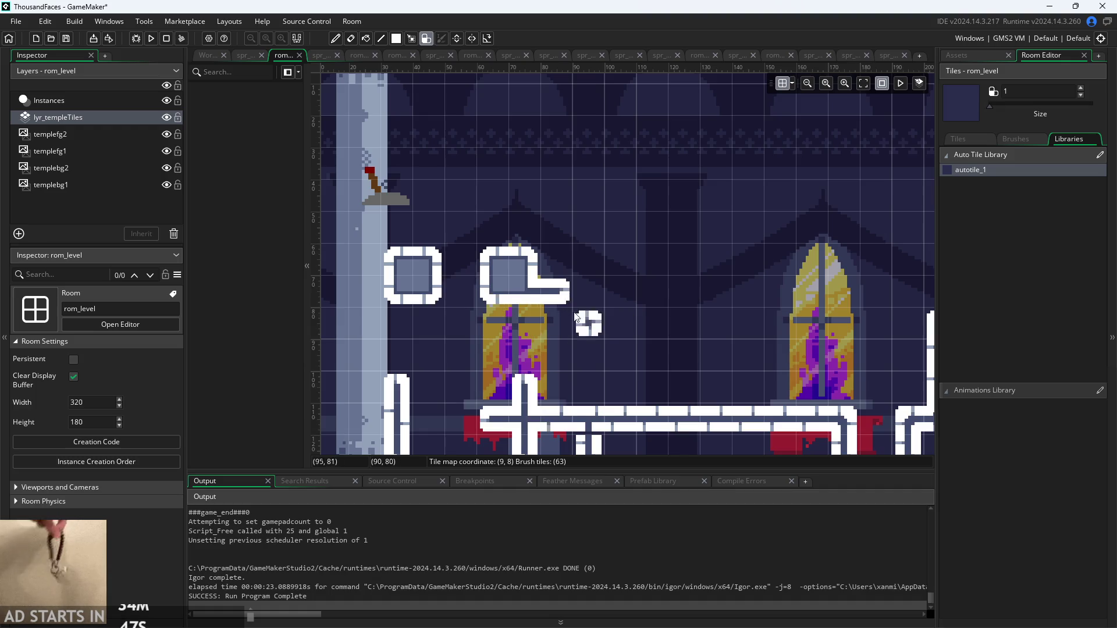
Erase the left square and build L-shaped and cross-shaped test platforms, trimming the lower piece
{"action": "scroll", "coordinate": [418, 314], "scroll_direction": "up", "scroll_amount": 1}
{"action": "right_click", "coordinate": [439, 242]}
{"action": "left_click", "coordinate": [681, 286]}
{"action": "left_click", "coordinate": [536, 243]}
{"action": "left_click_drag", "start_coordinate": [536, 243], "coordinate": [617, 244]}
{"action": "scroll", "coordinate": [600, 319], "scroll_direction": "down", "scroll_amount": 1}
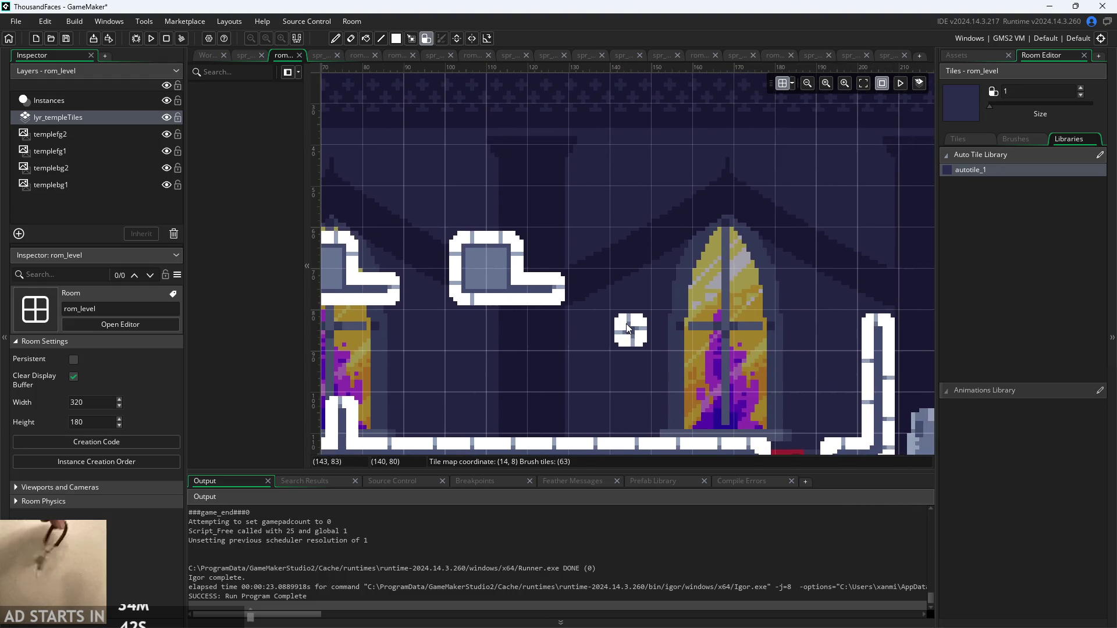
{"action": "scroll", "coordinate": [599, 319], "scroll_direction": "down", "scroll_amount": 2}
{"action": "right_click", "coordinate": [556, 297]}
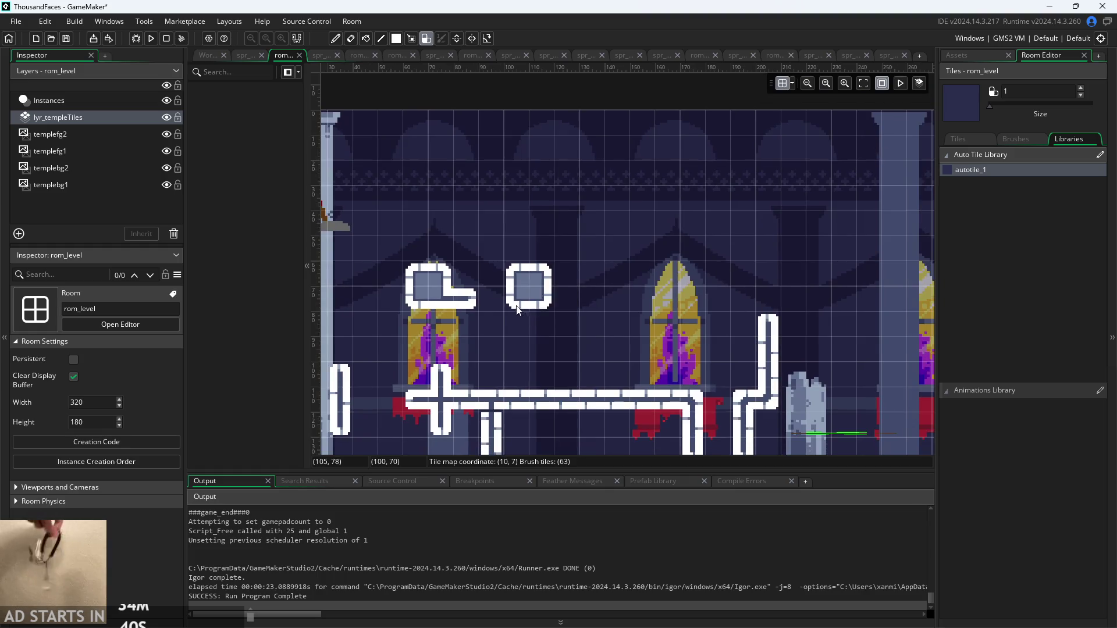
{"action": "left_click", "coordinate": [545, 310]}
{"action": "left_click_drag", "start_coordinate": [545, 309], "coordinate": [562, 279]}
{"action": "scroll", "coordinate": [550, 320], "scroll_direction": "up", "scroll_amount": 1}
{"action": "left_click", "coordinate": [515, 299]}
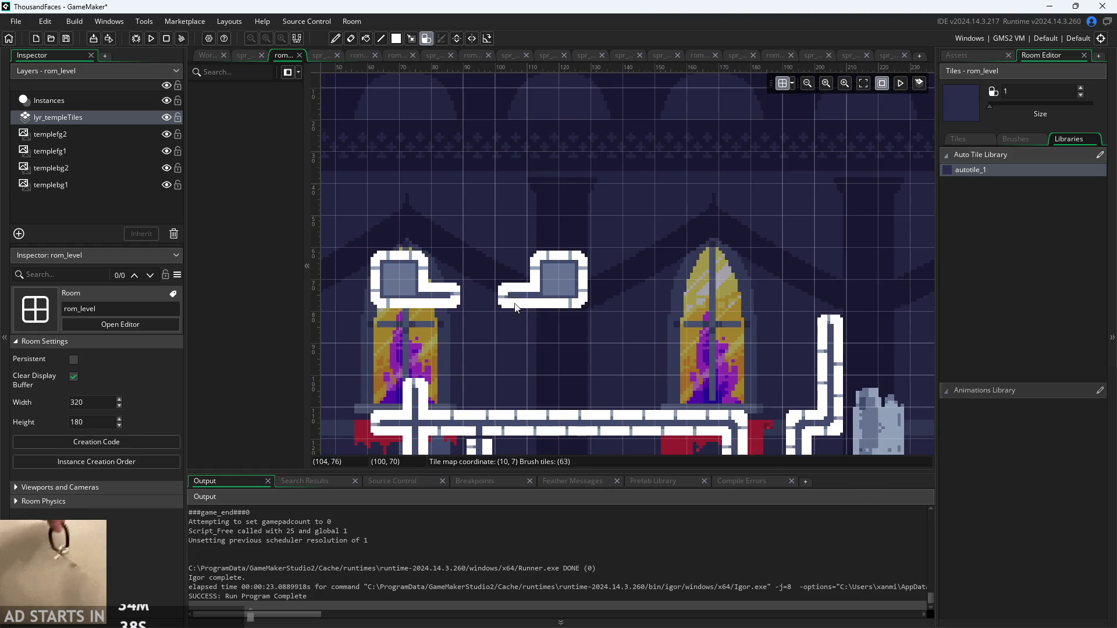
{"action": "scroll", "coordinate": [557, 340], "scroll_direction": "up", "scroll_amount": 1}
{"action": "right_click", "coordinate": [541, 326]}
{"action": "scroll", "coordinate": [533, 339], "scroll_direction": "down", "scroll_amount": 2}
{"action": "left_click", "coordinate": [465, 323]}
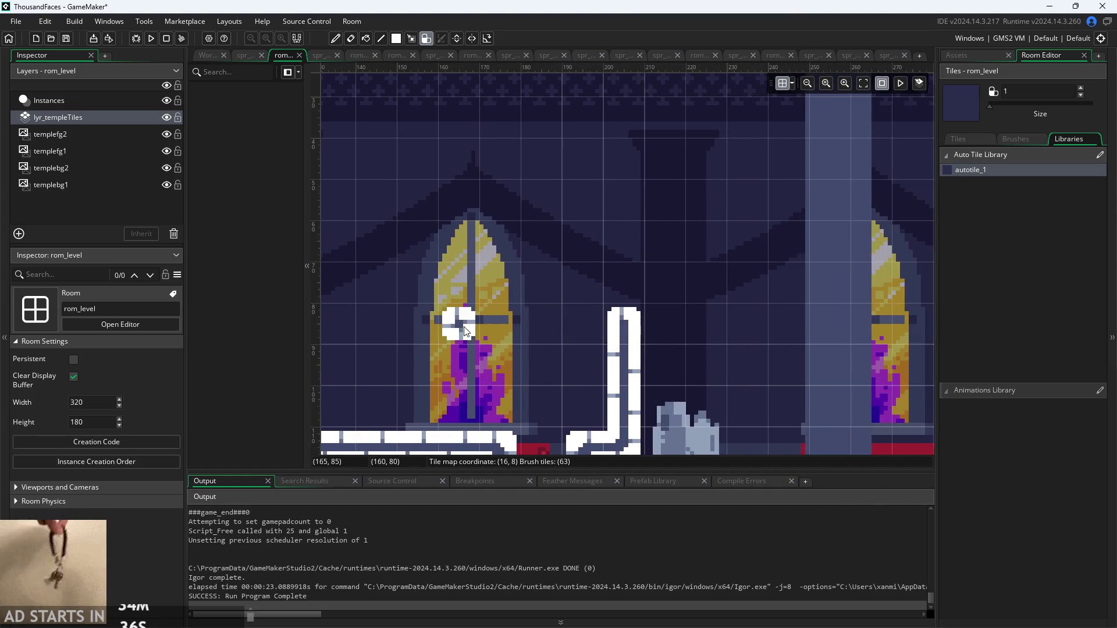
Paint a 2x2 square above the left platform and wall pieces along the room's top
{"action": "scroll", "coordinate": [650, 306], "scroll_direction": "up", "scroll_amount": 2}
{"action": "scroll", "coordinate": [634, 311], "scroll_direction": "left", "scroll_amount": 3}
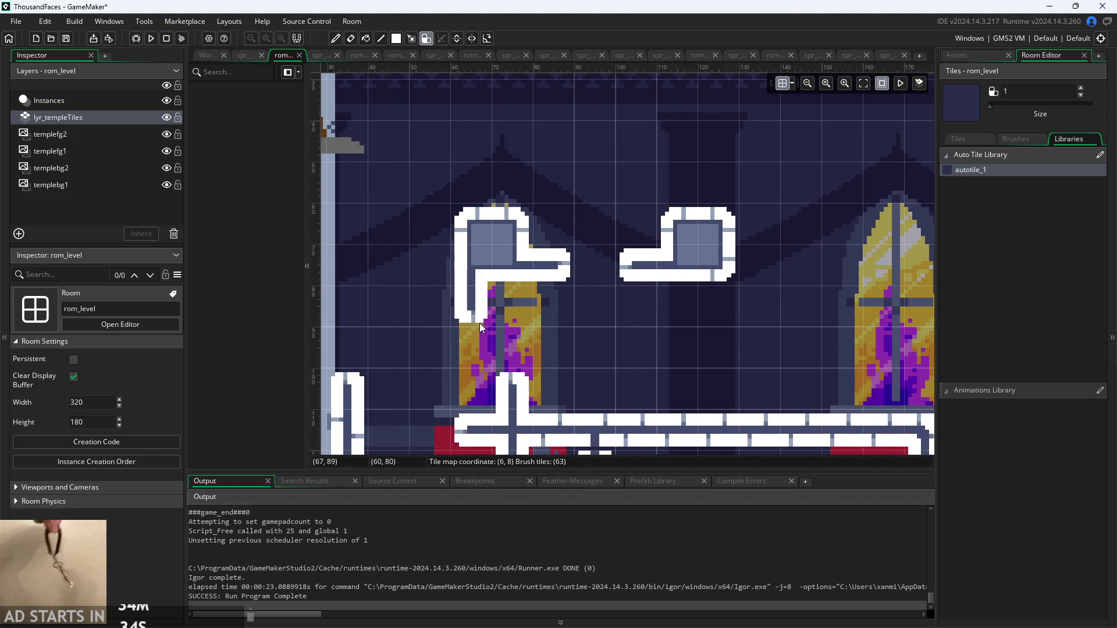
{"action": "scroll", "coordinate": [582, 186], "scroll_direction": "down", "scroll_amount": 3}
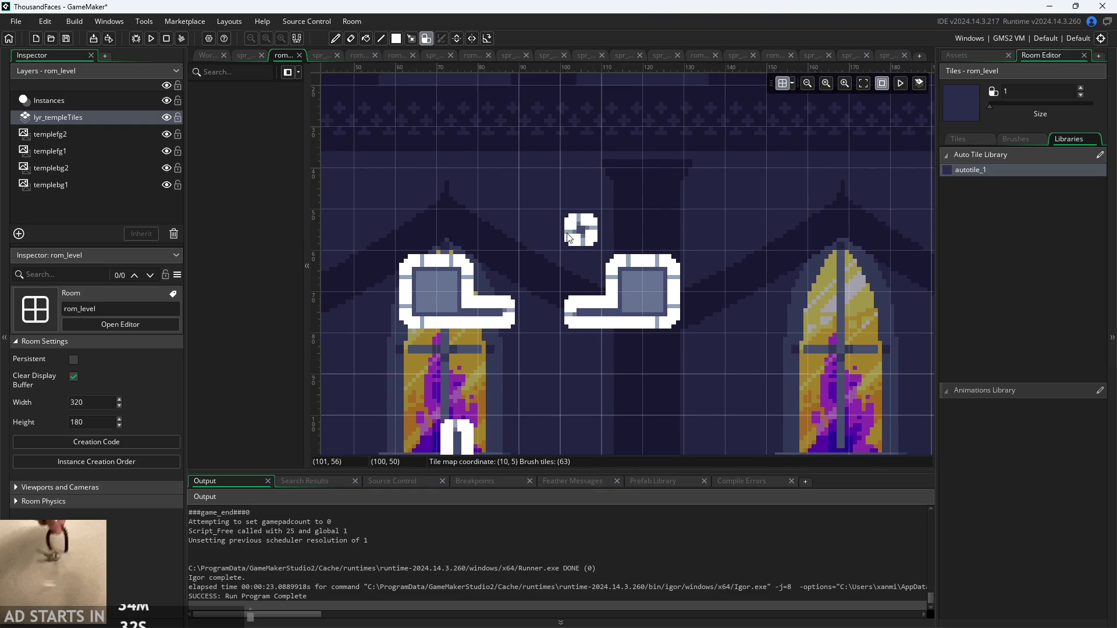
{"action": "mouse_move", "coordinate": [476, 205]}
{"action": "left_mouse_down"}
{"action": "mouse_move", "coordinate": [498, 181]}
{"action": "mouse_move", "coordinate": [505, 201]}
{"action": "left_mouse_up"}
{"action": "mouse_move", "coordinate": [476, 131]}
{"action": "left_mouse_down"}
{"action": "mouse_move", "coordinate": [500, 105]}
{"action": "mouse_move", "coordinate": [513, 125]}
{"action": "mouse_move", "coordinate": [500, 96]}
{"action": "mouse_move", "coordinate": [489, 131]}
{"action": "mouse_move", "coordinate": [478, 119]}
{"action": "mouse_move", "coordinate": [504, 200]}
{"action": "mouse_move", "coordinate": [500, 299]}
{"action": "mouse_move", "coordinate": [564, 329]}
{"action": "mouse_move", "coordinate": [690, 309]}
{"action": "left_mouse_up"}
{"action": "scroll", "coordinate": [497, 131], "scroll_direction": "up", "scroll_amount": 2}
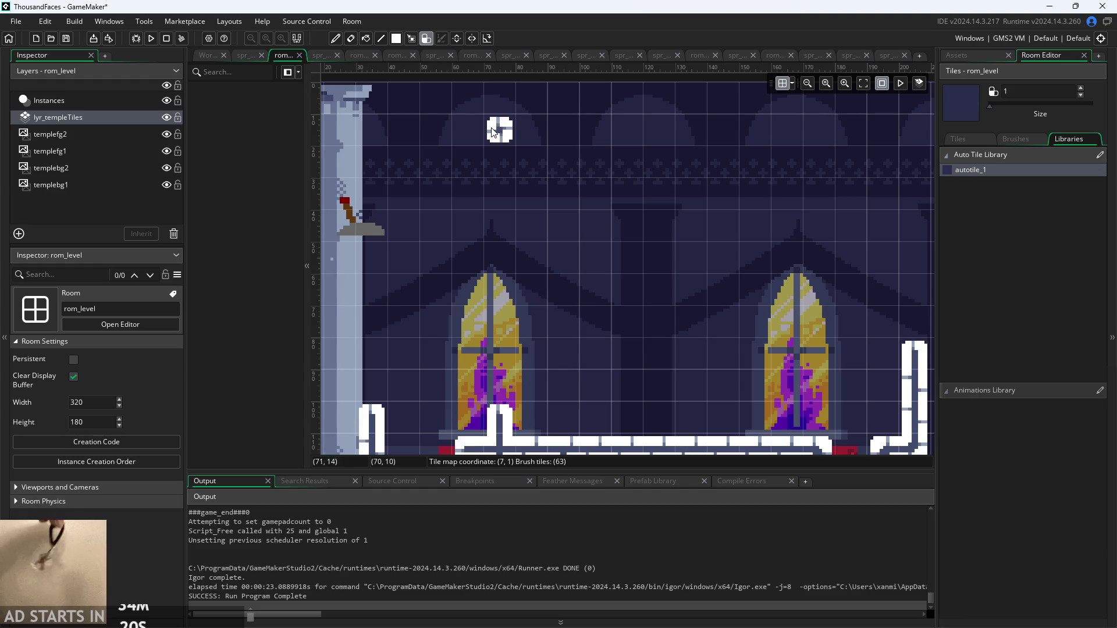
Paint square autotile blocks in the top wall area, each with a one-tile arm or stem
{"action": "left_click_drag", "start_coordinate": [492, 132], "coordinate": [523, 158]}
{"action": "left_click_drag", "start_coordinate": [499, 224], "coordinate": [532, 260]}
{"action": "left_click_drag", "start_coordinate": [531, 208], "coordinate": [539, 192]}
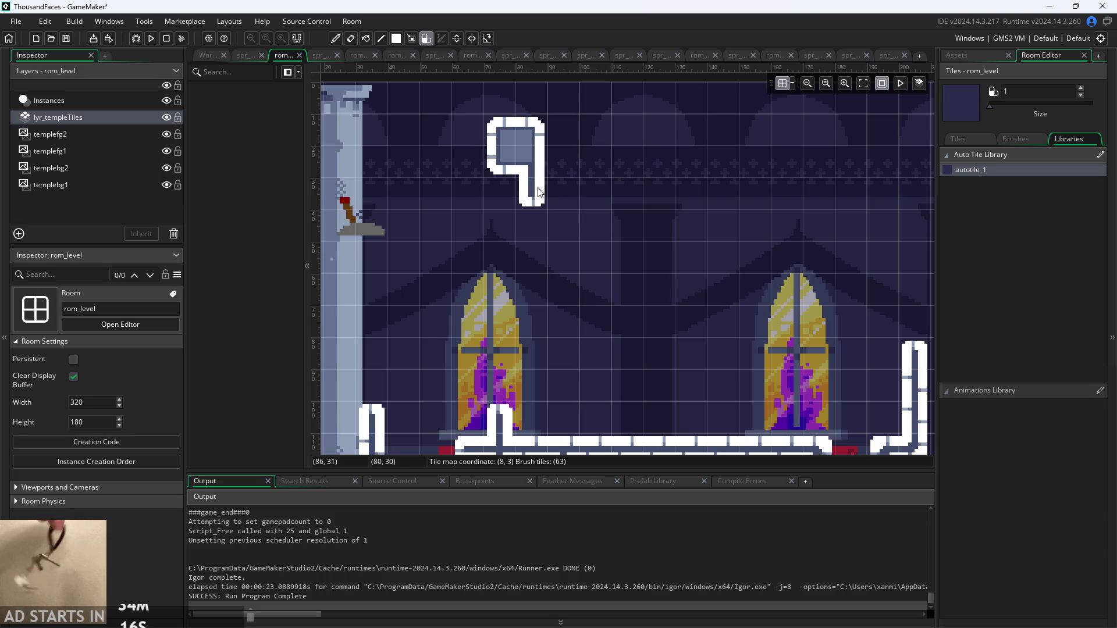
{"action": "mouse_move", "coordinate": [527, 256]}
{"action": "left_mouse_down"}
{"action": "mouse_move", "coordinate": [524, 280]}
{"action": "mouse_move", "coordinate": [559, 297]}
{"action": "left_mouse_up"}
{"action": "mouse_move", "coordinate": [511, 349]}
{"action": "left_mouse_down"}
{"action": "mouse_move", "coordinate": [532, 352]}
{"action": "mouse_move", "coordinate": [518, 384]}
{"action": "left_mouse_up"}
{"action": "right_click", "coordinate": [501, 419]}
{"action": "left_click", "coordinate": [559, 422]}
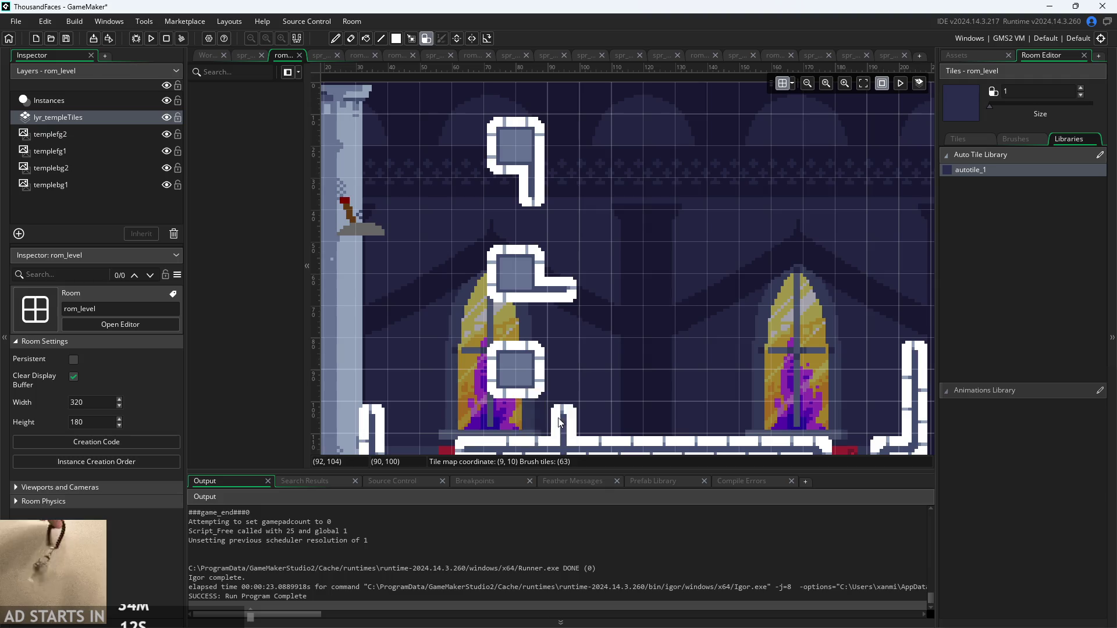
{"action": "left_click", "coordinate": [531, 415]}
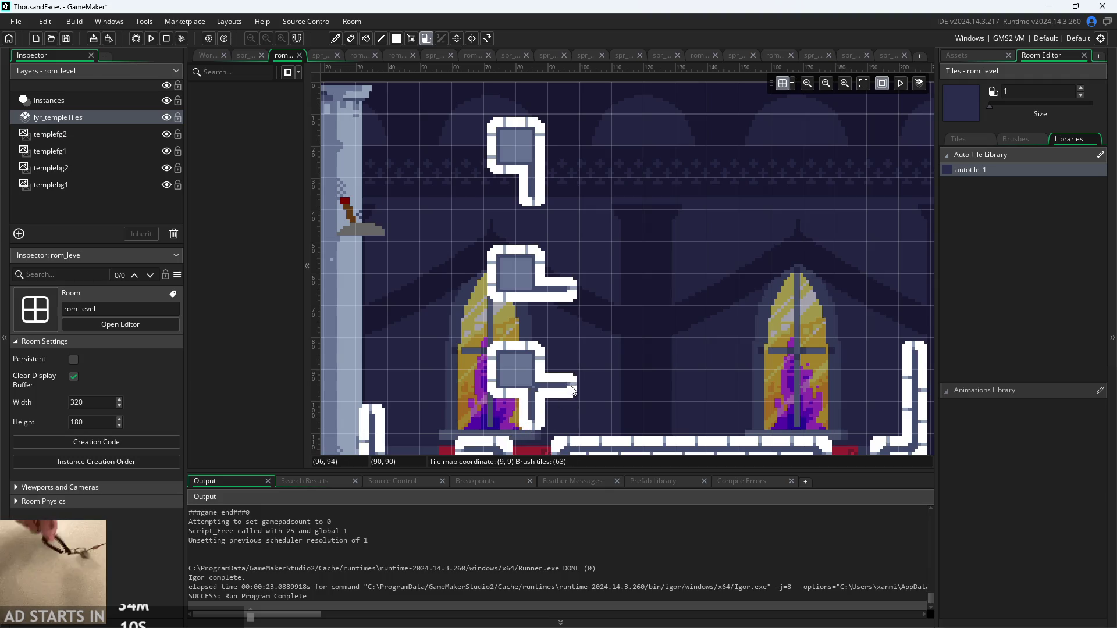
Paint a P-shaped block, undo a stray block, and paint a block linking down to the floor
{"action": "scroll", "coordinate": [571, 391], "scroll_direction": "down", "scroll_amount": 3}
{"action": "scroll", "coordinate": [568, 329], "scroll_direction": "up", "scroll_amount": 1}
{"action": "scroll", "coordinate": [567, 329], "scroll_direction": "down", "scroll_amount": 2}
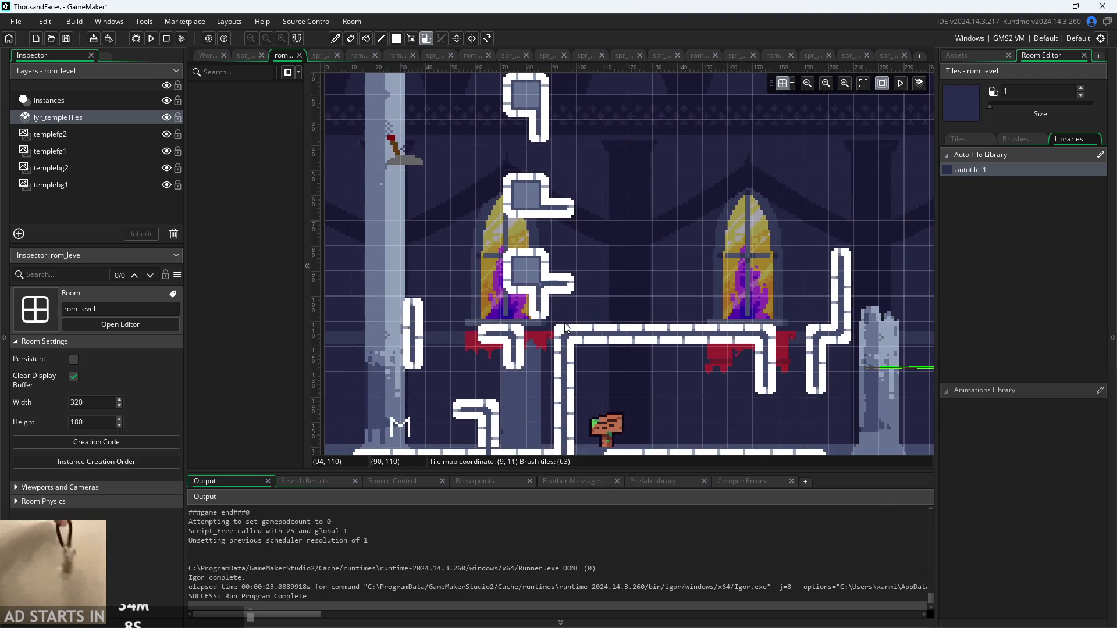
{"action": "scroll", "coordinate": [565, 329], "scroll_direction": "up", "scroll_amount": 2}
{"action": "scroll", "coordinate": [573, 332], "scroll_direction": "down", "scroll_amount": 2}
{"action": "scroll", "coordinate": [587, 336], "scroll_direction": "up", "scroll_amount": 3}
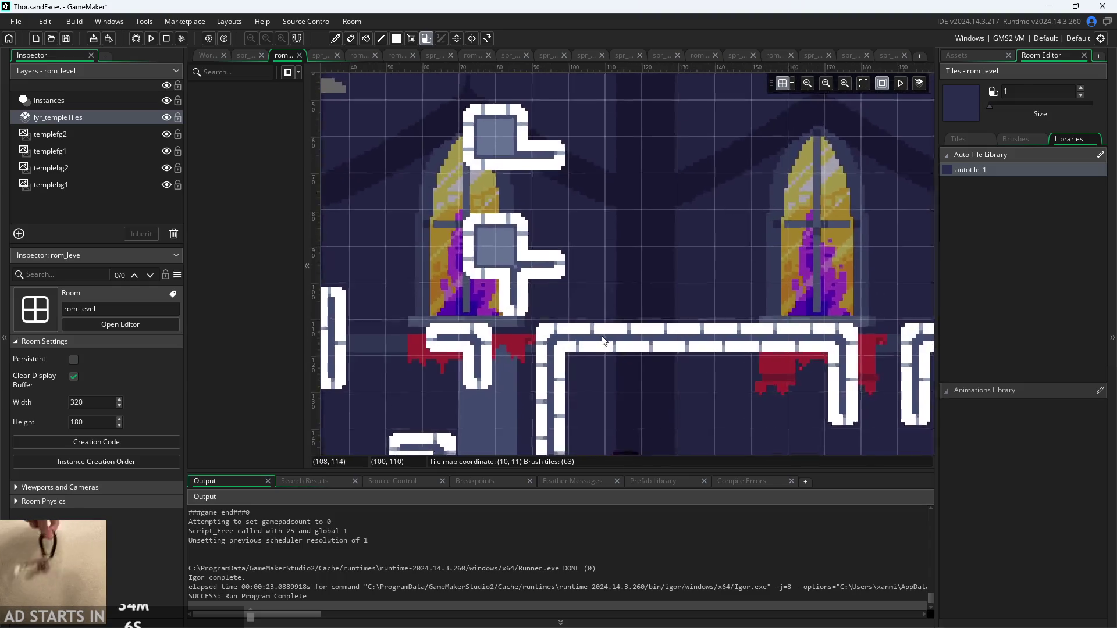
{"action": "scroll", "coordinate": [603, 340], "scroll_direction": "down", "scroll_amount": 4}
{"action": "scroll", "coordinate": [608, 340], "scroll_direction": "up", "scroll_amount": 1}
{"action": "scroll", "coordinate": [610, 340], "scroll_direction": "up", "scroll_amount": 1}
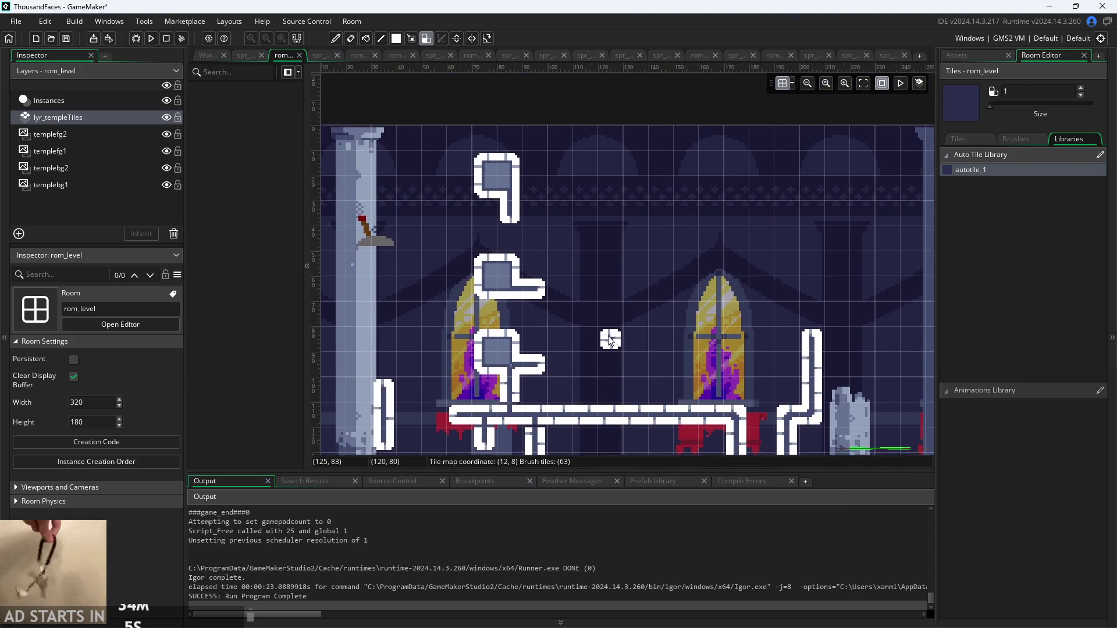
{"action": "scroll", "coordinate": [609, 341], "scroll_direction": "up", "scroll_amount": 1}
{"action": "scroll", "coordinate": [561, 320], "scroll_direction": "up", "scroll_amount": 1}
{"action": "mouse_move", "coordinate": [558, 130]}
{"action": "left_mouse_down"}
{"action": "mouse_move", "coordinate": [530, 116]}
{"action": "mouse_move", "coordinate": [530, 174]}
{"action": "left_mouse_up"}
{"action": "mouse_move", "coordinate": [537, 243]}
{"action": "left_mouse_down"}
{"action": "mouse_move", "coordinate": [547, 256]}
{"action": "mouse_move", "coordinate": [597, 248]}
{"action": "left_mouse_up"}
{"action": "key", "text": "ctrl+z"}
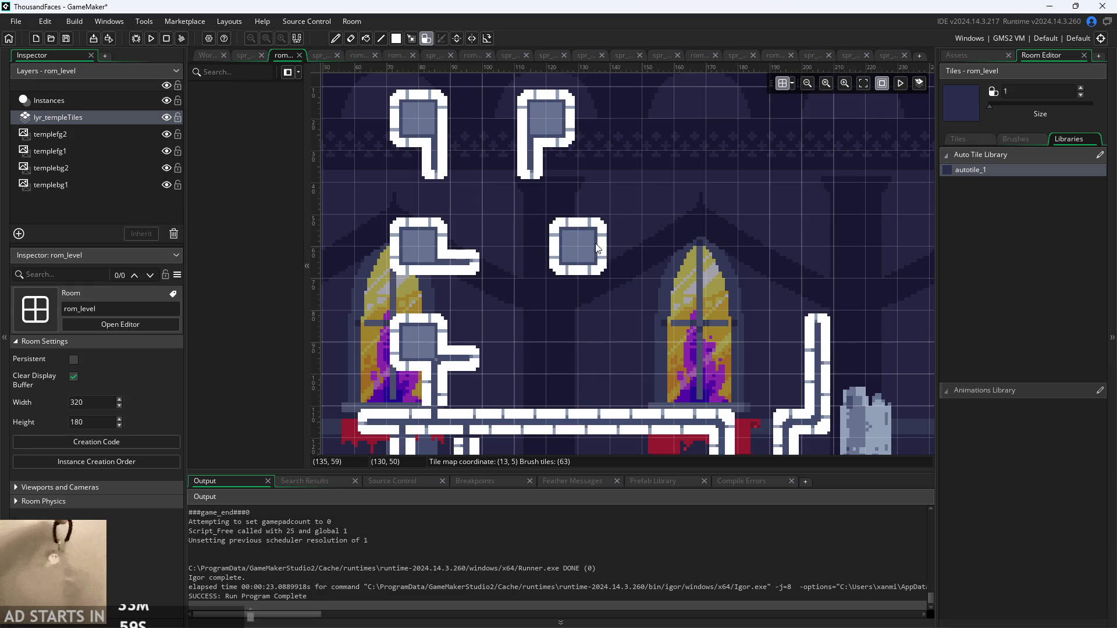
{"action": "left_click_drag", "start_coordinate": [569, 340], "coordinate": [561, 392]}
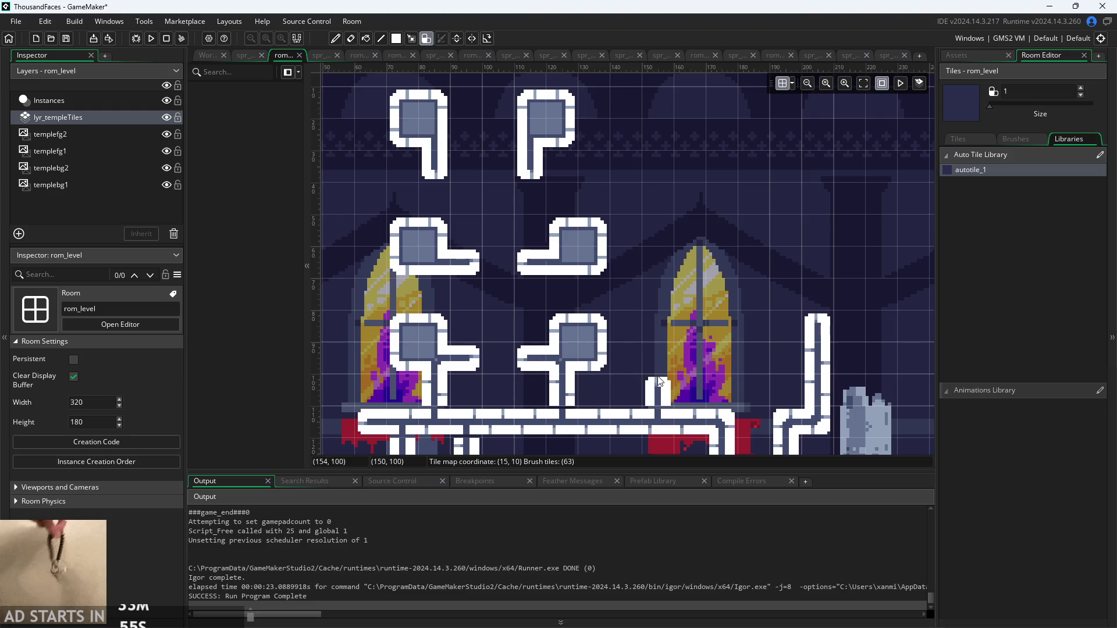
Playtest the level, jumping the knight around the new autotiles, then exit back to the room editor
{"action": "left_click", "coordinate": [152, 39]}
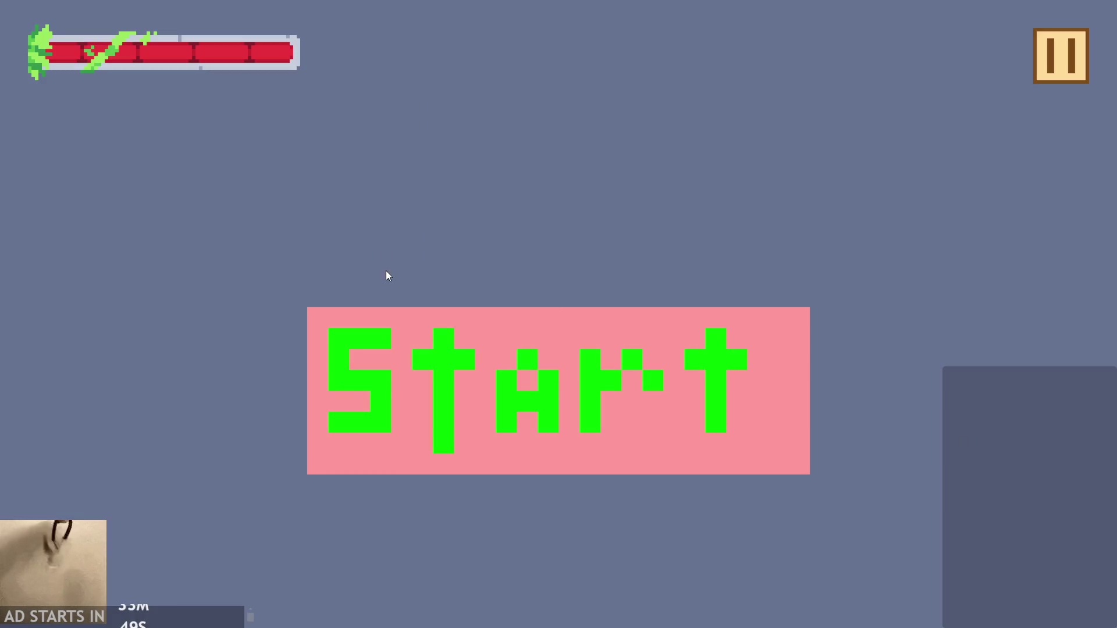
{"action": "left_click", "coordinate": [424, 349]}
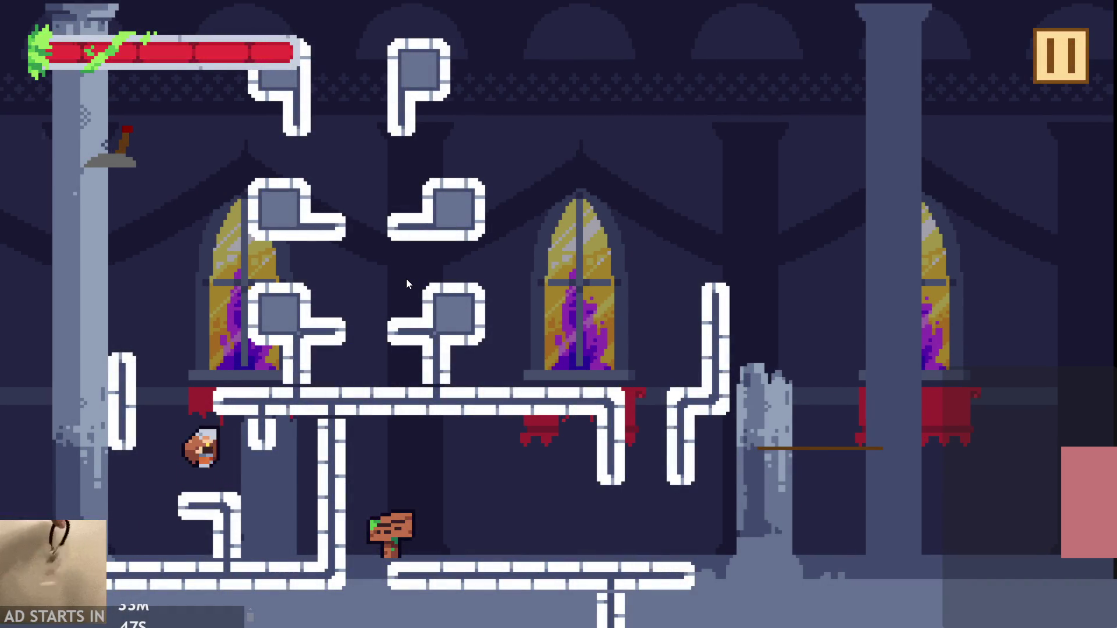
{"action": "key", "text": "space"}
{"action": "key", "text": "space"}
{"action": "key", "text": "space"}
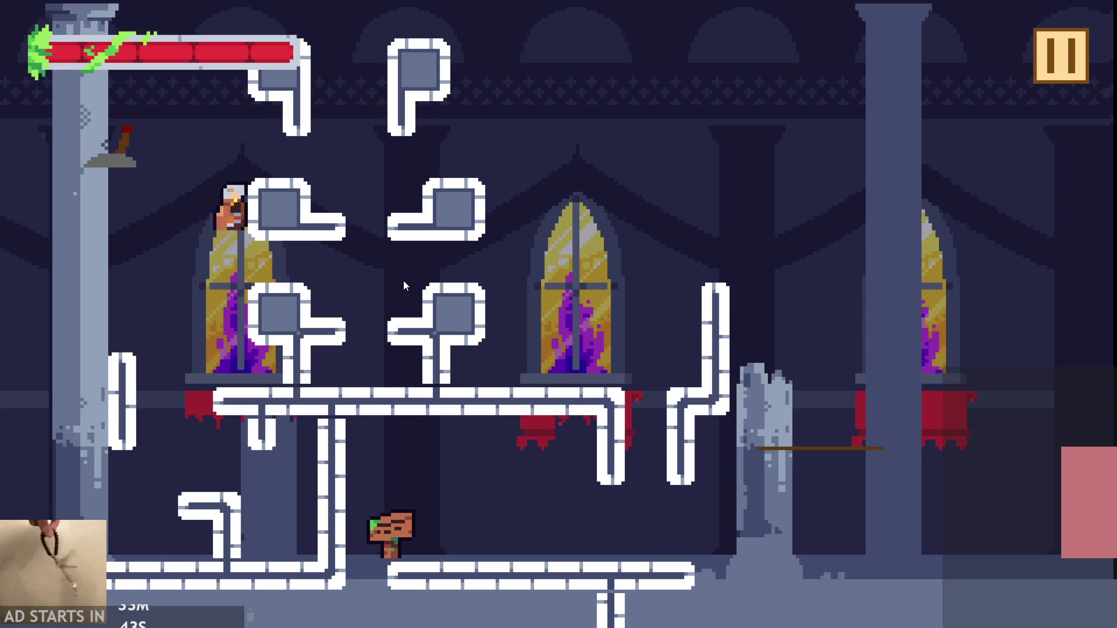
{"action": "key", "text": "space"}
{"action": "key", "text": "space"}
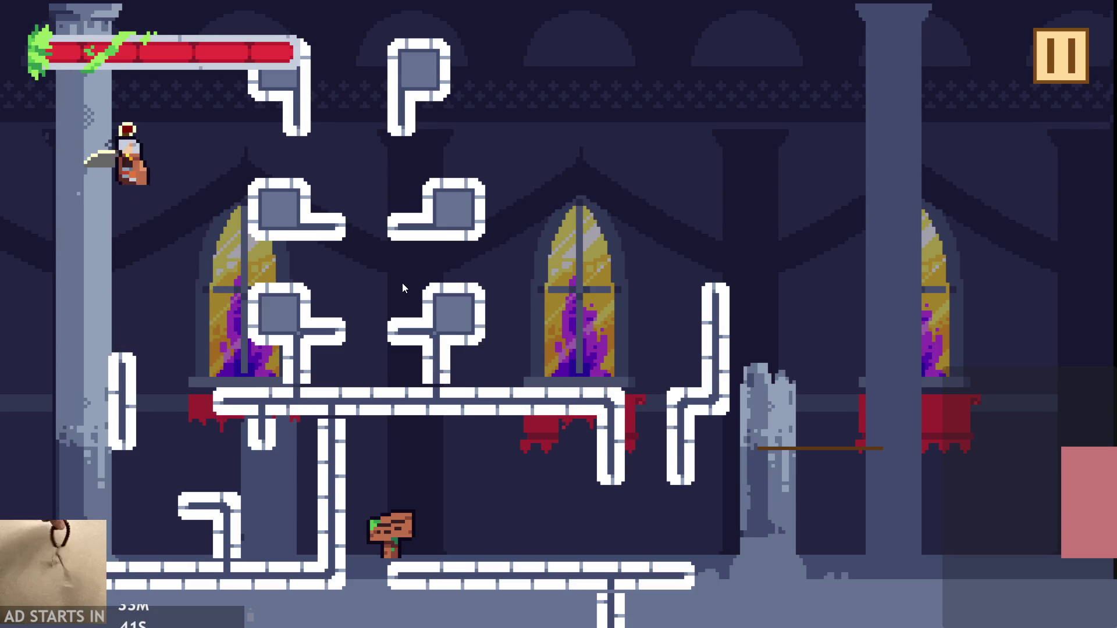
{"action": "key", "text": "space"}
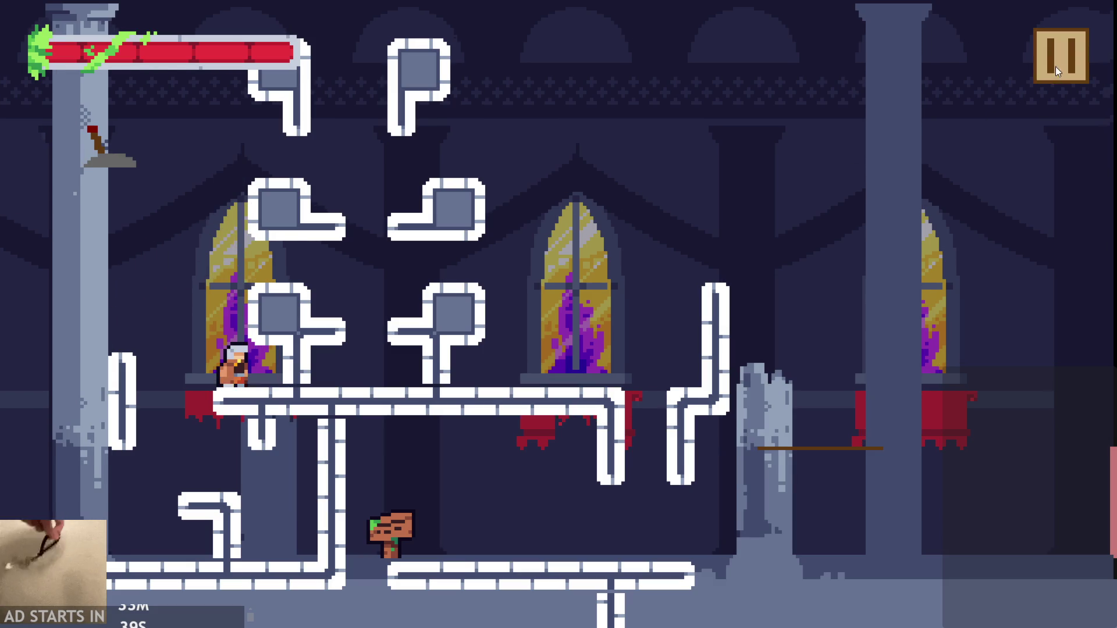
{"action": "left_click", "coordinate": [1055, 66]}
{"action": "left_click", "coordinate": [893, 556]}
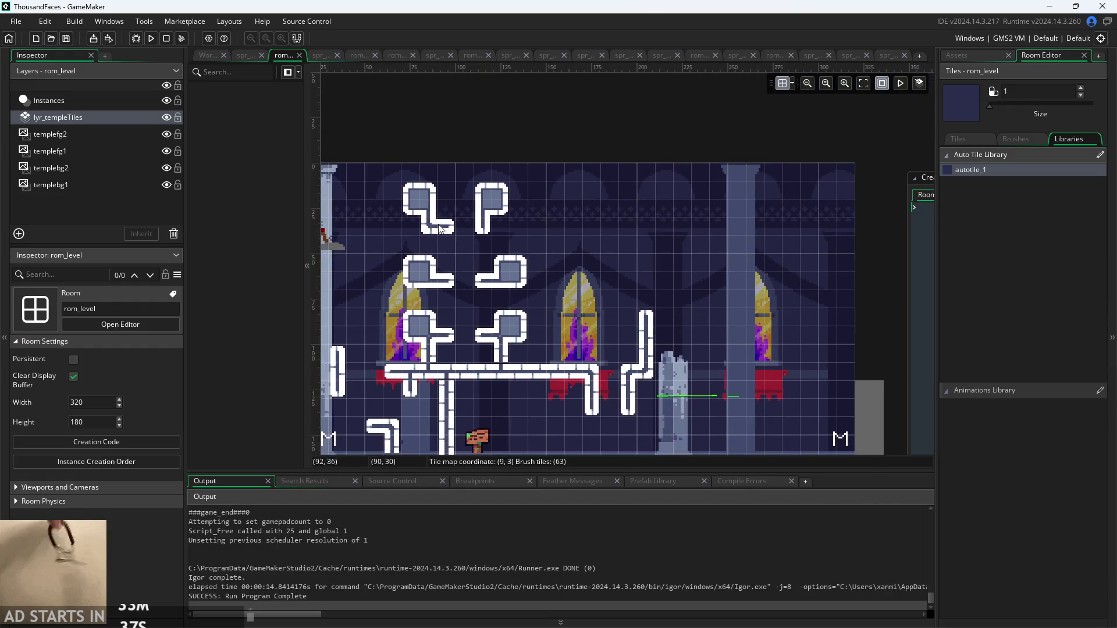
Set the tile brush size to 8 and erase the test tile shapes in the upper room
{"action": "left_click_drag", "start_coordinate": [989, 104], "coordinate": [1005, 104]}
{"action": "left_click", "coordinate": [617, 214]}
{"action": "mouse_move", "coordinate": [615, 209]}
{"action": "left_mouse_down"}
{"action": "mouse_move", "coordinate": [478, 202]}
{"action": "mouse_move", "coordinate": [453, 299]}
{"action": "mouse_move", "coordinate": [464, 300]}
{"action": "left_mouse_up"}
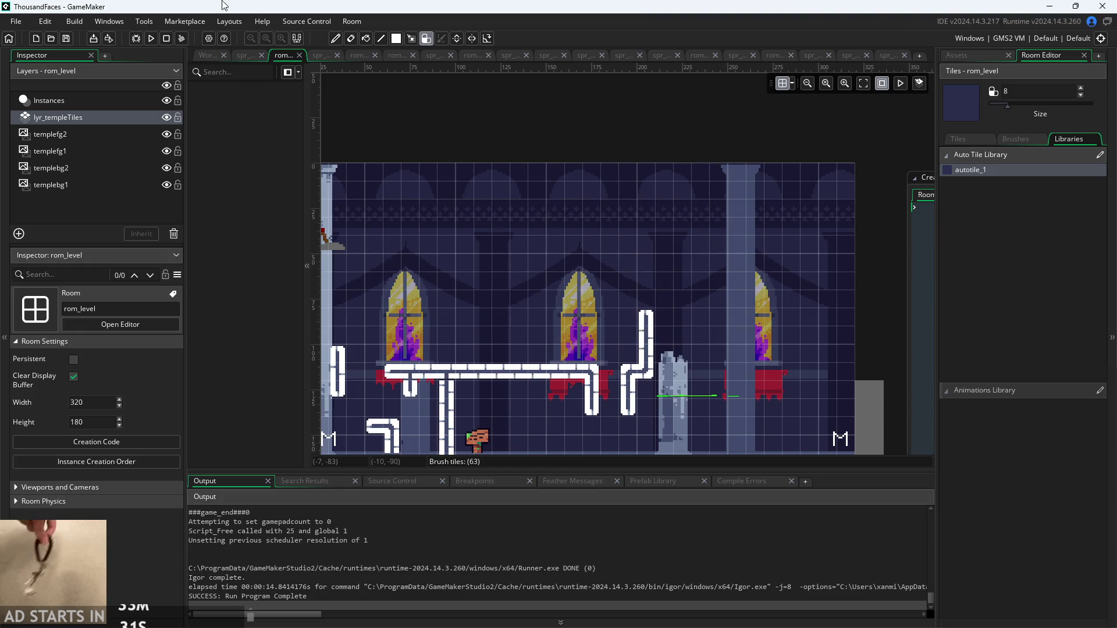
{"action": "left_click", "coordinate": [209, 55]}
Bring up Script1.gml beside the tileset and place the caret on the bottom-left case at line 155
{"action": "scroll", "coordinate": [462, 288], "scroll_direction": "up", "scroll_amount": 3}
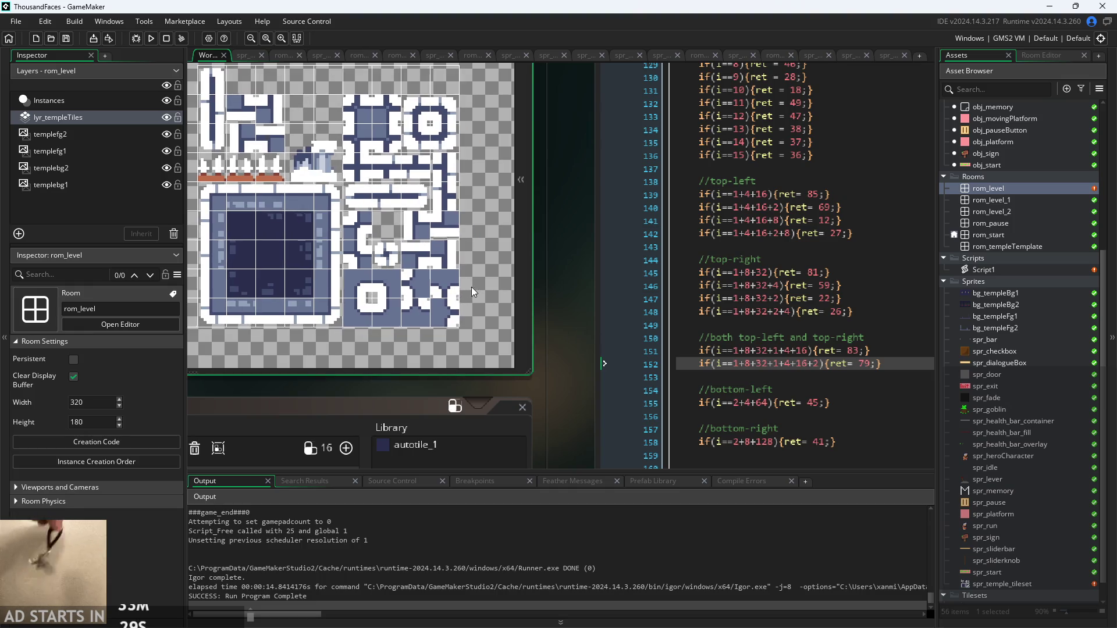
{"action": "scroll", "coordinate": [487, 285], "scroll_direction": "down", "scroll_amount": 3}
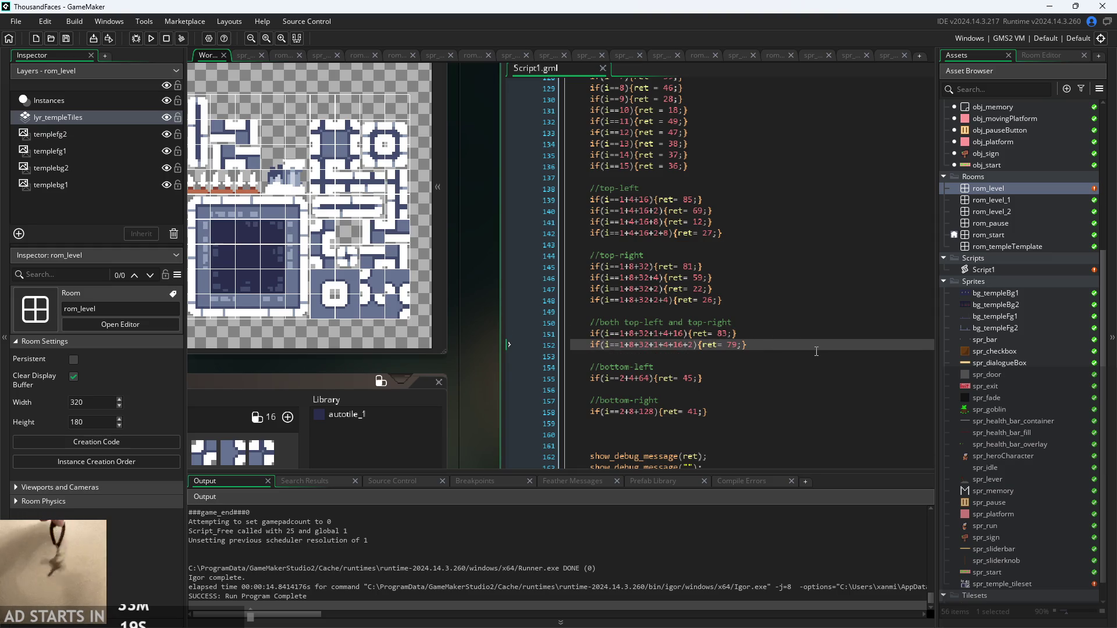
{"action": "left_click", "coordinate": [772, 330]}
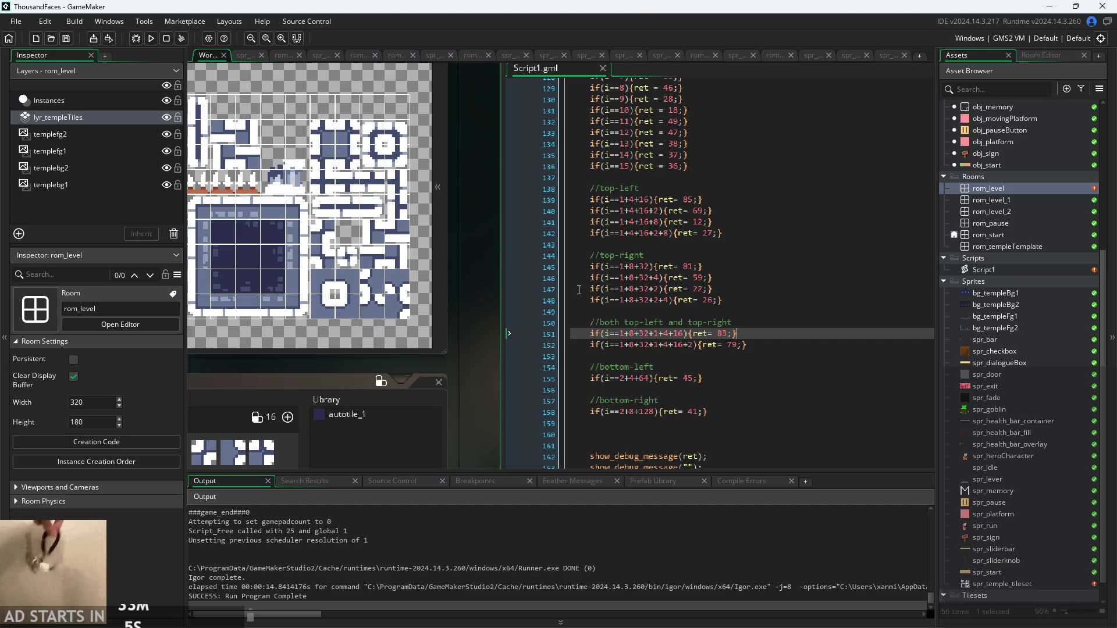
{"action": "scroll", "coordinate": [562, 316], "scroll_direction": "up", "scroll_amount": 3}
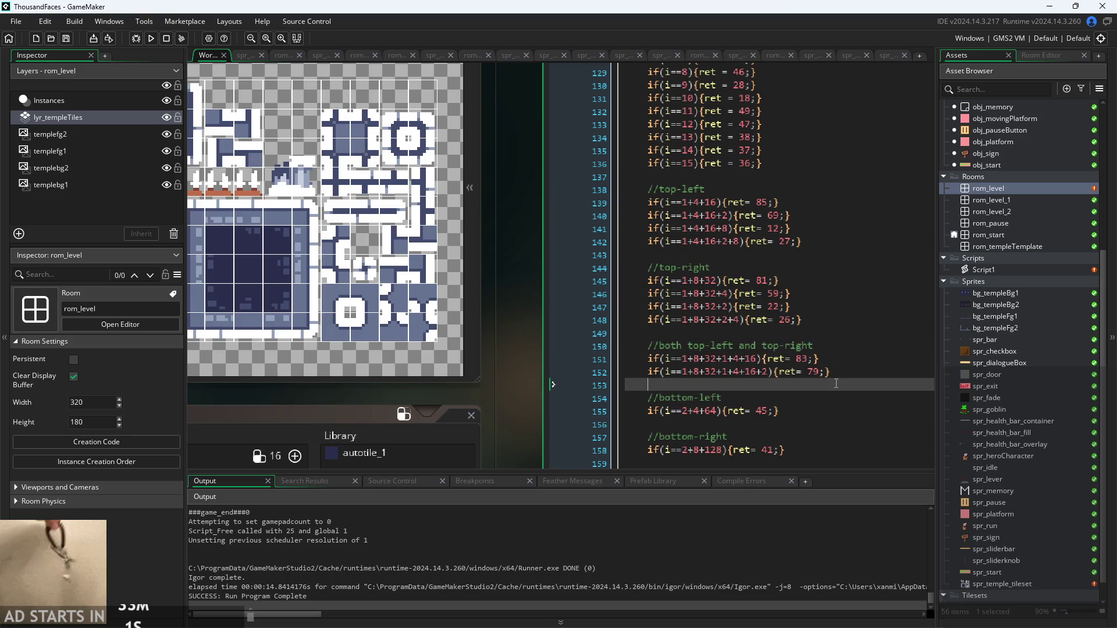
{"action": "left_click", "coordinate": [829, 398]}
{"action": "left_click", "coordinate": [828, 414]}
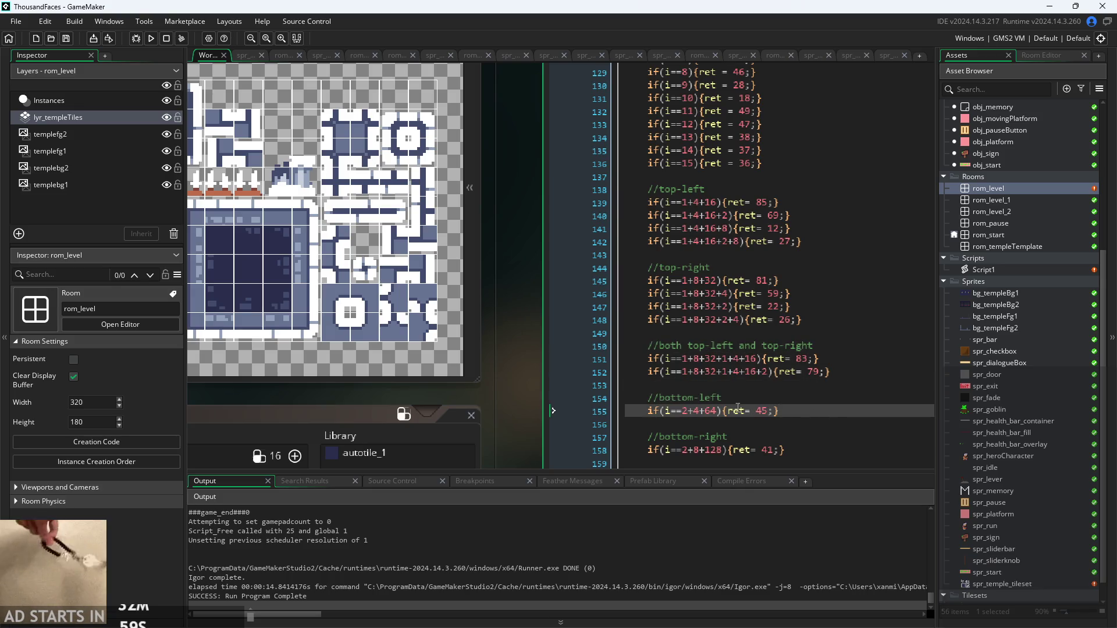
{"action": "scroll", "coordinate": [526, 375], "scroll_direction": "down", "scroll_amount": 1}
{"action": "left_click_drag", "start_coordinate": [780, 386], "coordinate": [653, 393]}
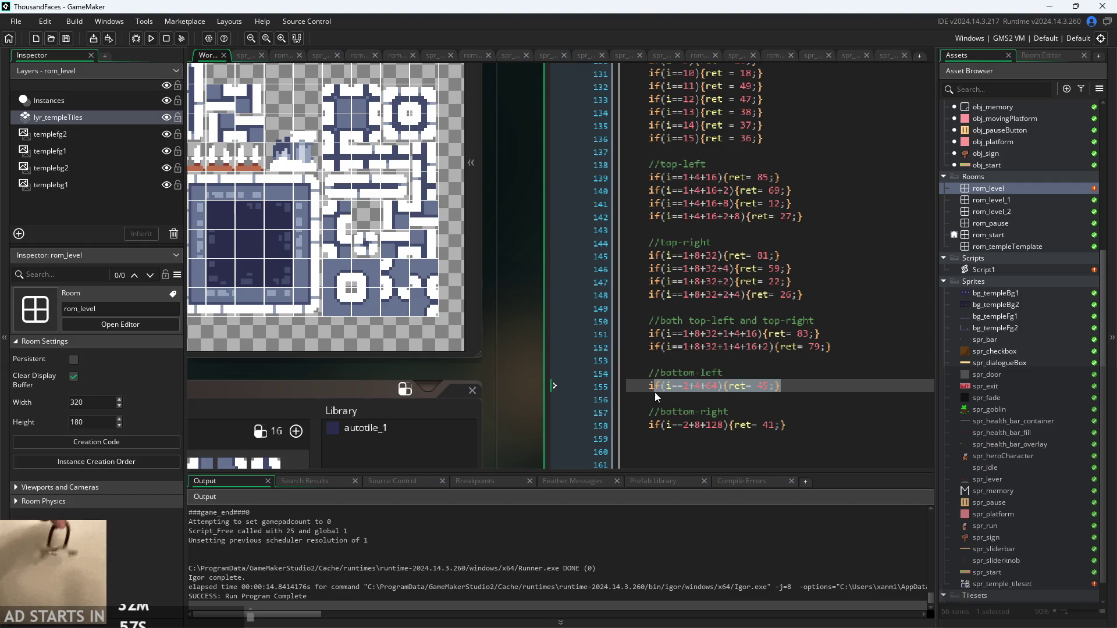
Duplicate the bottom-left case as a 2+4+64+1 case returning 13 on line 156
{"action": "key", "text": "ctrl+c"}
{"action": "key", "text": "End"}
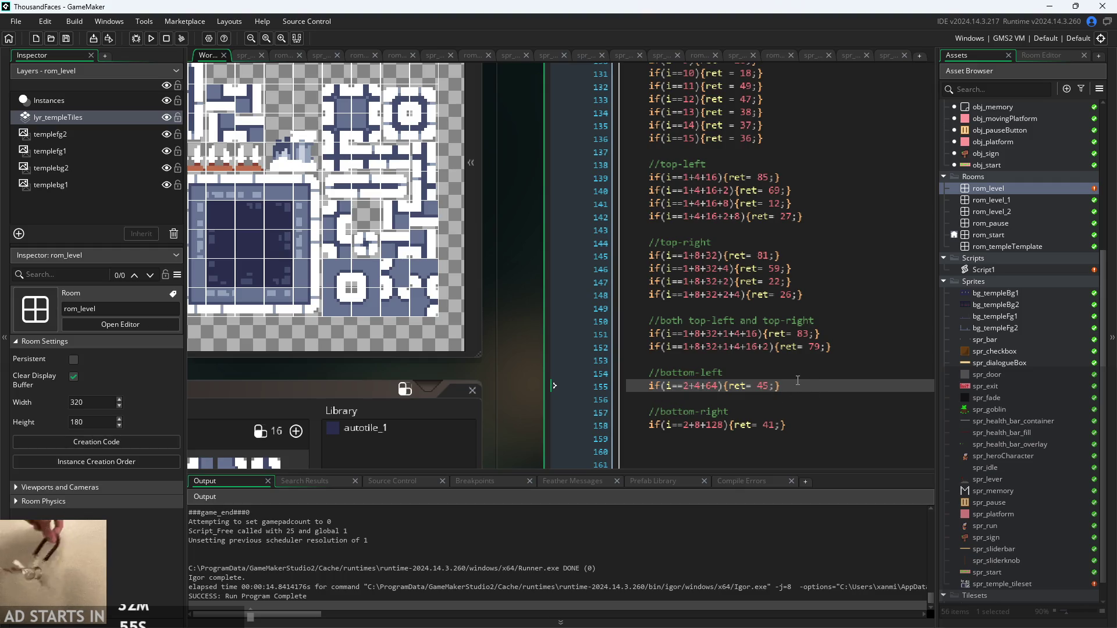
{"action": "key", "text": "Return"}
{"action": "key", "text": "ctrl+v"}
{"action": "left_click", "coordinate": [694, 399]}
{"action": "left_click", "coordinate": [717, 399]}
{"action": "type", "text": "+1"}
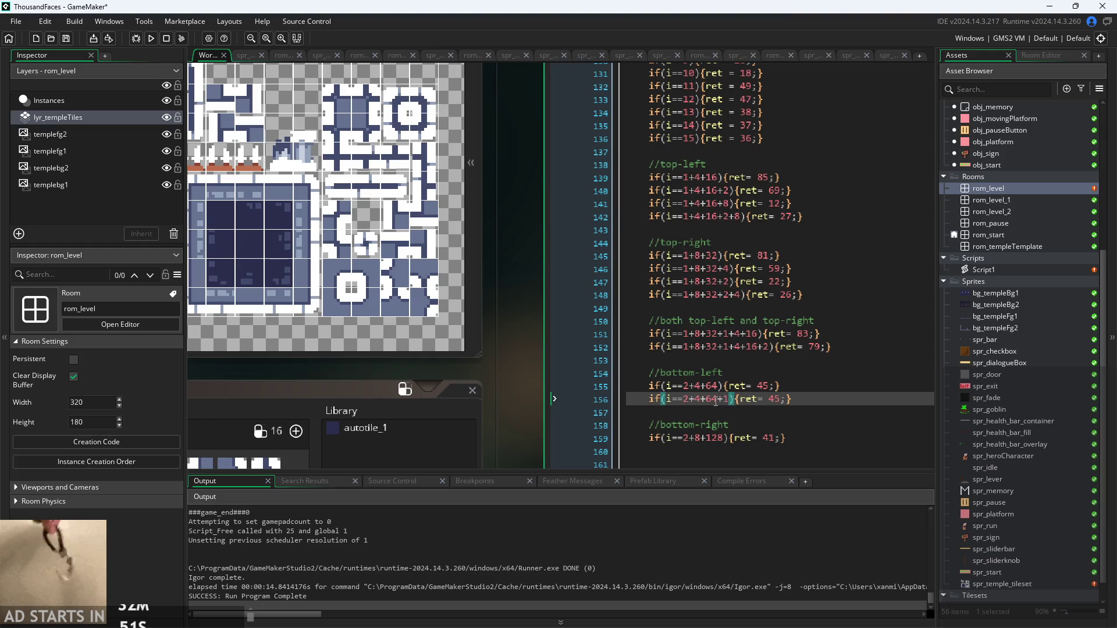
{"action": "left_click", "coordinate": [782, 399]}
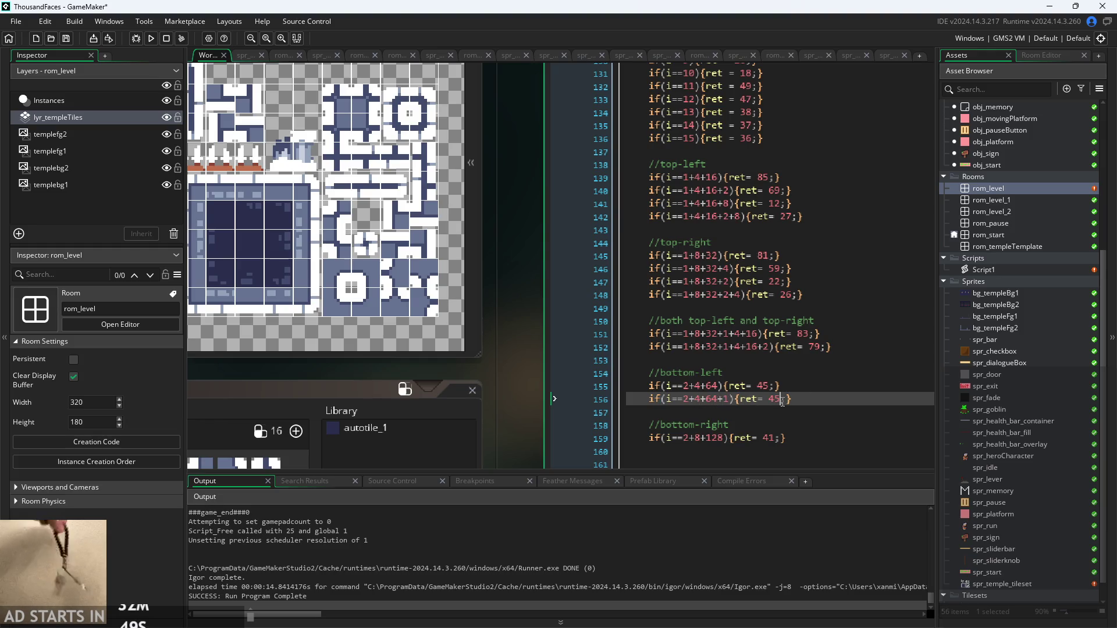
{"action": "left_click_drag", "start_coordinate": [537, 291], "coordinate": [560, 291]}
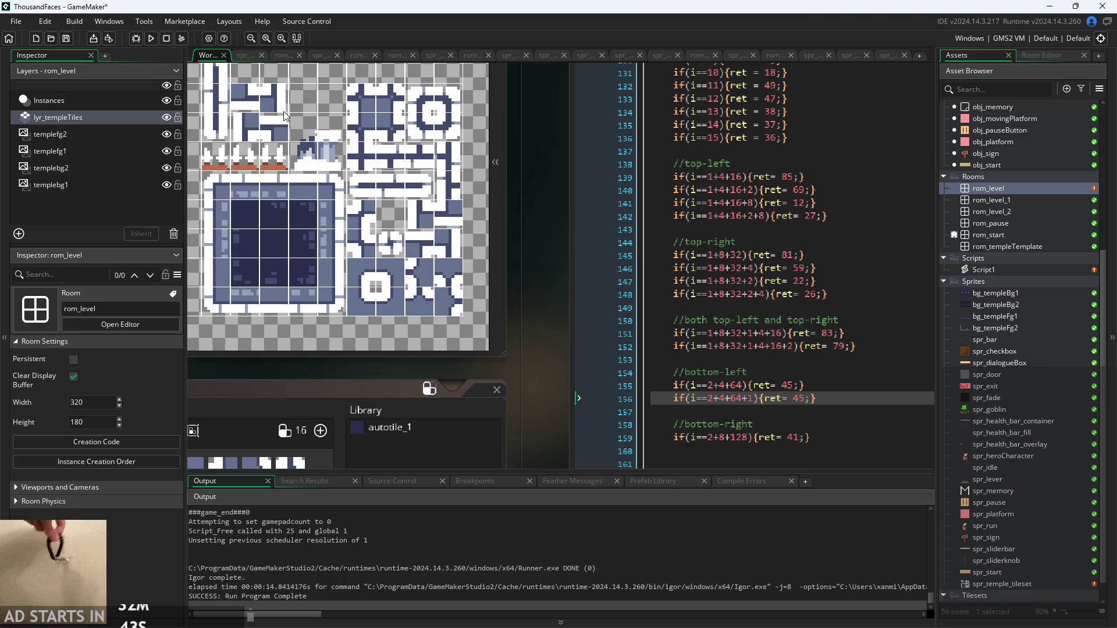
{"action": "left_click_drag", "start_coordinate": [517, 212], "coordinate": [557, 245]}
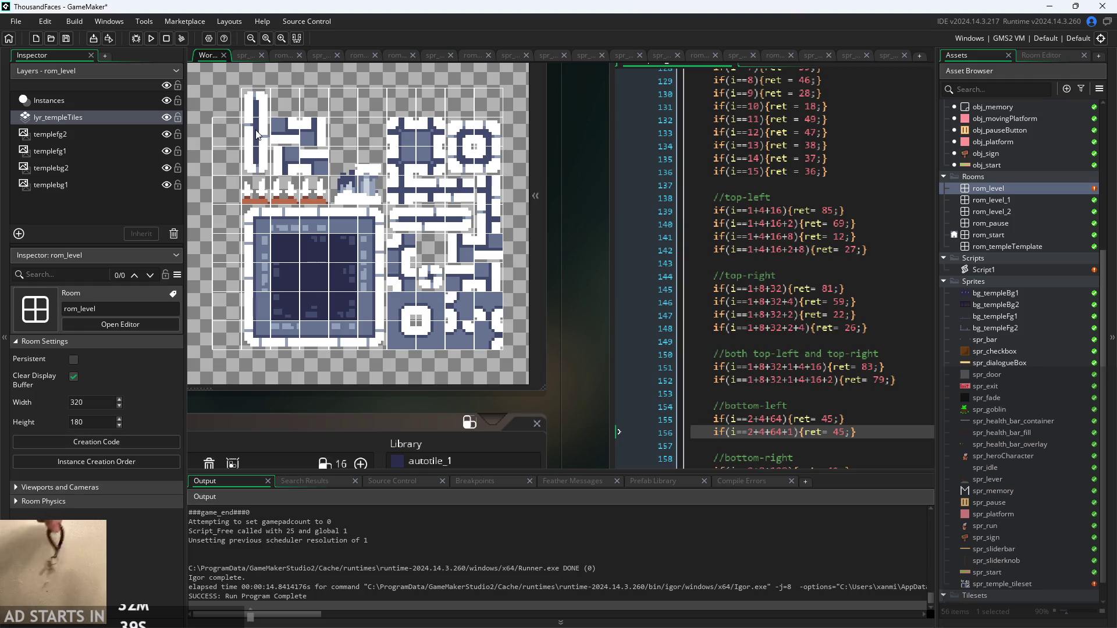
{"action": "left_click_drag", "start_coordinate": [517, 249], "coordinate": [477, 210]}
{"action": "left_click", "coordinate": [806, 390]}
{"action": "key", "text": "BackSpace"}
{"action": "key", "text": "BackSpace"}
{"action": "type", "text": "13"}
Copy line 156 twice and make line 157 a 2+4+64+8 case returning 68
{"action": "key", "text": "End"}
{"action": "key", "text": "shift+Home"}
{"action": "key", "text": "shift+Home"}
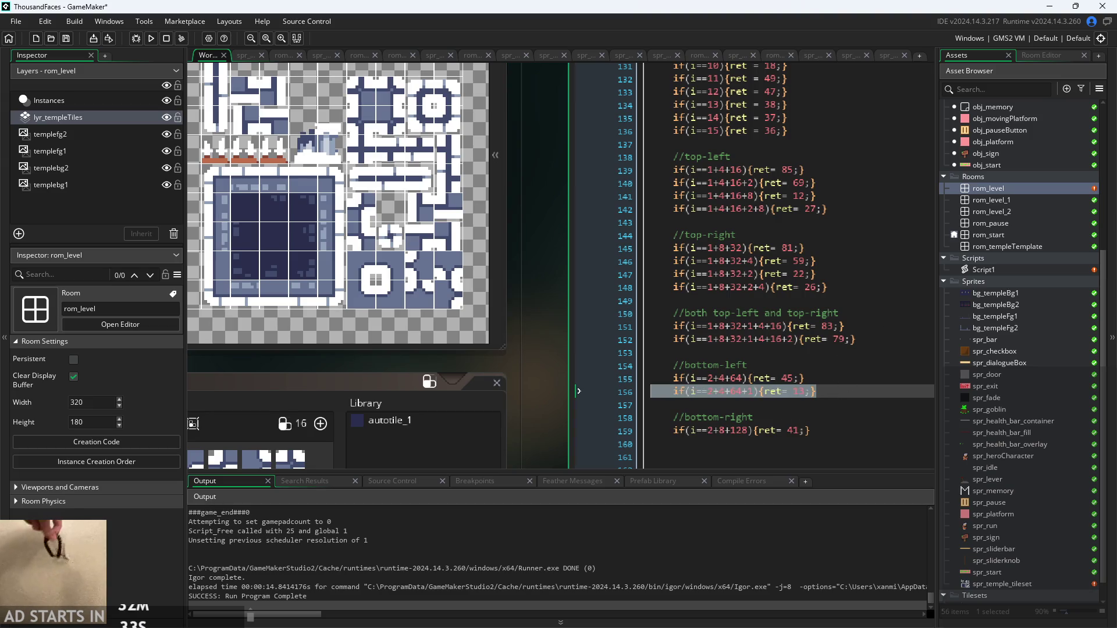
{"action": "key", "text": "ctrl+c"}
{"action": "key", "text": "End"}
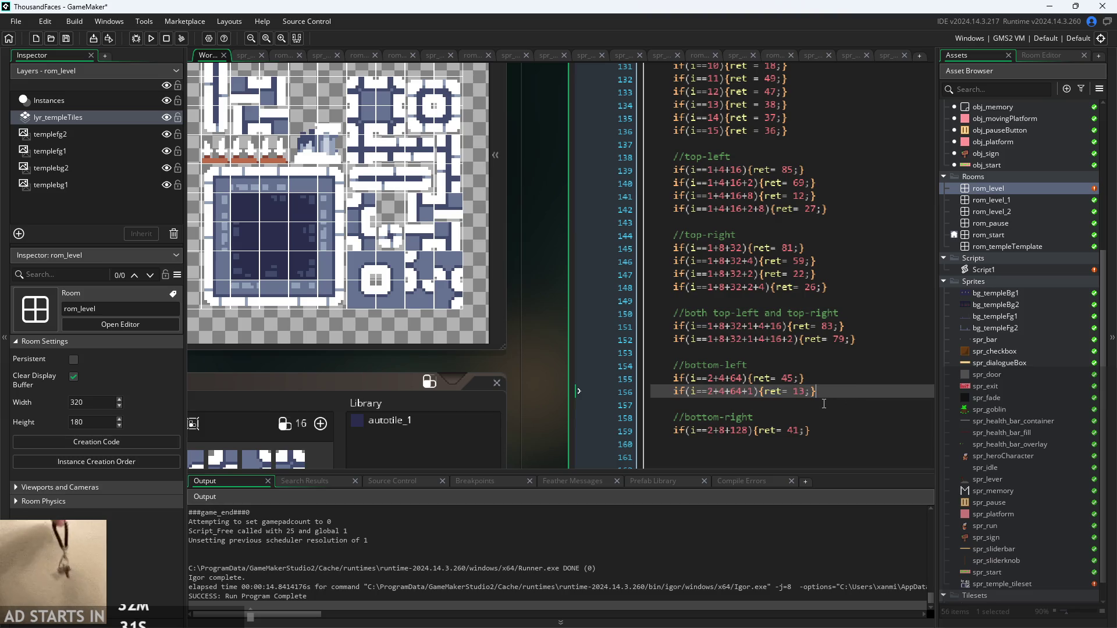
{"action": "key", "text": "Return"}
{"action": "key", "text": "ctrl+v"}
{"action": "key", "text": "Return"}
{"action": "key", "text": "ctrl+v"}
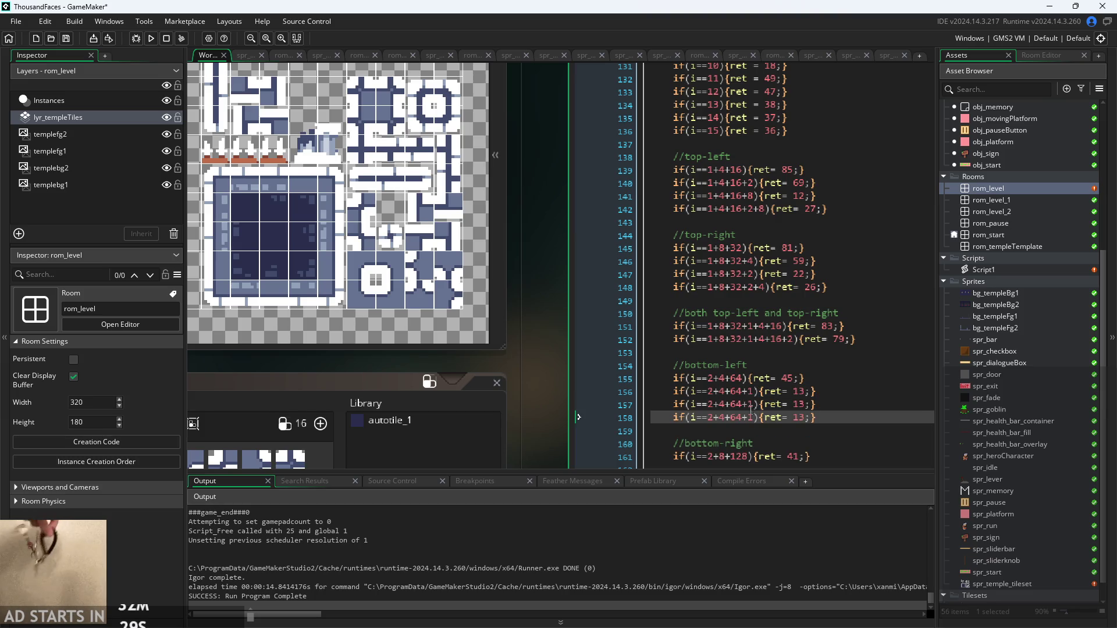
{"action": "left_click", "coordinate": [755, 405]}
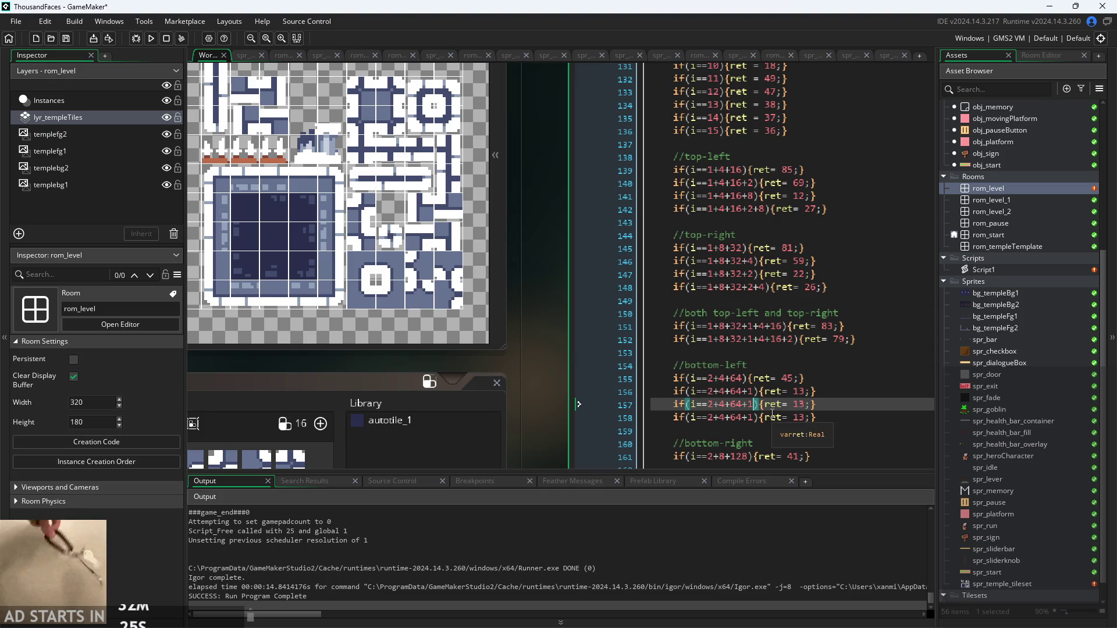
{"action": "key", "text": "BackSpace"}
{"action": "type", "text": "8"}
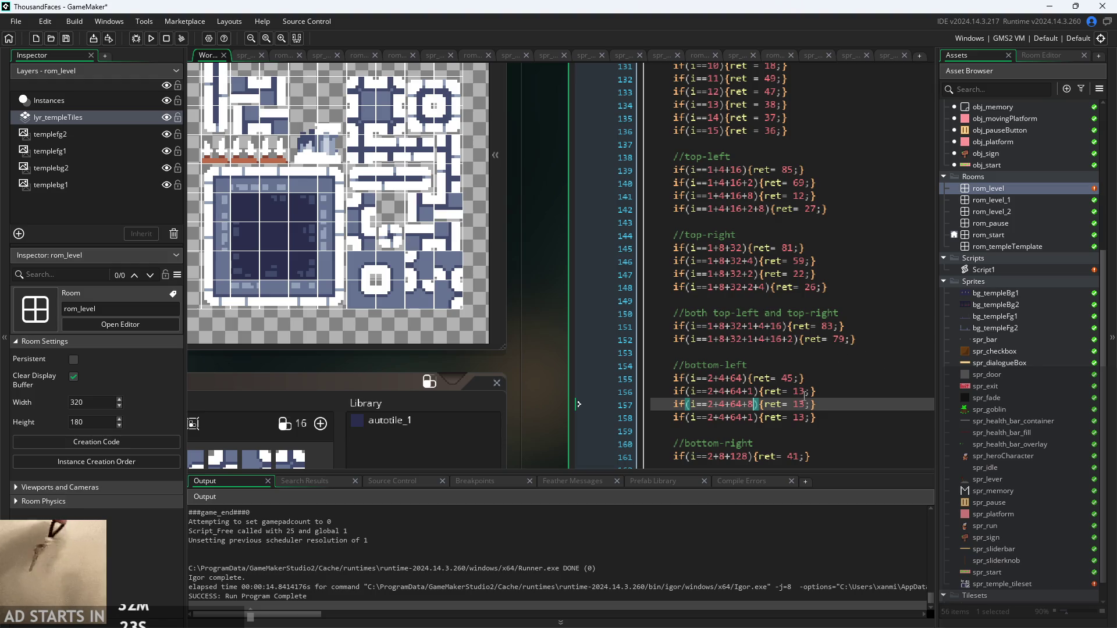
{"action": "double_click", "coordinate": [799, 404]}
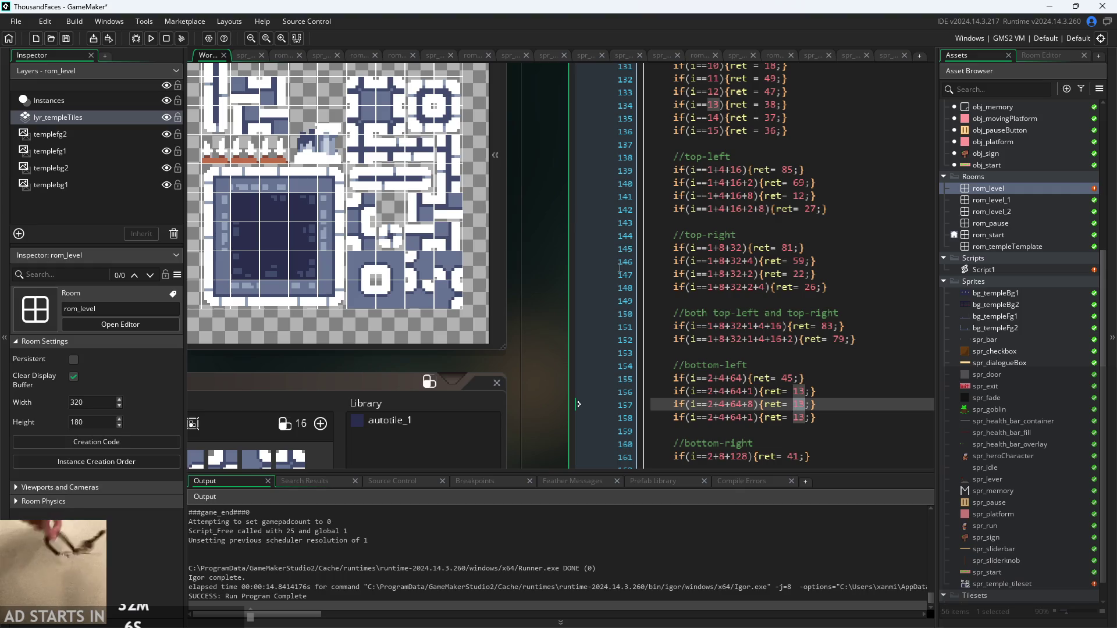
{"action": "left_click_drag", "start_coordinate": [527, 169], "coordinate": [565, 211]}
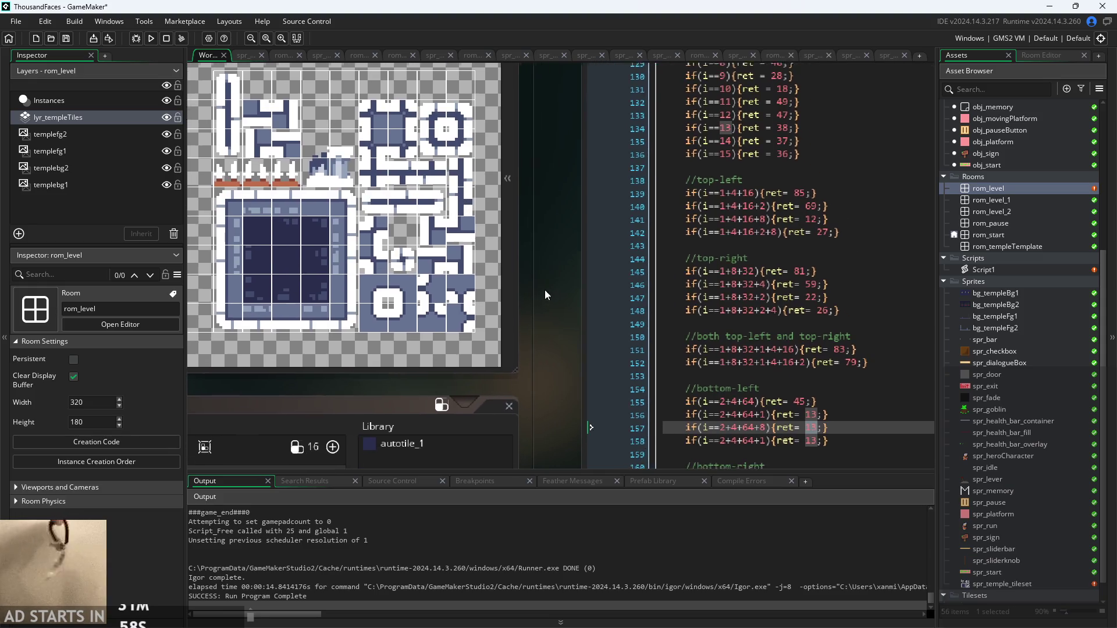
{"action": "left_click", "coordinate": [808, 423]}
{"action": "double_click", "coordinate": [808, 423]}
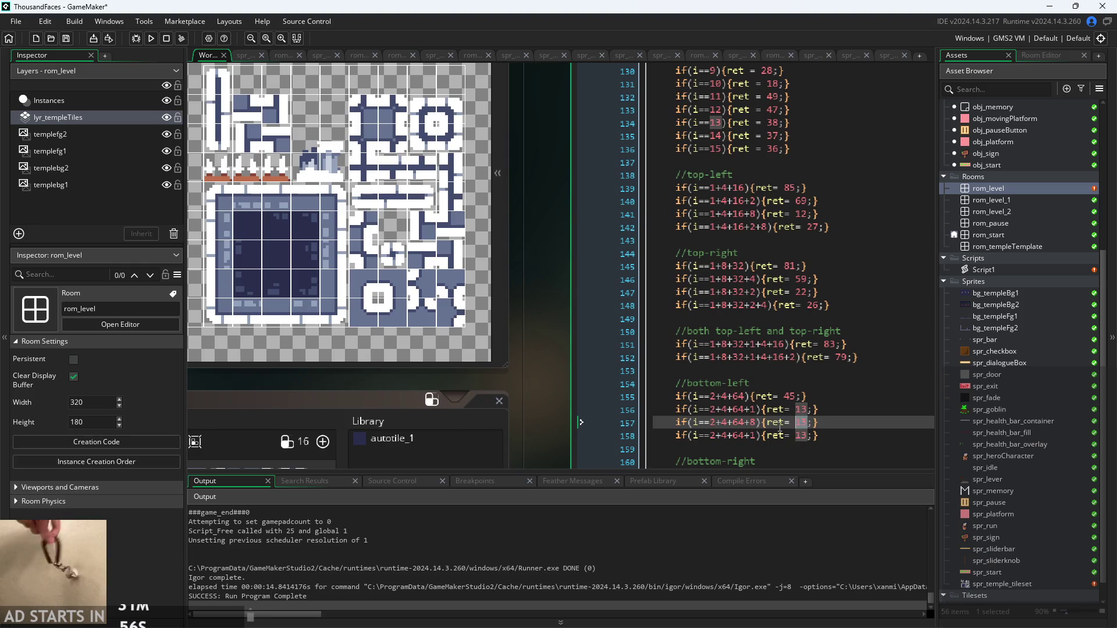
{"action": "type", "text": "68"}
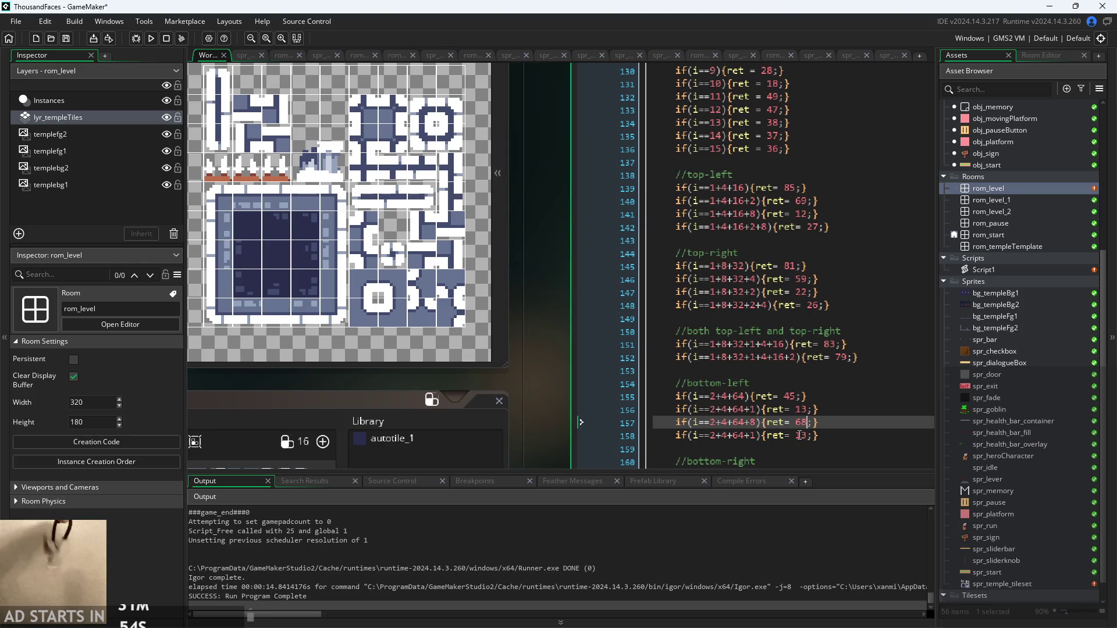
Extend line 158's condition to 2+4+64+1+8 and set its return value to 17
{"action": "left_click", "coordinate": [758, 436]}
{"action": "type", "text": "+8"}
{"action": "double_click", "coordinate": [816, 437]}
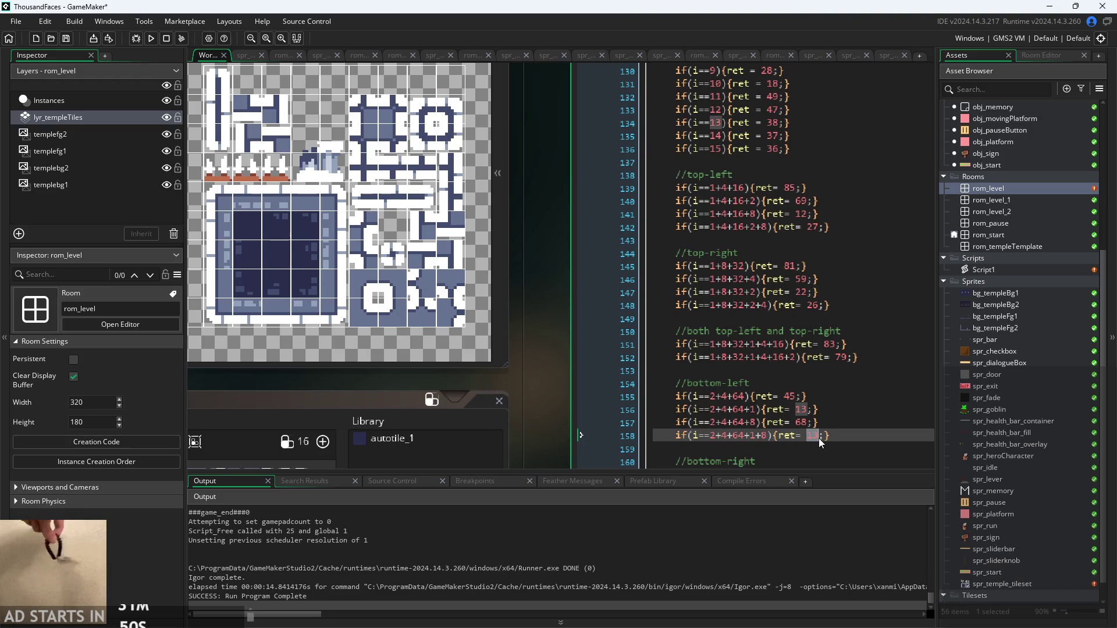
{"action": "key", "text": "BackSpace"}
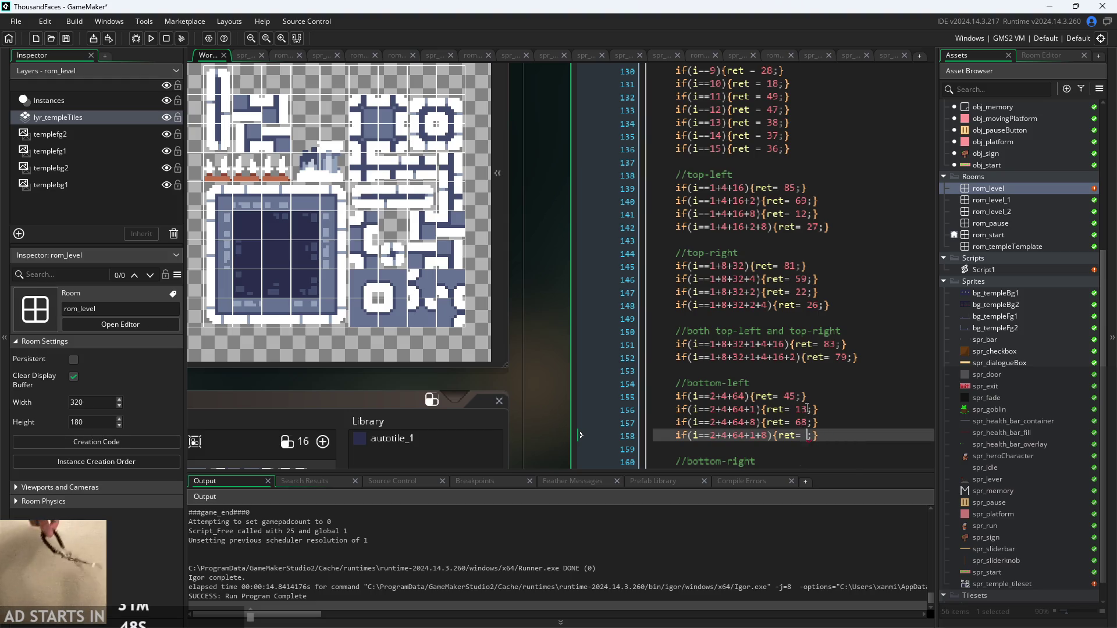
{"action": "scroll", "coordinate": [550, 355], "scroll_direction": "up", "scroll_amount": 1}
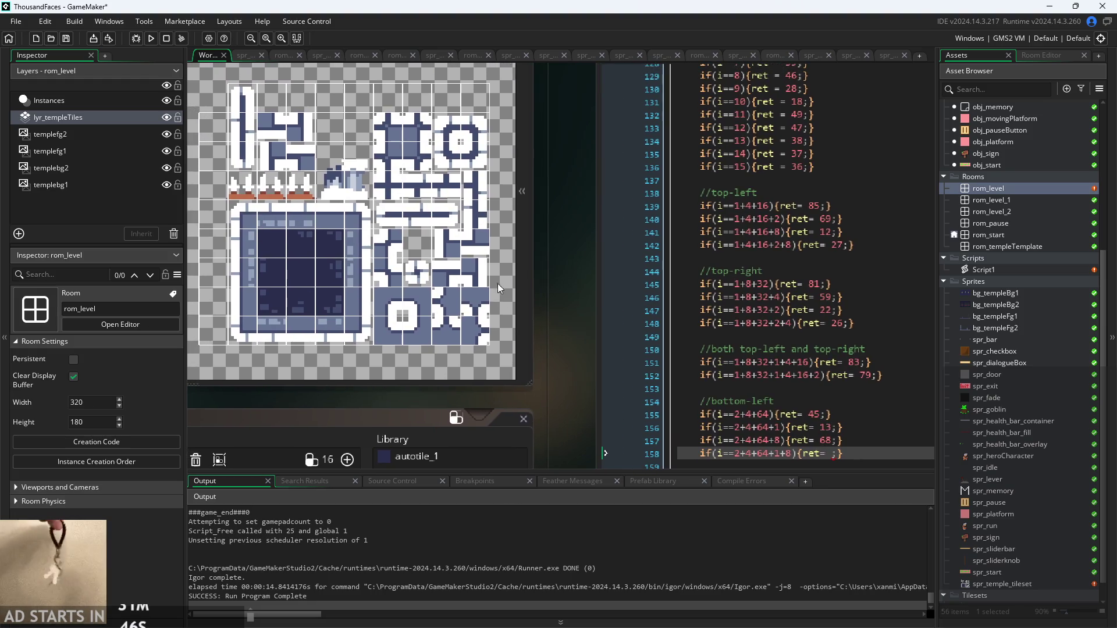
{"action": "scroll", "coordinate": [541, 295], "scroll_direction": "down", "scroll_amount": 1}
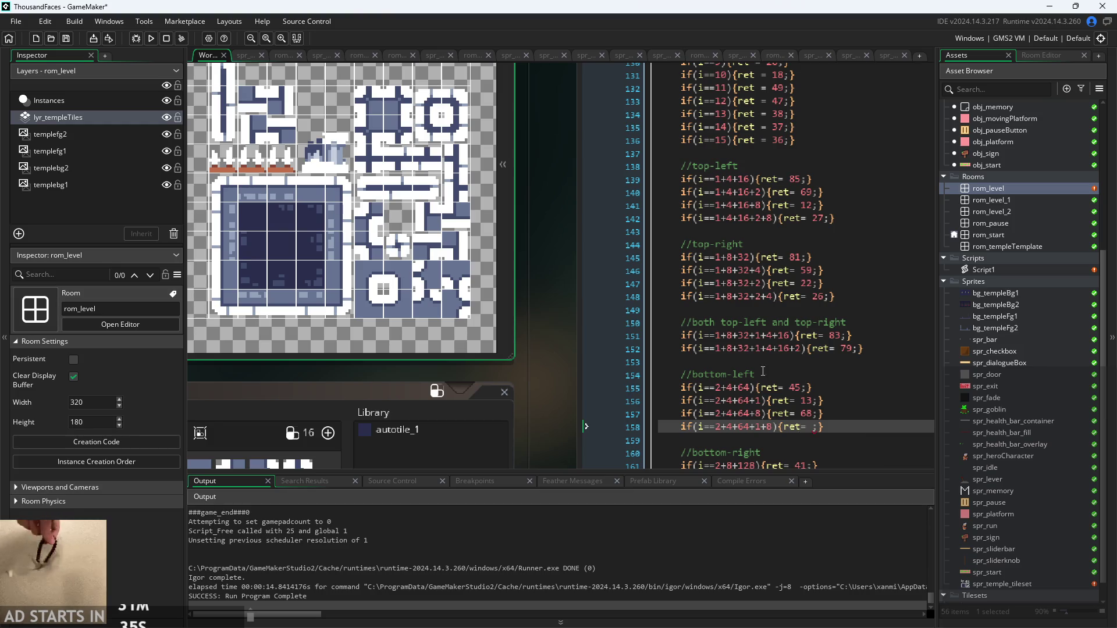
{"action": "left_click_drag", "start_coordinate": [561, 225], "coordinate": [585, 249]}
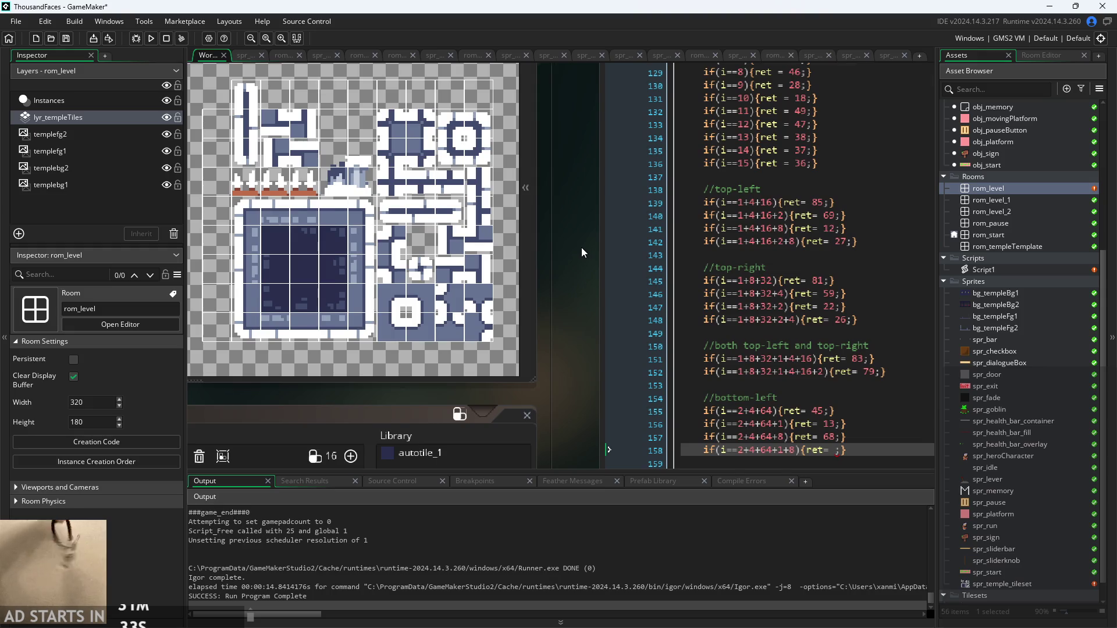
{"action": "scroll", "coordinate": [582, 247], "scroll_direction": "down", "scroll_amount": 3}
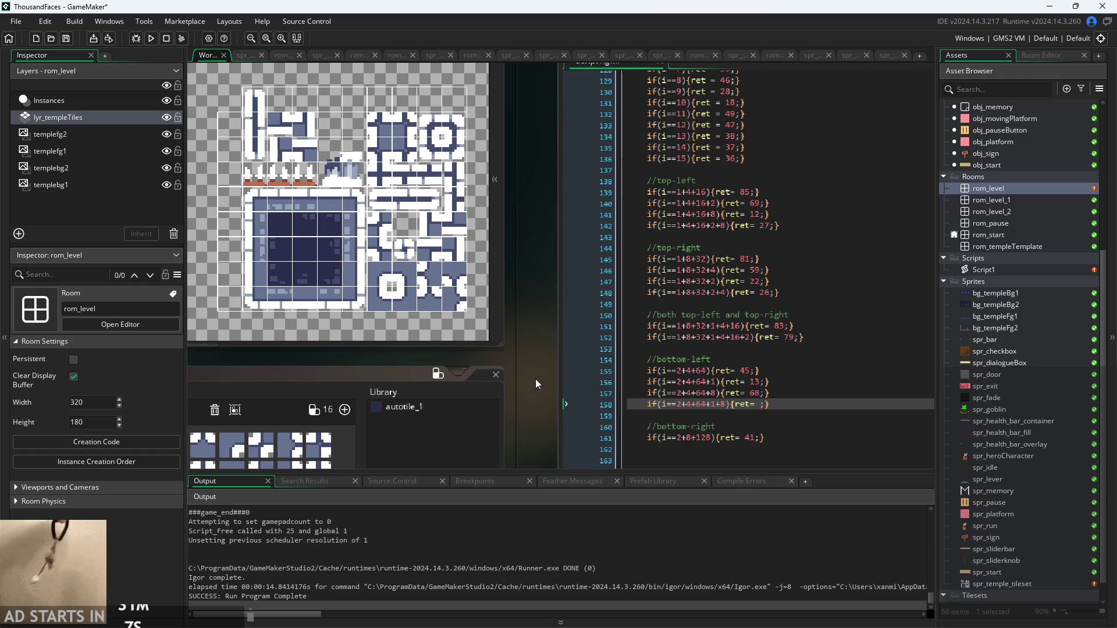
{"action": "left_click", "coordinate": [748, 406]}
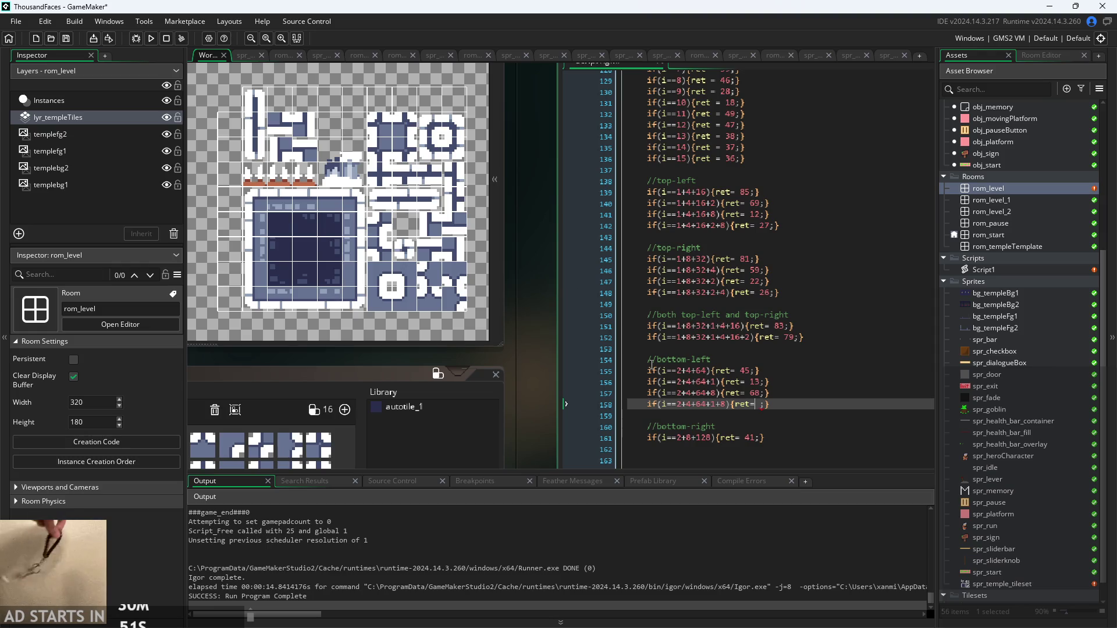
{"action": "left_click", "coordinate": [762, 406]}
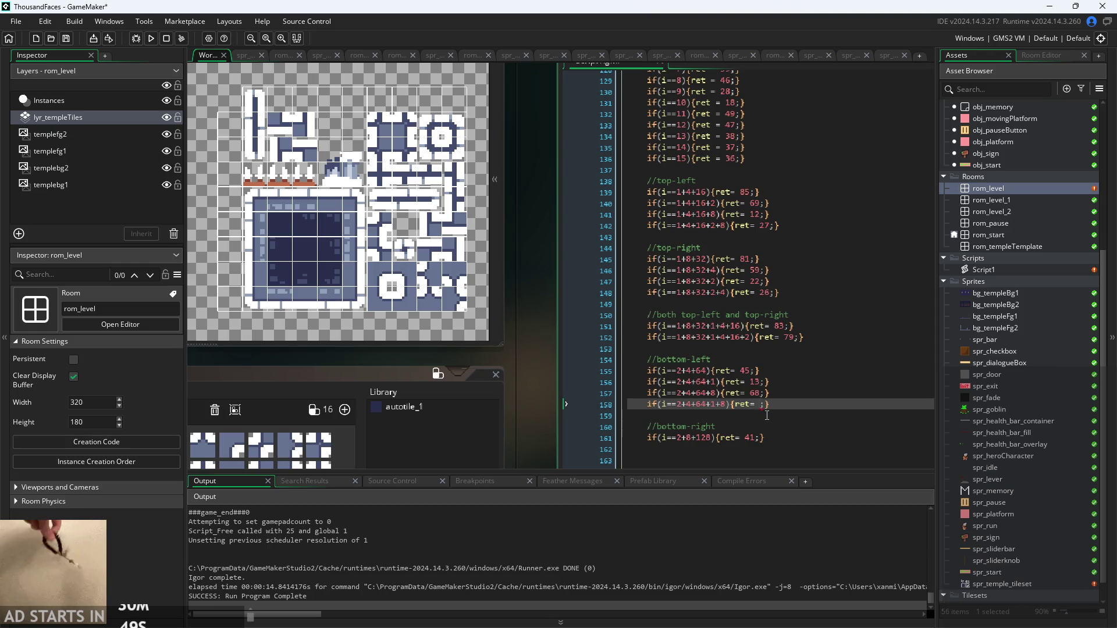
{"action": "type", "text": "17"}
{"action": "left_click", "coordinate": [802, 414]}
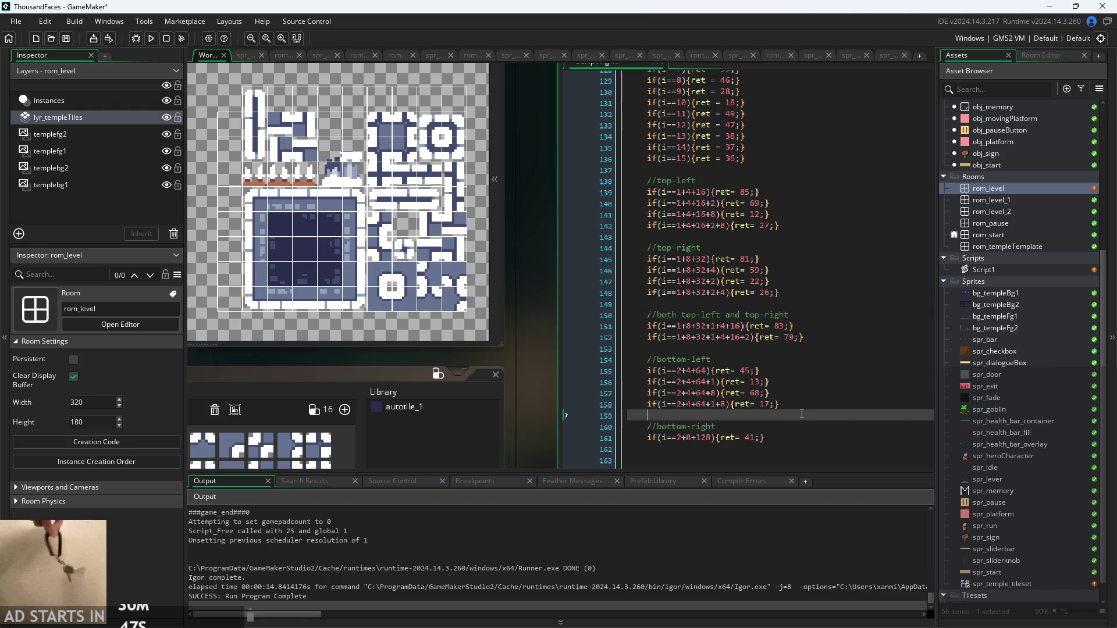
{"action": "left_click_drag", "start_coordinate": [786, 438], "coordinate": [648, 442]}
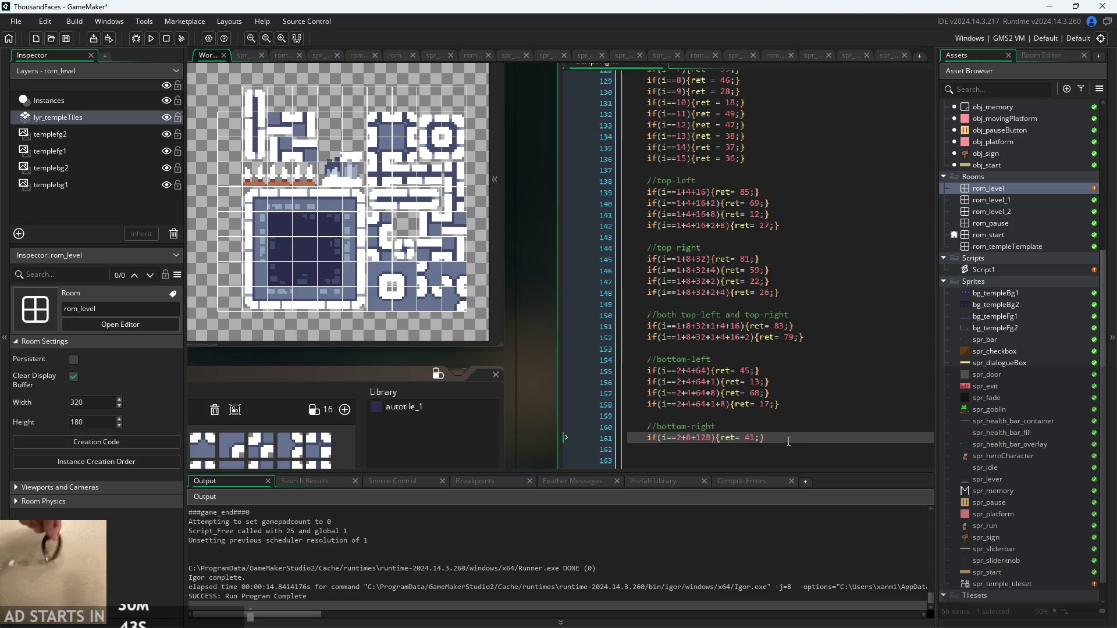
Duplicate the bottom-right case on line 161 with Ctrl+D, removing the surplus fifth copy
{"action": "key", "text": "ctrl+d"}
{"action": "key", "text": "ctrl+d"}
{"action": "key", "text": "ctrl+d"}
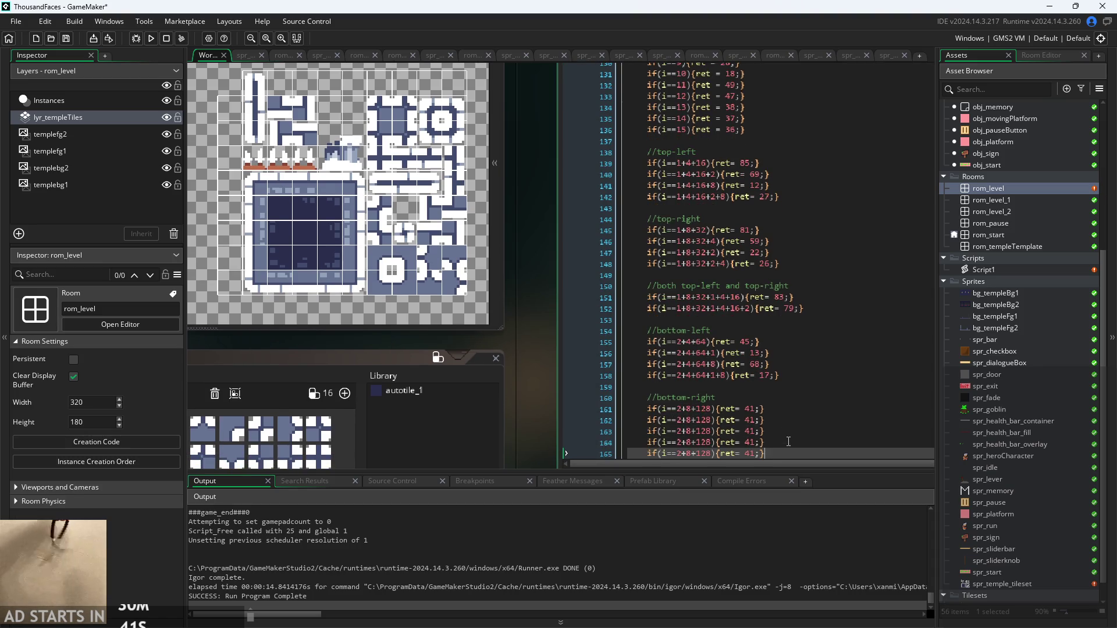
{"action": "key", "text": "shift+Home"}
{"action": "key", "text": "BackSpace"}
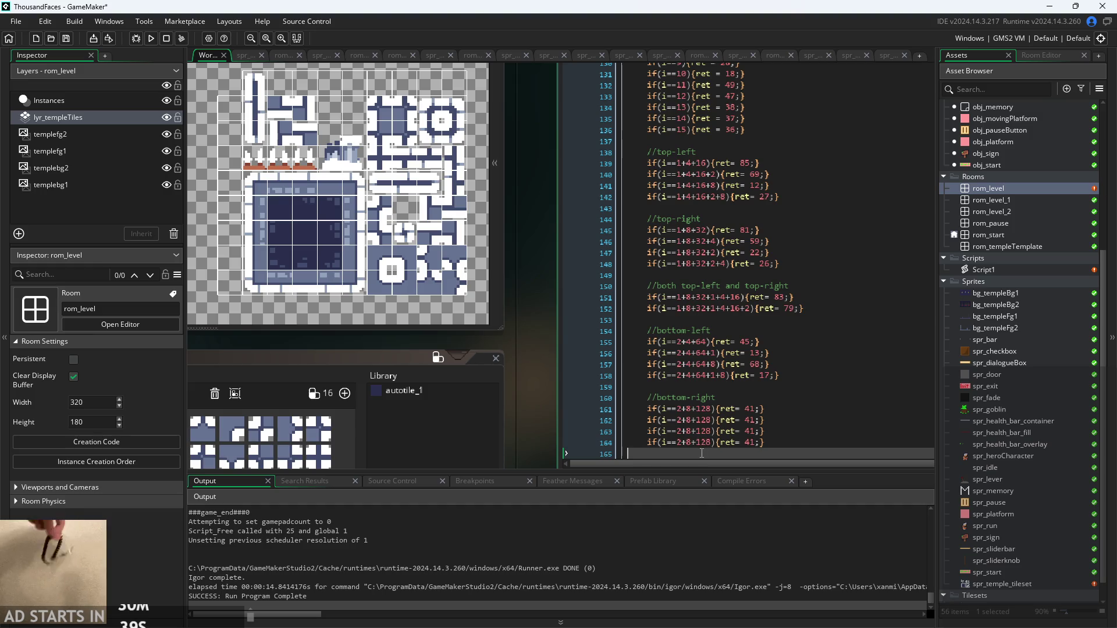
{"action": "left_click", "coordinate": [781, 360]}
{"action": "key", "text": "Up"}
{"action": "key", "text": "Up"}
{"action": "key", "text": "Up"}
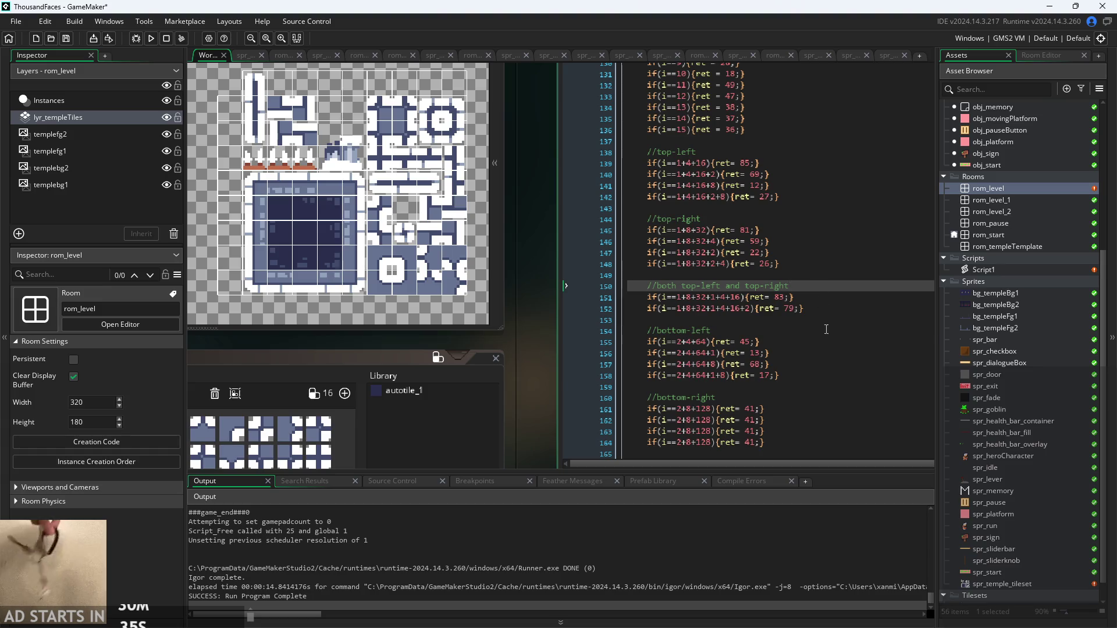
{"action": "key", "text": "Down"}
{"action": "key", "text": "Down"}
{"action": "key", "text": "Down"}
{"action": "left_click", "coordinate": [818, 441]}
{"action": "left_click", "coordinate": [816, 409]}
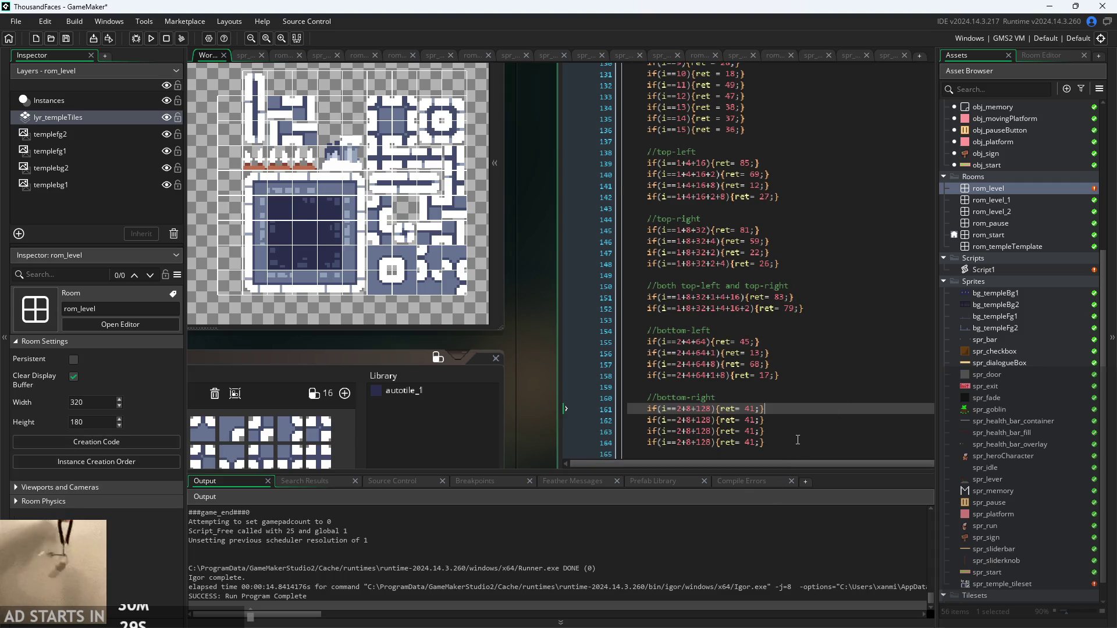
{"action": "left_click", "coordinate": [735, 397]}
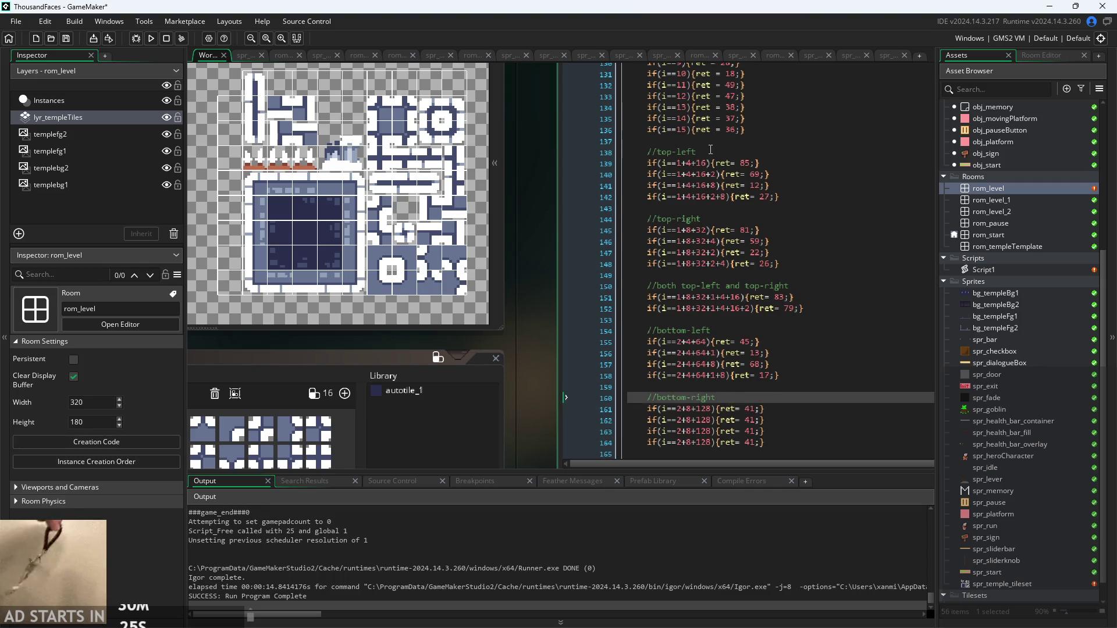
Shorten the corner section comments to //tl, //tr, //tl+tr, //bl and //br
{"action": "left_click_drag", "start_coordinate": [708, 153], "coordinate": [667, 159]}
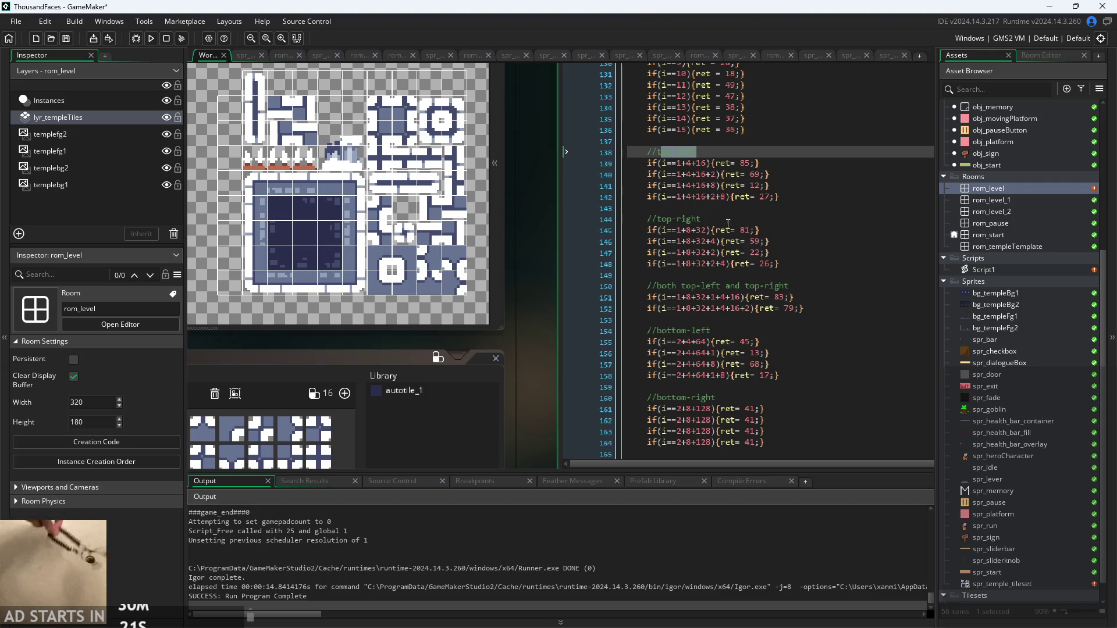
{"action": "type", "text": "l"}
{"action": "left_click", "coordinate": [706, 220]}
{"action": "left_click_drag", "start_coordinate": [707, 223], "coordinate": [664, 225]}
{"action": "type", "text": "r"}
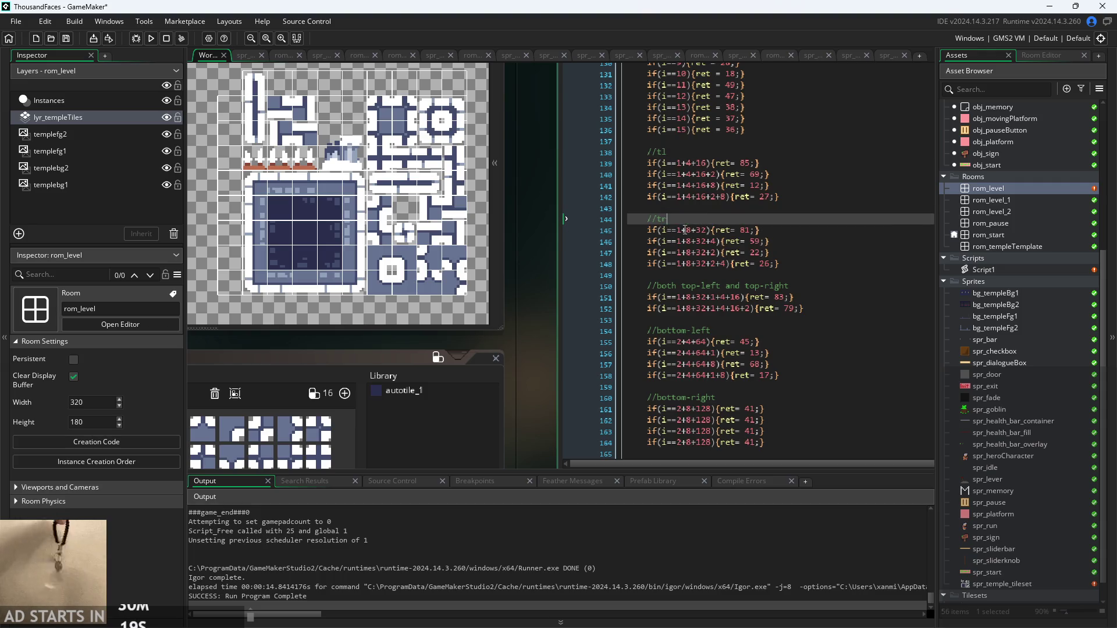
{"action": "left_click_drag", "start_coordinate": [790, 285], "coordinate": [652, 289]}
{"action": "type", "text": "tl+tr"}
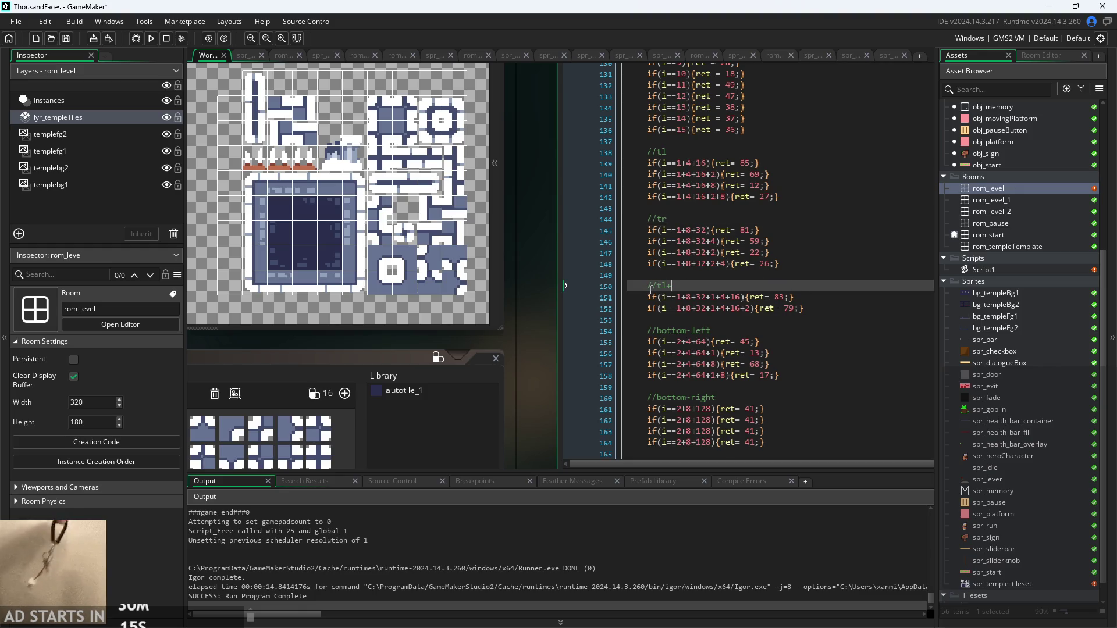
{"action": "left_click_drag", "start_coordinate": [720, 332], "coordinate": [657, 331]}
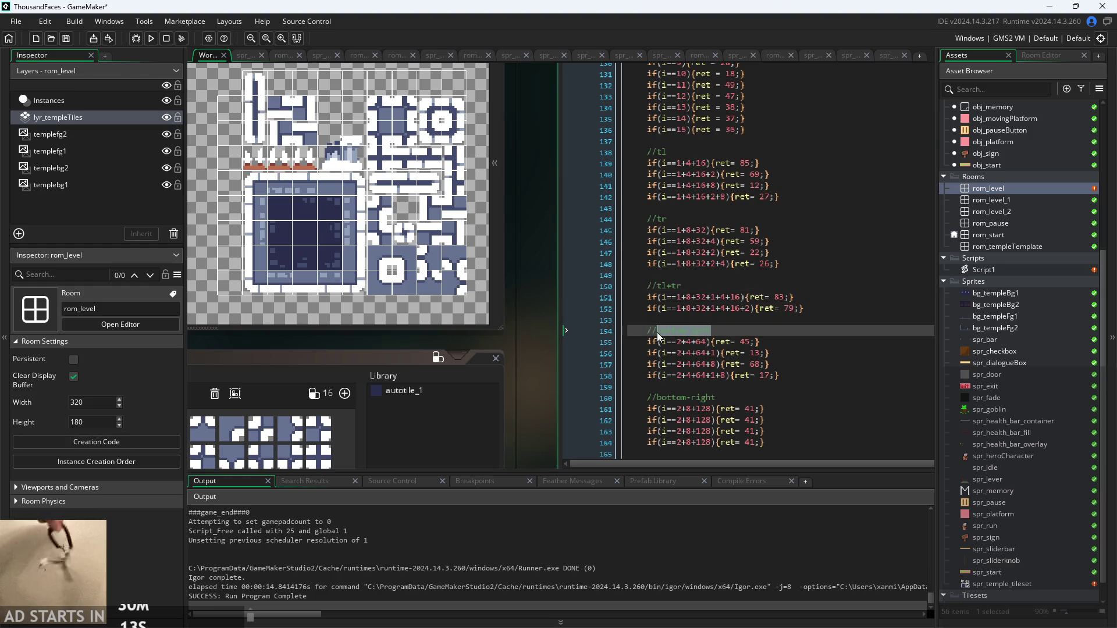
{"action": "type", "text": "bl"}
{"action": "left_click_drag", "start_coordinate": [717, 398], "coordinate": [662, 398]}
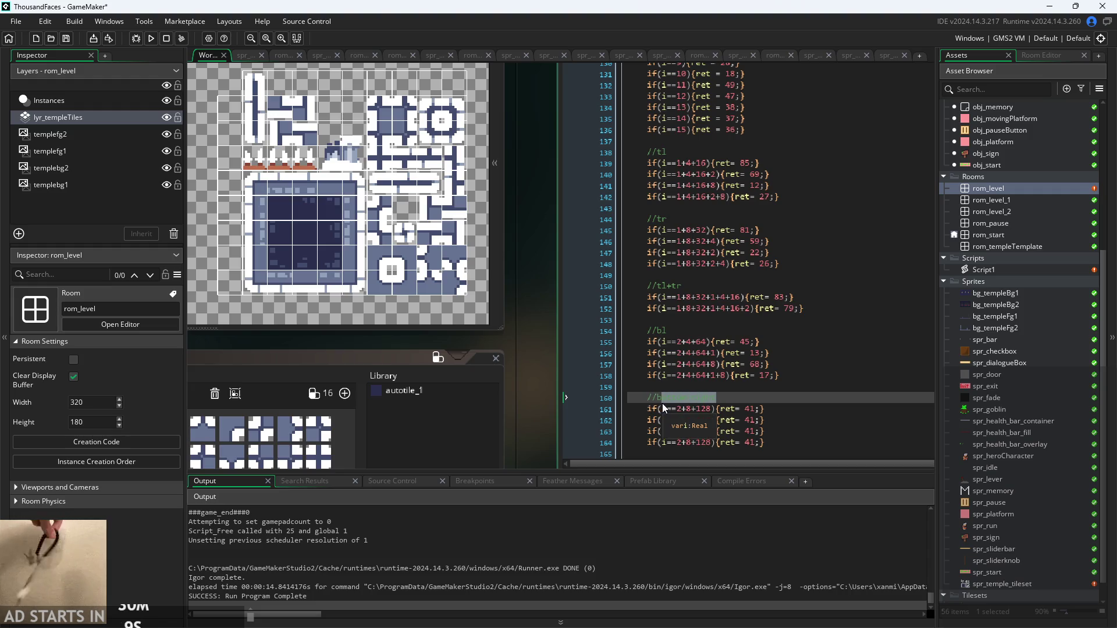
{"action": "type", "text": "r"}
{"action": "left_click", "coordinate": [787, 443]}
{"action": "scroll", "coordinate": [788, 441], "scroll_direction": "down", "scroll_amount": 1}
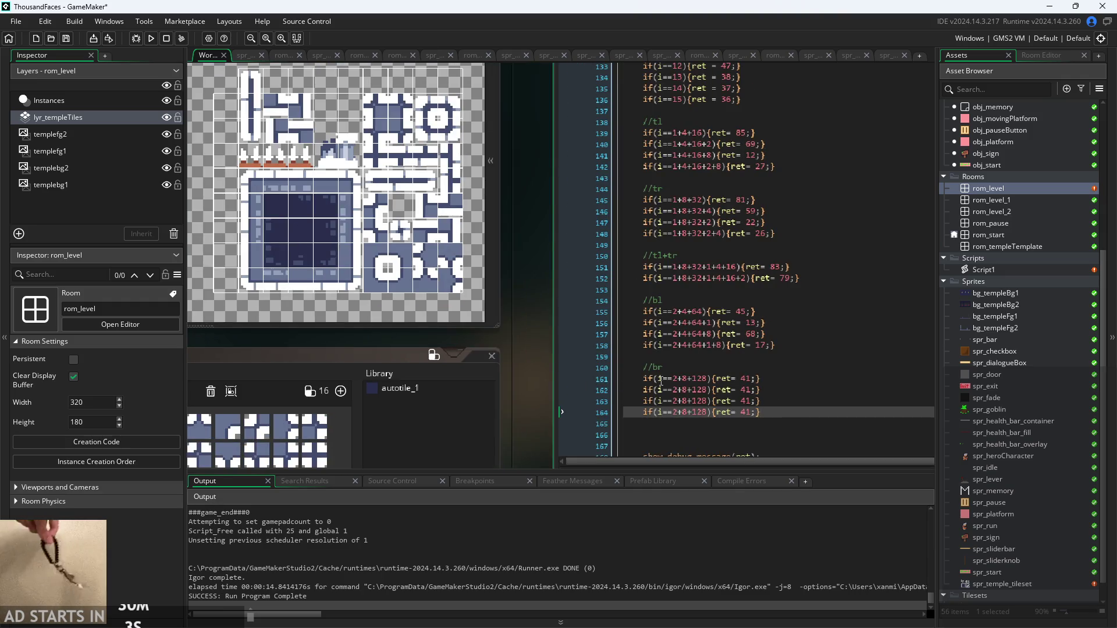
Make line 162 a 2+8+128+1 case returning 58
{"action": "left_click", "coordinate": [708, 391]}
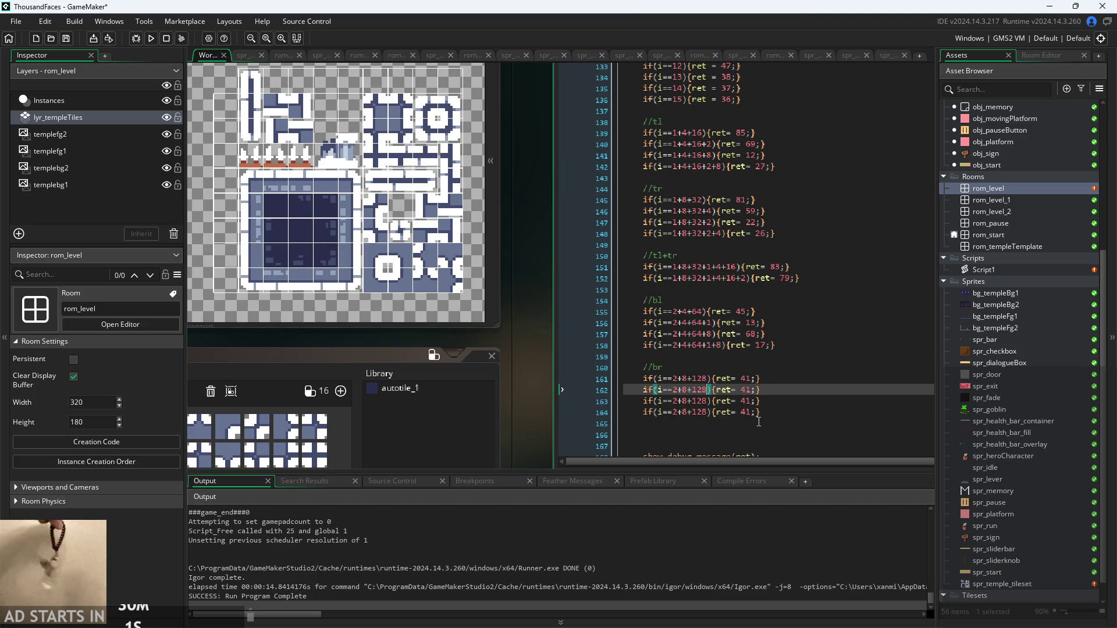
{"action": "type", "text": "+1"}
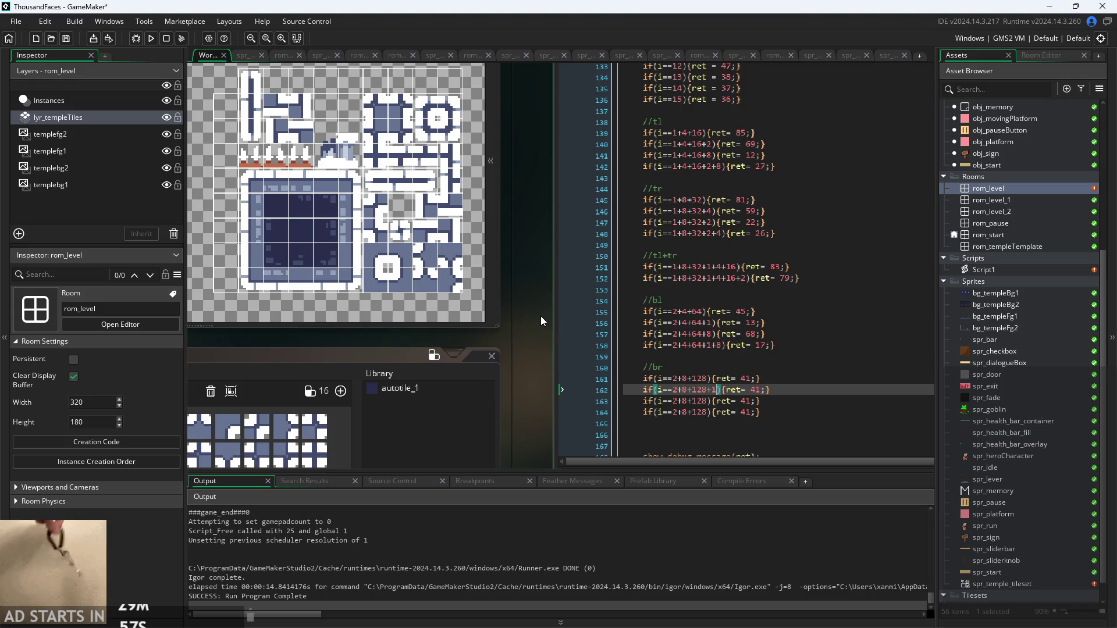
{"action": "left_click_drag", "start_coordinate": [537, 320], "coordinate": [573, 343]}
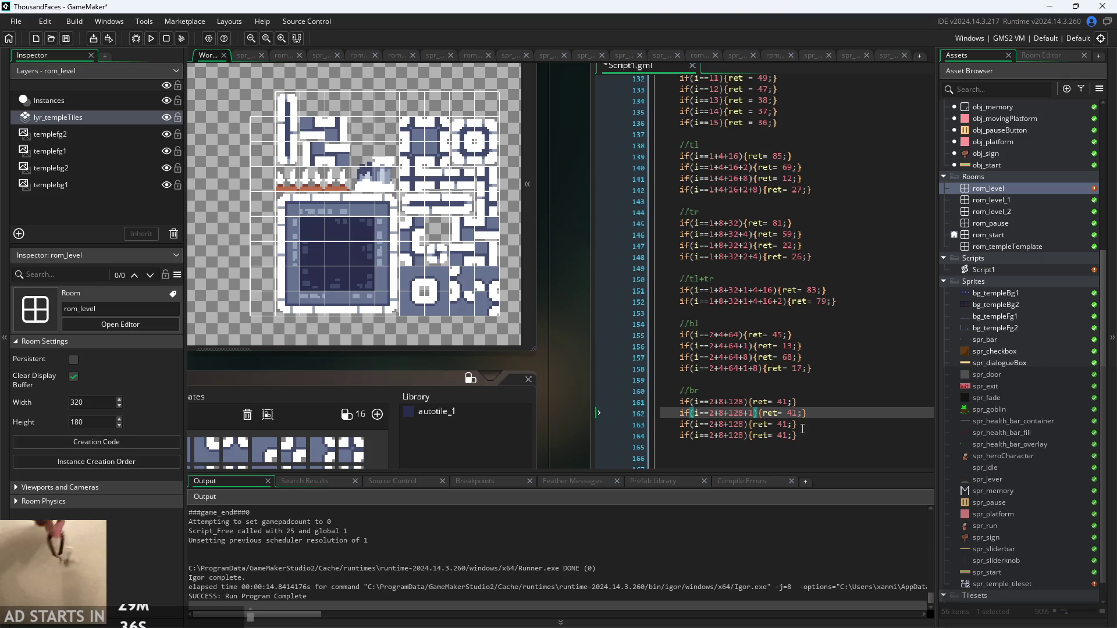
{"action": "double_click", "coordinate": [793, 415]}
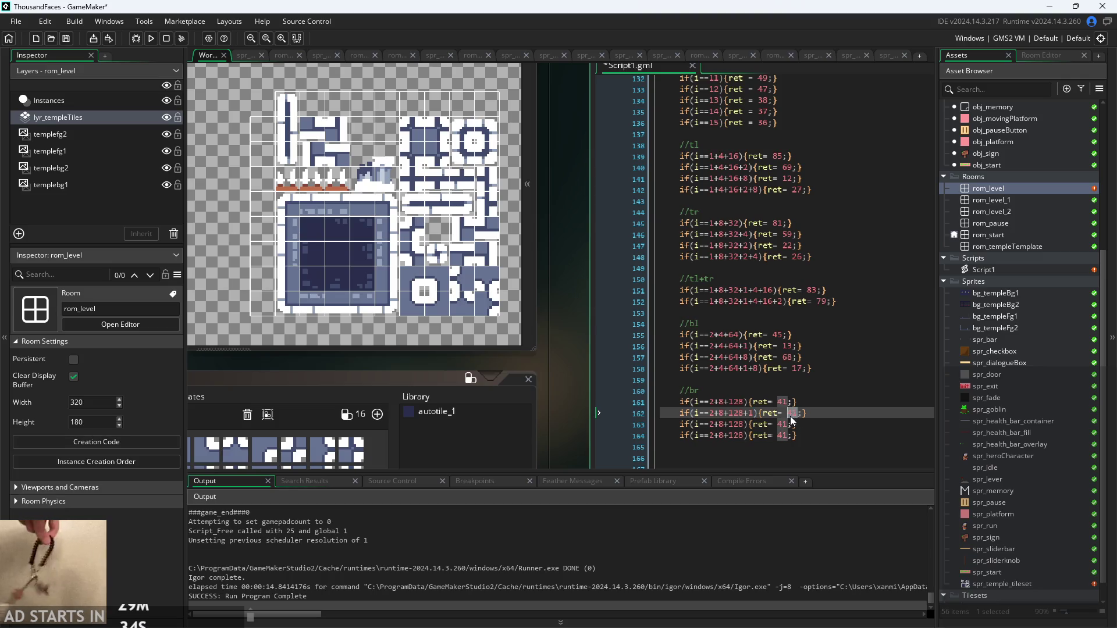
{"action": "type", "text": "58"}
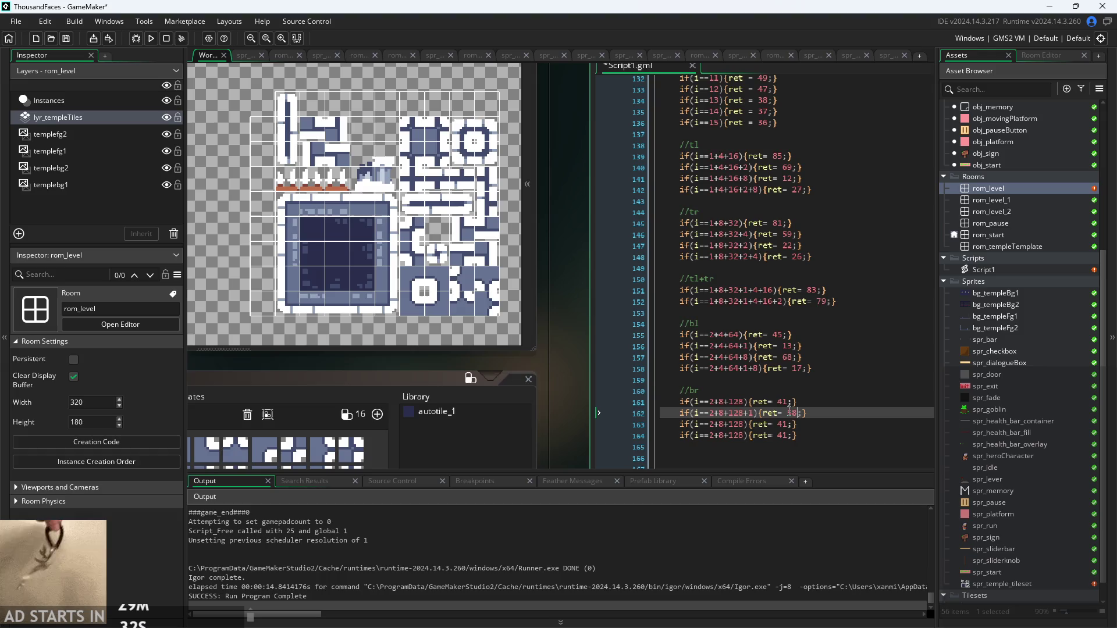
Extend line 163's condition to 2+8+128+4 and clear its old 41 return value
{"action": "double_click", "coordinate": [780, 424]}
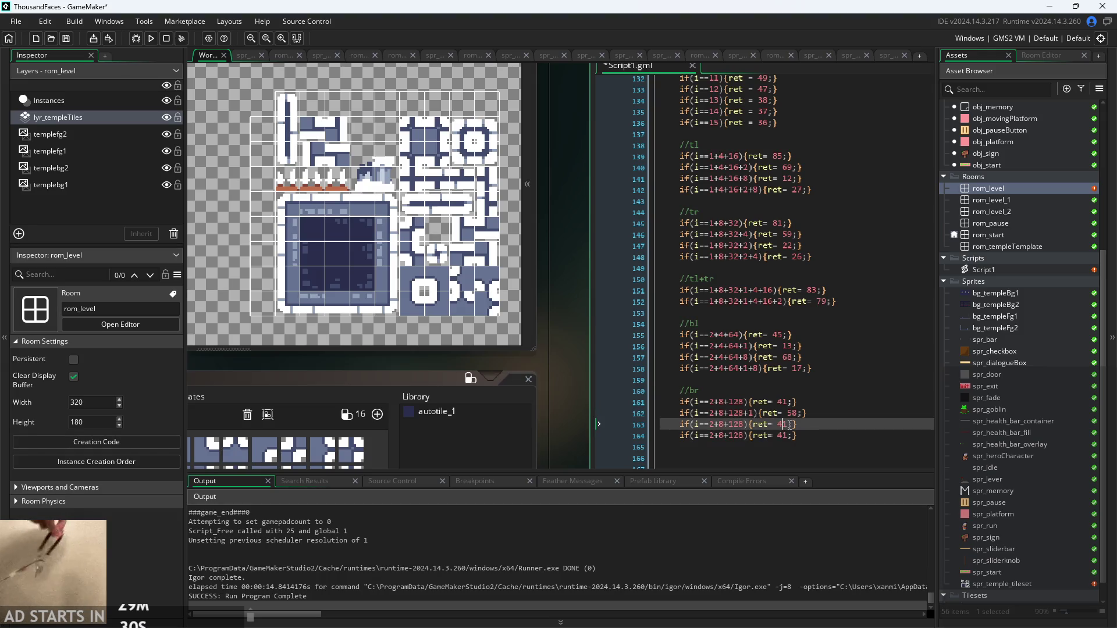
{"action": "key", "text": "Right"}
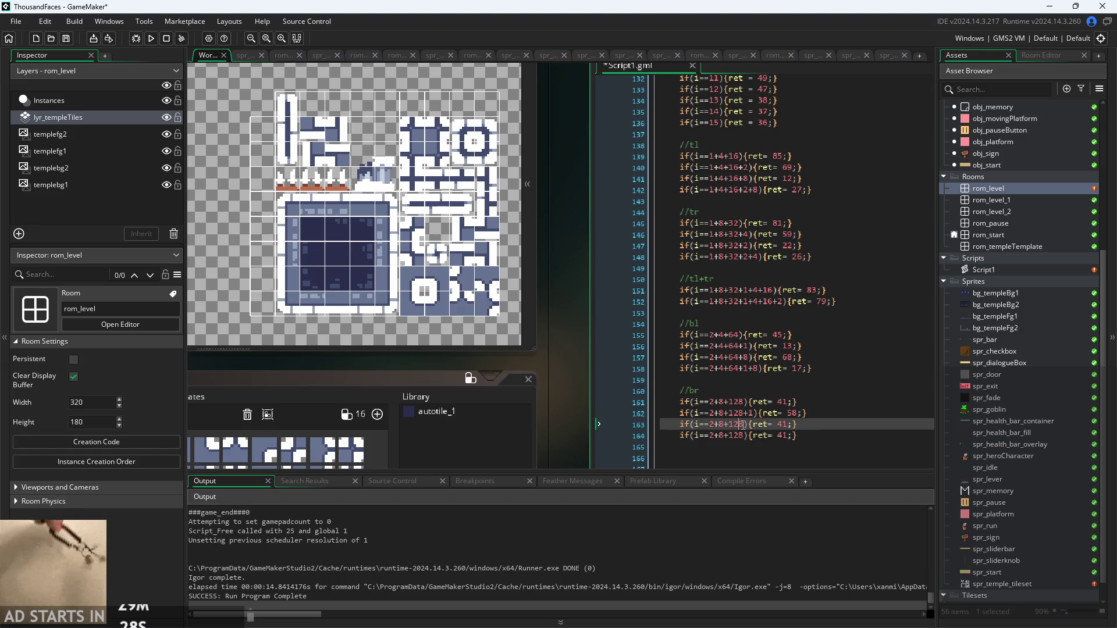
{"action": "type", "text": "+4"}
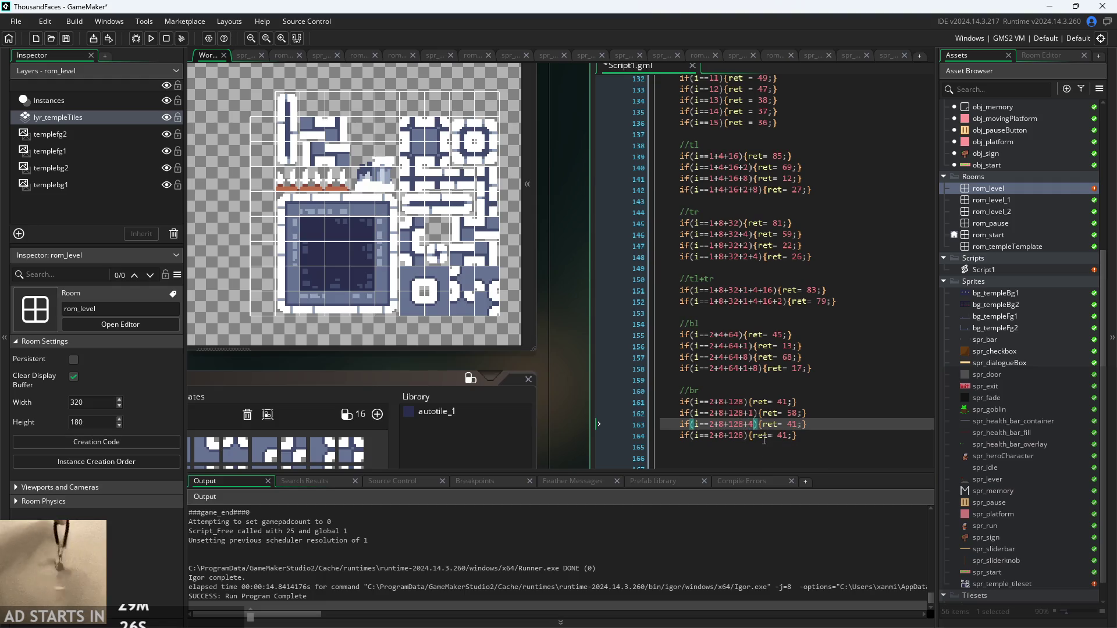
{"action": "left_click", "coordinate": [795, 424]}
{"action": "left_click", "coordinate": [797, 424]}
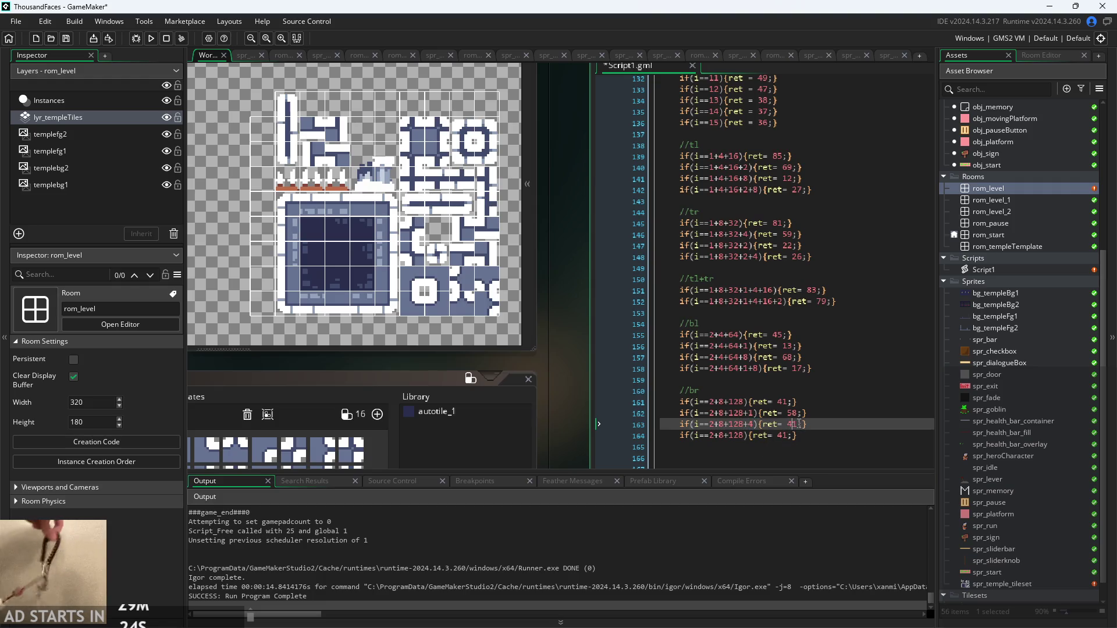
{"action": "key", "text": "BackSpace"}
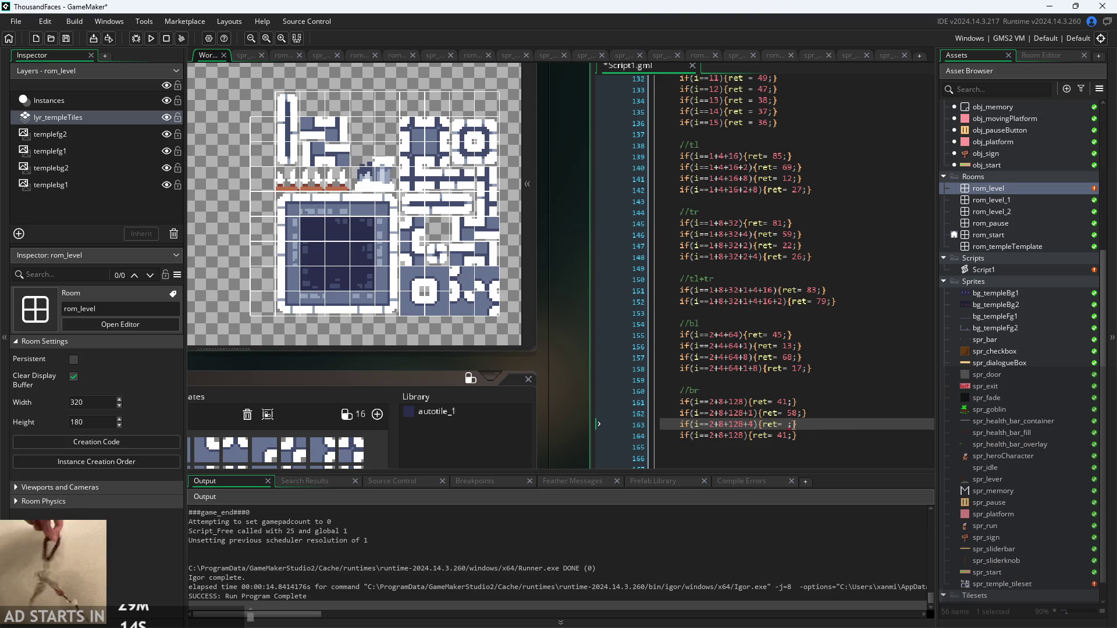
Give the 2+8+128+4 case return 23 and make line 164 a 2+8+128+1+4 case returning 16
{"action": "type", "text": "23"}
{"action": "left_click", "coordinate": [789, 436]}
{"action": "key", "text": "BackSpace"}
{"action": "key", "text": "BackSpace"}
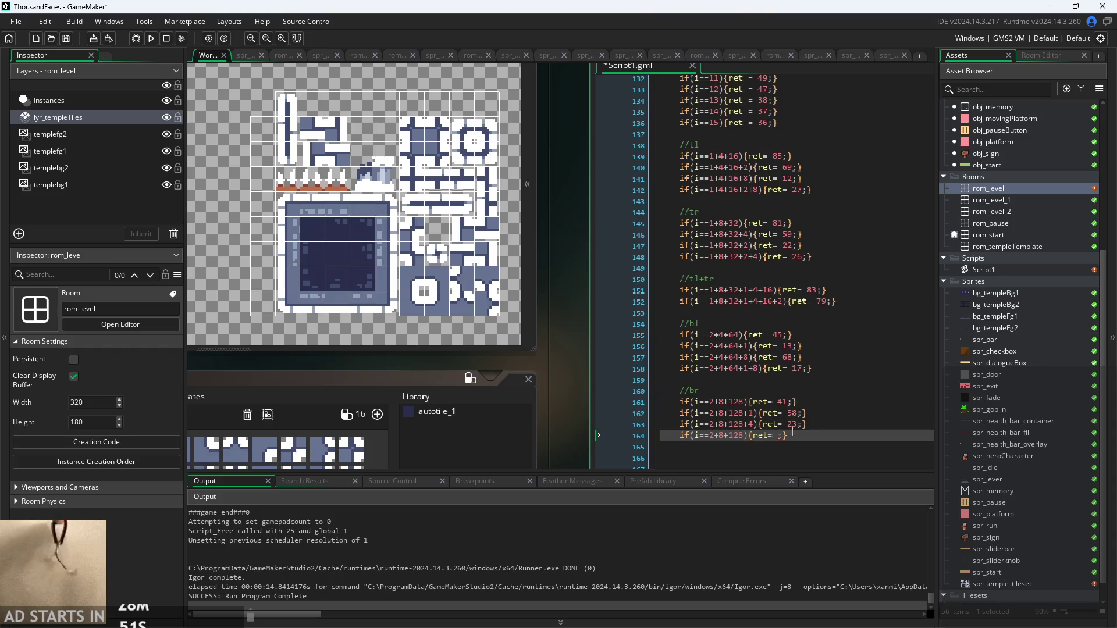
{"action": "left_click", "coordinate": [746, 436]}
{"action": "type", "text": "+1+4"}
{"action": "left_click", "coordinate": [798, 436]}
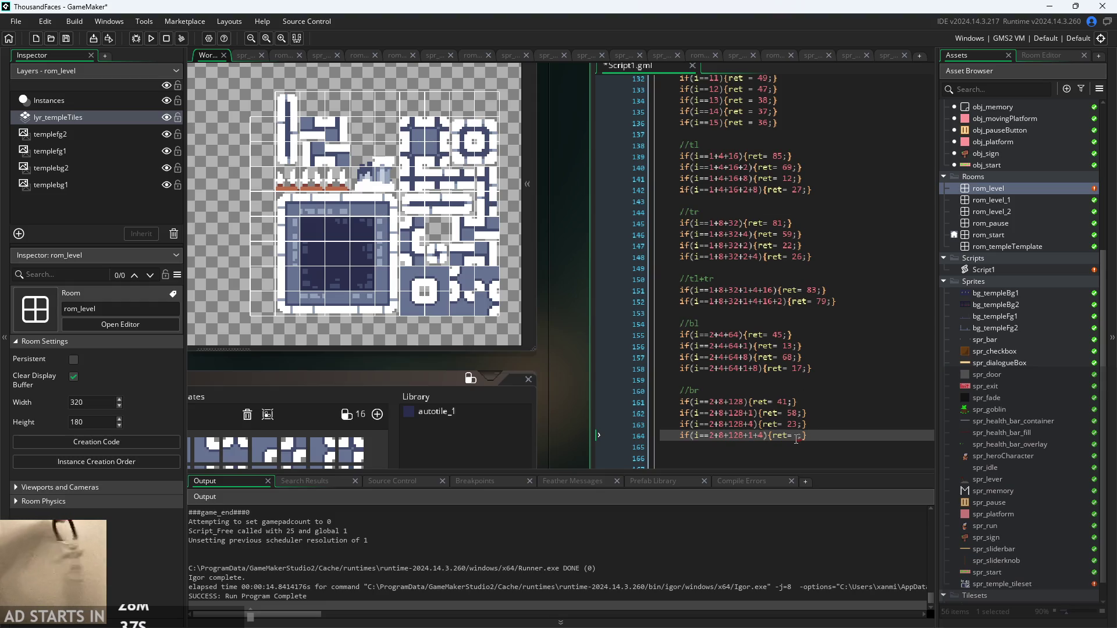
{"action": "type", "text": "16"}
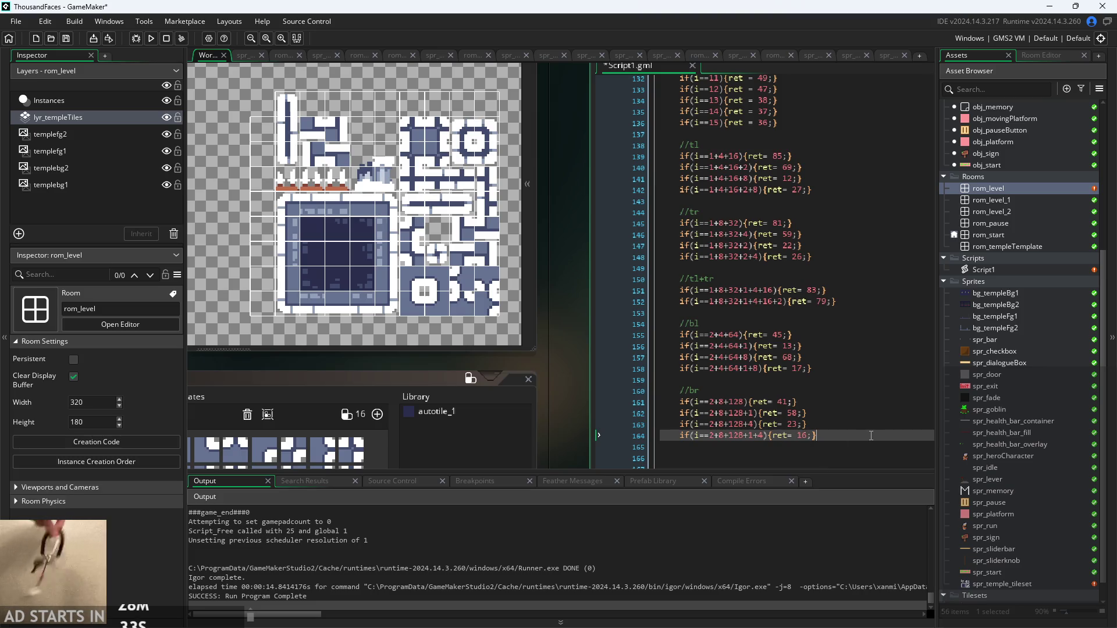
{"action": "key", "text": "Down"}
{"action": "key", "text": "Down"}
{"action": "mouse_move", "coordinate": [855, 306]}
{"action": "left_mouse_down"}
{"action": "mouse_move", "coordinate": [540, 291]}
{"action": "mouse_move", "coordinate": [510, 278]}
{"action": "left_mouse_up"}
{"action": "key", "text": "ctrl+c"}
Move the //tl+tr block with its 83 and 79 cases below the //br cases, tidying blank lines and indentation
{"action": "key", "text": "BackSpace"}
{"action": "scroll", "coordinate": [764, 318], "scroll_direction": "down", "scroll_amount": 3}
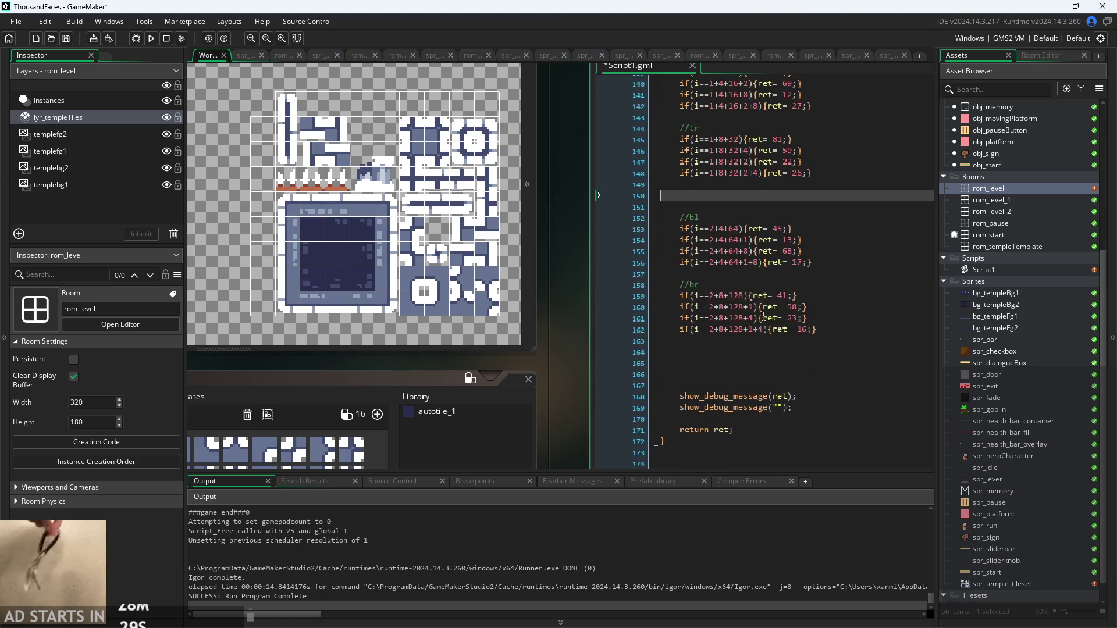
{"action": "left_click", "coordinate": [697, 218]}
{"action": "left_click", "coordinate": [705, 206]}
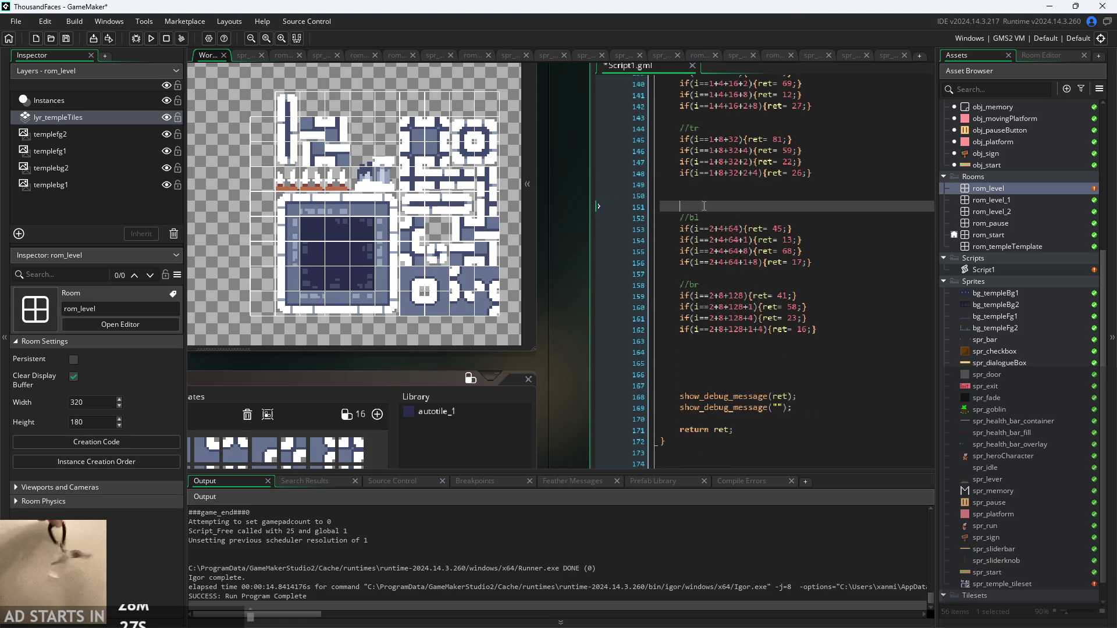
{"action": "key", "text": "BackSpace"}
{"action": "key", "text": "BackSpace"}
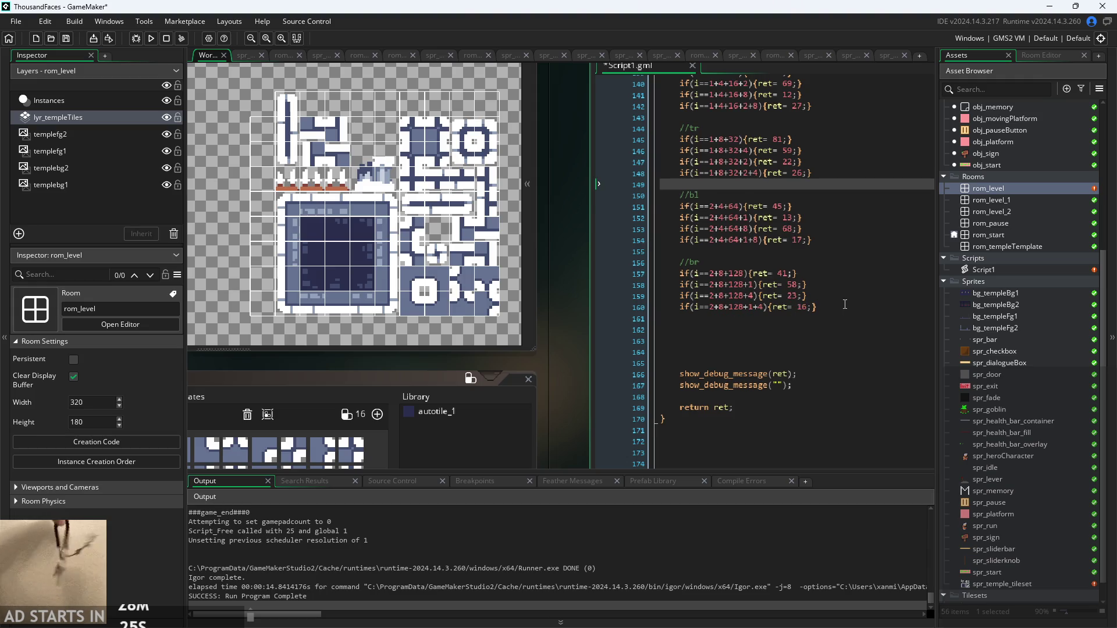
{"action": "left_click", "coordinate": [844, 306]}
{"action": "key", "text": "Return"}
{"action": "key", "text": "ctrl+v"}
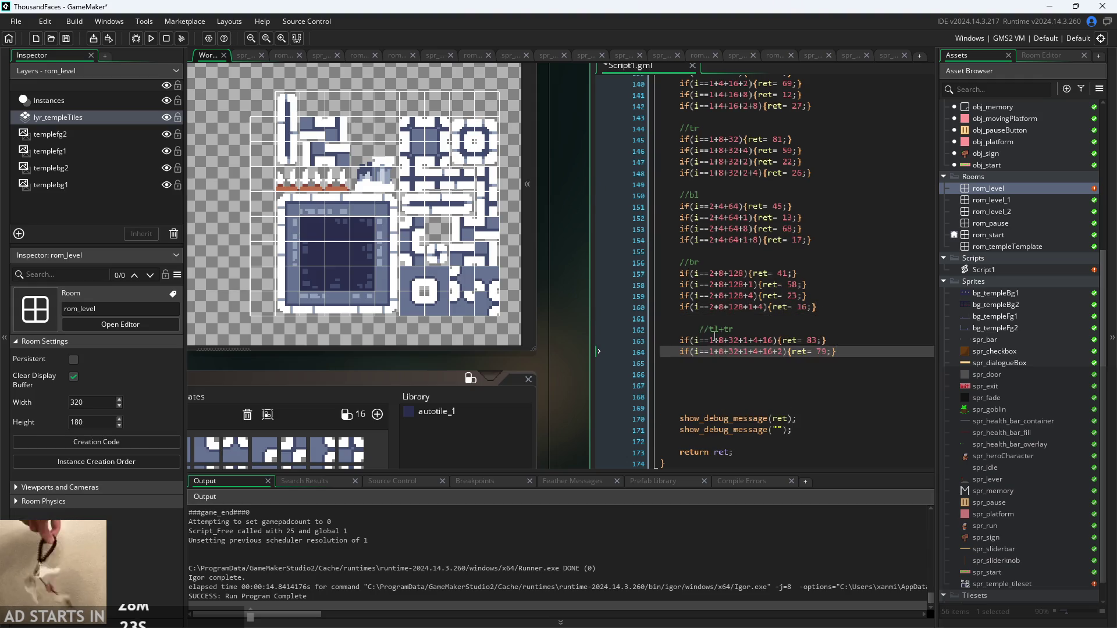
{"action": "left_click", "coordinate": [676, 328]}
{"action": "key", "text": "Delete"}
{"action": "left_click", "coordinate": [845, 356]}
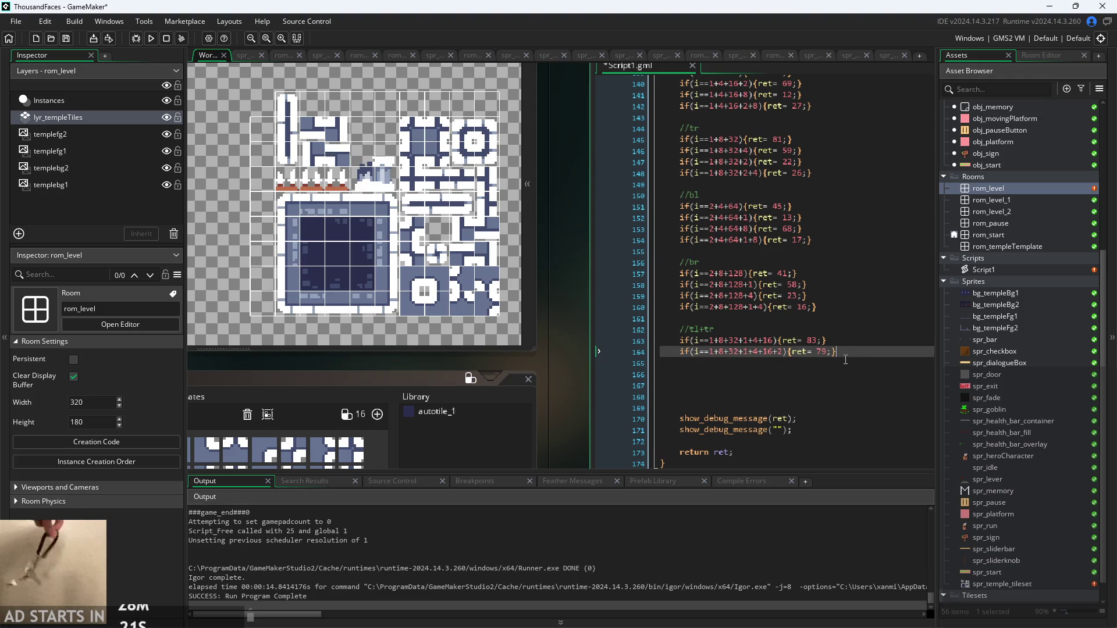
Type //tl+br, //bl+tr and //bl+br comment headings below the tl+tr cases
{"action": "key", "text": "Return"}
{"action": "key", "text": "Return"}
{"action": "type", "text": "//"}
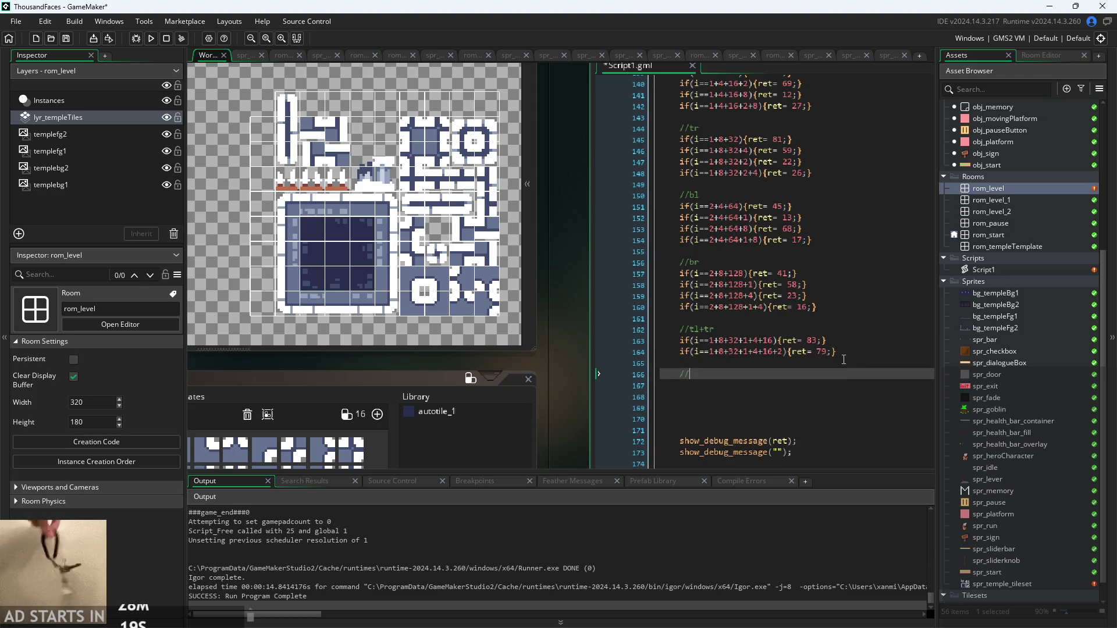
{"action": "type", "text": "tl+"}
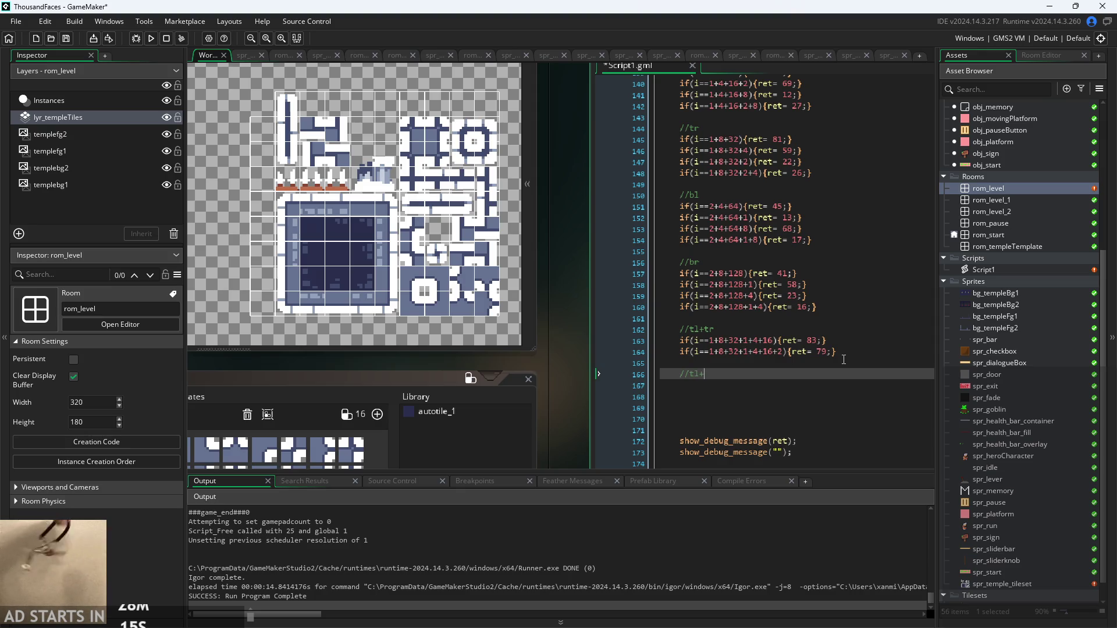
{"action": "type", "text": "br"}
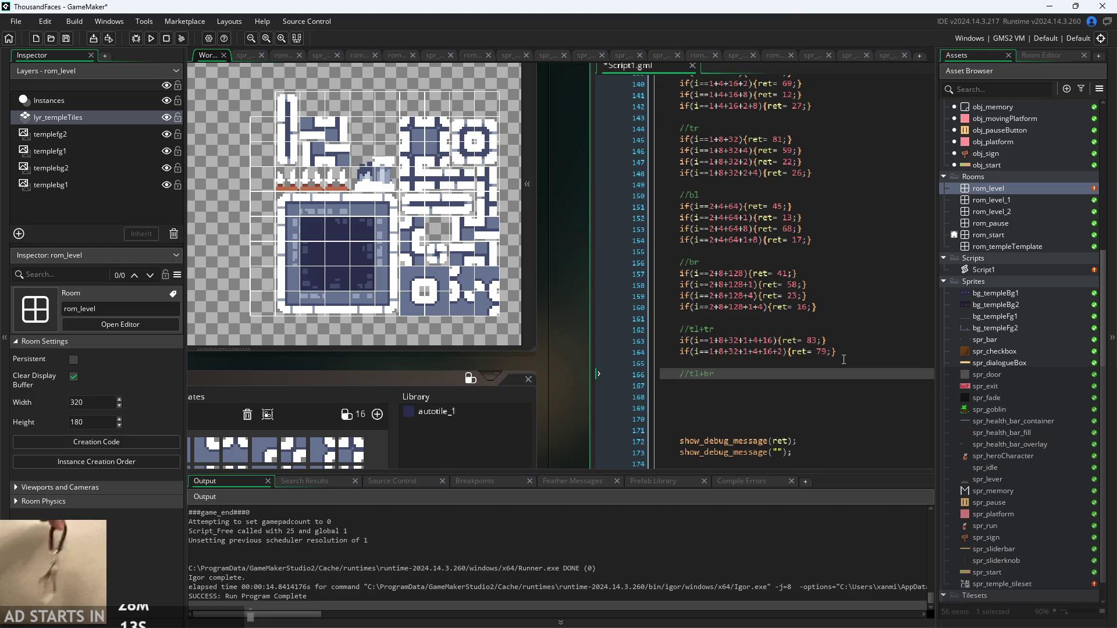
{"action": "key", "text": "Return"}
{"action": "key", "text": "Return"}
{"action": "type", "text": "//"}
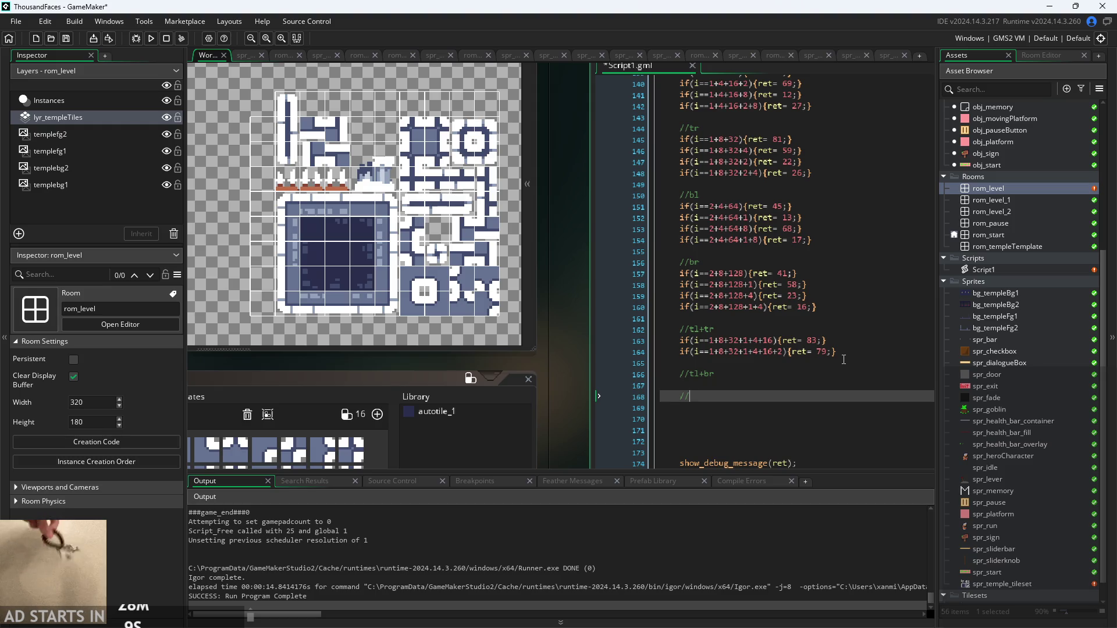
{"action": "type", "text": "tbl"}
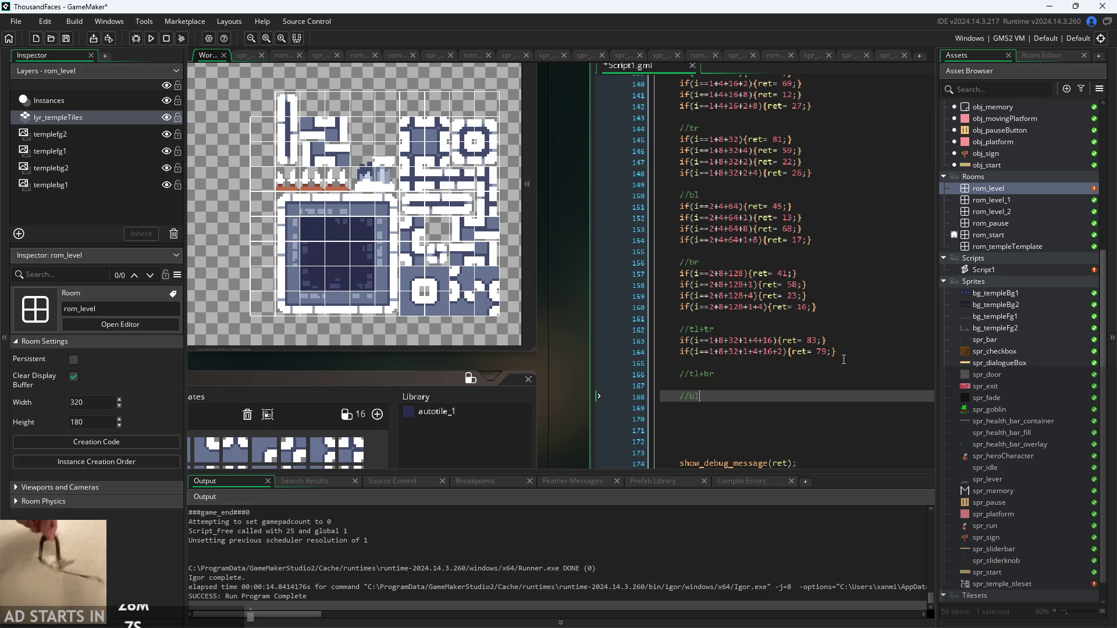
{"action": "type", "text": "+tr"}
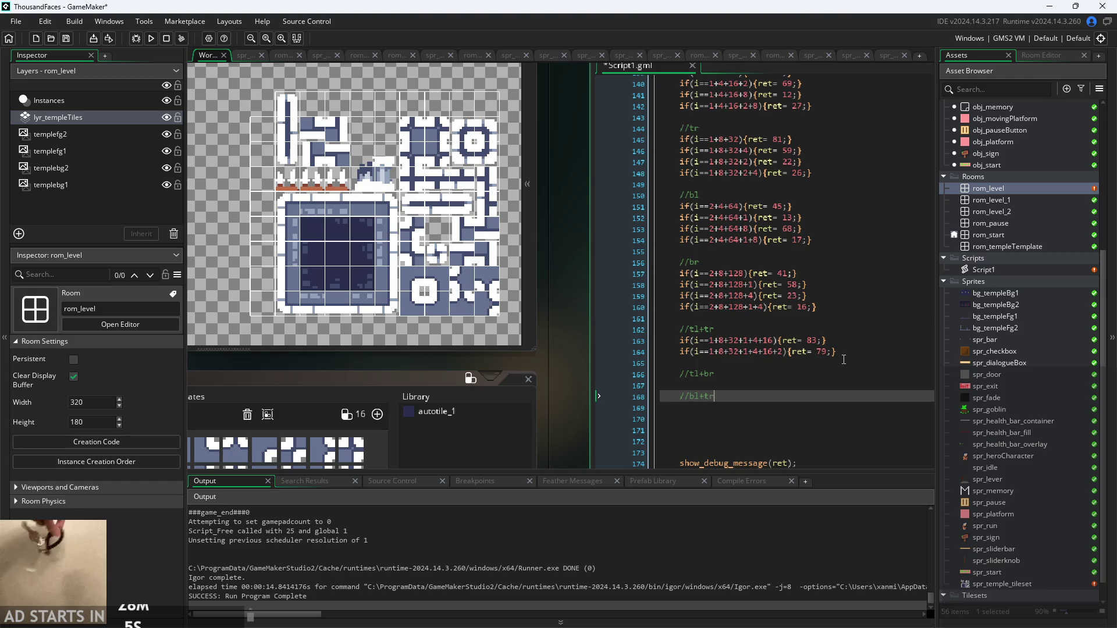
{"action": "key", "text": "Return"}
{"action": "key", "text": "Return"}
{"action": "type", "text": "/"}
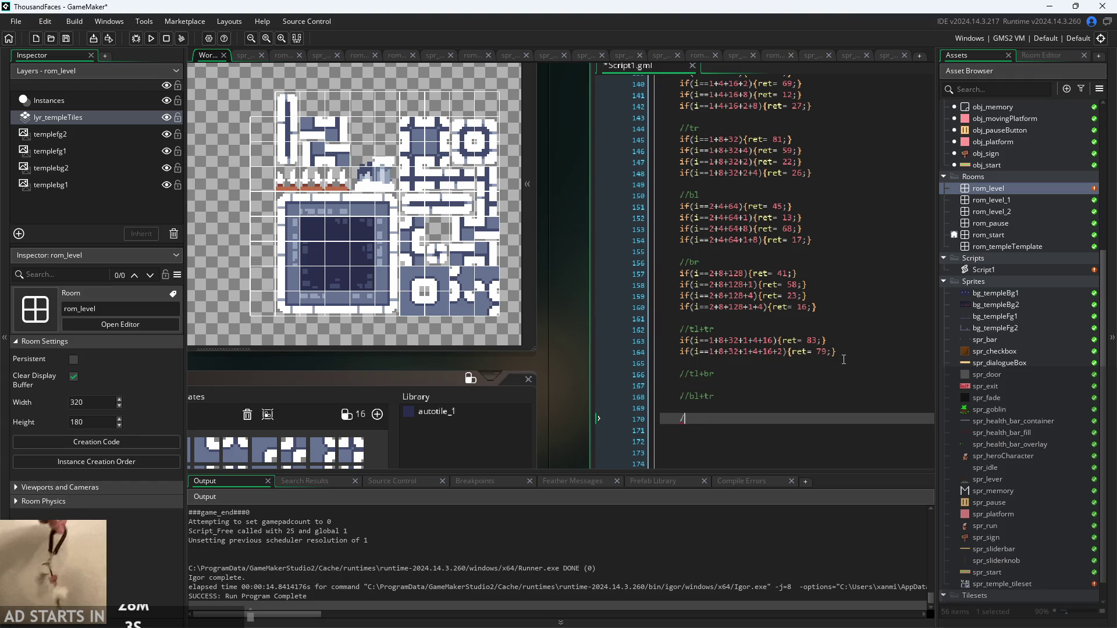
{"action": "type", "text": "/b"}
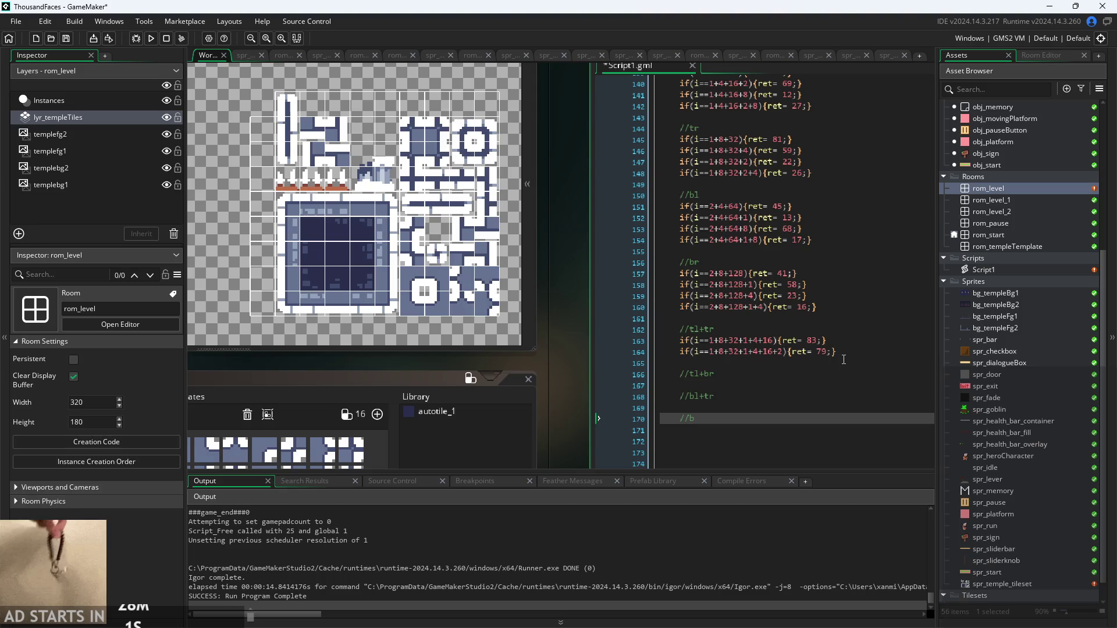
{"action": "key", "text": "BackSpace"}
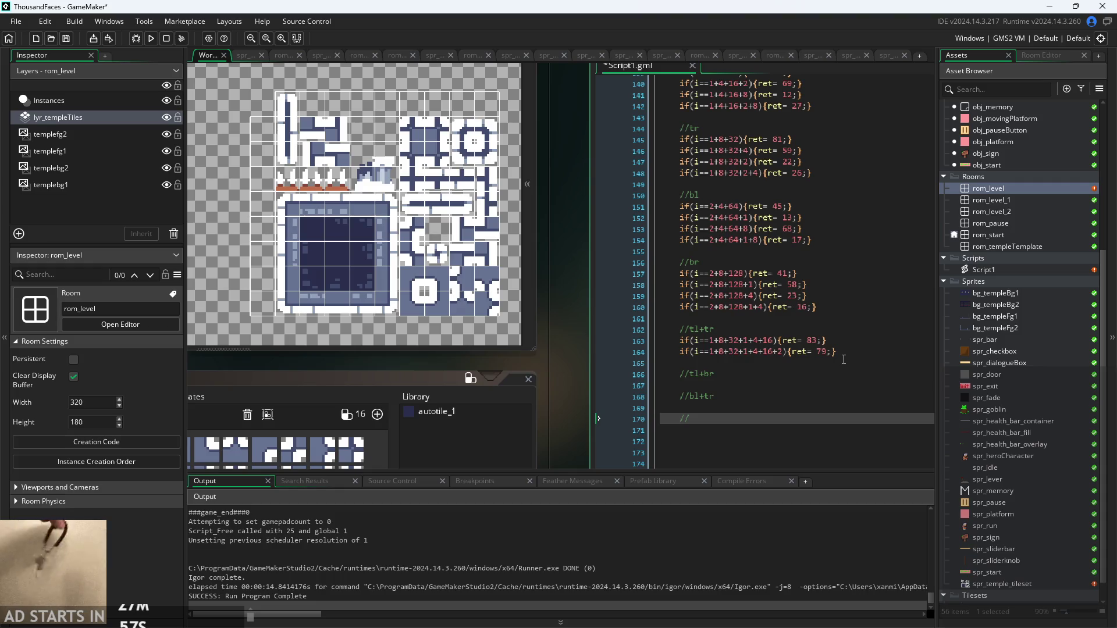
{"action": "type", "text": "bl+br"}
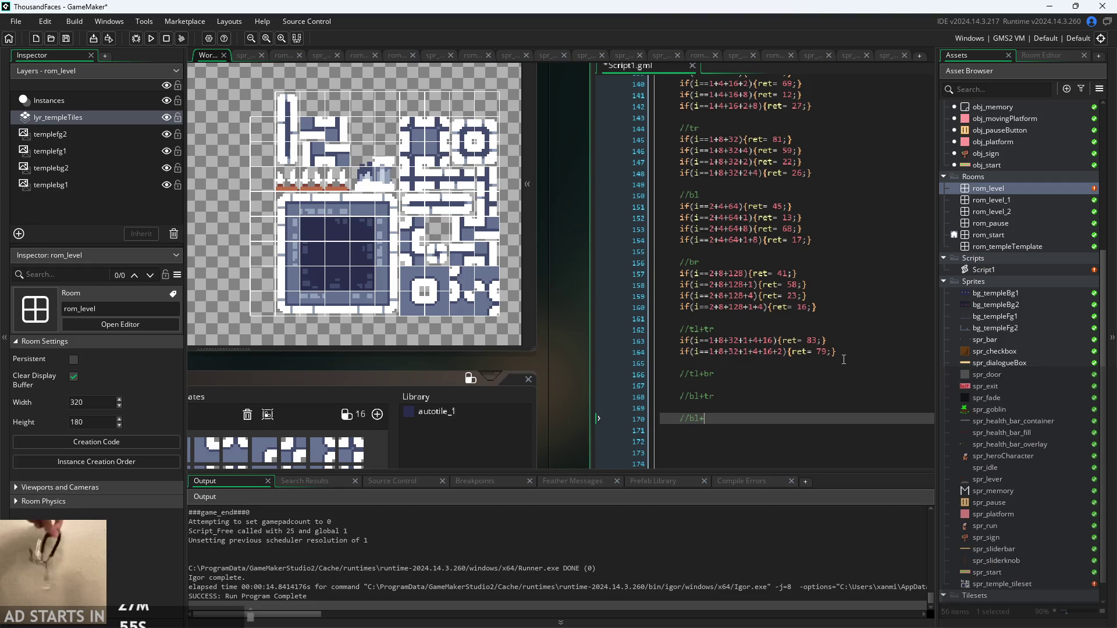
Add blank lines beneath the //tl+br and //bl+tr headings for their upcoming cases
{"action": "left_click", "coordinate": [766, 385]}
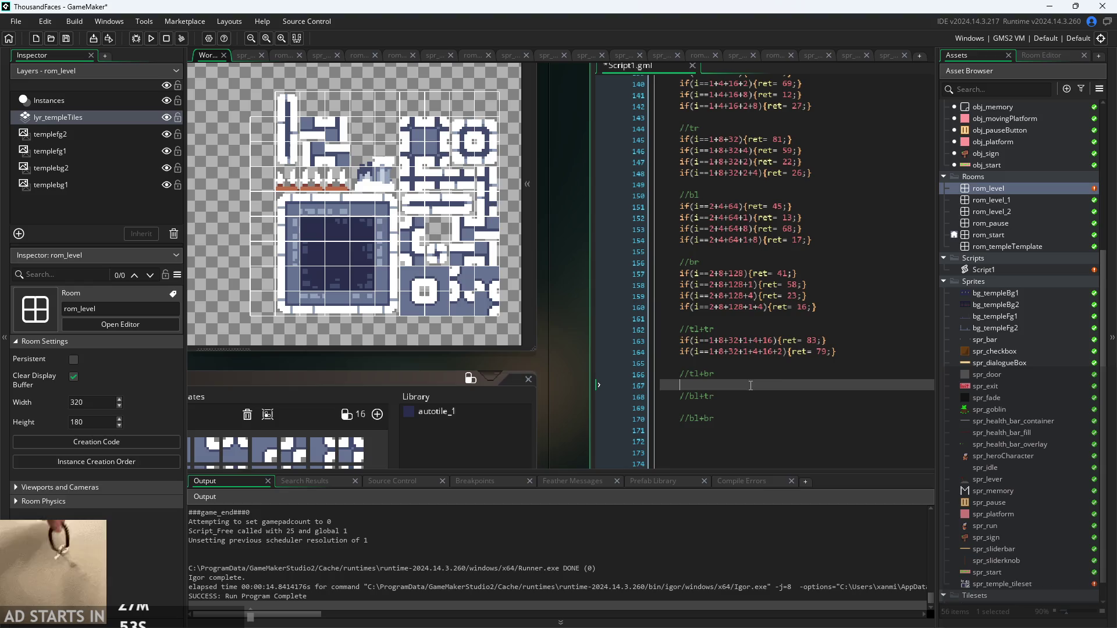
{"action": "left_click", "coordinate": [766, 379]}
{"action": "type", "text": "\\"}
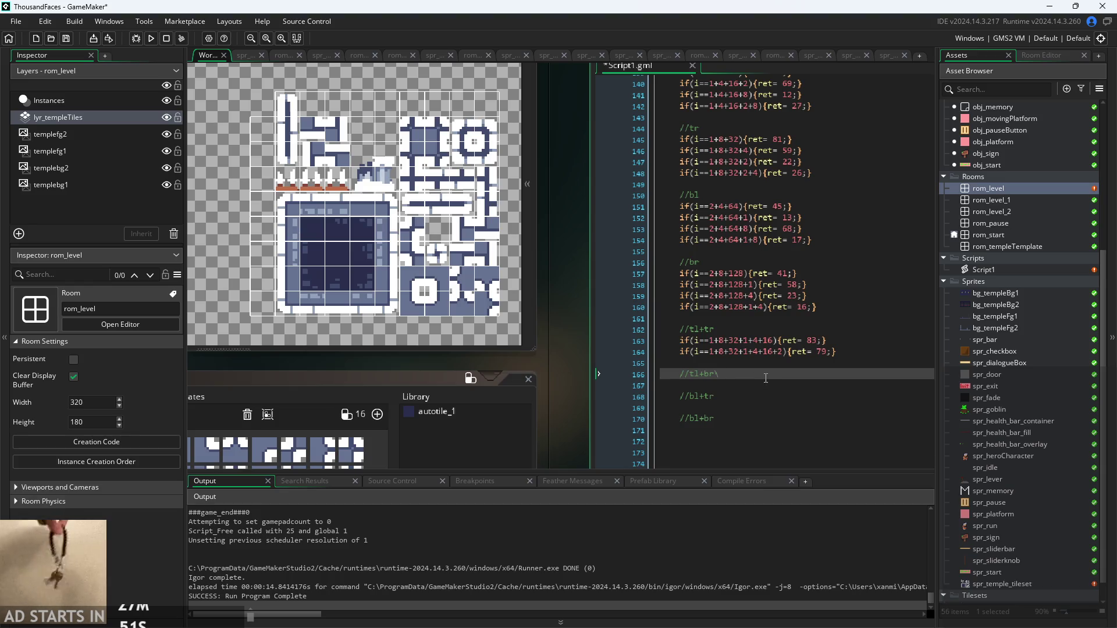
{"action": "key", "text": "BackSpace"}
{"action": "key", "text": "Down"}
{"action": "key", "text": "Return"}
{"action": "key", "text": "Down"}
{"action": "key", "text": "Down"}
{"action": "key", "text": "Return"}
{"action": "left_click", "coordinate": [754, 441]}
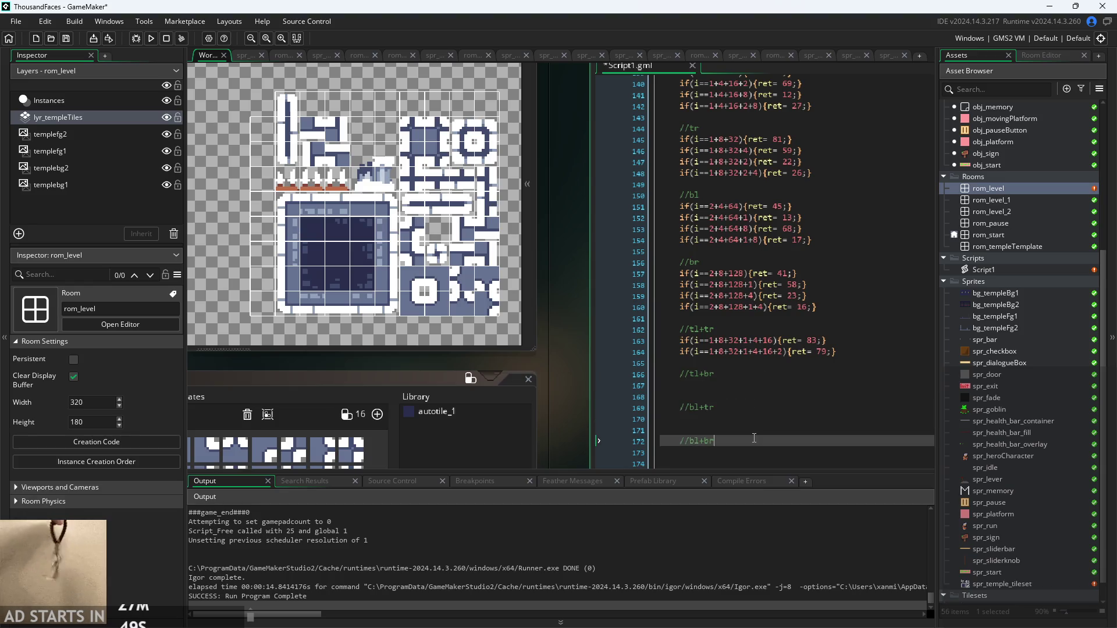
{"action": "double_click", "coordinate": [750, 384]}
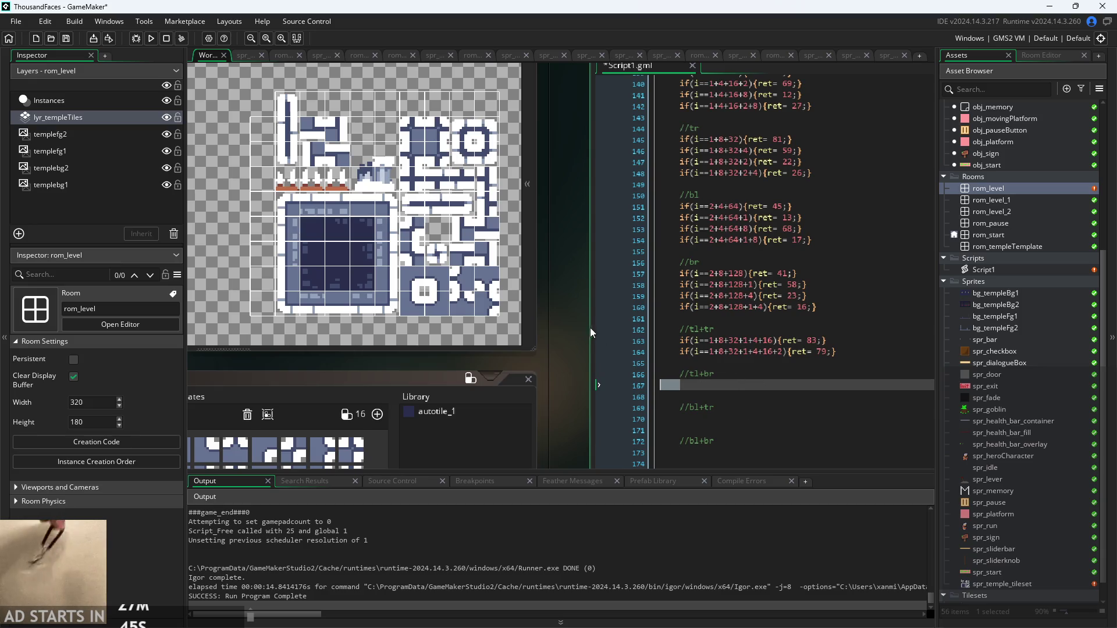
{"action": "left_click", "coordinate": [731, 384]}
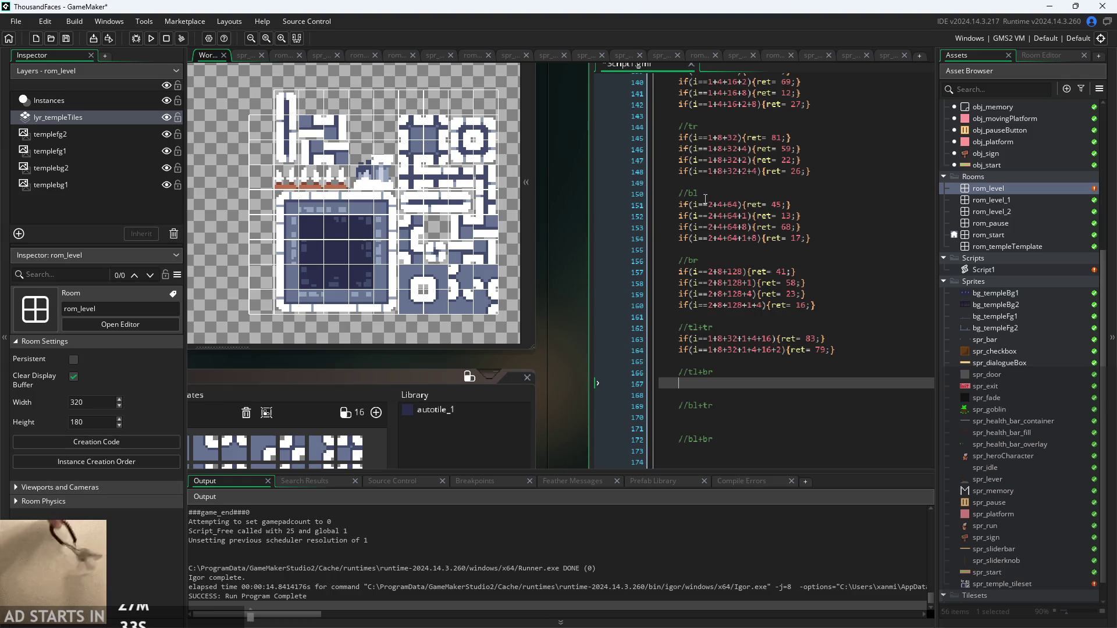
{"action": "scroll", "coordinate": [722, 150], "scroll_direction": "up", "scroll_amount": 3}
{"action": "left_click", "coordinate": [724, 143]}
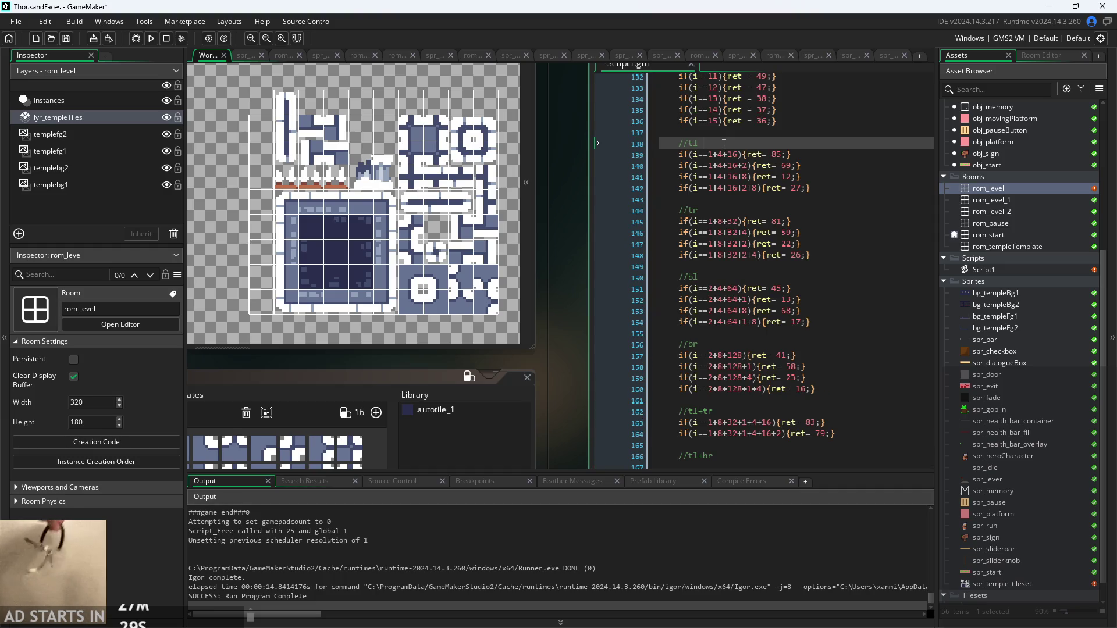
Append the bit sums (1+4+16), (1+8+32) and (2+4+64) to the //tl, //tr and //bl comments
{"action": "type", "text": "(1+4"}
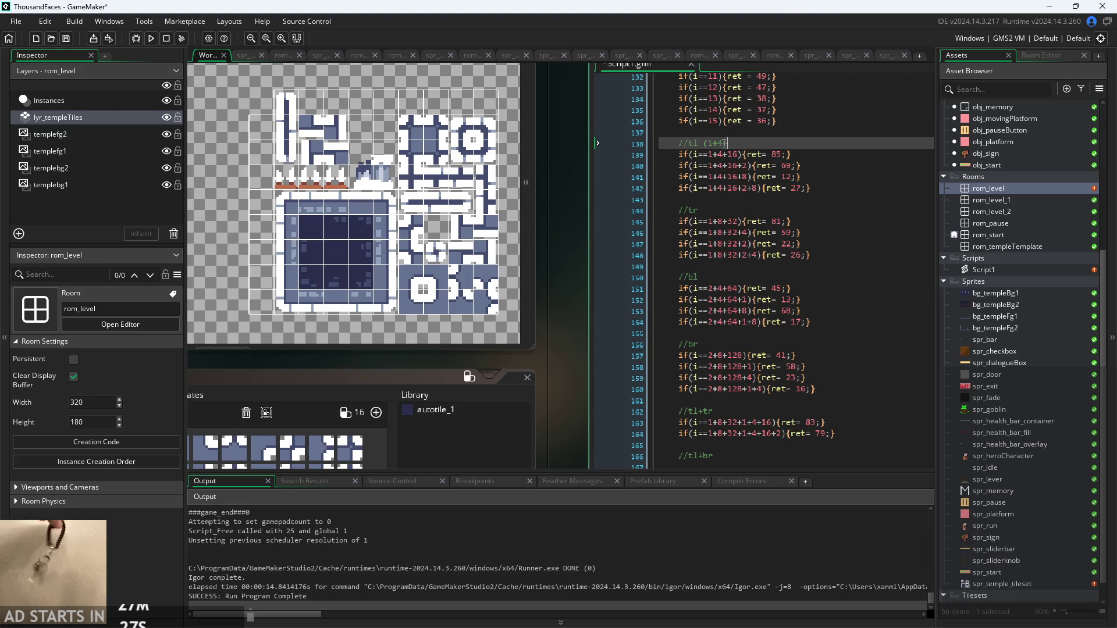
{"action": "type", "text": "+16"}
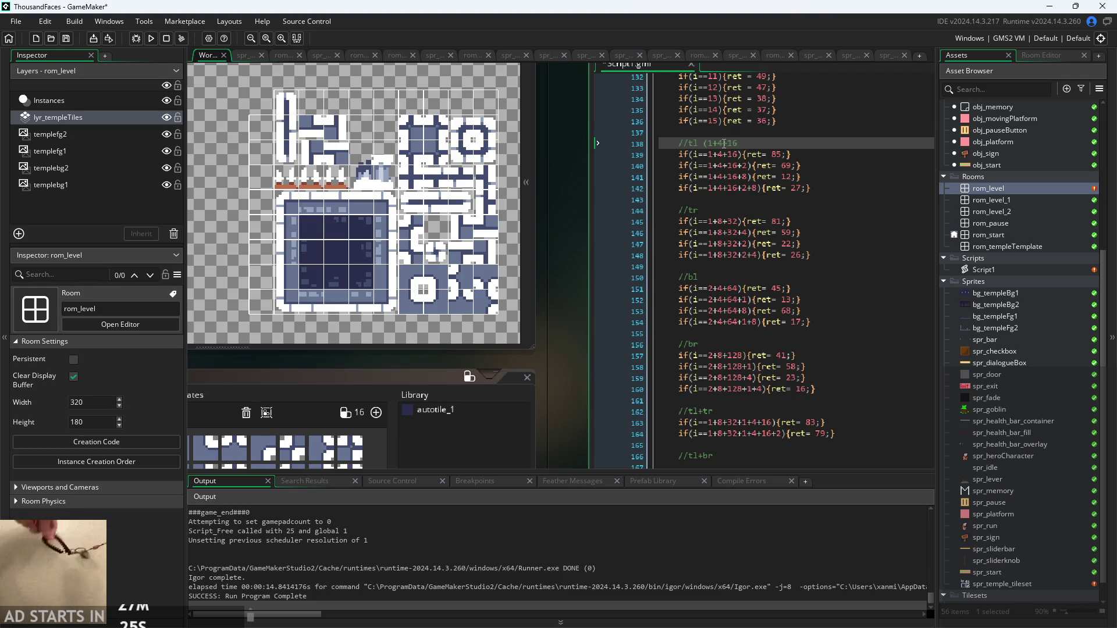
{"action": "type", "text": ")"}
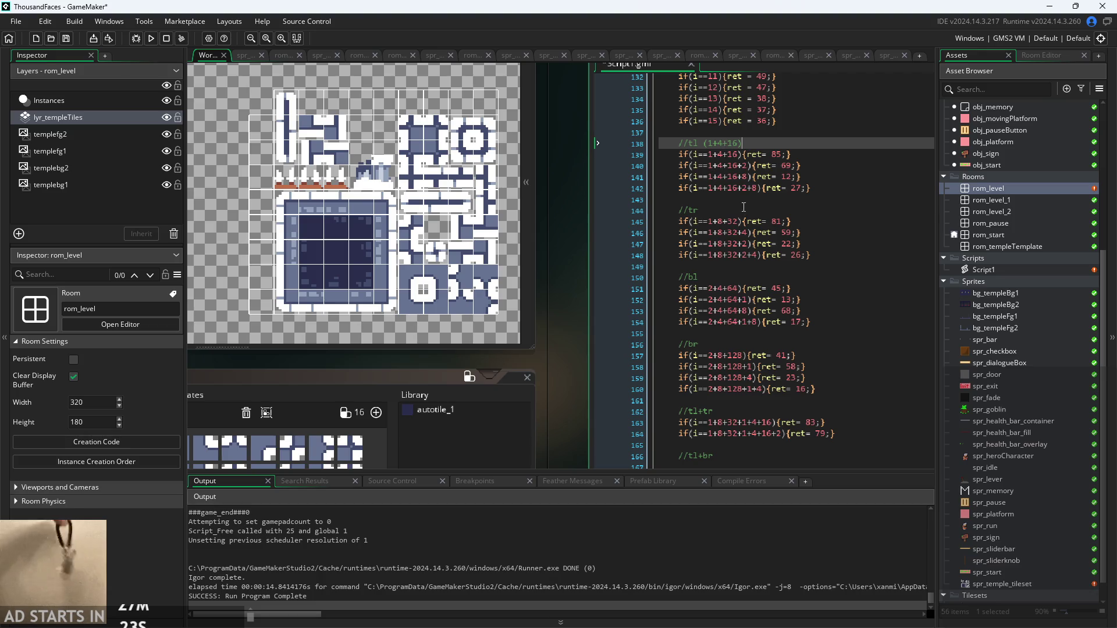
{"action": "left_click", "coordinate": [743, 209]}
{"action": "type", "text": "(1"}
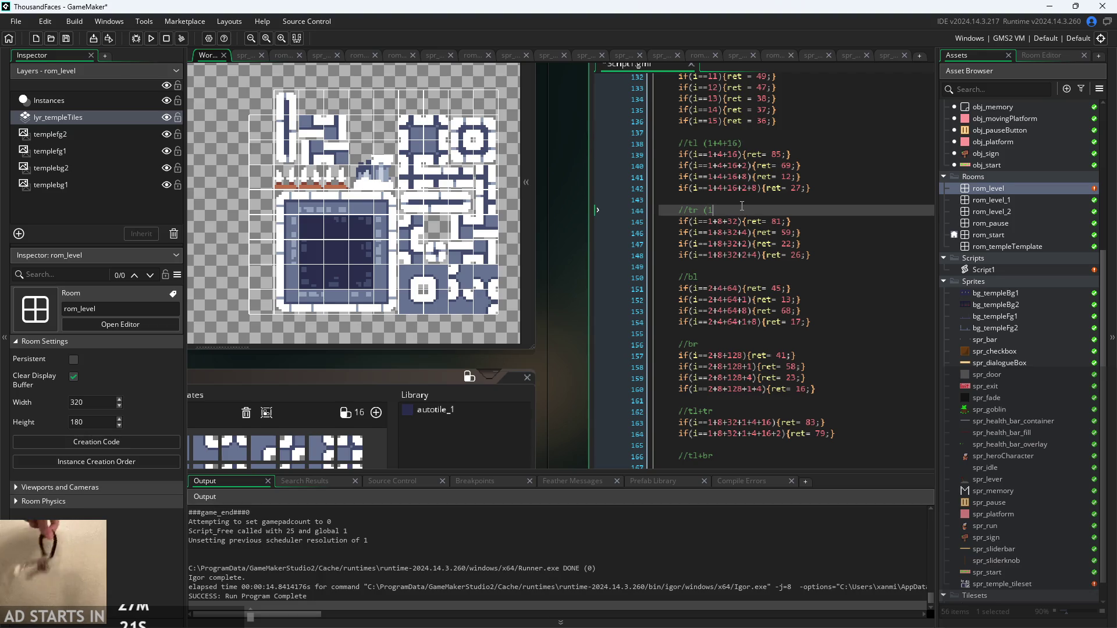
{"action": "type", "text": "+8+32)"}
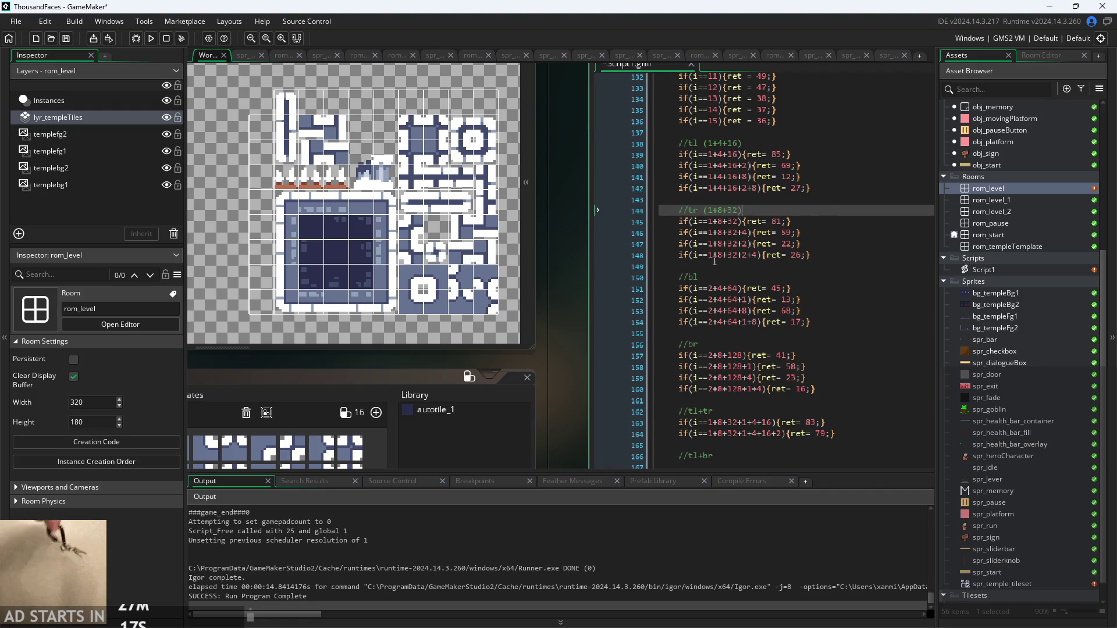
{"action": "left_click", "coordinate": [725, 278]}
{"action": "left_click_drag", "start_coordinate": [709, 289], "coordinate": [739, 290]}
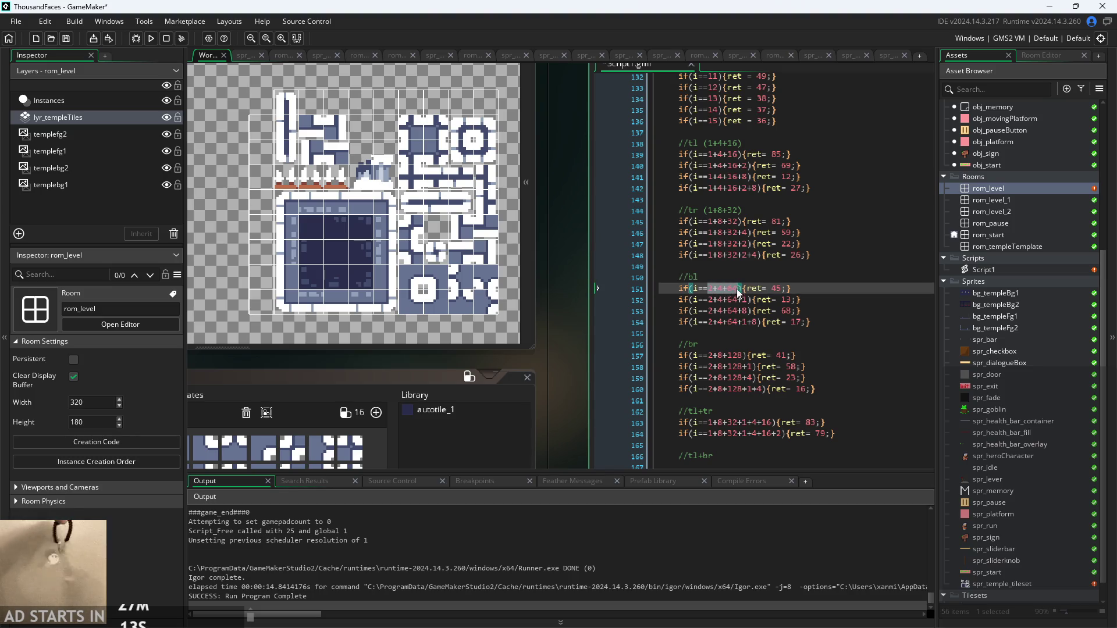
{"action": "left_click", "coordinate": [737, 269]}
{"action": "left_click", "coordinate": [770, 277]}
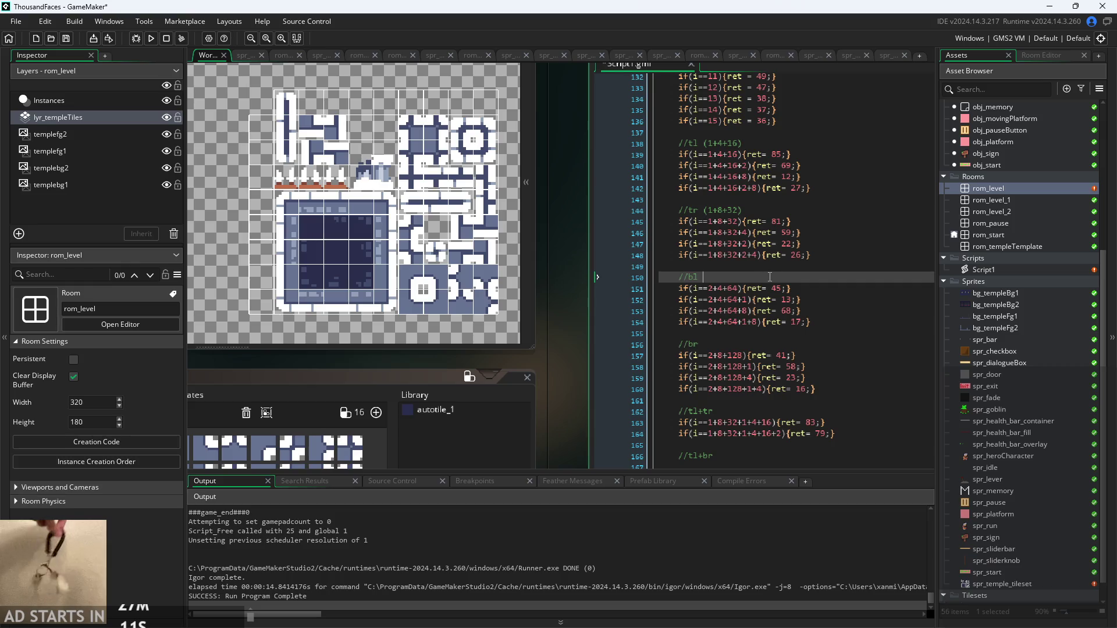
{"action": "type", "text": "(2+4+64)"}
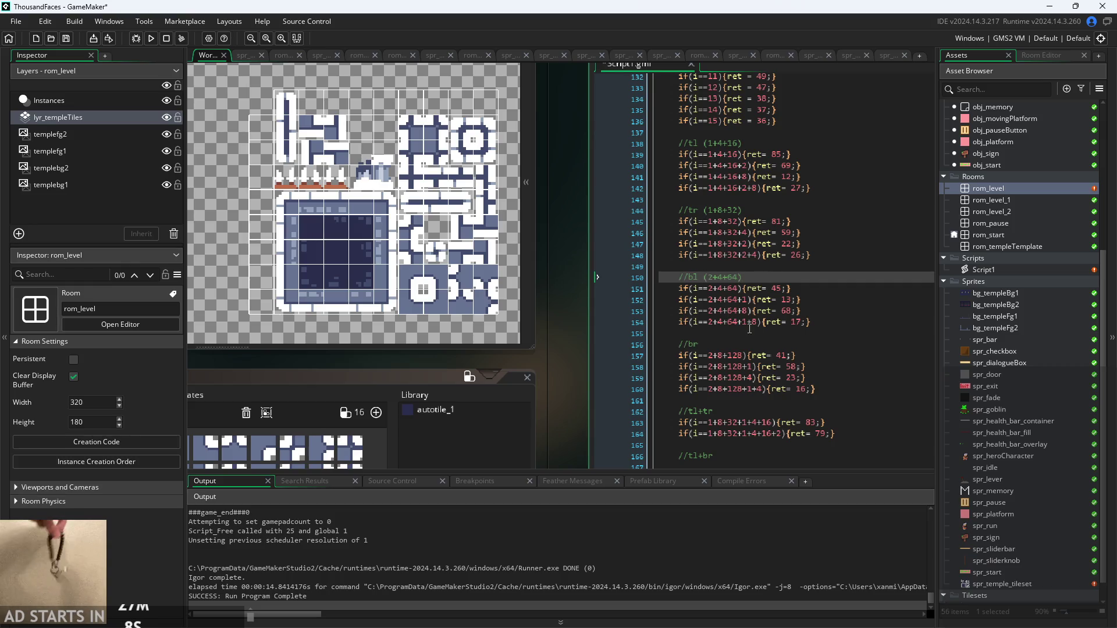
Annotate the //br comment with (2+8+128), copied from line 157
{"action": "left_click", "coordinate": [730, 348]}
{"action": "type", "text": "("}
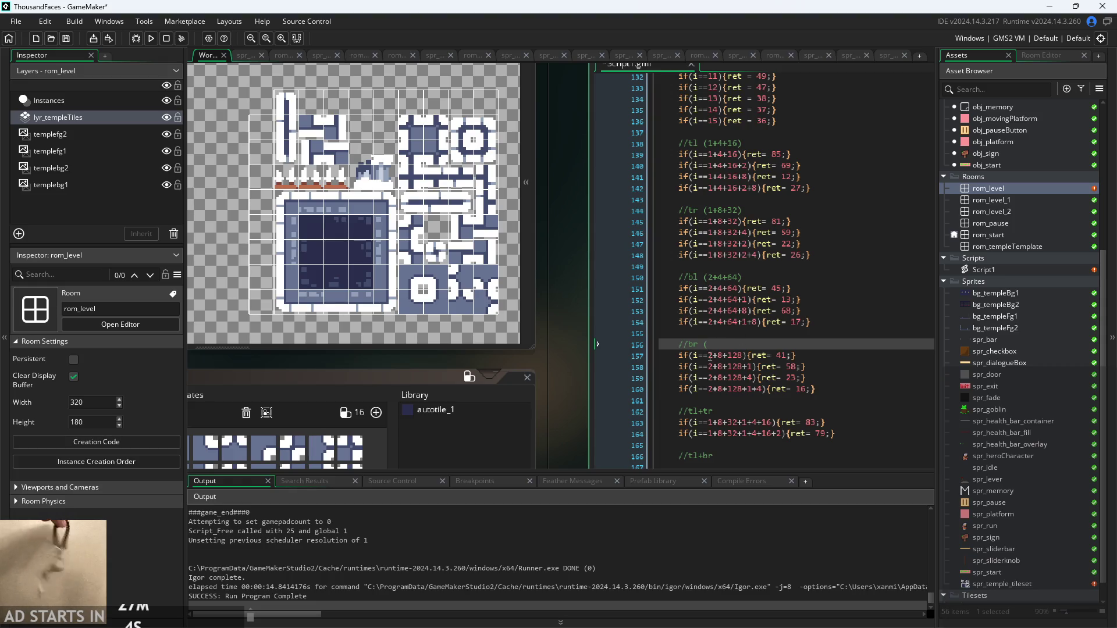
{"action": "left_click_drag", "start_coordinate": [708, 356], "coordinate": [743, 359]}
{"action": "key", "text": "ctrl+c"}
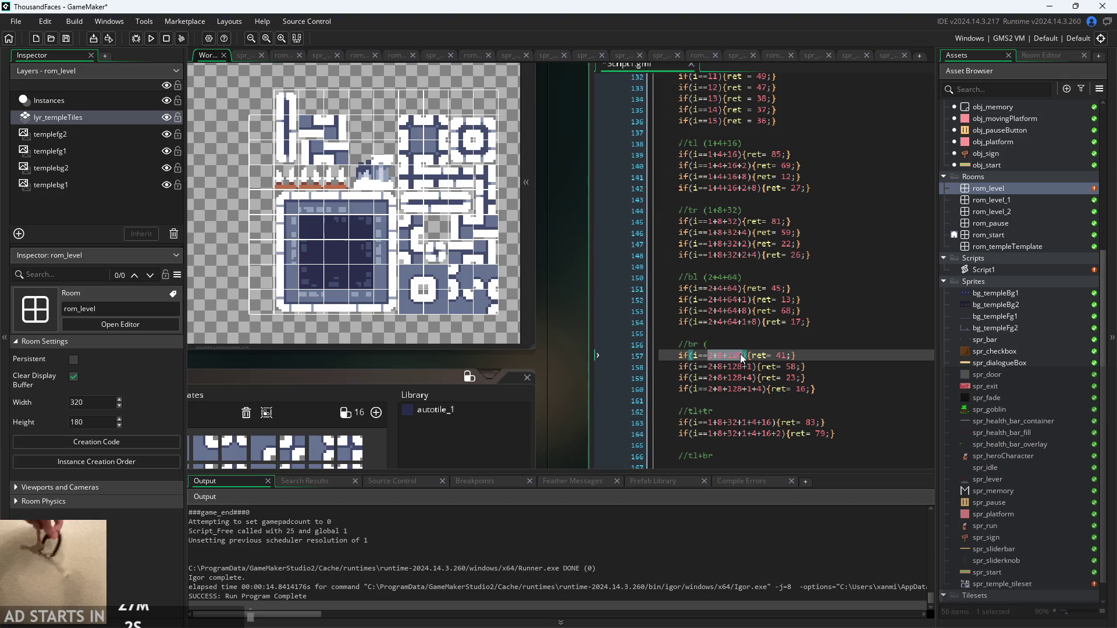
{"action": "left_click", "coordinate": [731, 345]}
{"action": "key", "text": "ctrl+v"}
{"action": "type", "text": ")"}
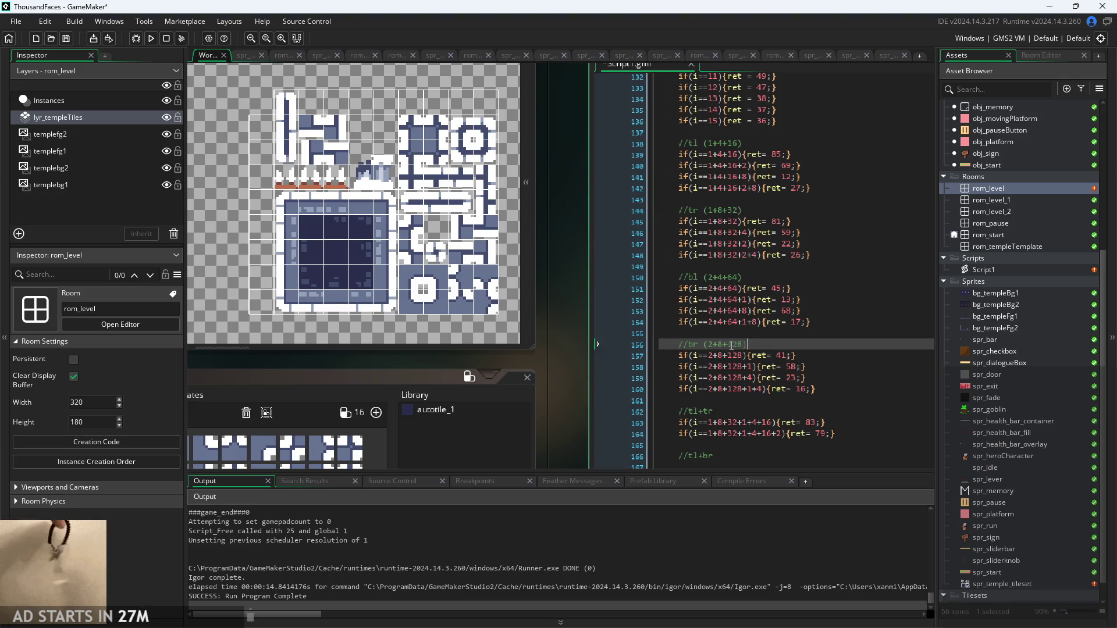
Select (1+4+16) in the //tl comment and move to the empty line under //tl+br
{"action": "scroll", "coordinate": [739, 309], "scroll_direction": "down", "scroll_amount": 3}
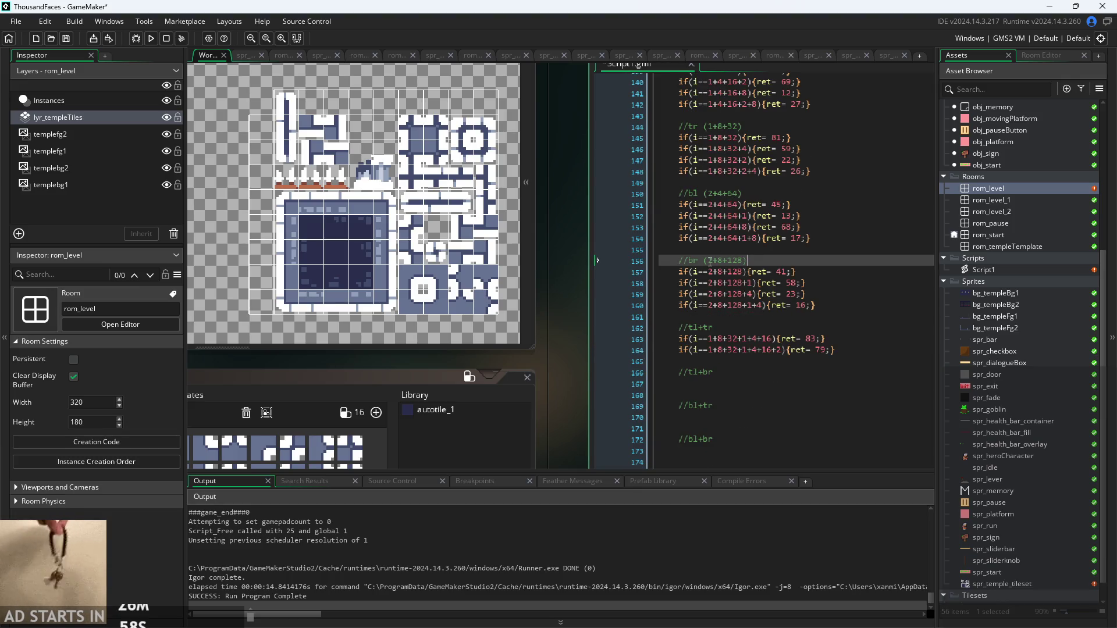
{"action": "scroll", "coordinate": [707, 263], "scroll_direction": "up", "scroll_amount": 1}
{"action": "scroll", "coordinate": [707, 263], "scroll_direction": "down", "scroll_amount": 1}
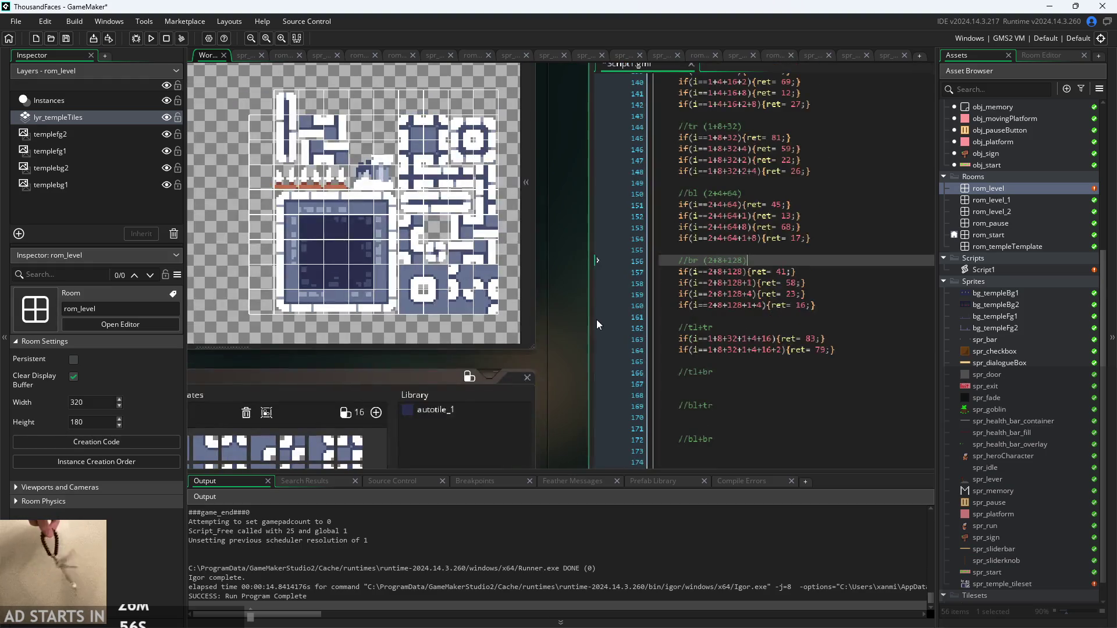
{"action": "scroll", "coordinate": [707, 263], "scroll_direction": "up", "scroll_amount": 2}
{"action": "left_click_drag", "start_coordinate": [704, 116], "coordinate": [742, 116]}
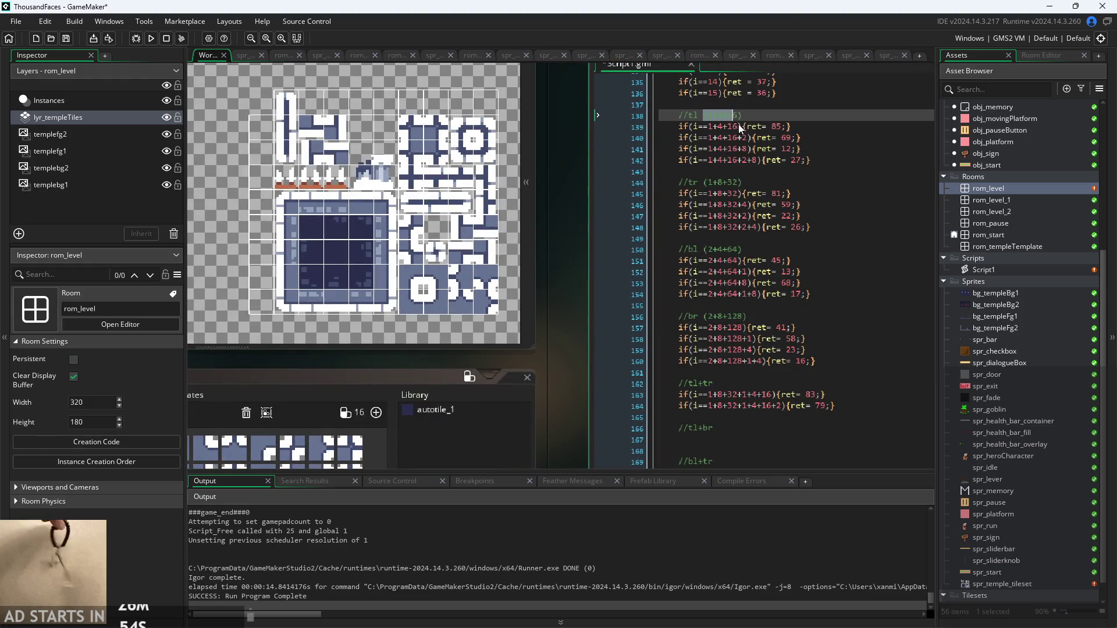
{"action": "scroll", "coordinate": [776, 197], "scroll_direction": "down", "scroll_amount": 3}
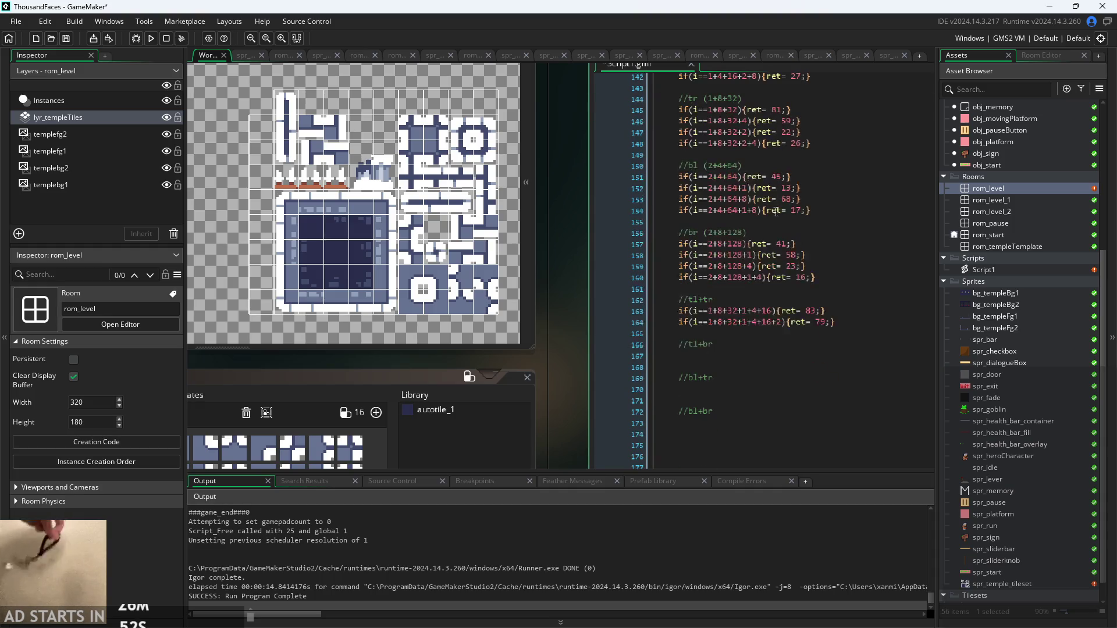
{"action": "left_click", "coordinate": [739, 355]}
Write the tl+br condition 'if((1+4+16)+(2+8+128)){' on line 167 and begin its ret assignment
{"action": "type", "text": "if("}
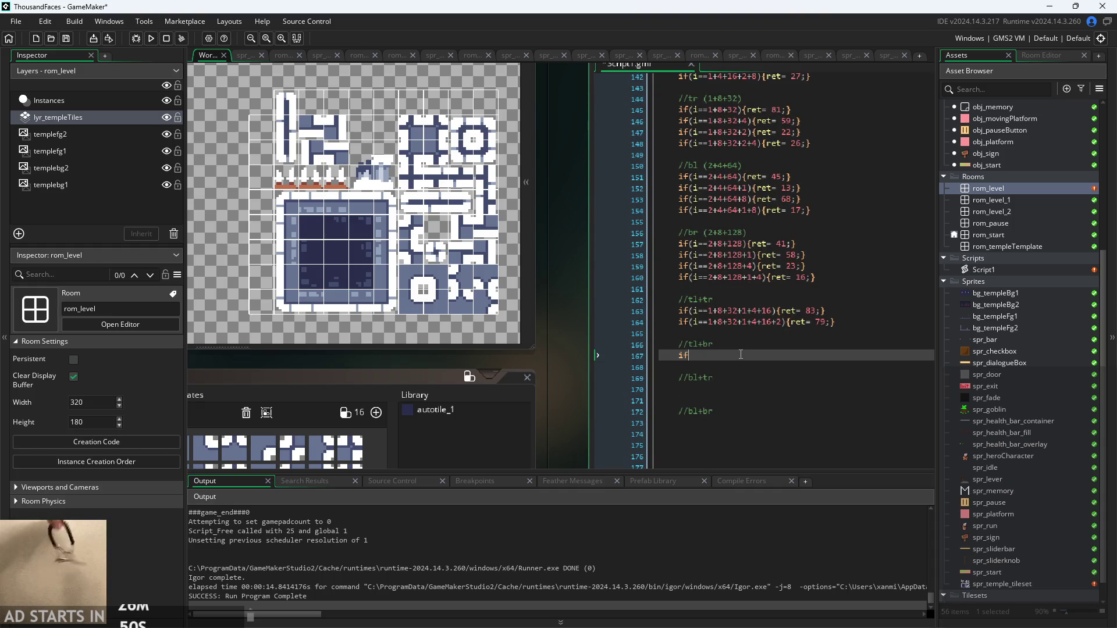
{"action": "key", "text": "ctrl+v"}
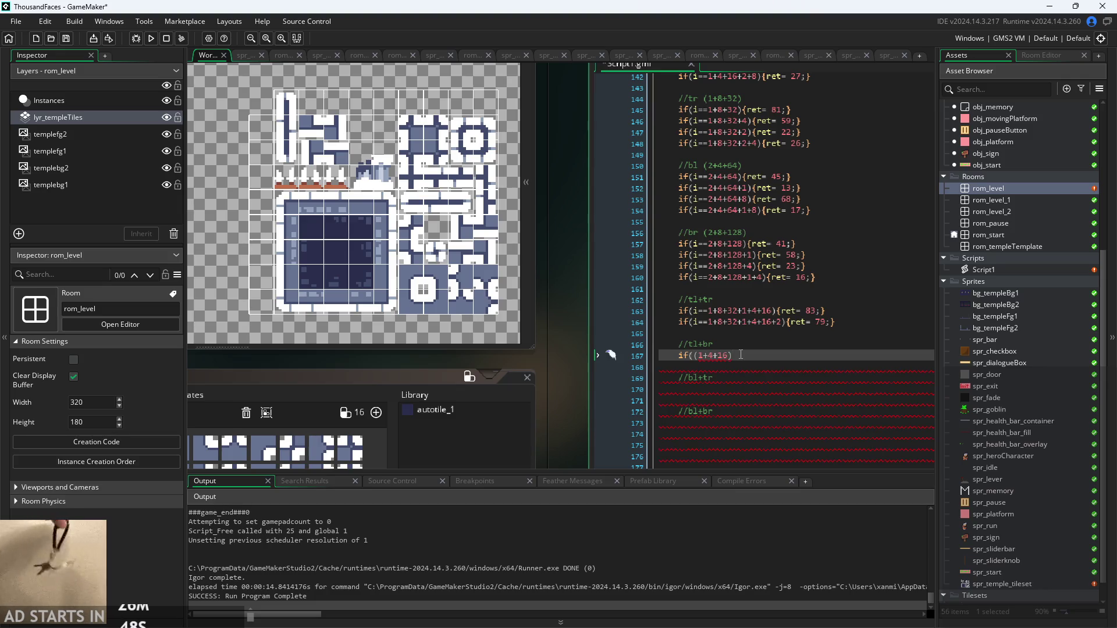
{"action": "type", "text": "+"}
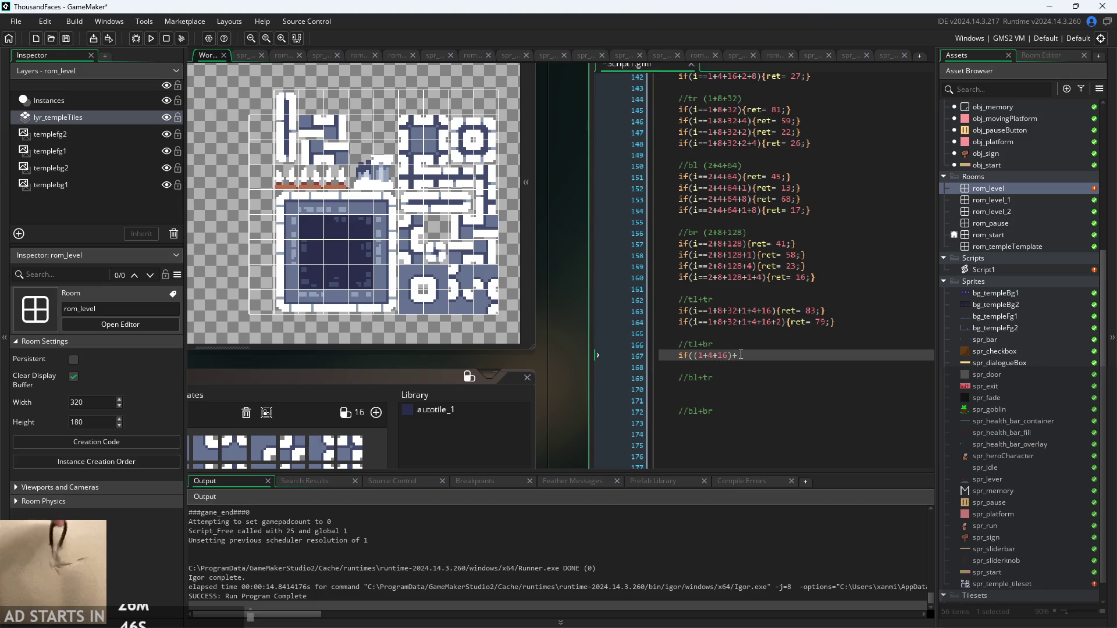
{"action": "type", "text": ")"}
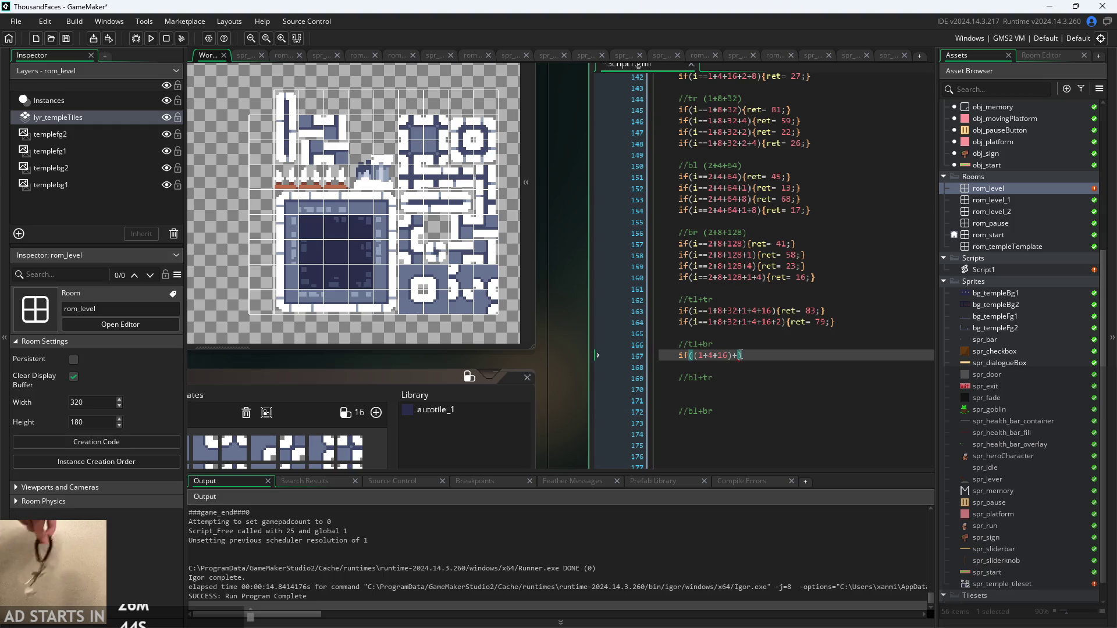
{"action": "scroll", "coordinate": [717, 327], "scroll_direction": "up", "scroll_amount": 2}
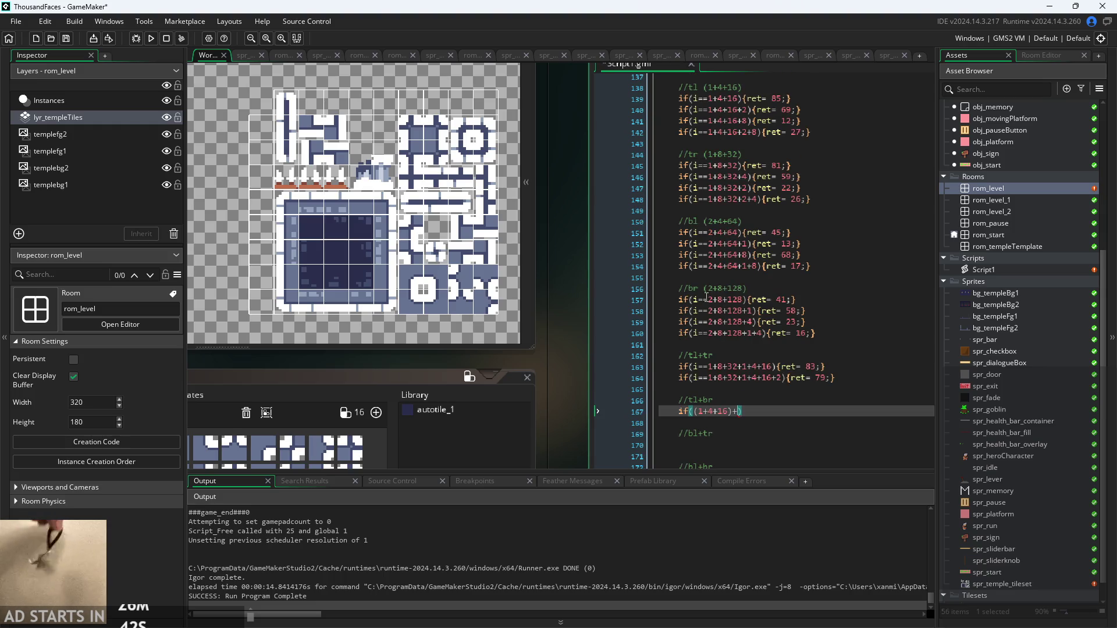
{"action": "left_click", "coordinate": [741, 289]}
{"action": "left_click_drag", "start_coordinate": [748, 290], "coordinate": [704, 290]}
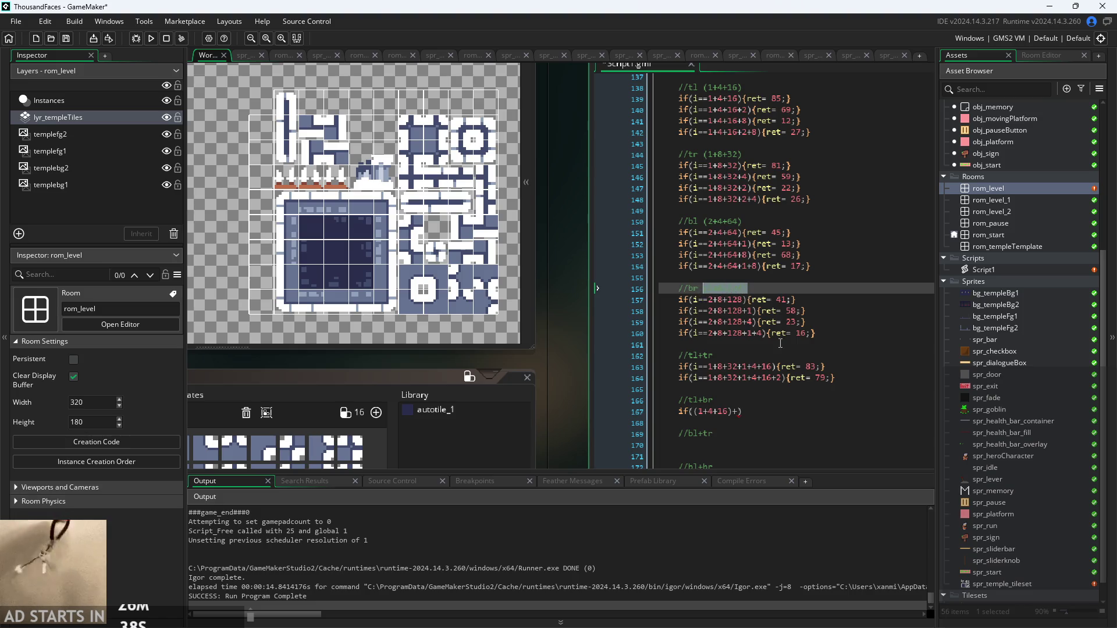
{"action": "left_click", "coordinate": [737, 411]}
{"action": "key", "text": "ctrl+v"}
{"action": "left_click", "coordinate": [795, 409]}
{"action": "type", "text": "{"}
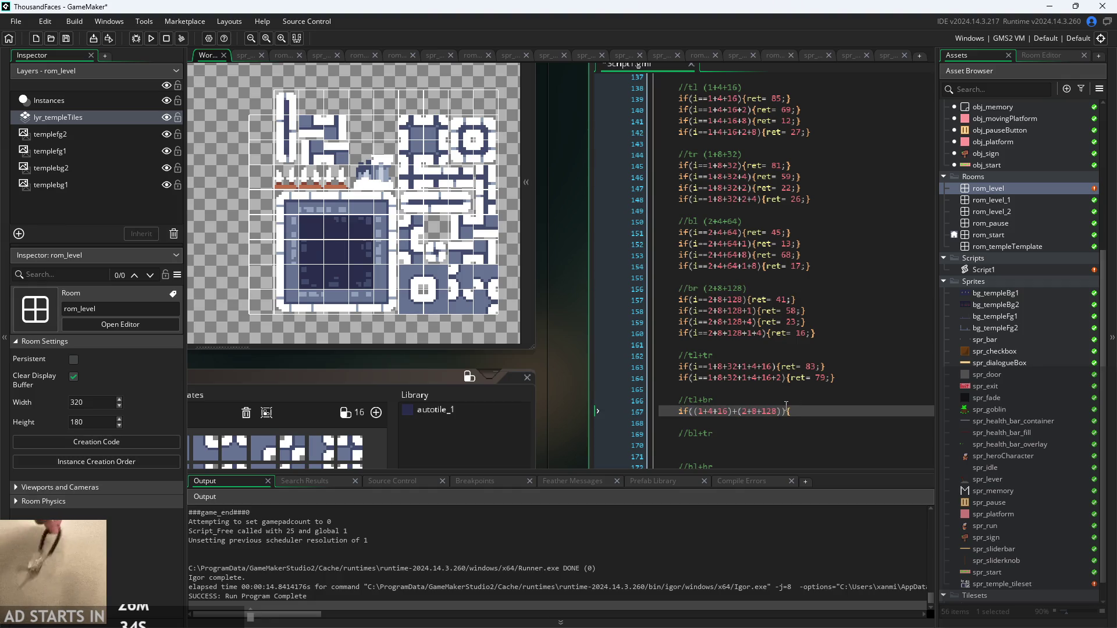
{"action": "type", "text": "ret ="}
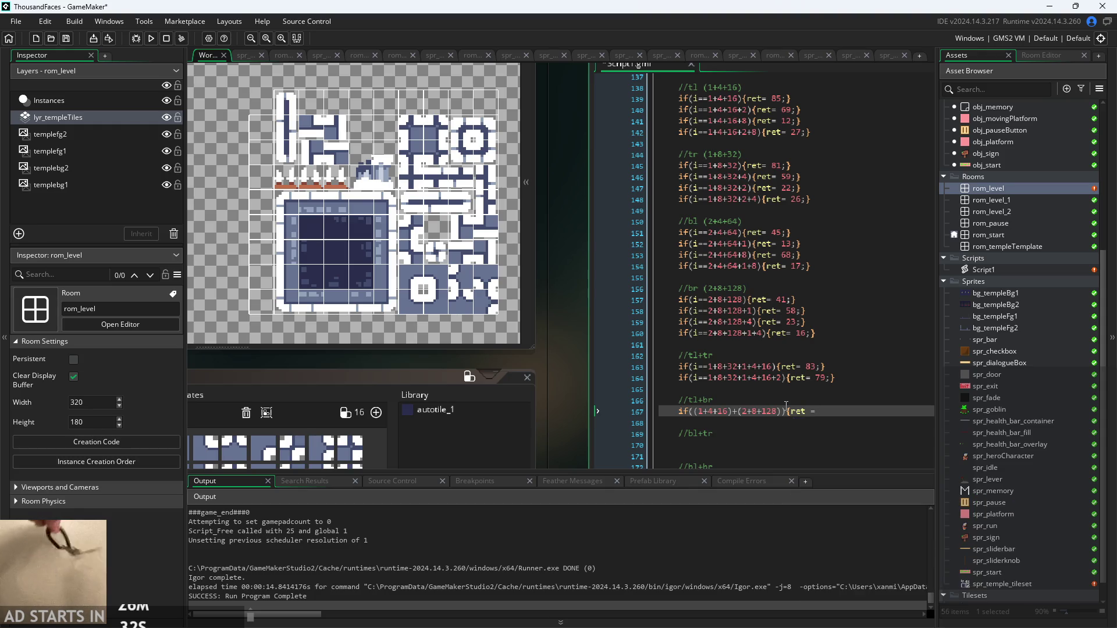
{"action": "type", "text": "}"}
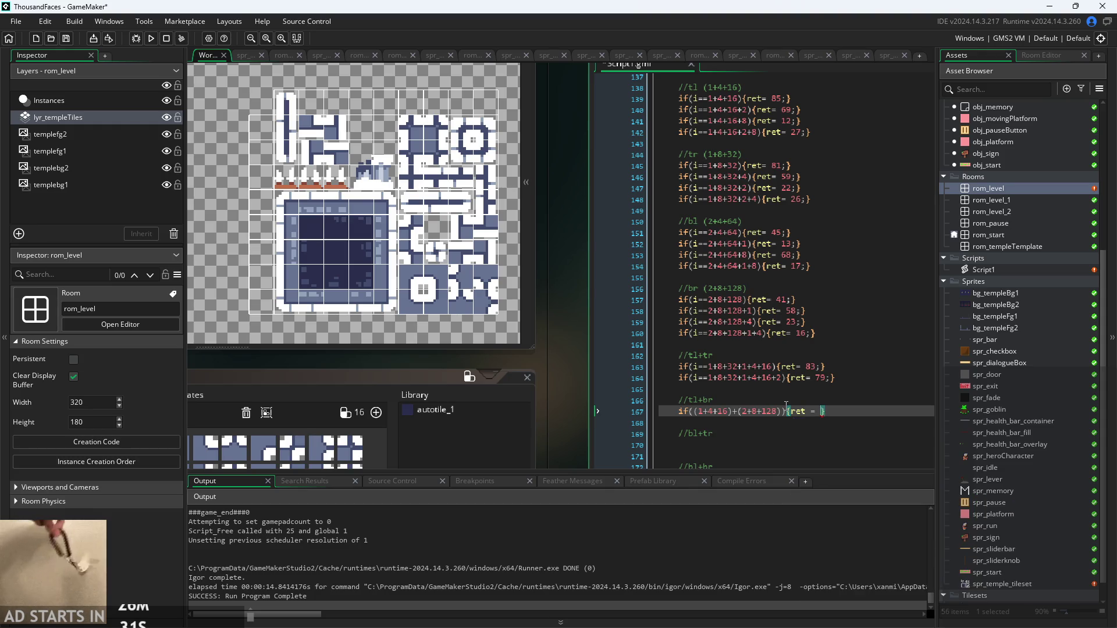